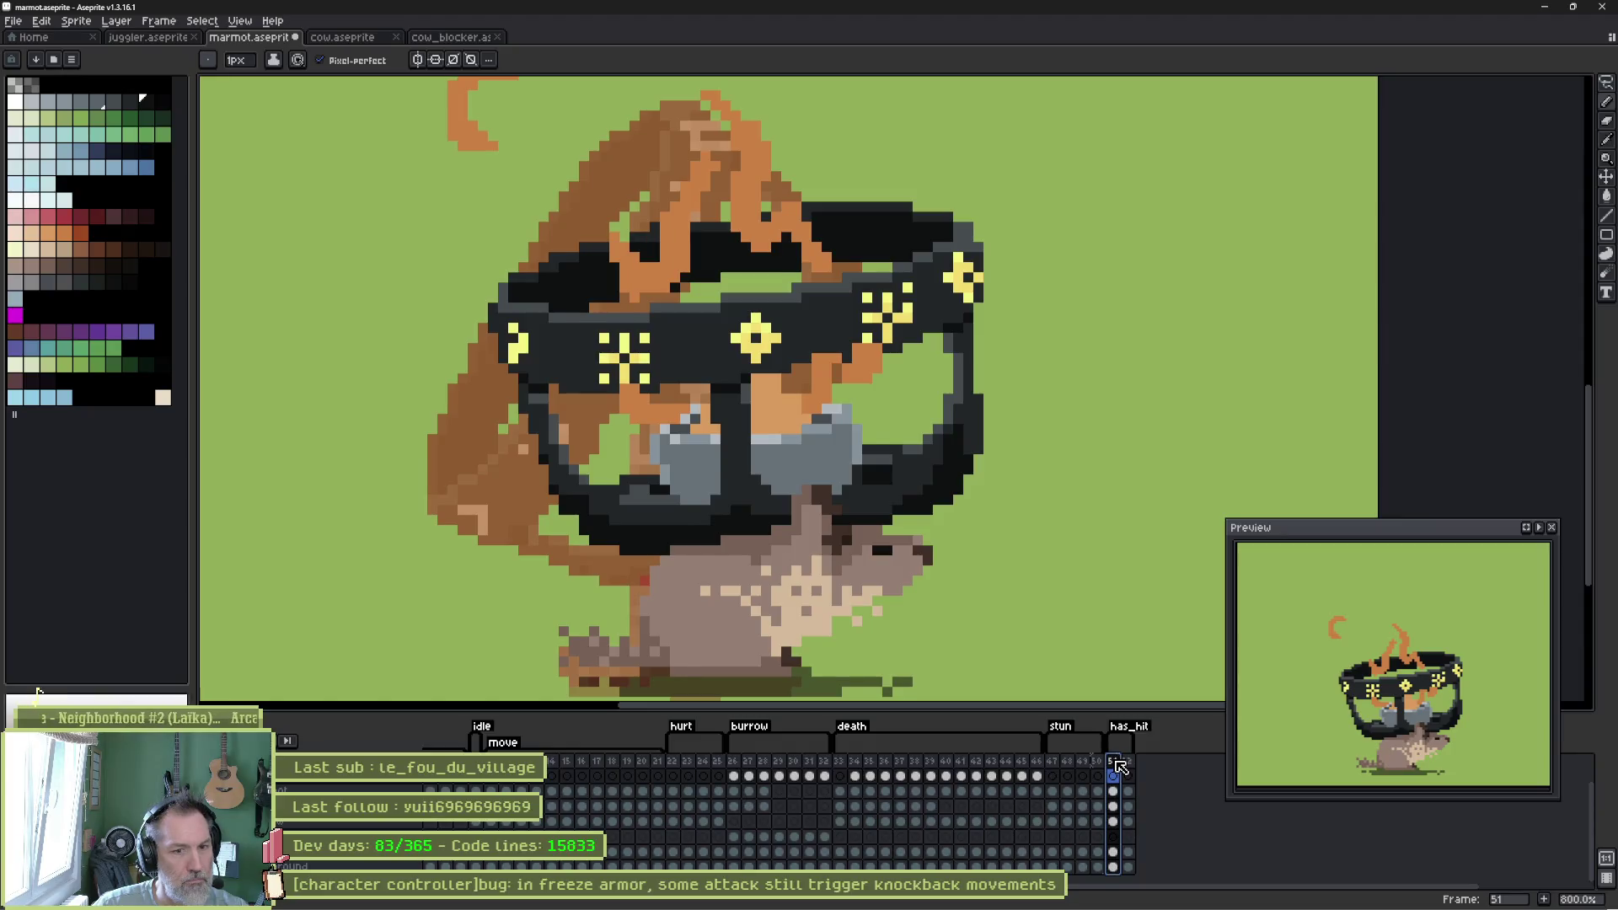
Select frame 52's cels in has_hit, undo the stray black pixels, and zoom in to 1200%.
{"action": "left_click", "coordinate": [1128, 767]}
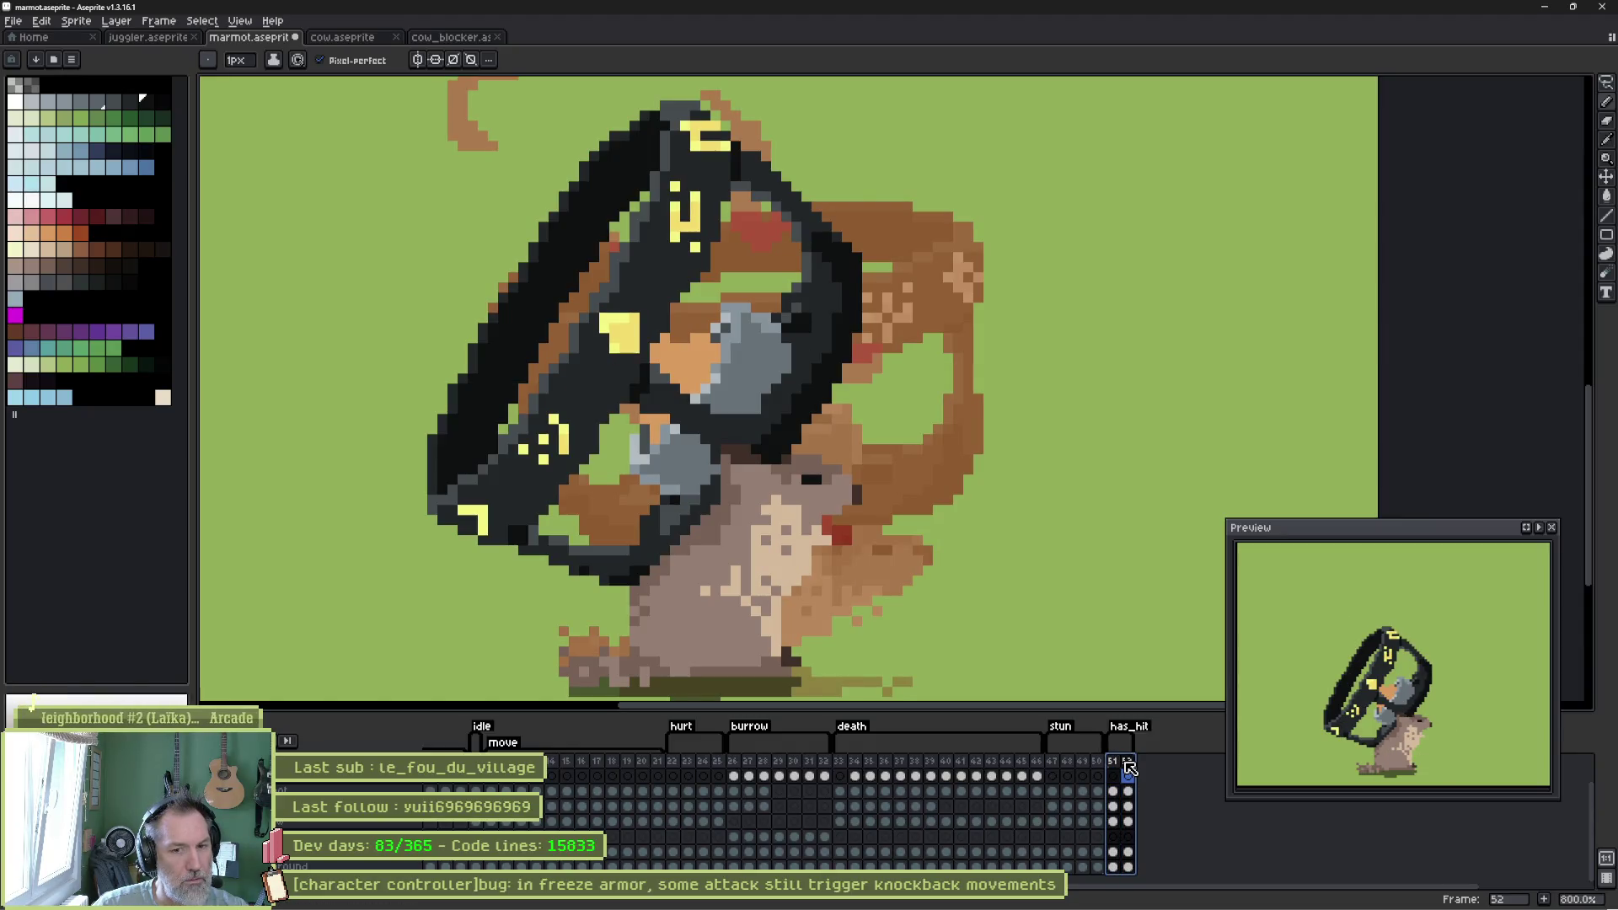
{"action": "left_click", "coordinate": [1128, 809]}
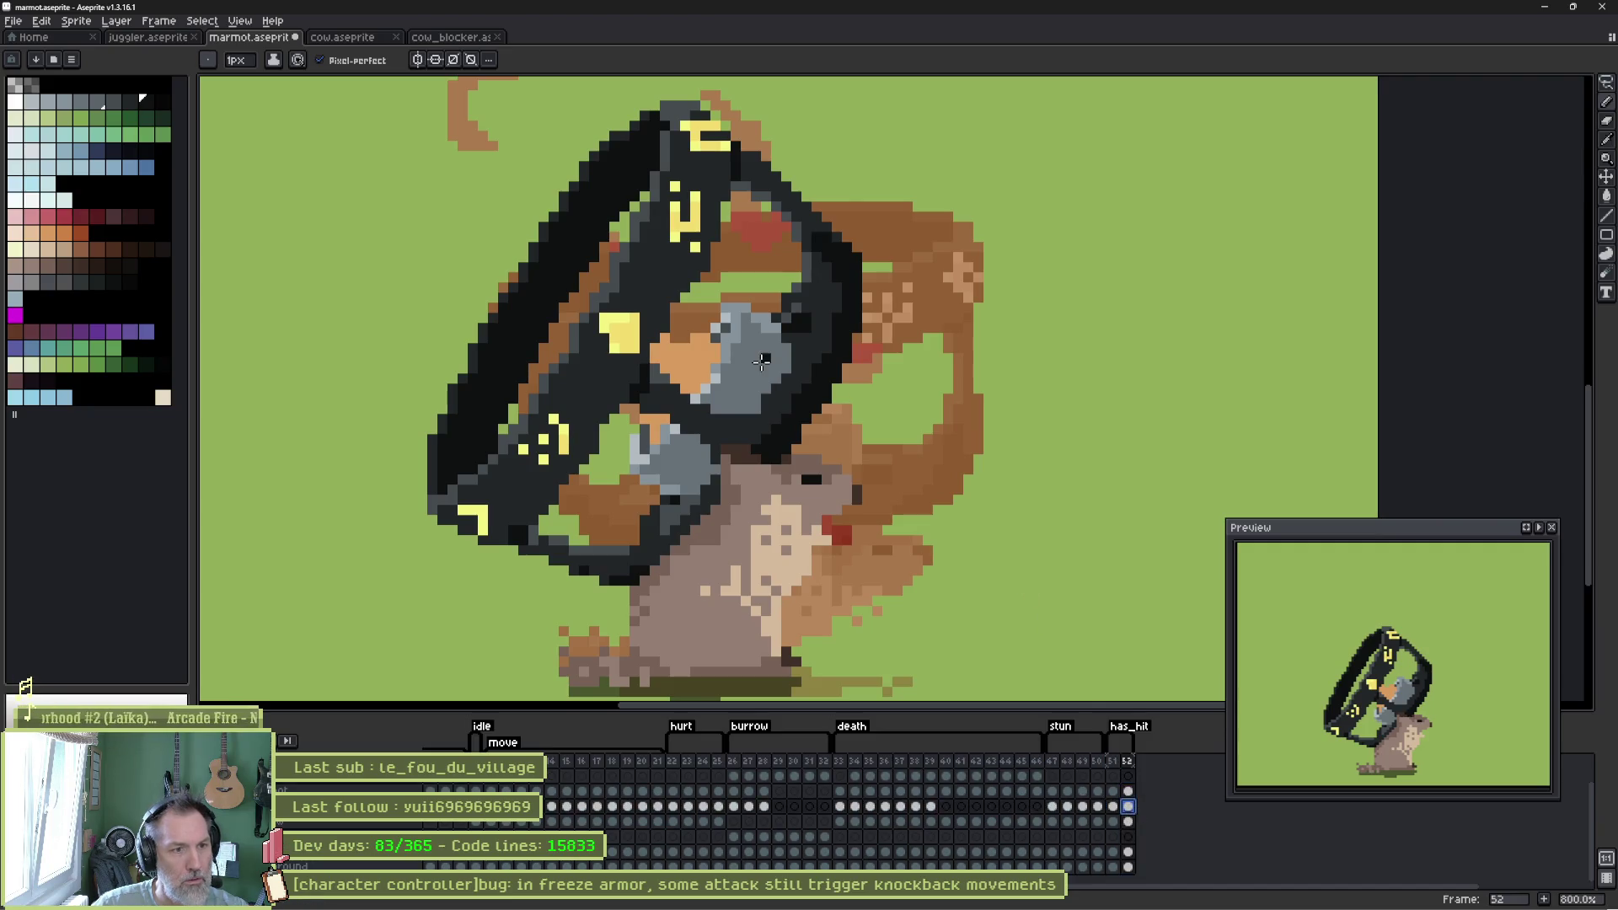
{"action": "left_click", "coordinate": [703, 380], "text": "ctrl"}
{"action": "key", "text": "ctrl+z"}
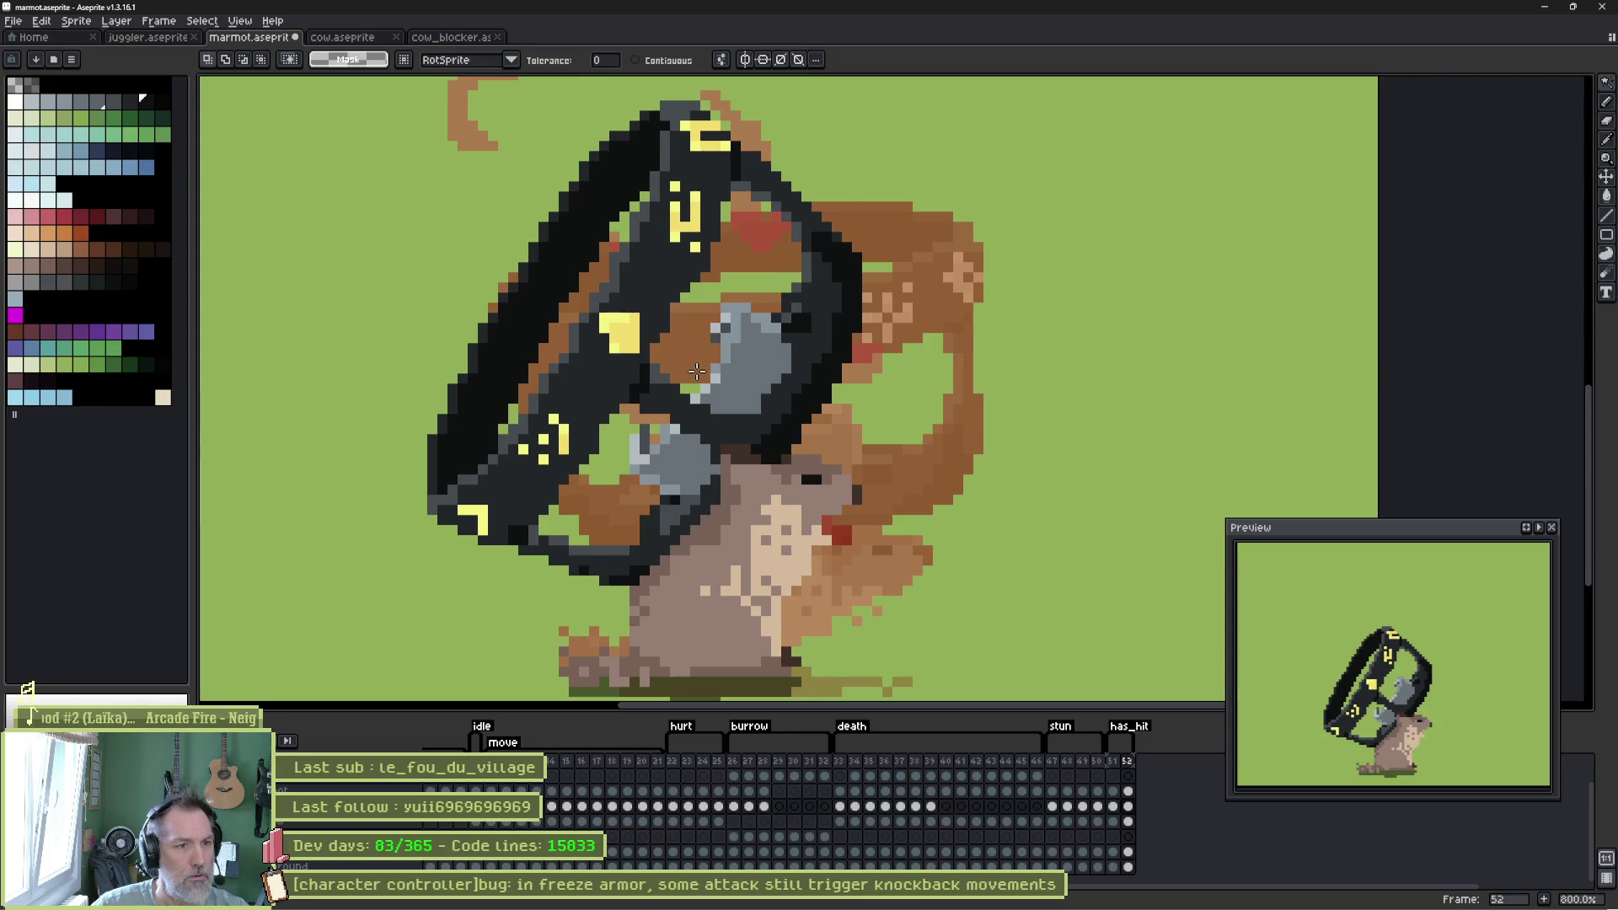
{"action": "key", "text": "b"}
{"action": "scroll", "coordinate": [687, 394], "scroll_direction": "up", "scroll_amount": 1}
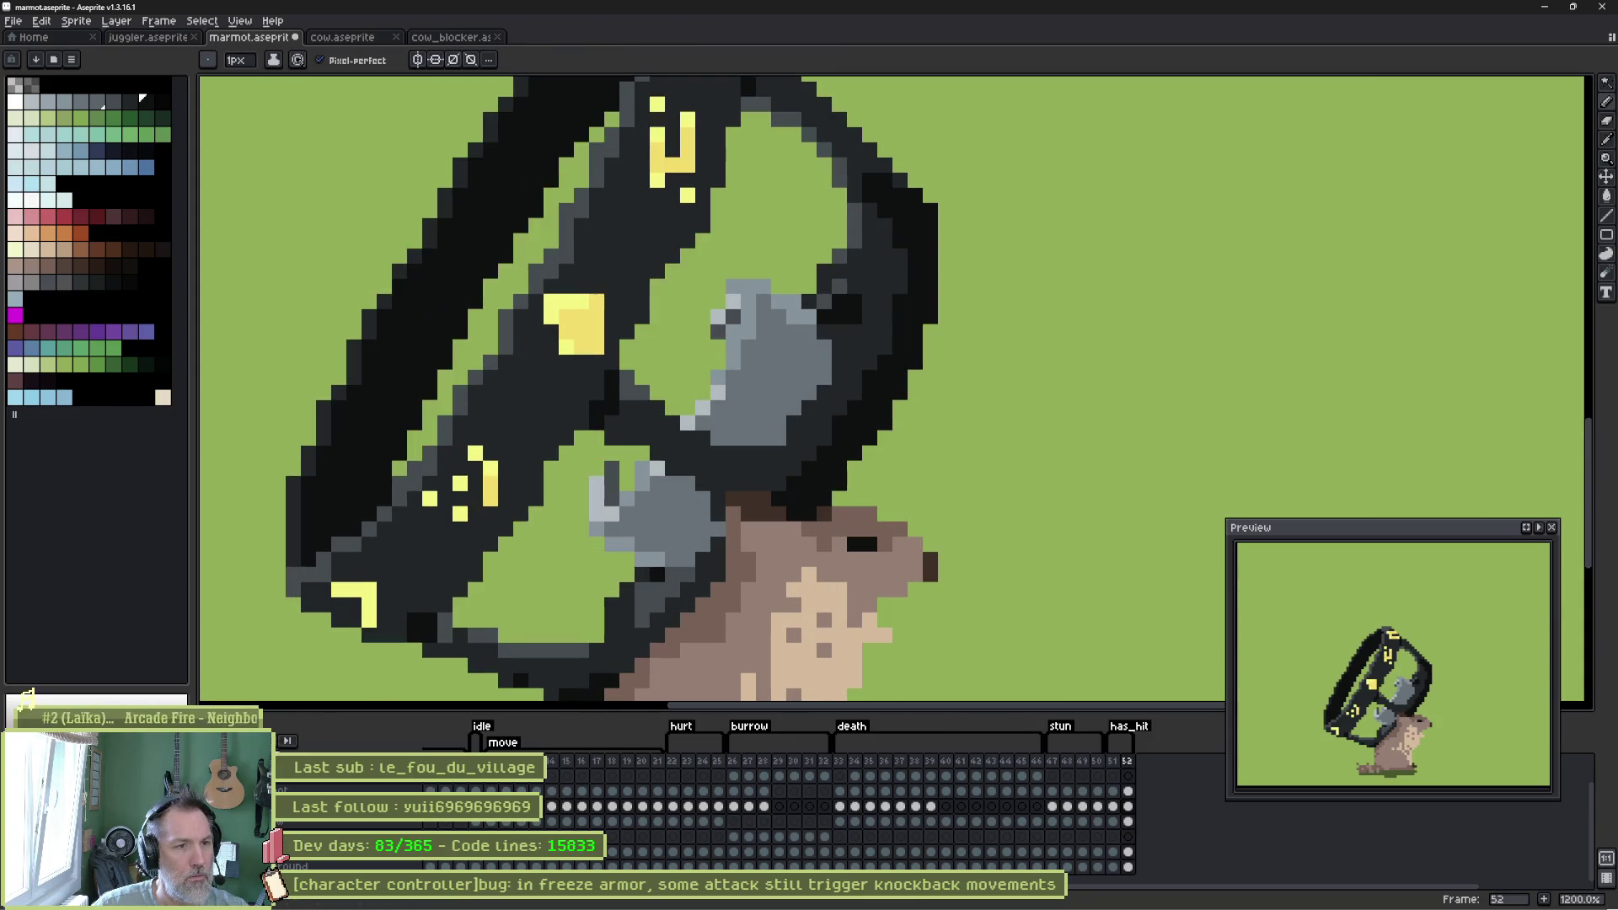
Hide the tail layer and draw grey edges along the clasp and into the green notch.
{"action": "key", "text": "Delete"}
{"action": "left_click", "coordinate": [715, 338], "text": "alt"}
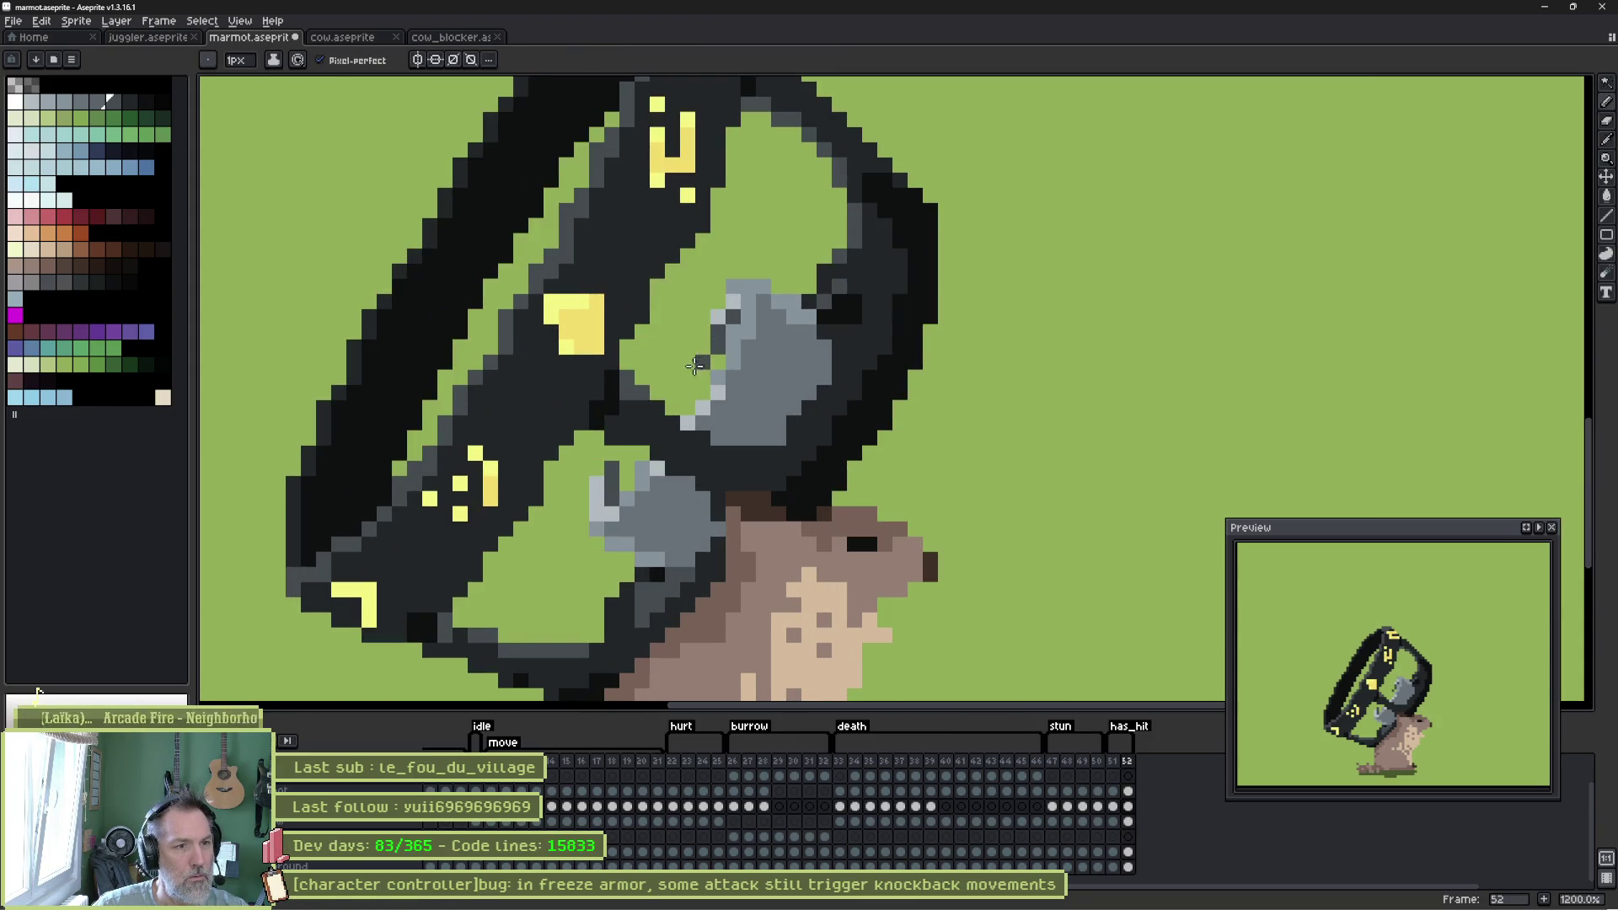
{"action": "left_click_drag", "start_coordinate": [693, 365], "coordinate": [663, 394]}
{"action": "left_click_drag", "start_coordinate": [614, 455], "coordinate": [645, 449]}
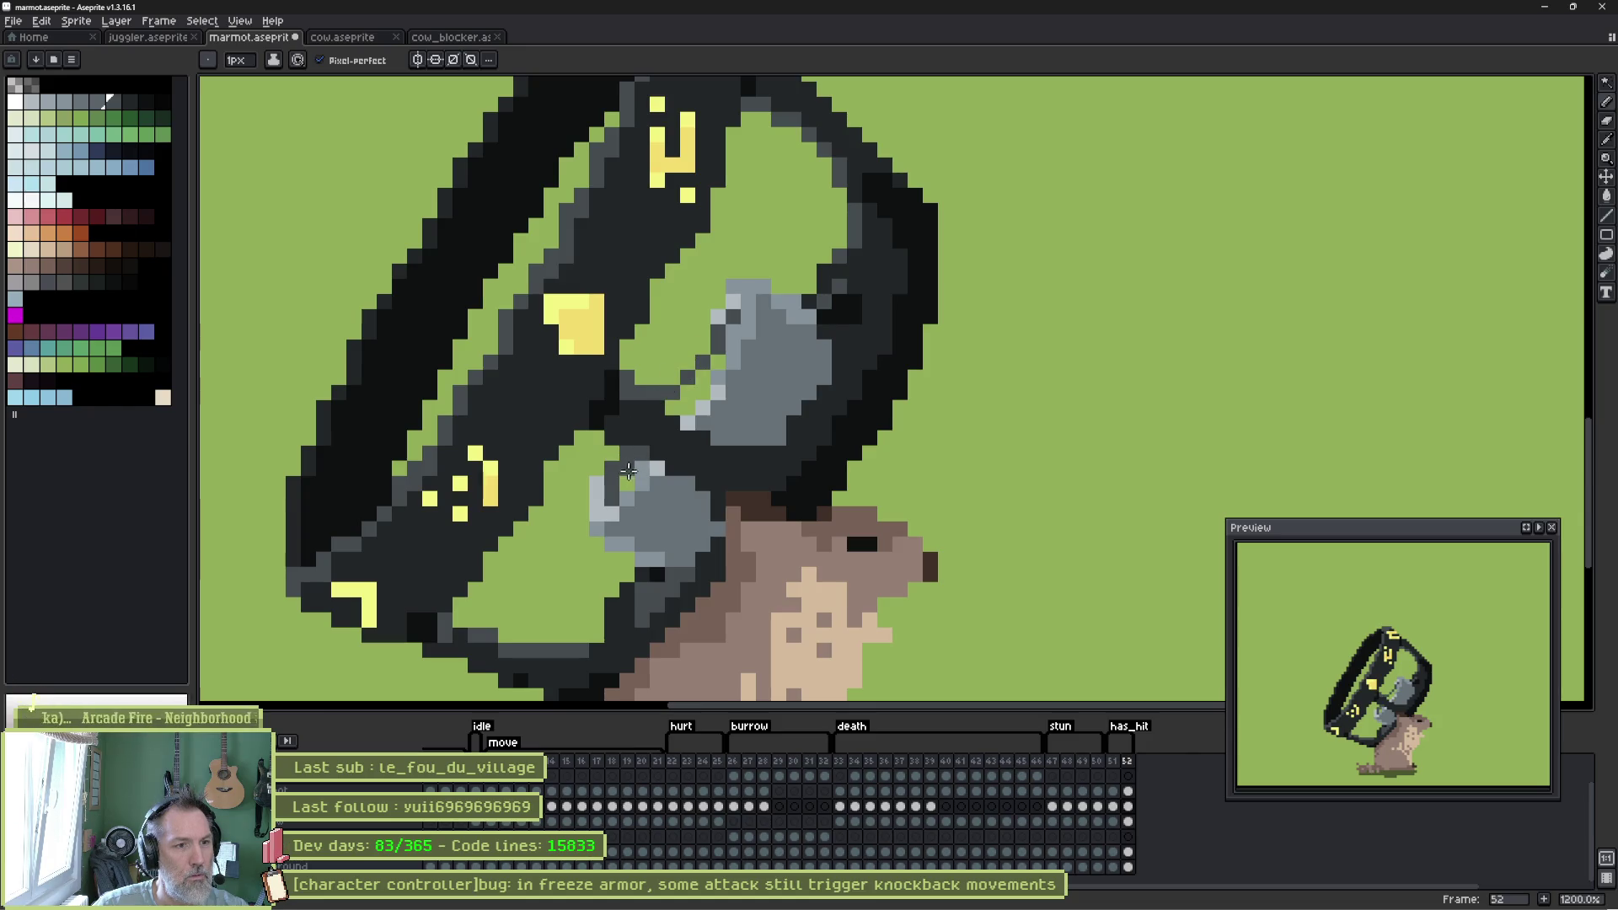
{"action": "key", "text": "g"}
{"action": "left_click", "coordinate": [678, 405]}
{"action": "key", "text": "ctrl+z"}
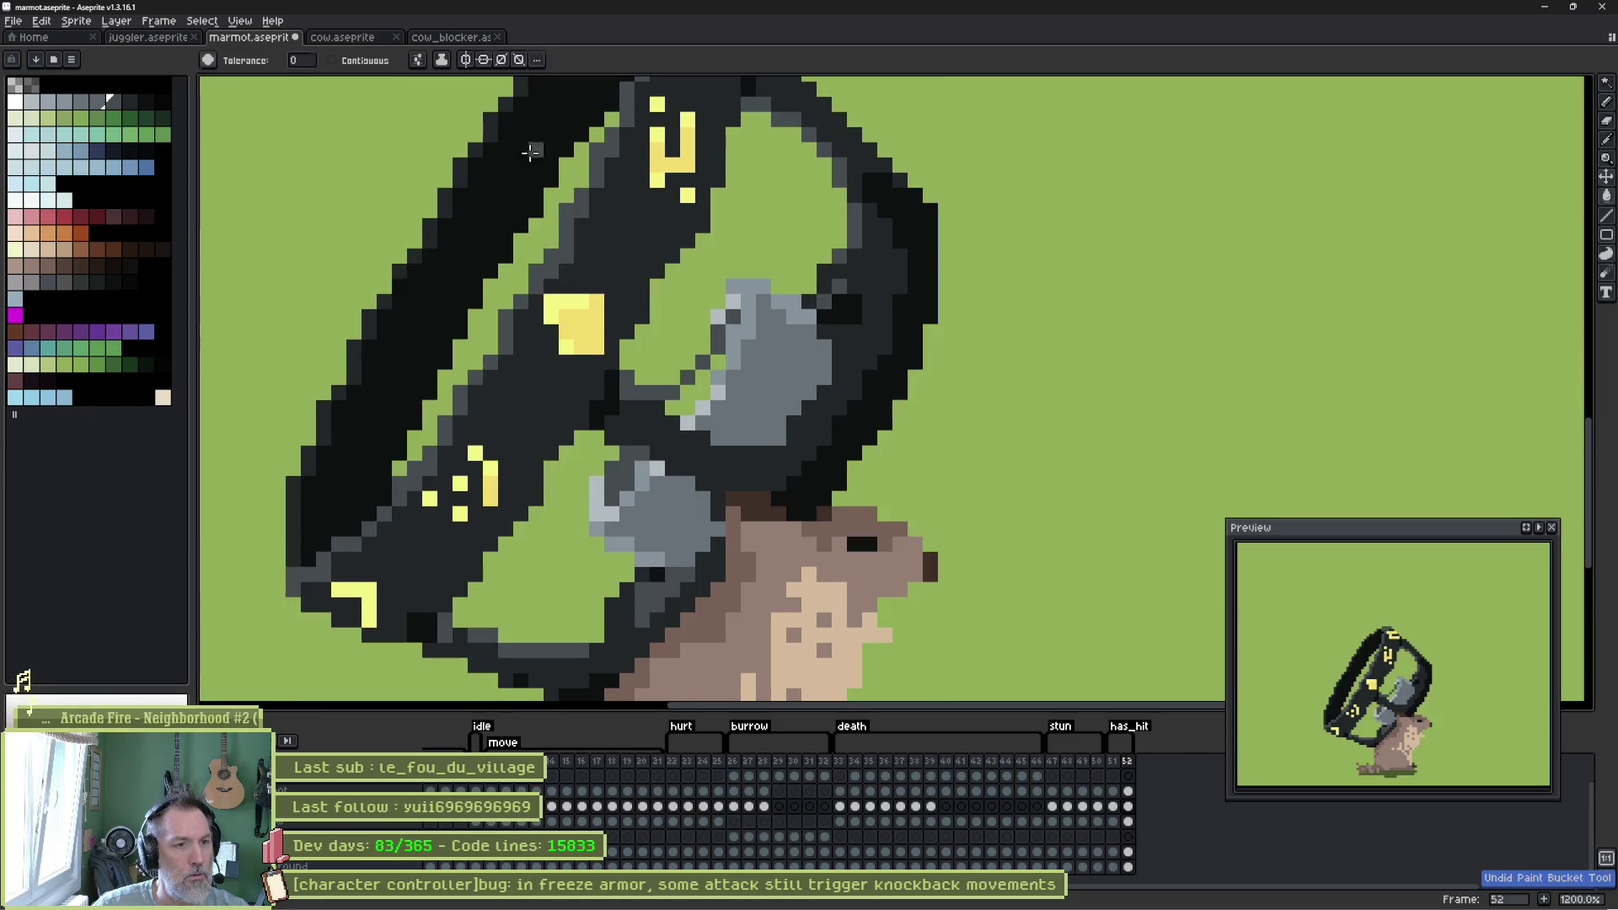
{"action": "key", "text": "b"}
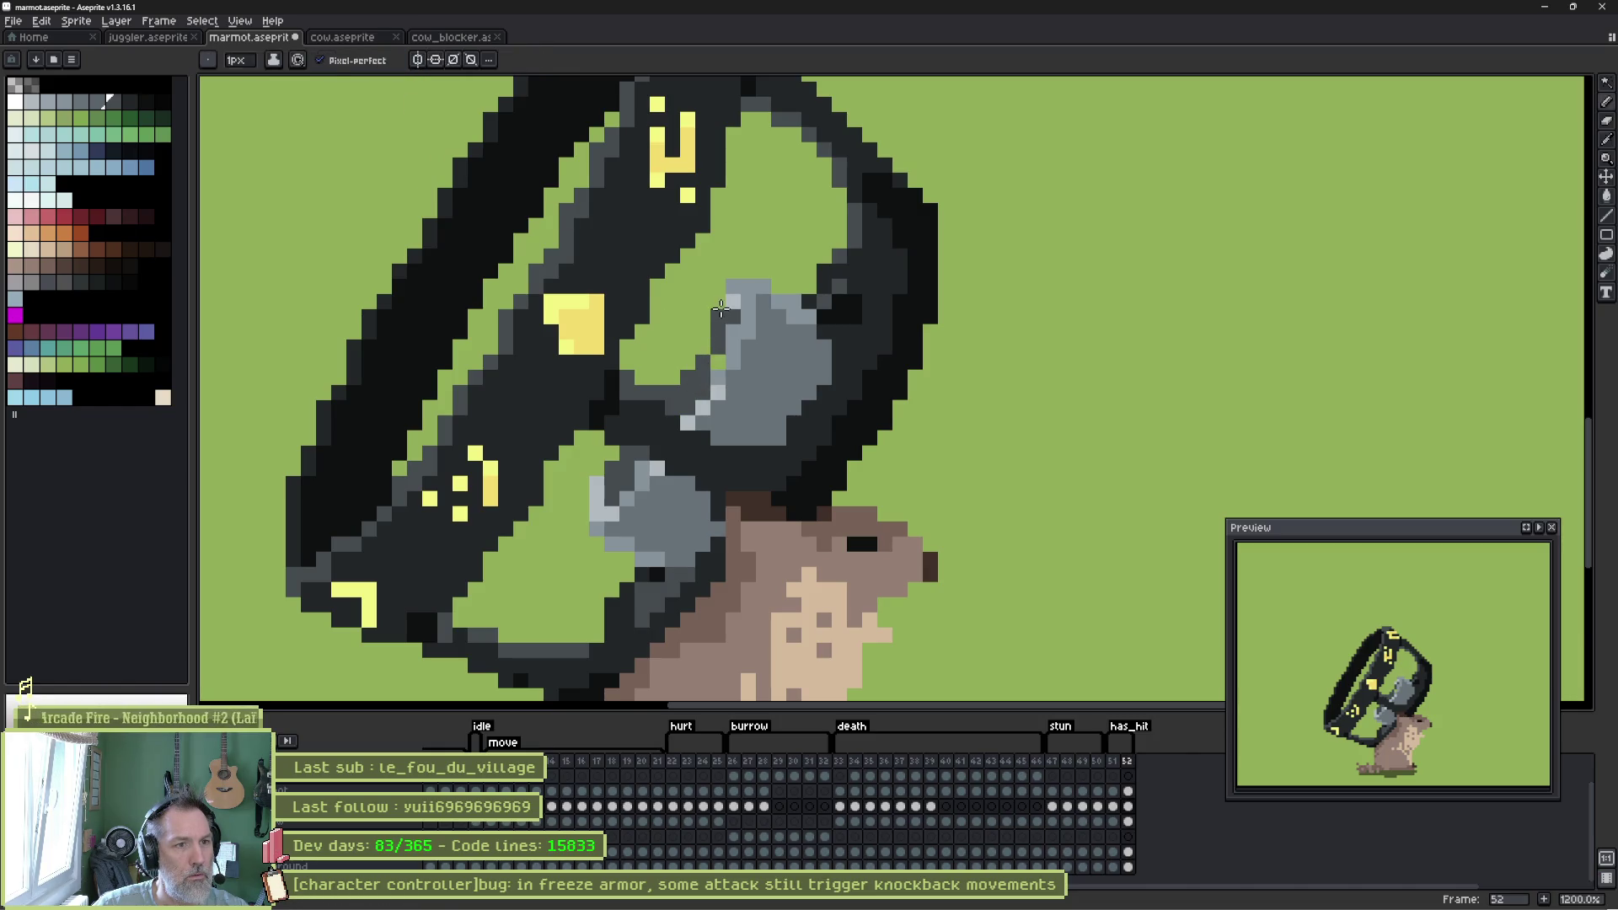
Touch up the clasp with light-grey pixels and erase a stray dark pixel beside it.
{"action": "left_click", "coordinate": [672, 377]}
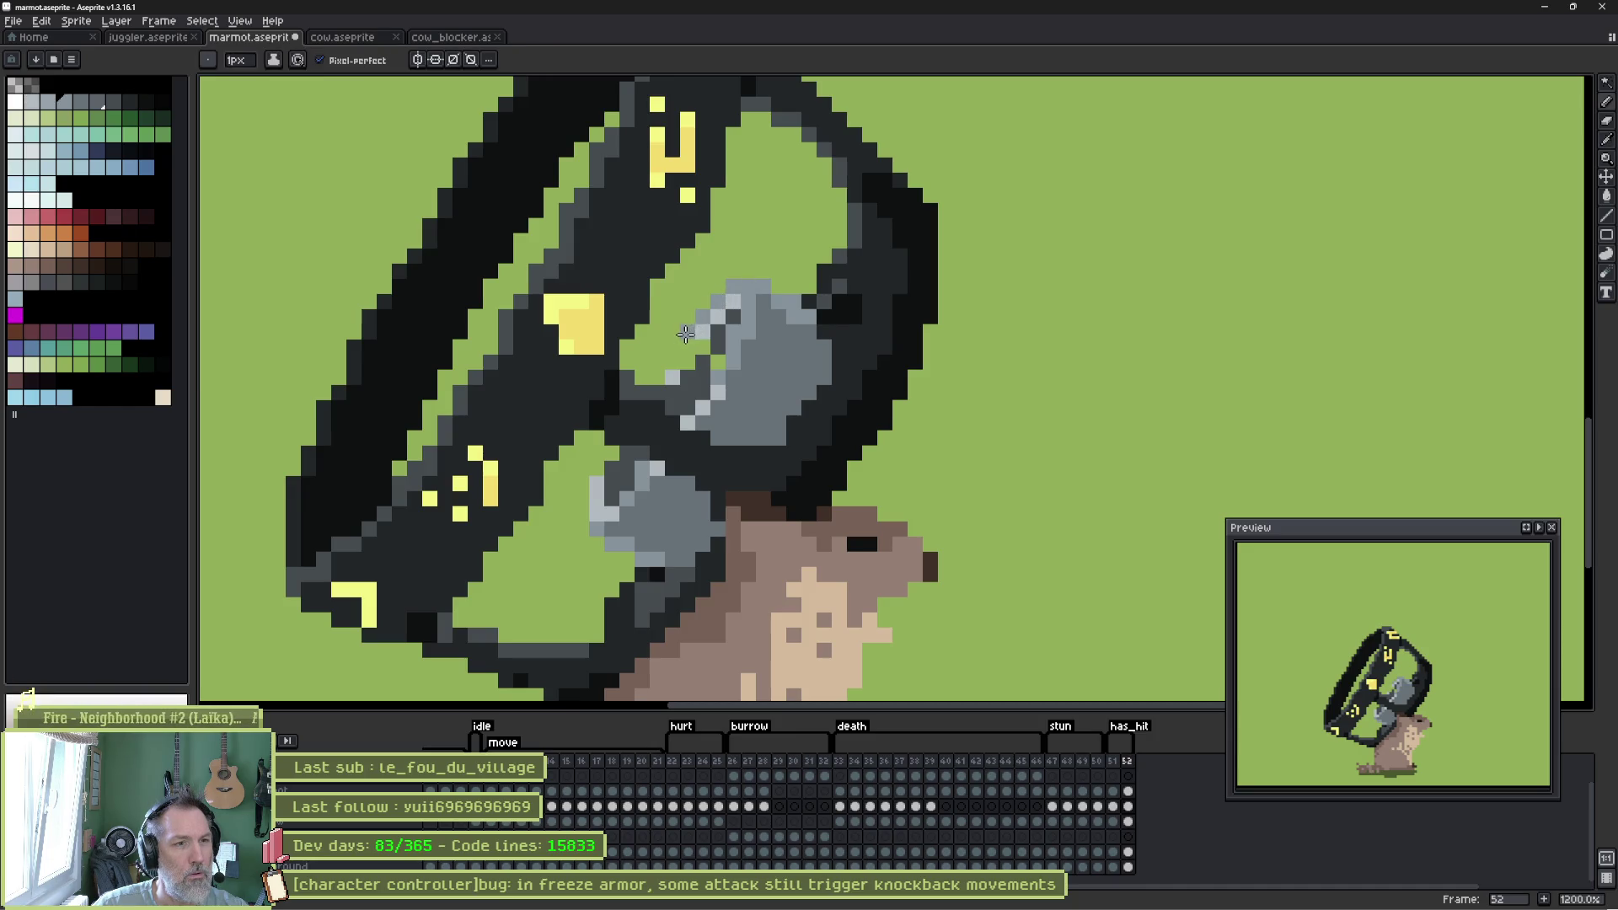
{"action": "left_click", "coordinate": [677, 347]}
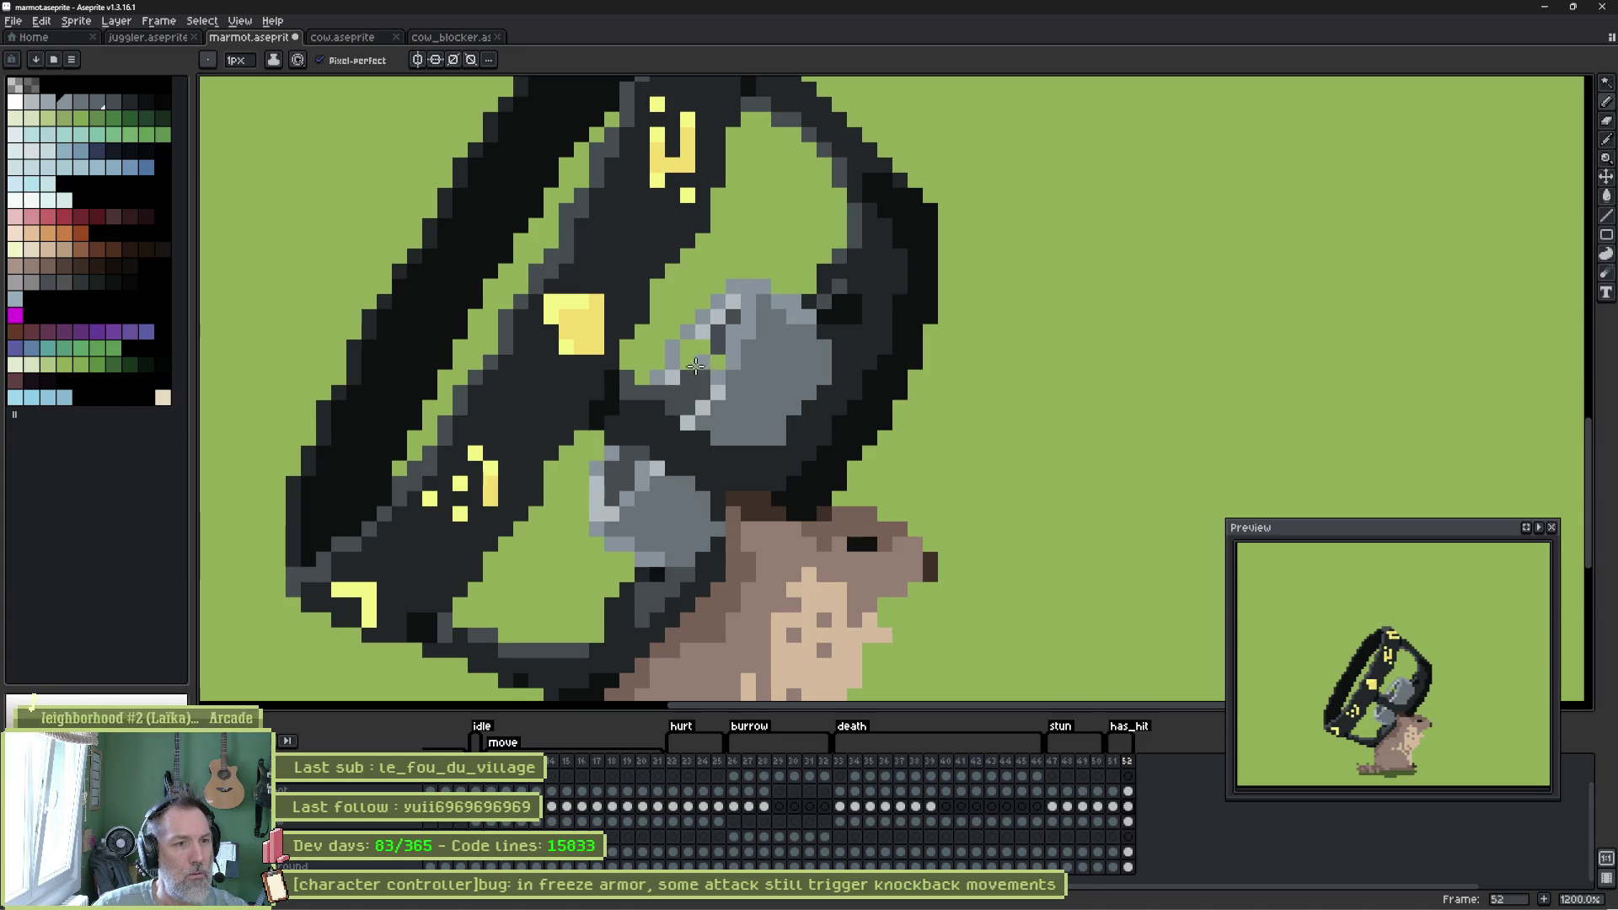
{"action": "key", "text": "alt"}
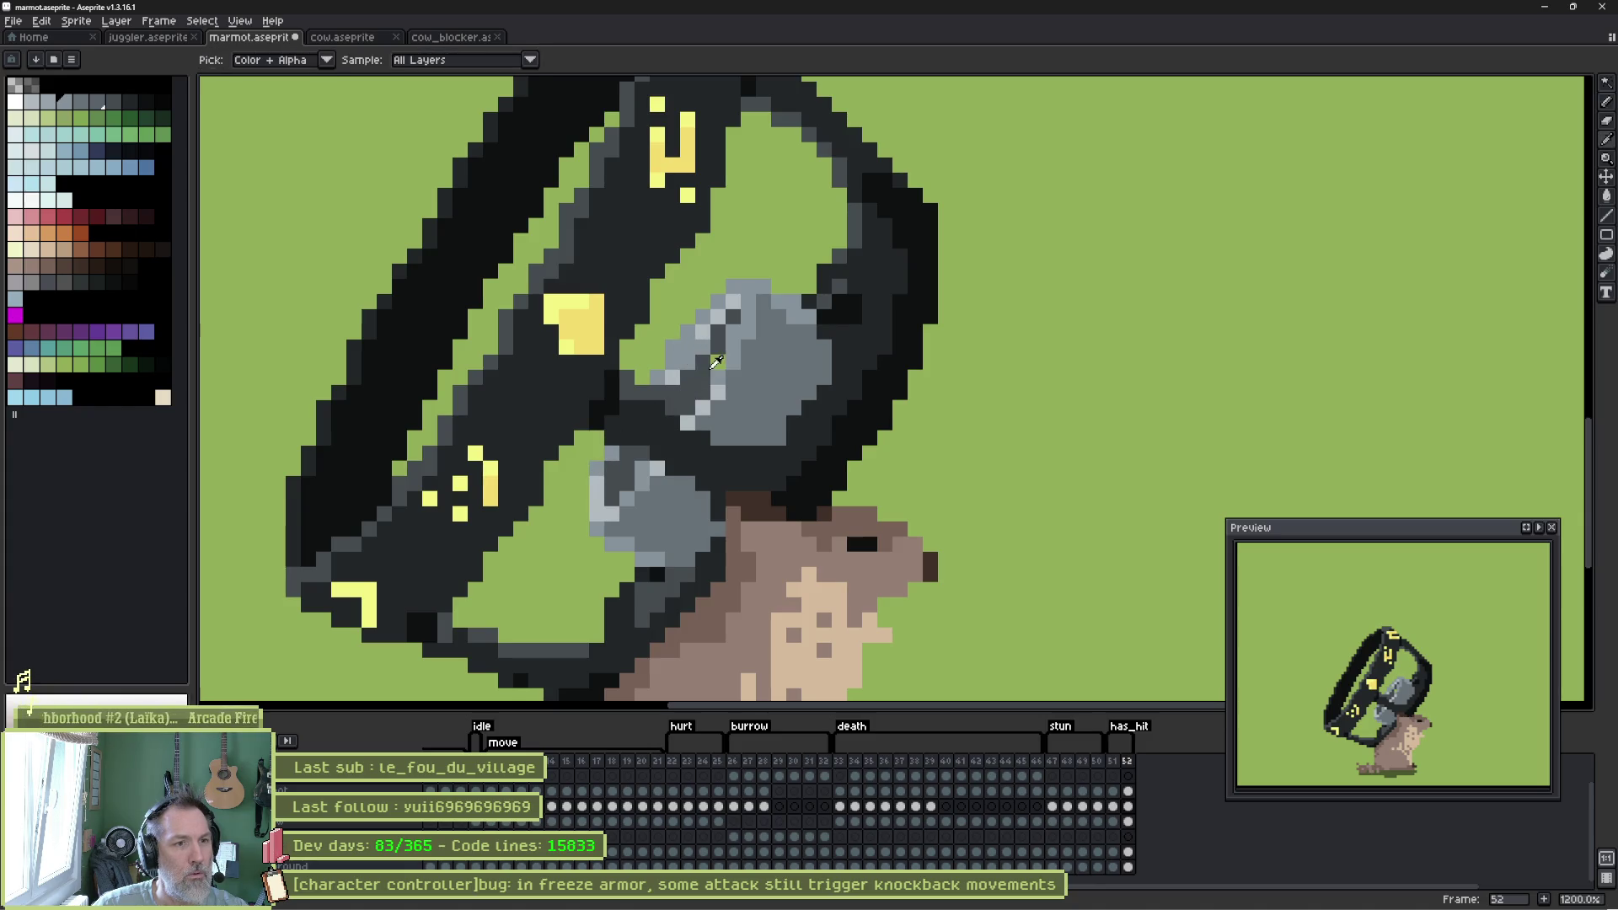
{"action": "left_click", "coordinate": [712, 358], "text": "alt"}
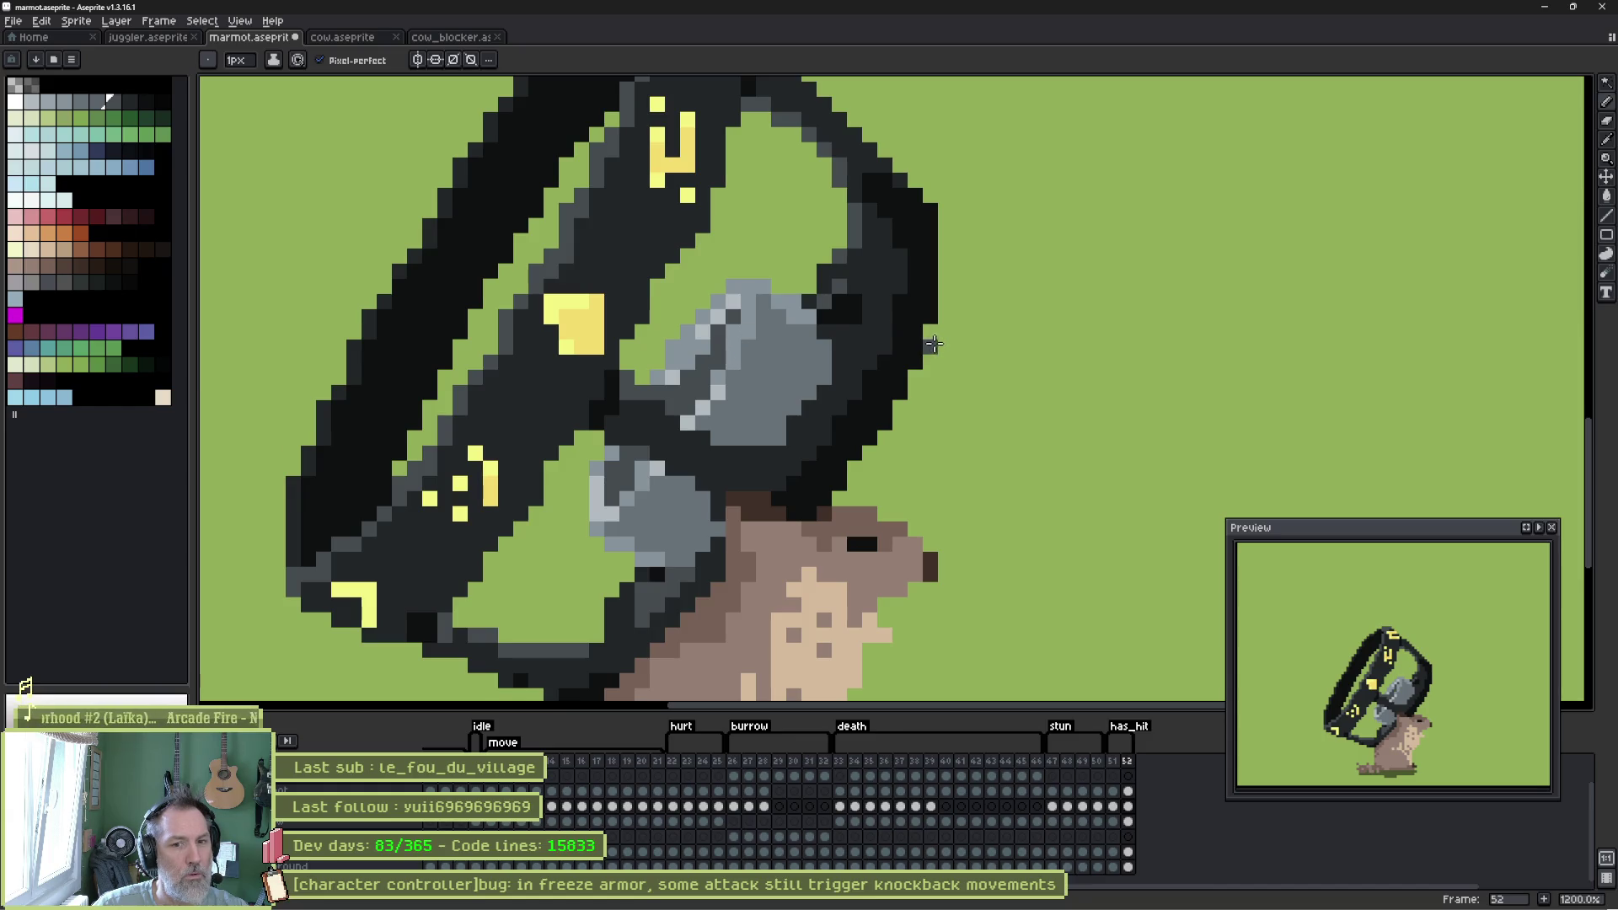
{"action": "left_click", "coordinate": [708, 354], "text": "alt"}
{"action": "left_click", "coordinate": [656, 391]}
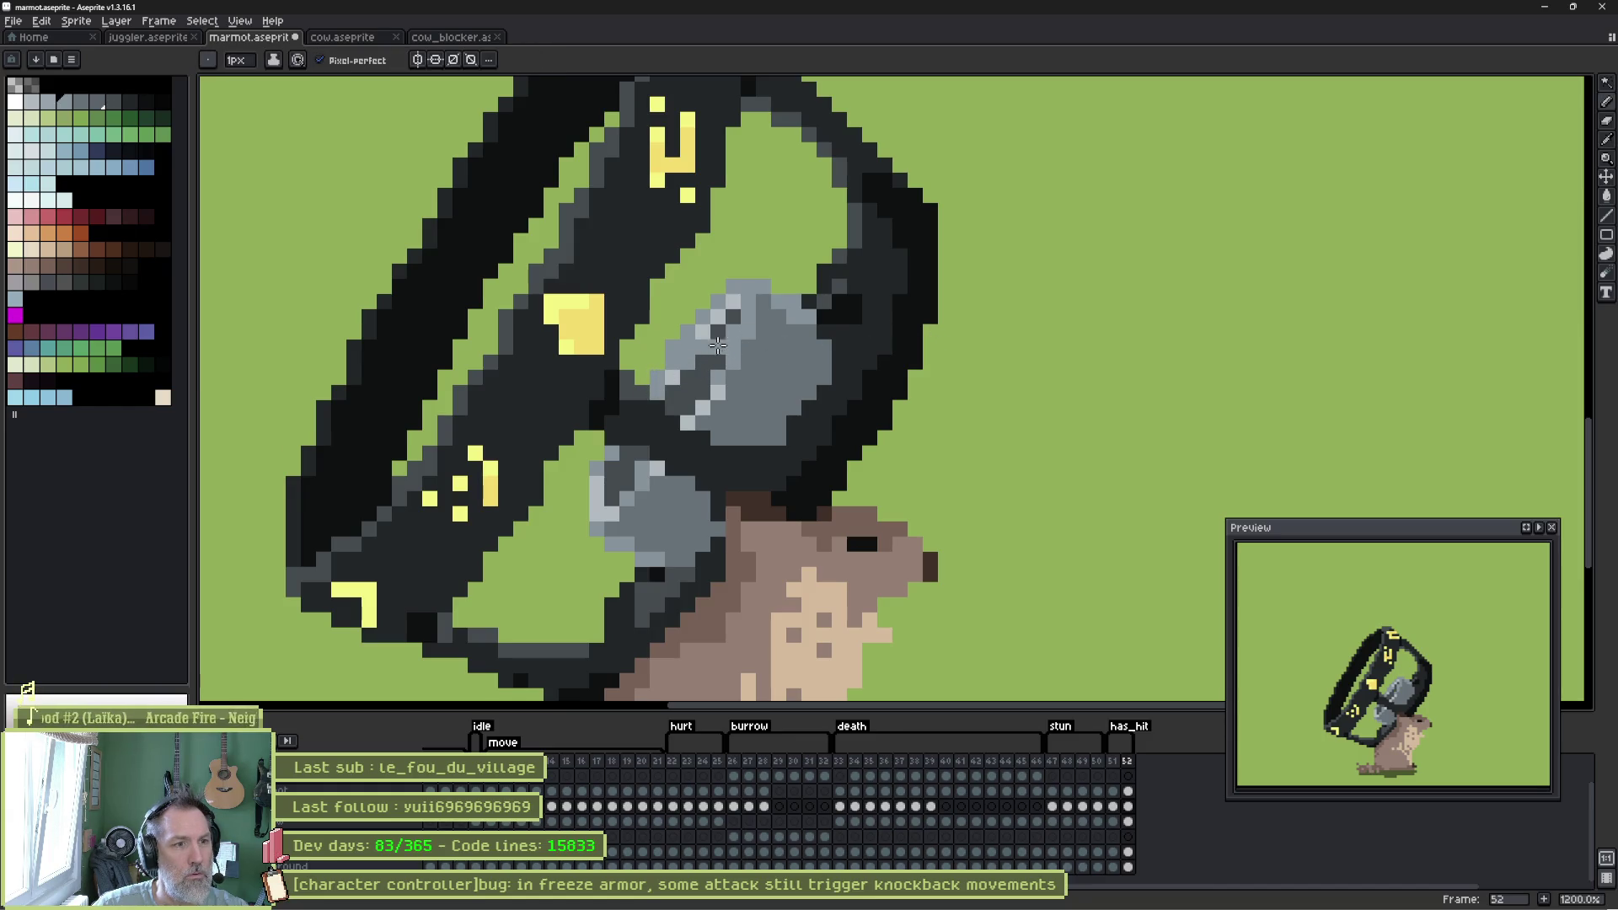
{"action": "key", "text": "e"}
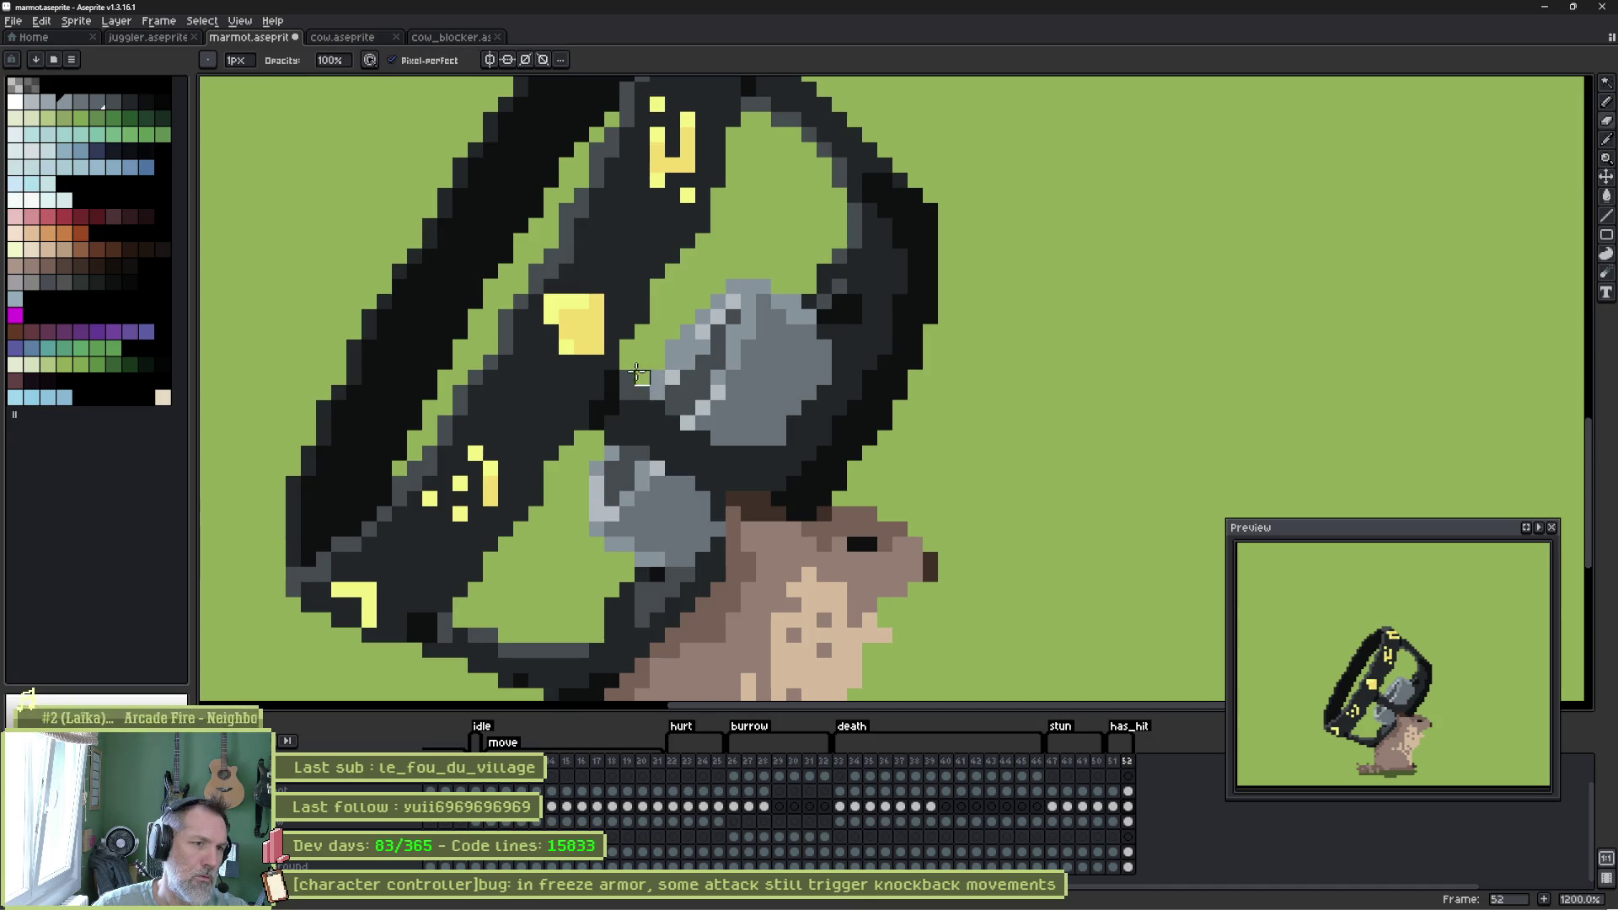
{"action": "left_click", "coordinate": [628, 377]}
{"action": "key", "text": "b"}
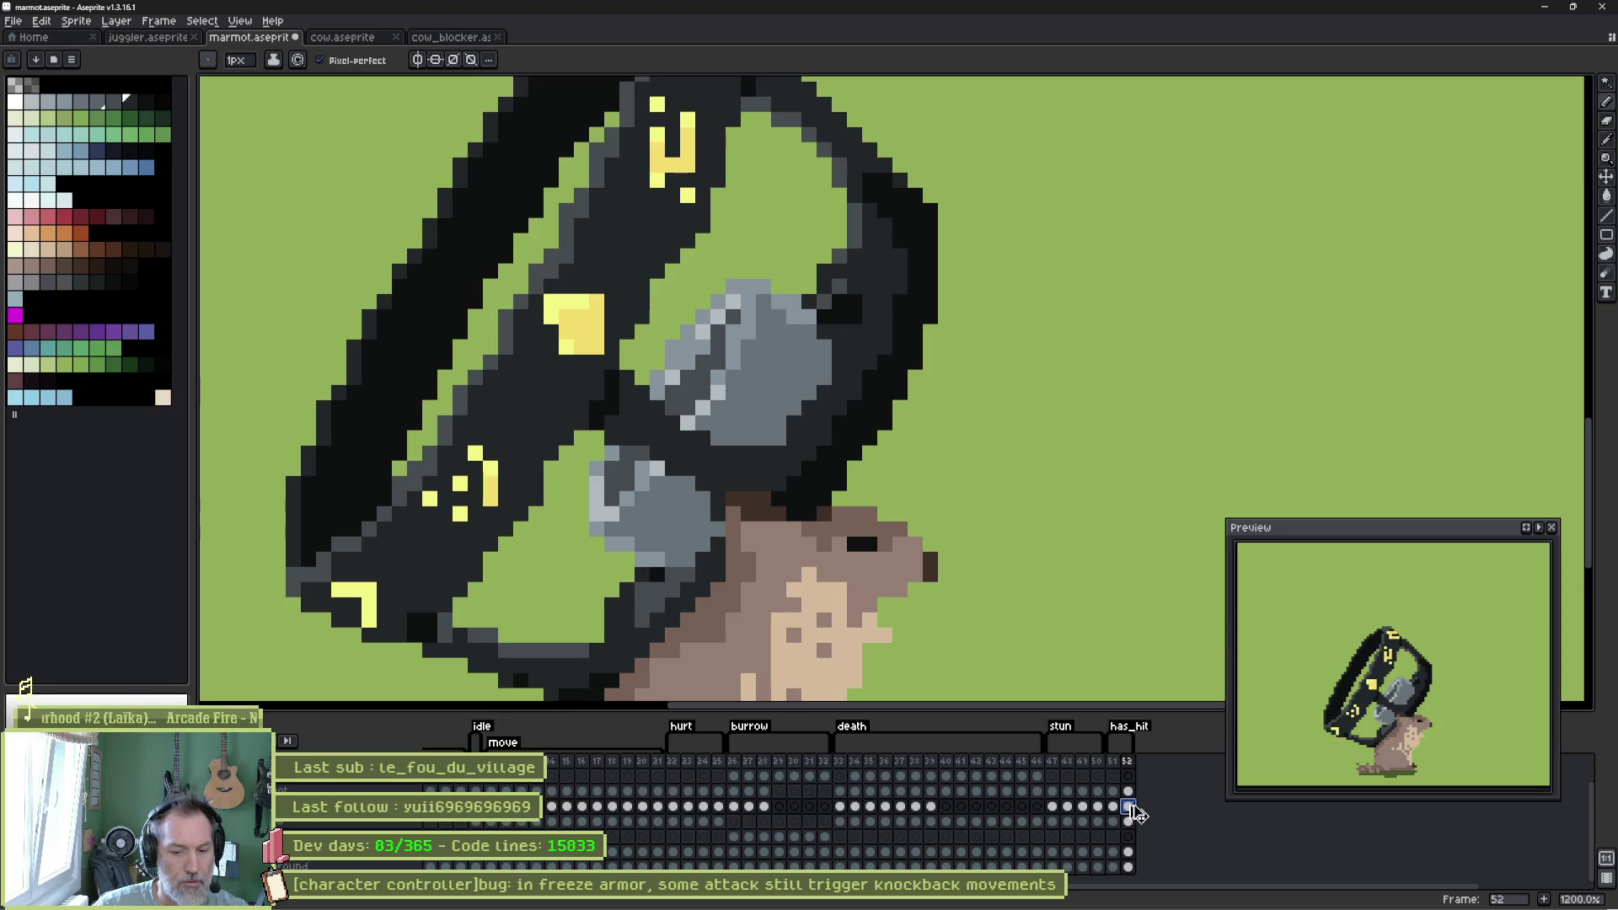
Add frame 53 and lasso the marmot's lower body on the body layer.
{"action": "key", "text": "alt+n"}
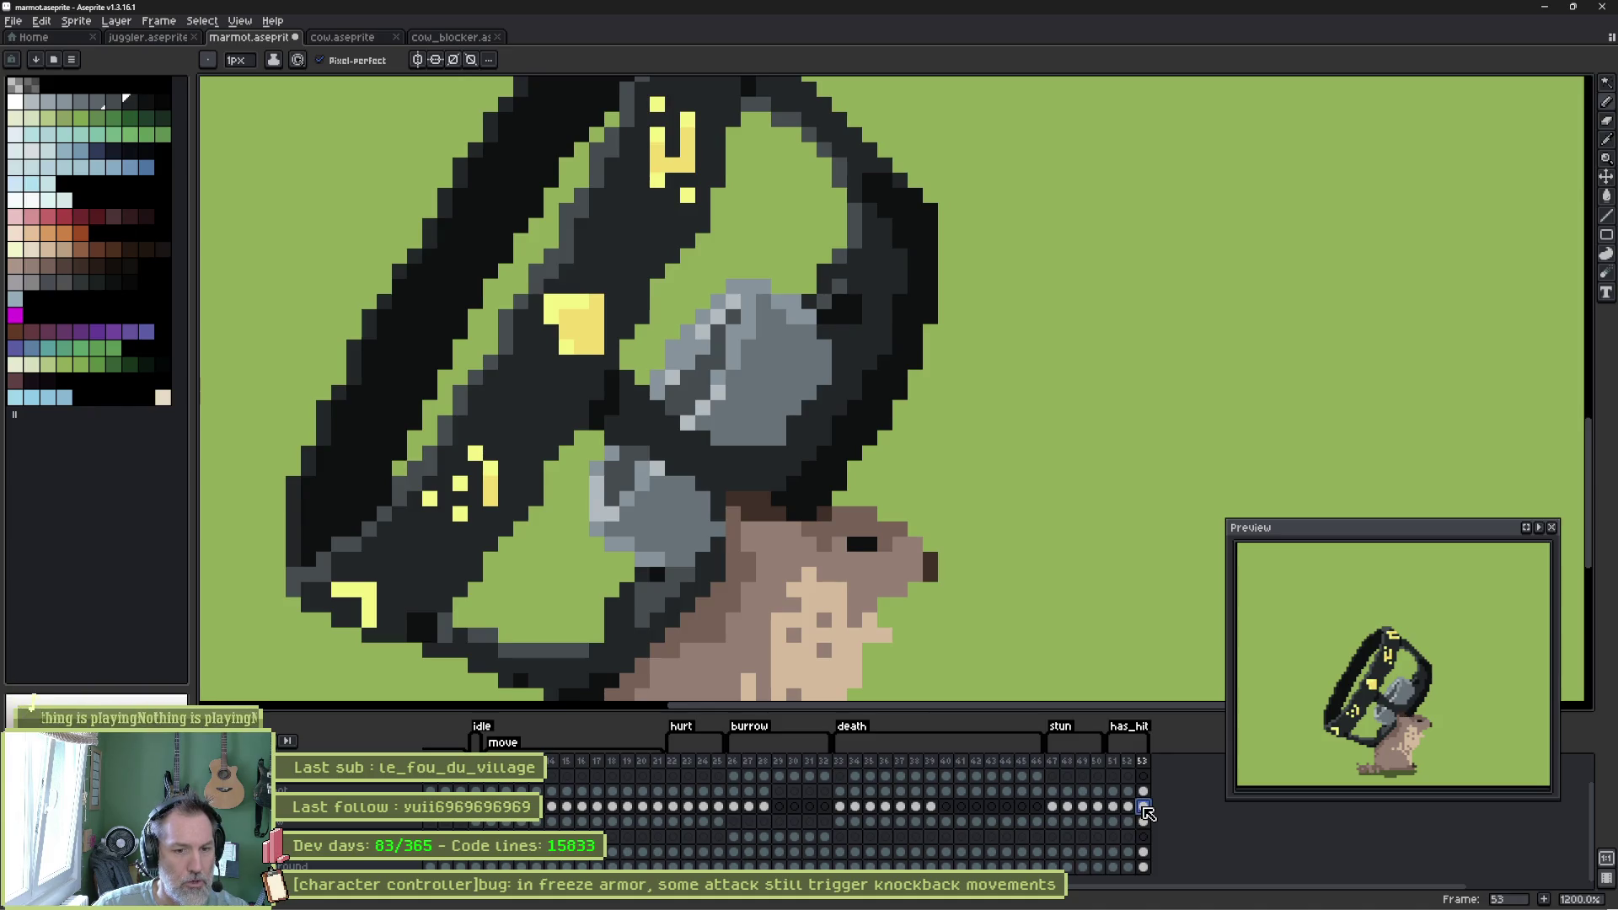
{"action": "scroll", "coordinate": [758, 505], "scroll_direction": "down", "scroll_amount": 3}
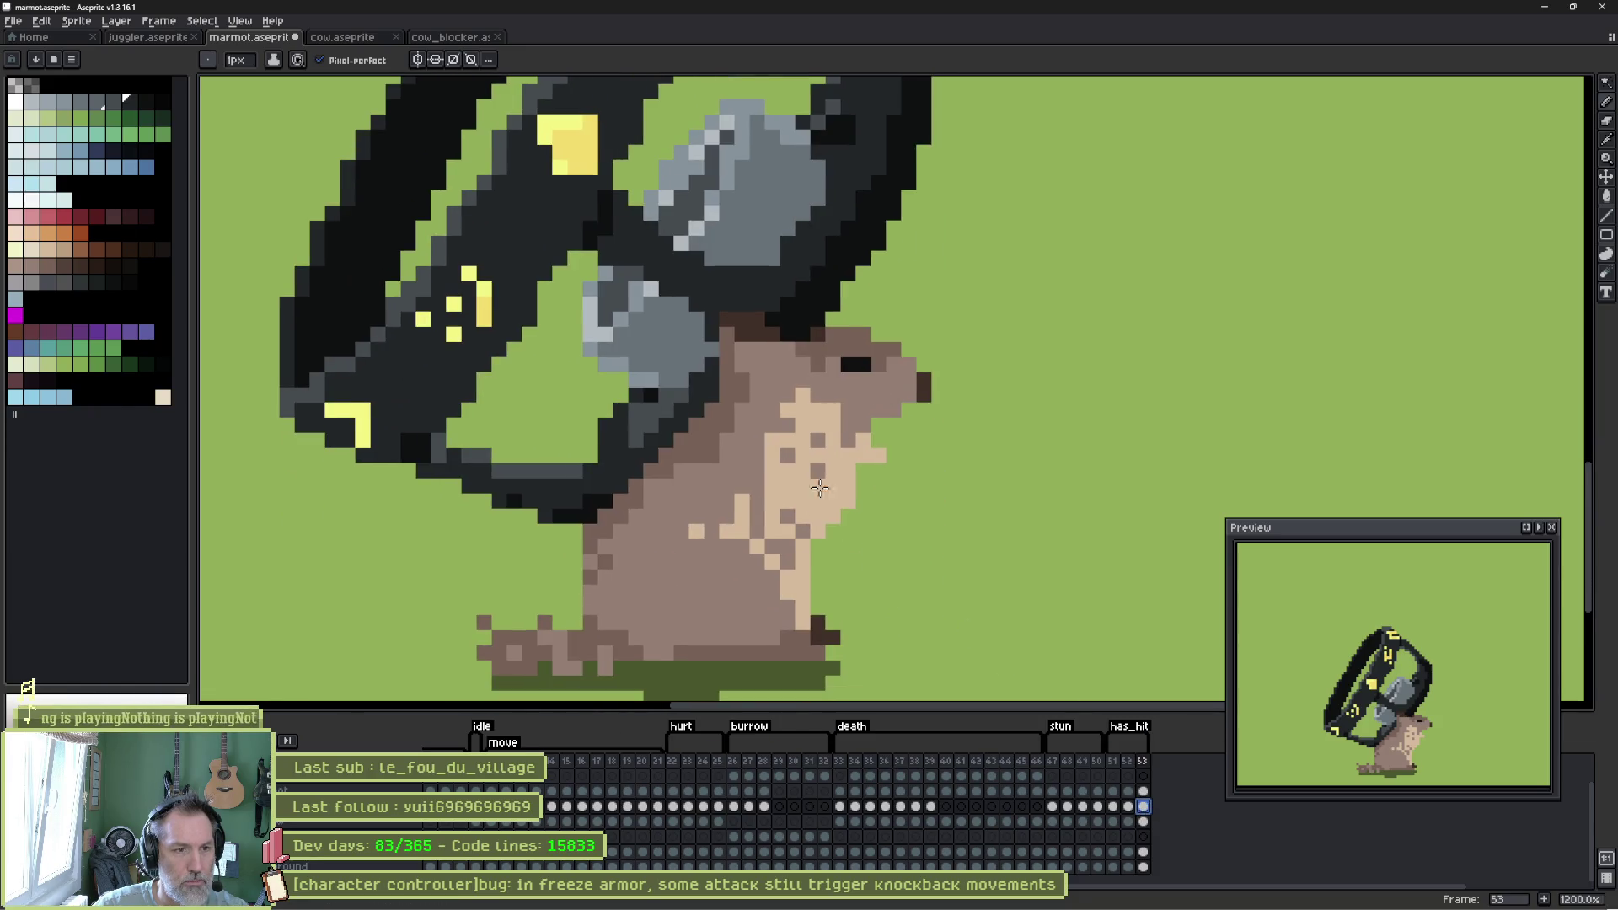
{"action": "left_click", "coordinate": [740, 557], "text": "ctrl"}
{"action": "key", "text": "q"}
{"action": "mouse_move", "coordinate": [627, 508]}
{"action": "left_mouse_down"}
{"action": "mouse_move", "coordinate": [748, 508]}
{"action": "mouse_move", "coordinate": [704, 681]}
{"action": "mouse_move", "coordinate": [612, 523]}
{"action": "left_mouse_up"}
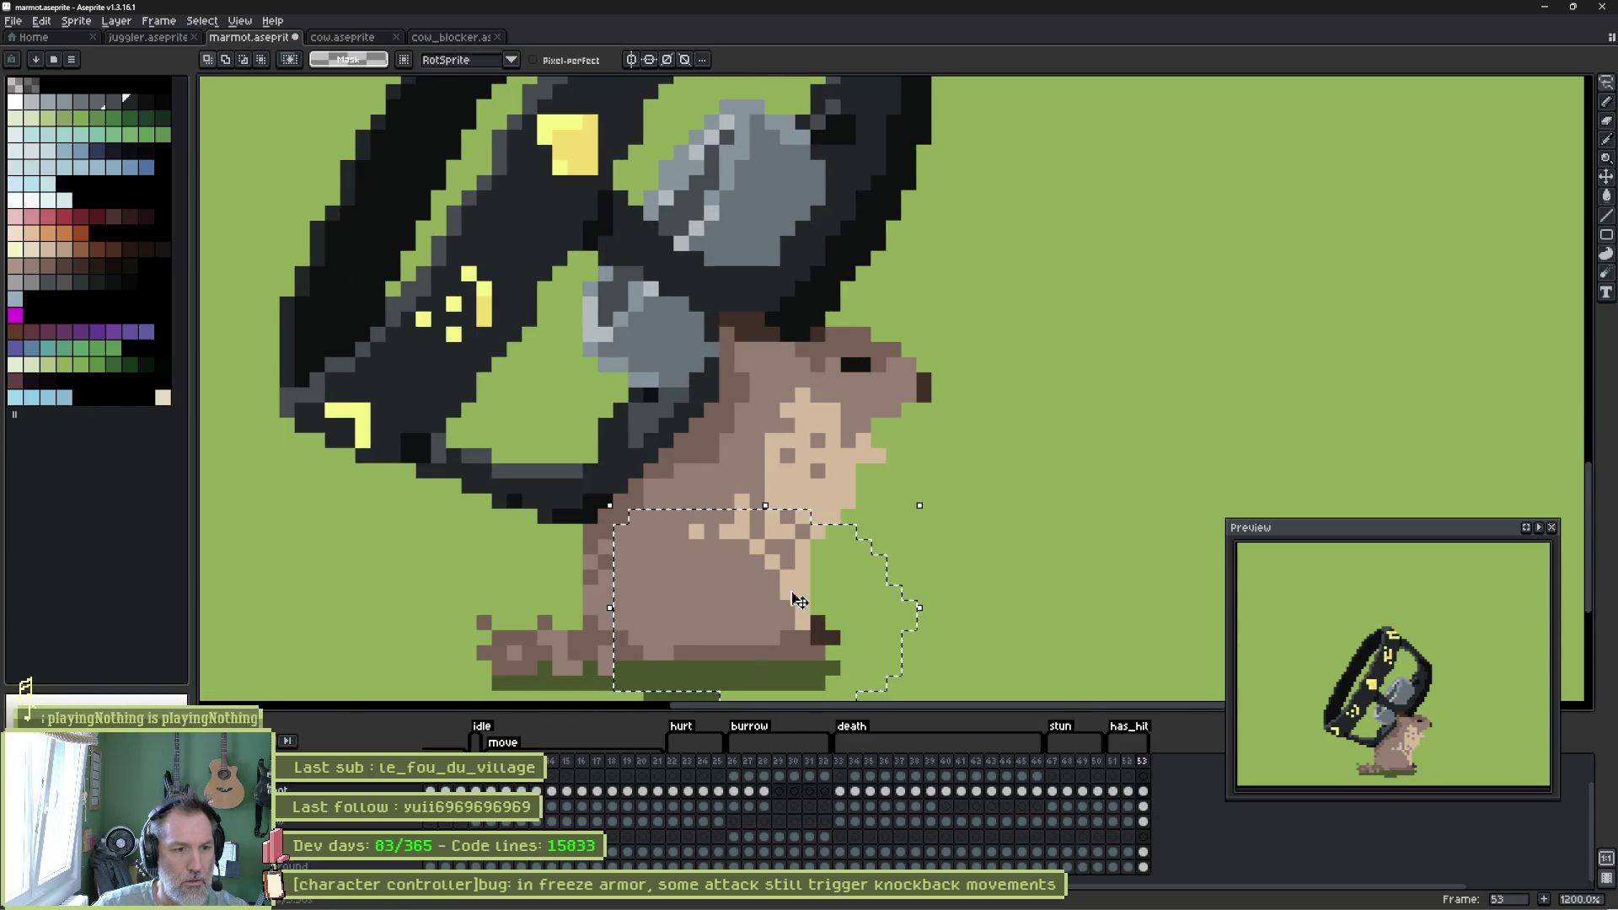
{"action": "key", "text": "ctrl+d"}
{"action": "key", "text": "b"}
Repaint the chest fur with a dark-brown edge, light tan down the middle, mid-brown along the side.
{"action": "left_click", "coordinate": [834, 632], "text": "alt"}
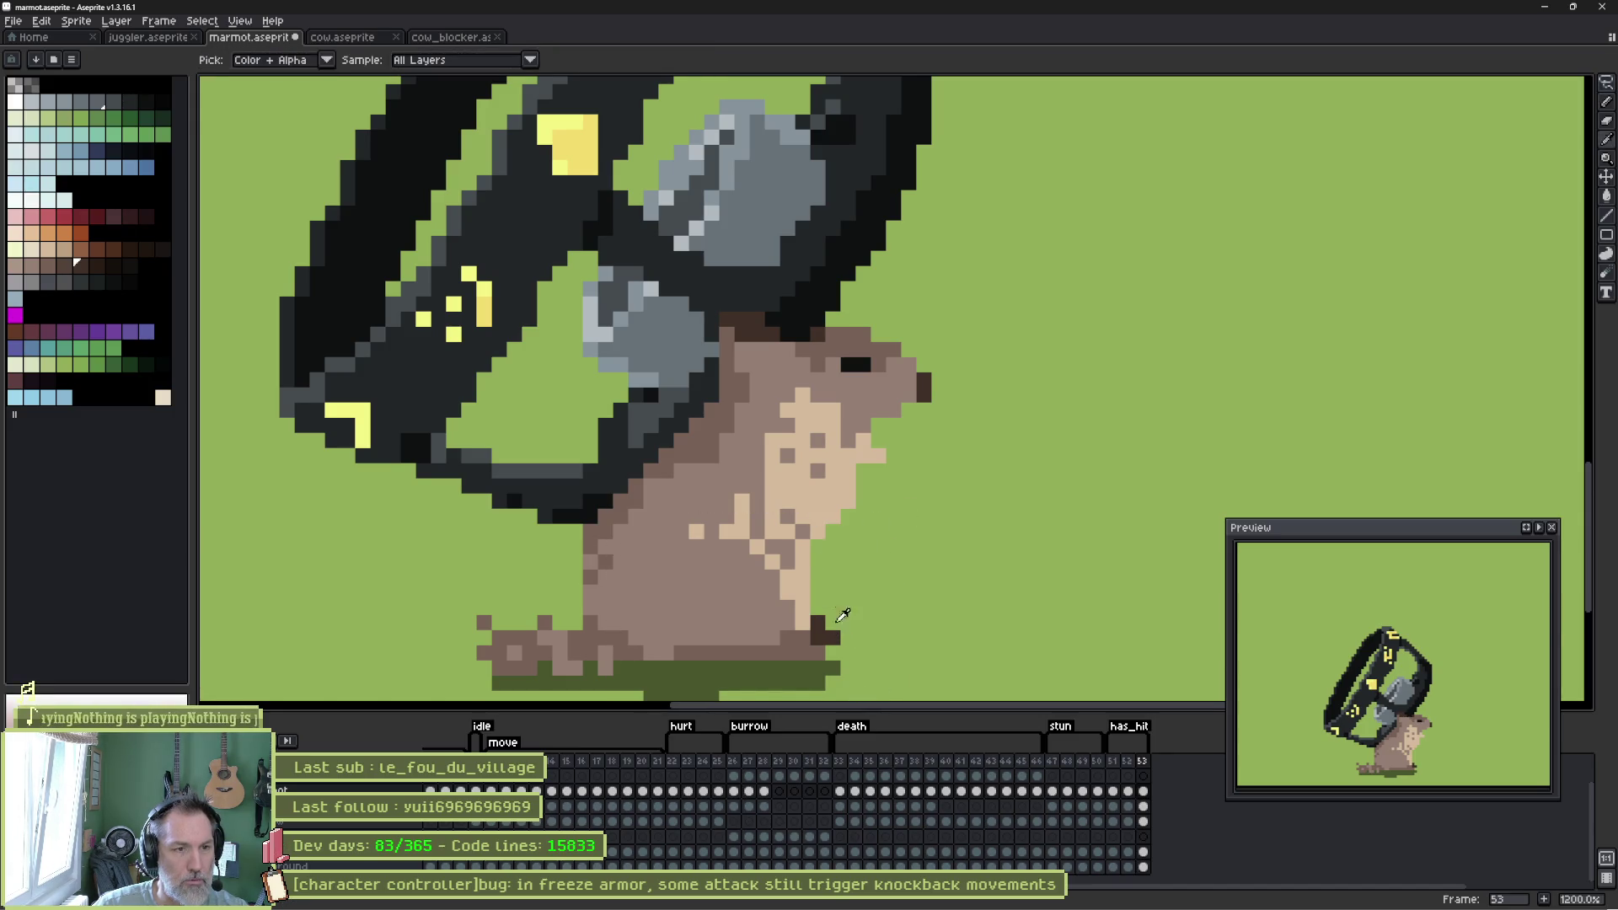
{"action": "left_click", "coordinate": [740, 485]}
{"action": "key", "text": "ctrl+z"}
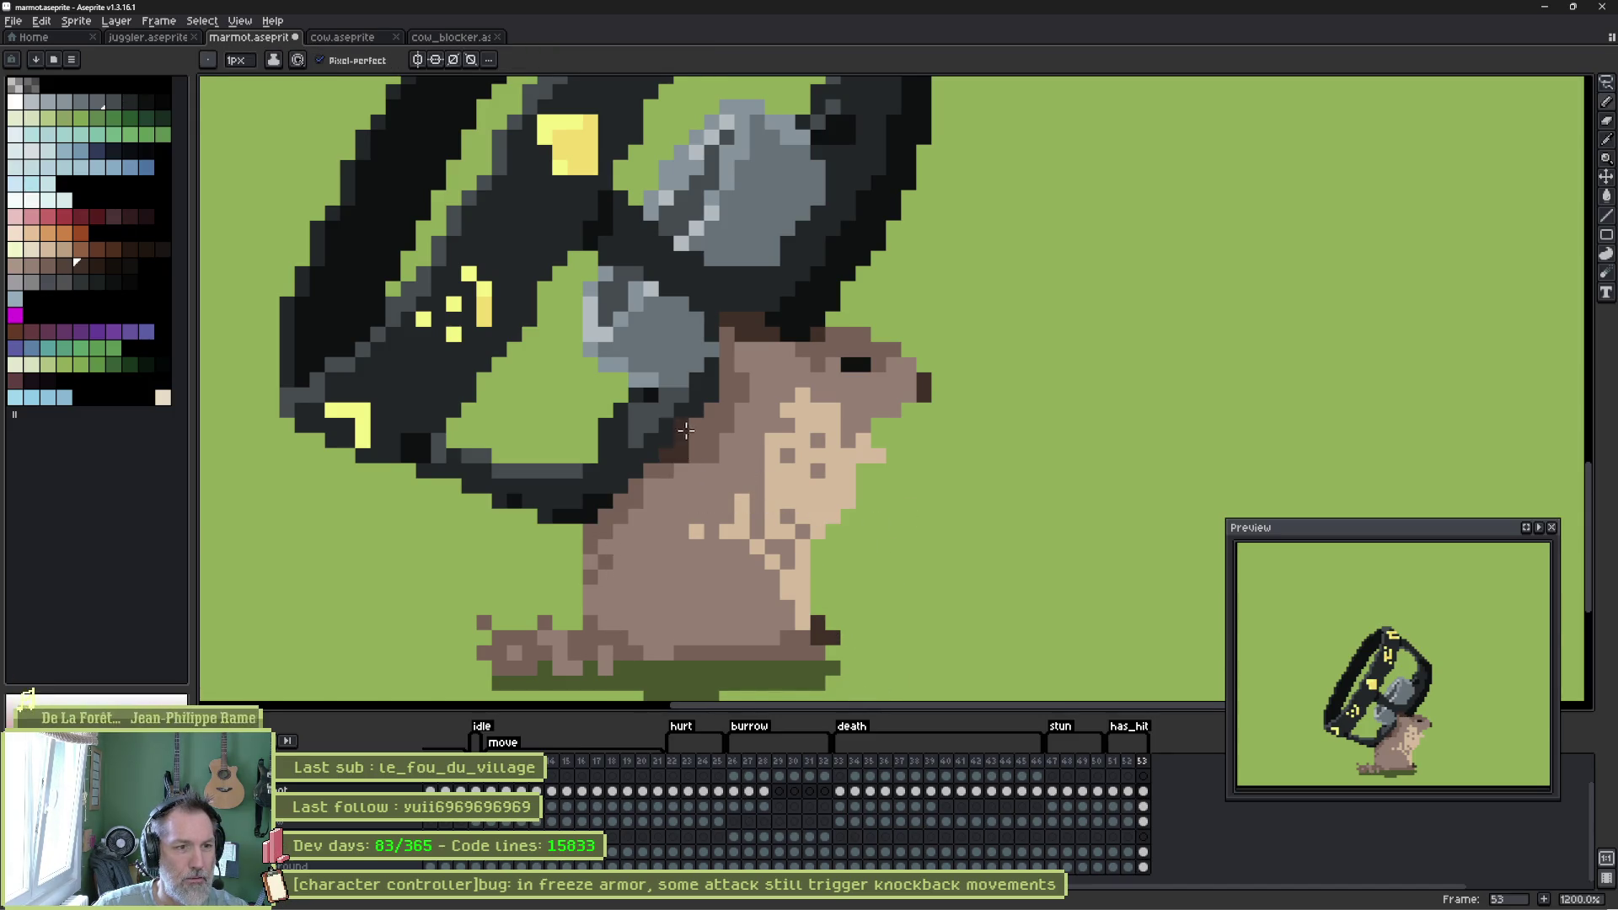
{"action": "left_click_drag", "start_coordinate": [685, 431], "coordinate": [689, 470]}
{"action": "left_click", "coordinate": [725, 471]}
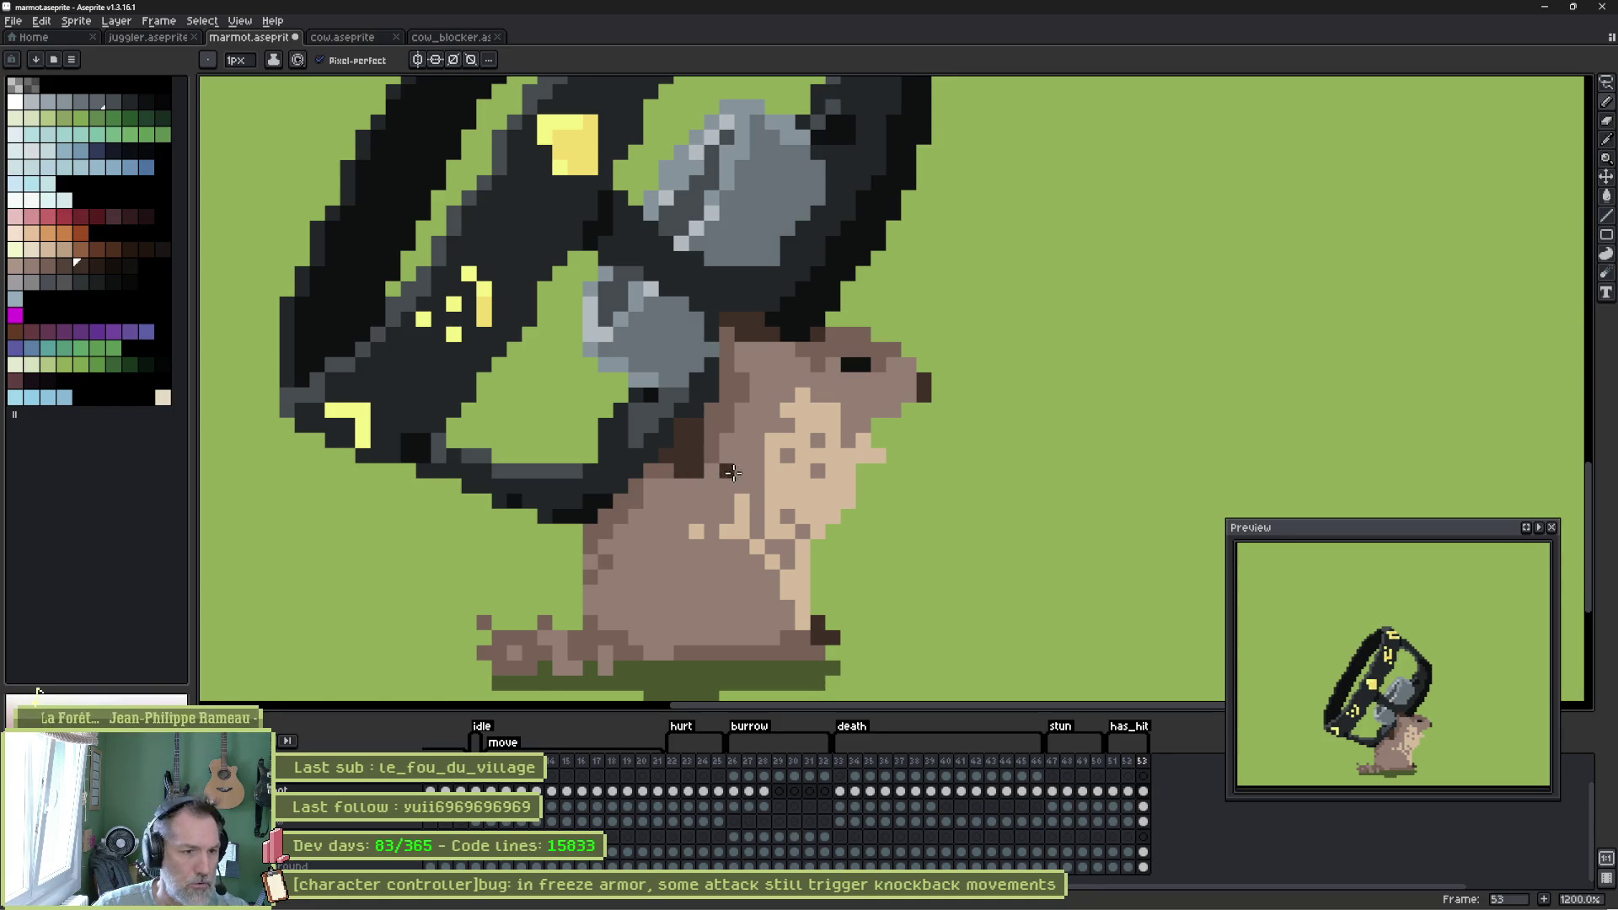
{"action": "left_click", "coordinate": [742, 512], "text": "alt"}
{"action": "left_click", "coordinate": [740, 502], "text": "alt"}
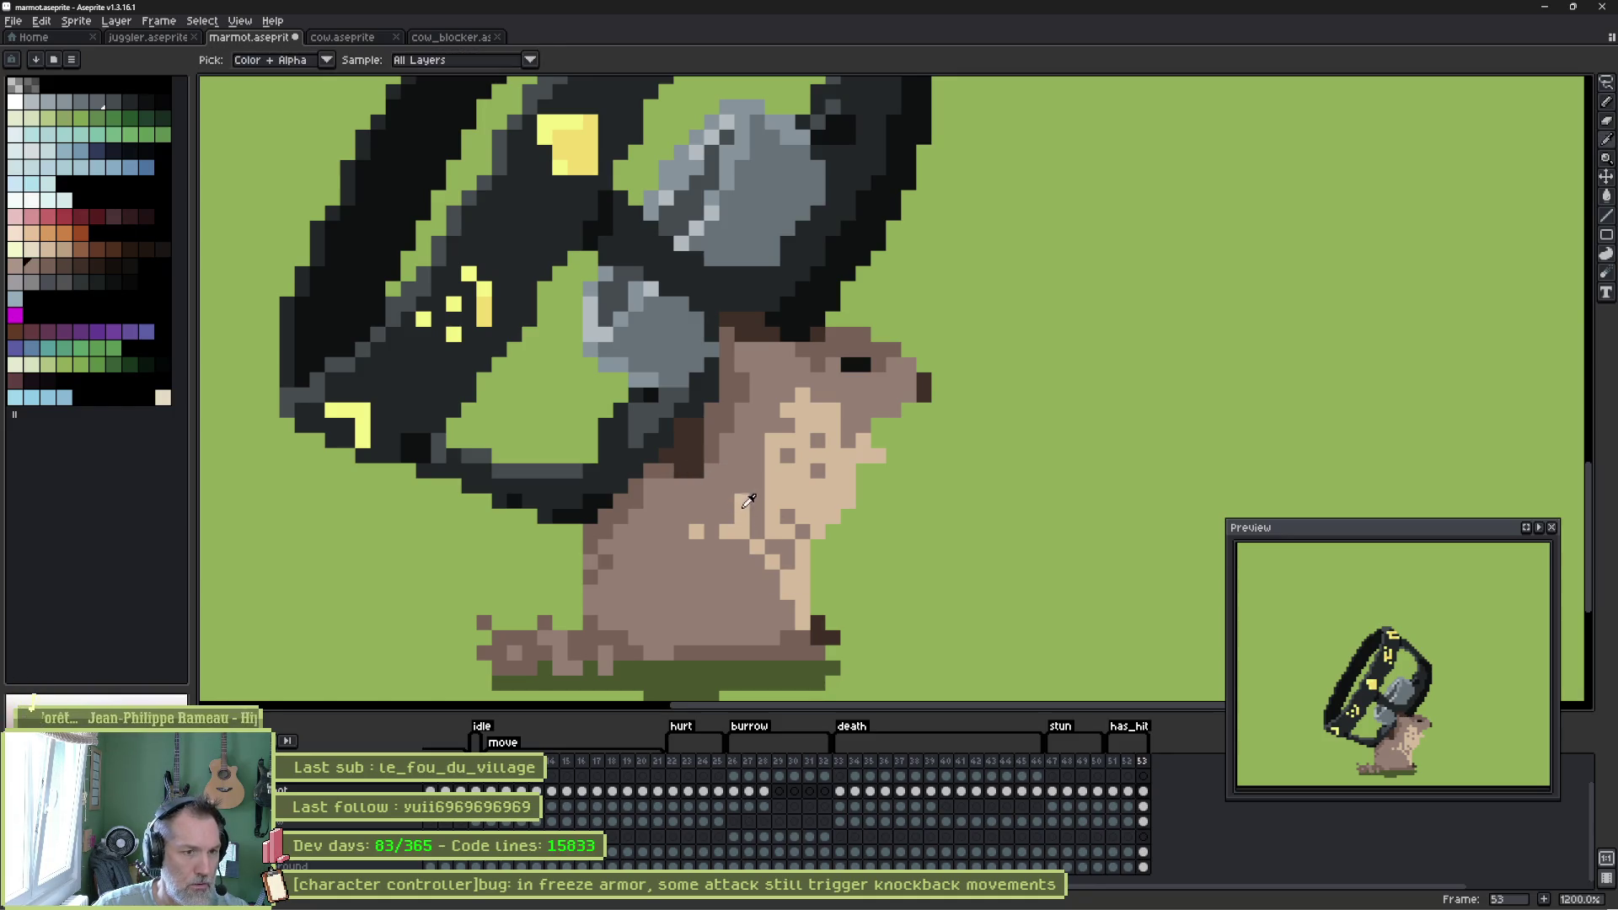
{"action": "mouse_move", "coordinate": [726, 499]}
{"action": "left_mouse_down"}
{"action": "mouse_move", "coordinate": [755, 524]}
{"action": "mouse_move", "coordinate": [763, 573]}
{"action": "mouse_move", "coordinate": [784, 551]}
{"action": "mouse_move", "coordinate": [804, 565]}
{"action": "mouse_move", "coordinate": [819, 635]}
{"action": "mouse_move", "coordinate": [815, 588]}
{"action": "mouse_move", "coordinate": [798, 595]}
{"action": "left_mouse_up"}
{"action": "left_click", "coordinate": [753, 475], "text": "alt"}
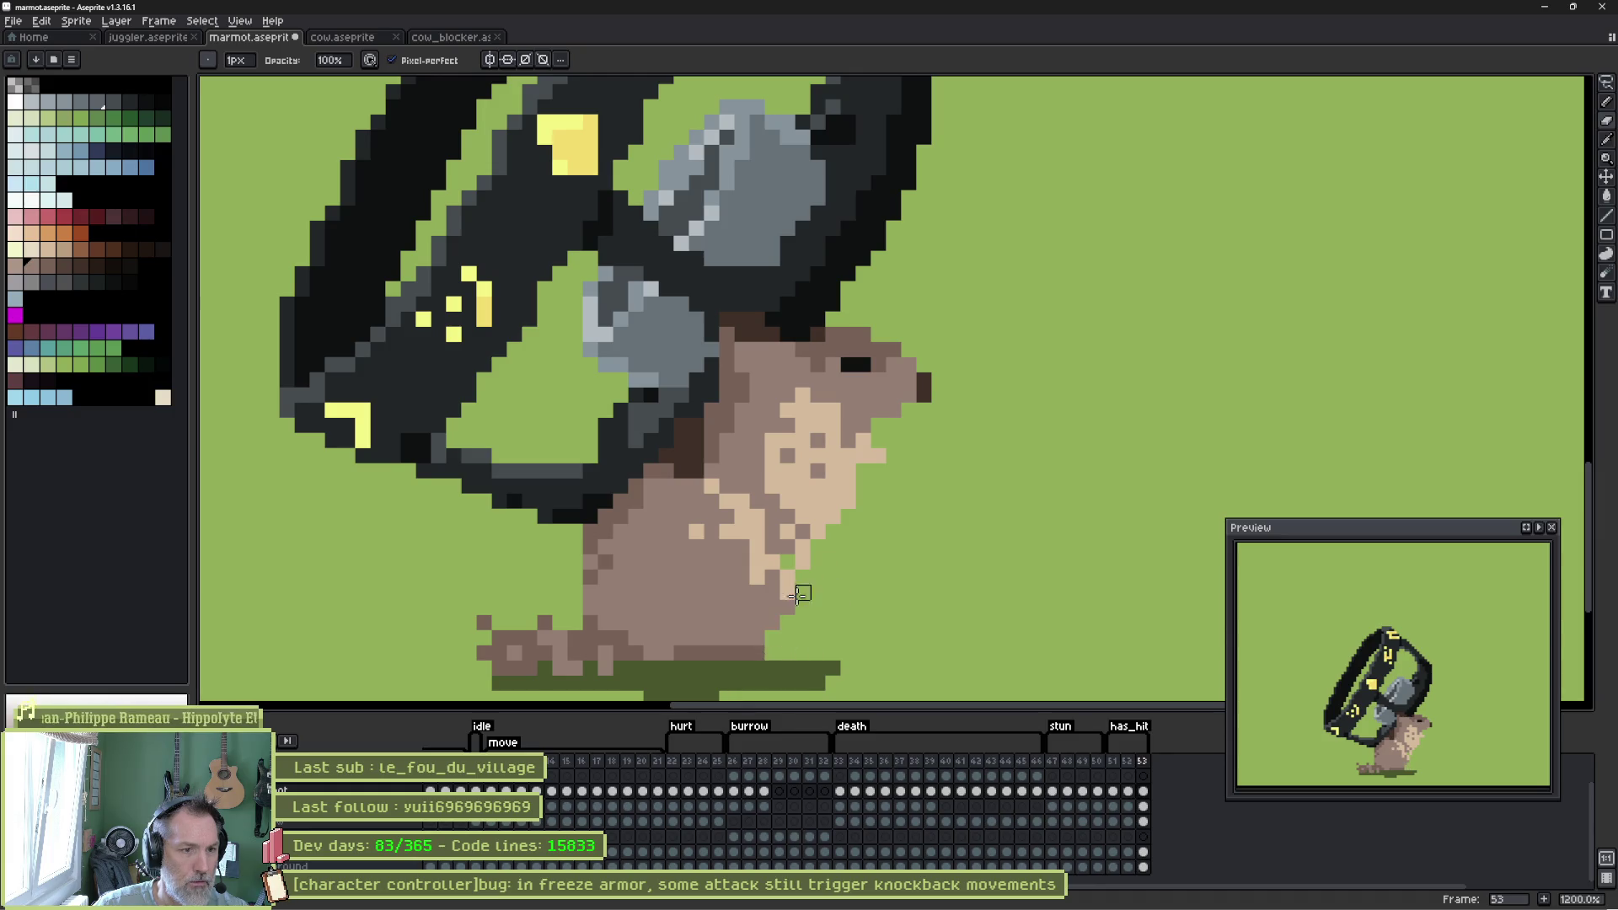
Shade the lower-right feet dark brown and add frame 54.
{"action": "left_click", "coordinate": [760, 627], "text": "alt"}
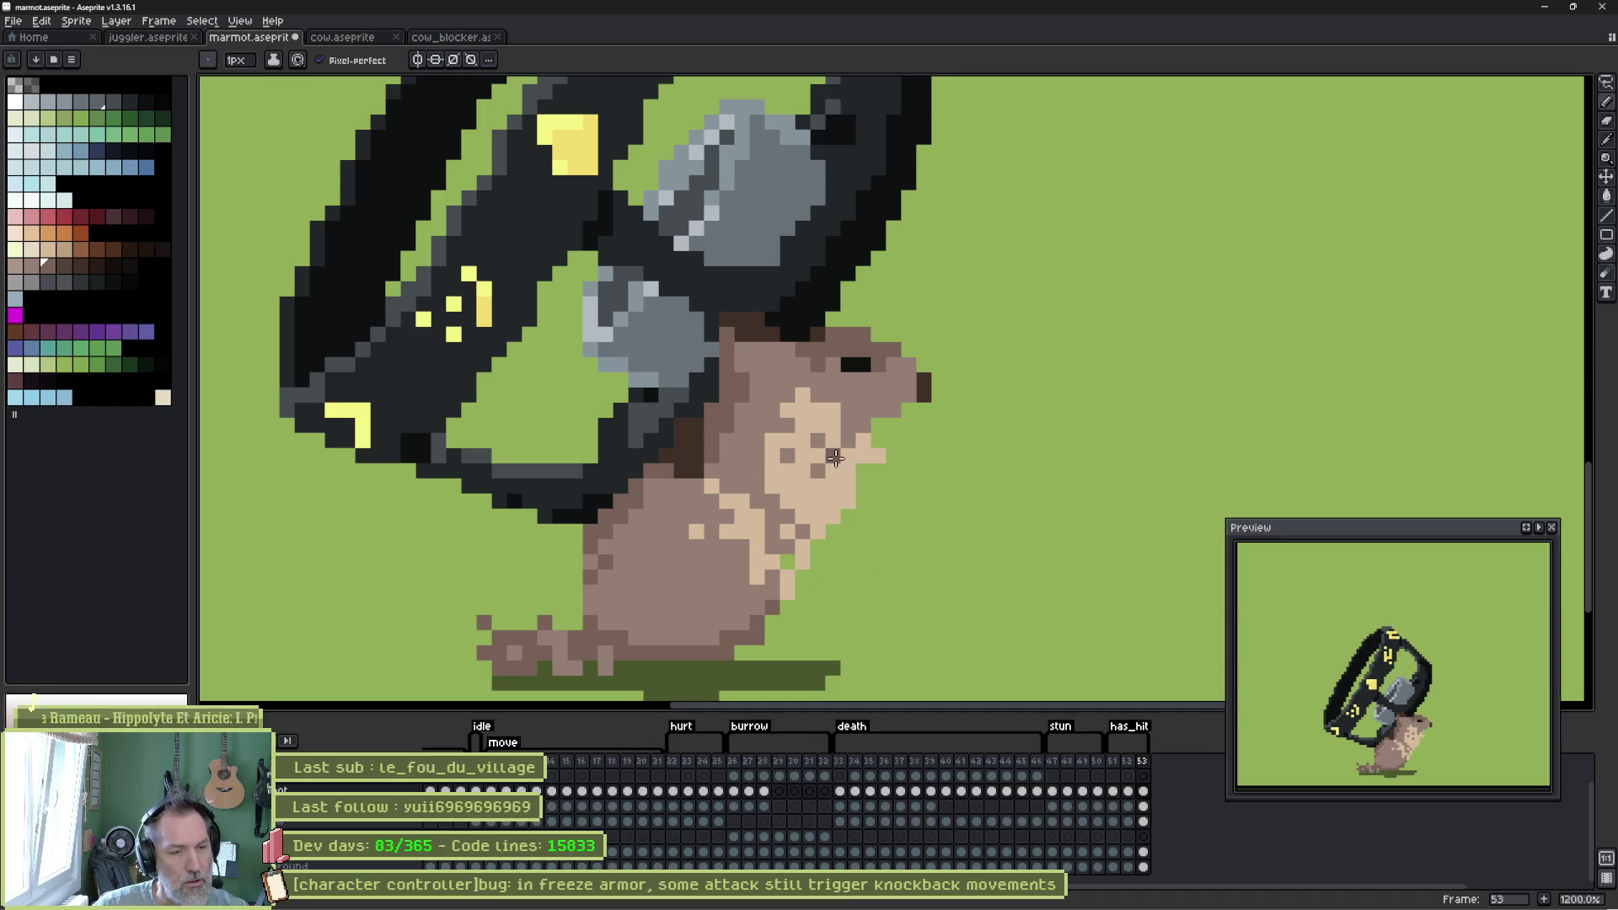
{"action": "left_click", "coordinate": [97, 265]}
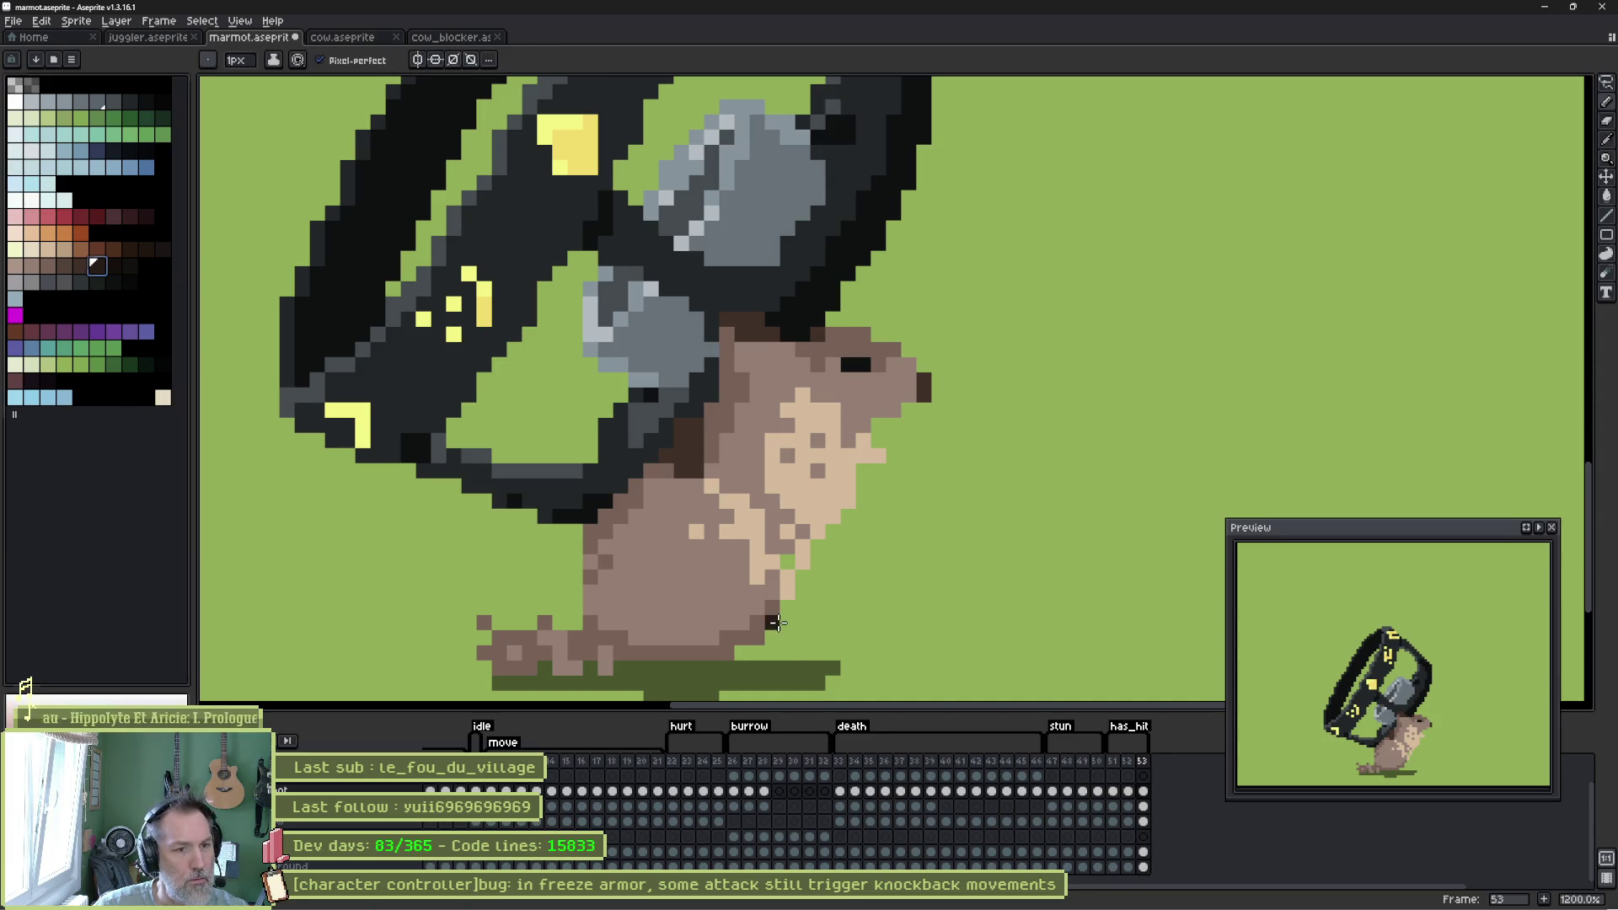
{"action": "mouse_move", "coordinate": [785, 621]}
{"action": "left_mouse_down"}
{"action": "mouse_move", "coordinate": [809, 639]}
{"action": "mouse_move", "coordinate": [743, 650]}
{"action": "mouse_move", "coordinate": [822, 653]}
{"action": "left_mouse_up"}
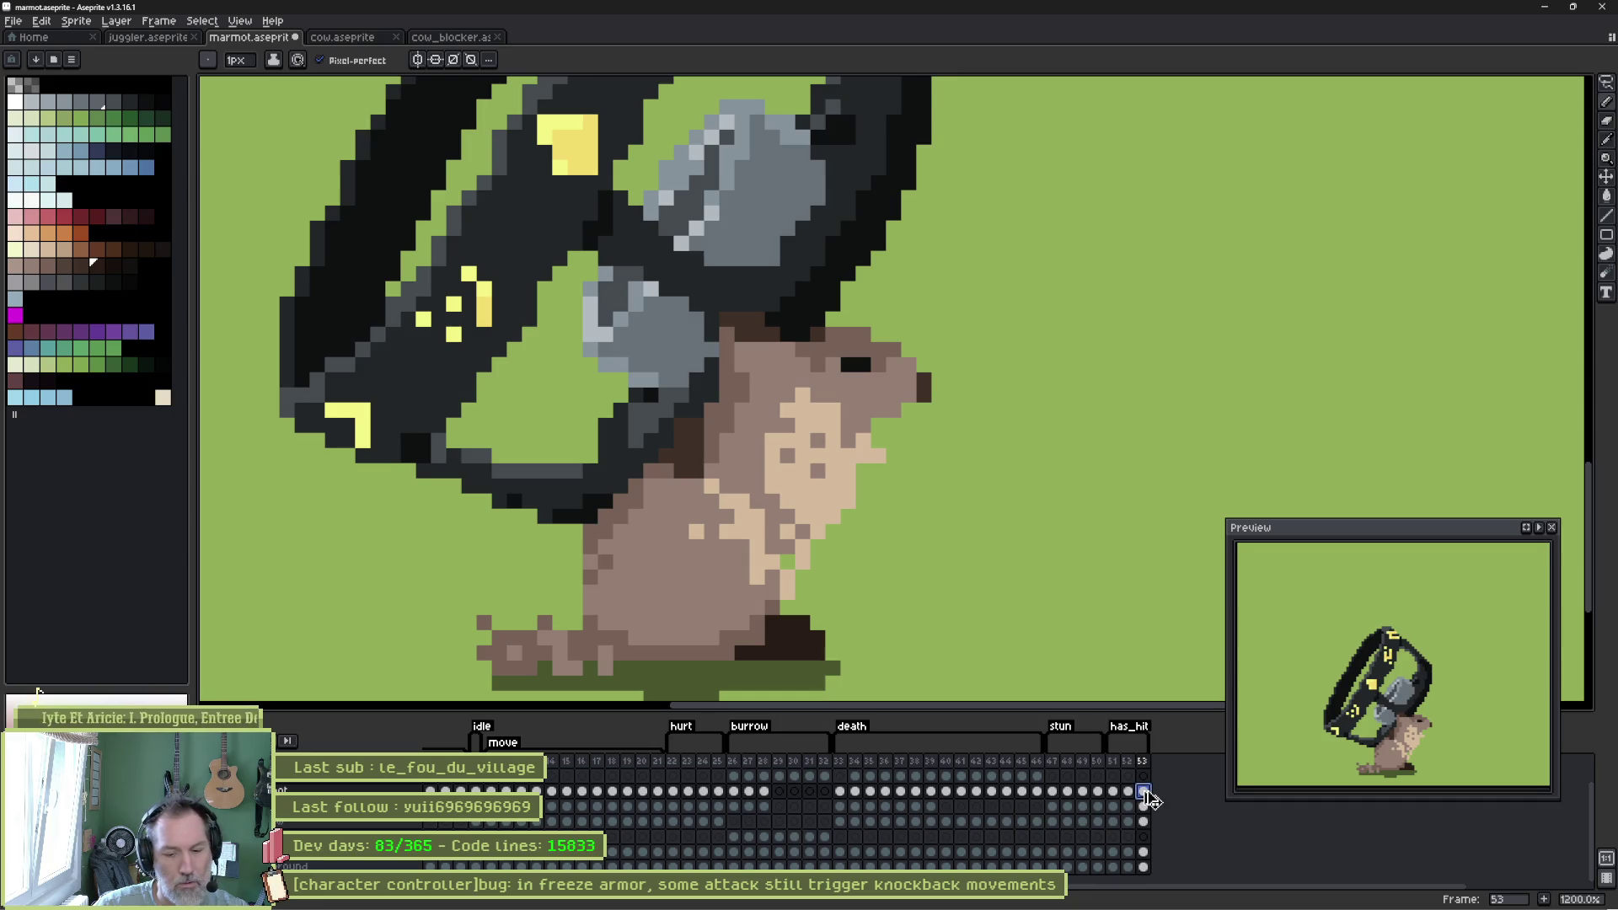
{"action": "key", "text": "alt+n"}
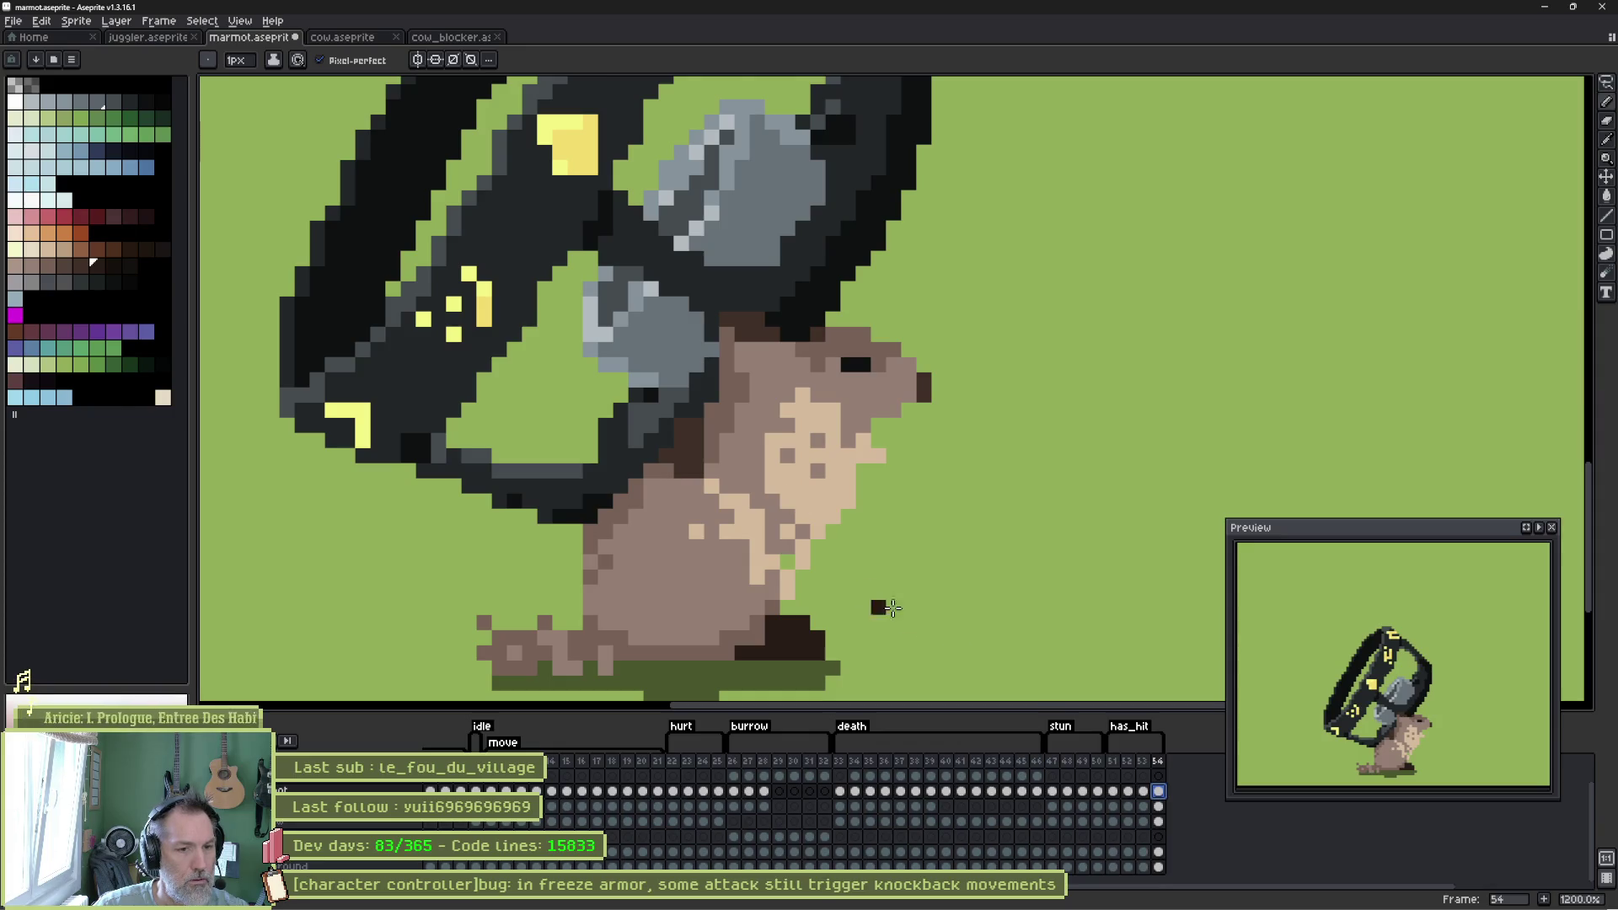
Compare frames 52 and 54, then settle on frame 53 of has_hit.
{"action": "left_click", "coordinate": [1131, 796]}
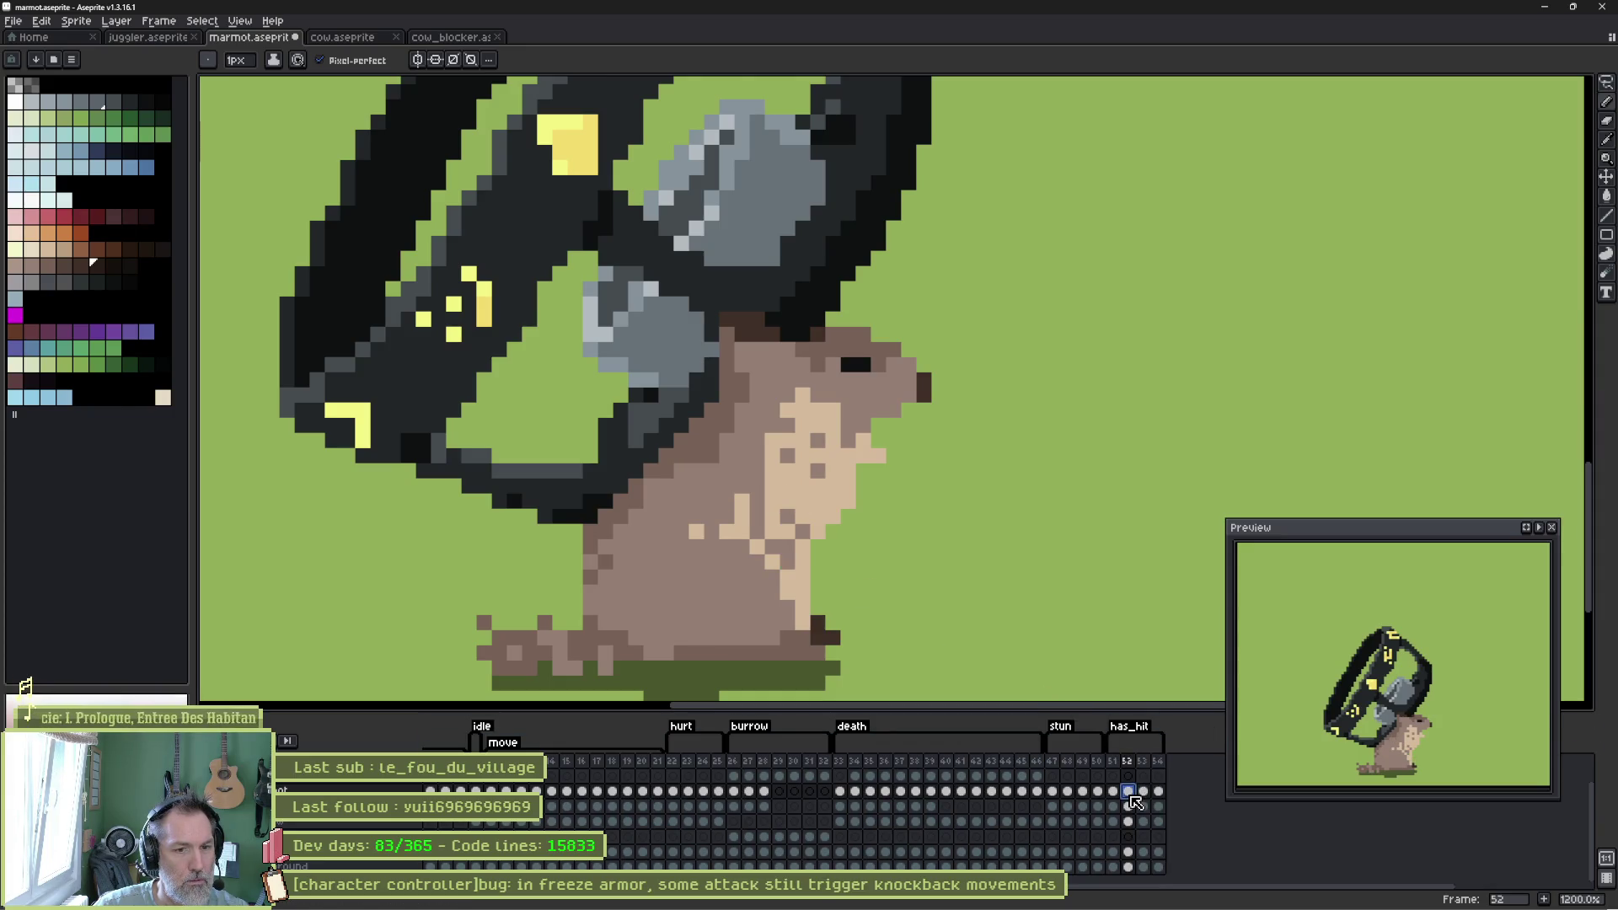
{"action": "left_click", "coordinate": [1159, 793]}
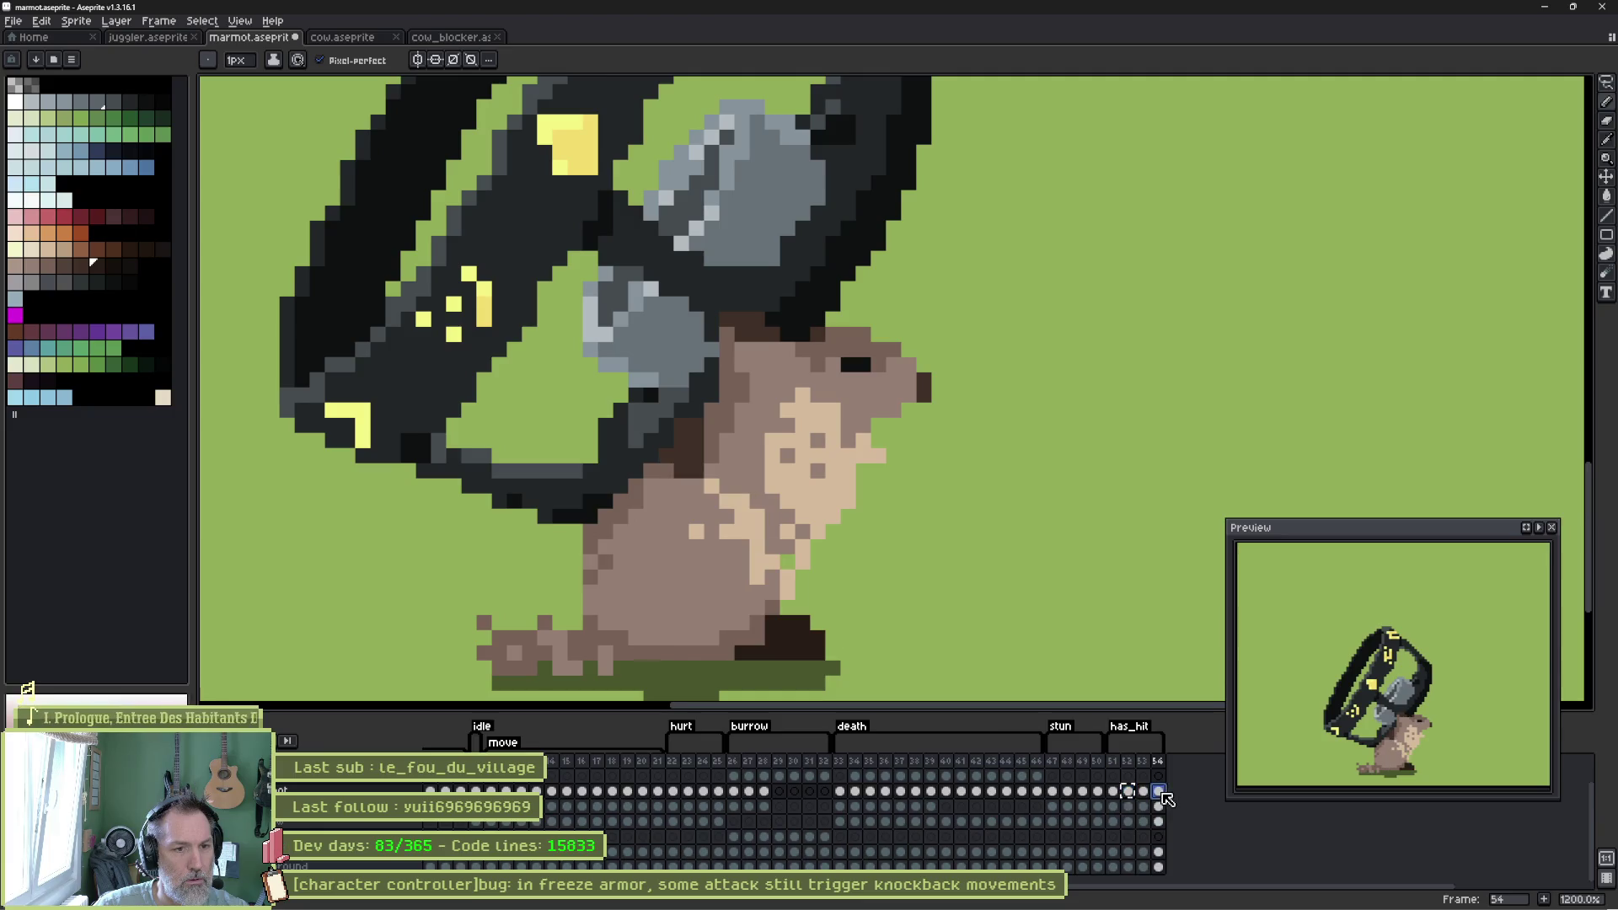
{"action": "left_click", "coordinate": [1112, 793]}
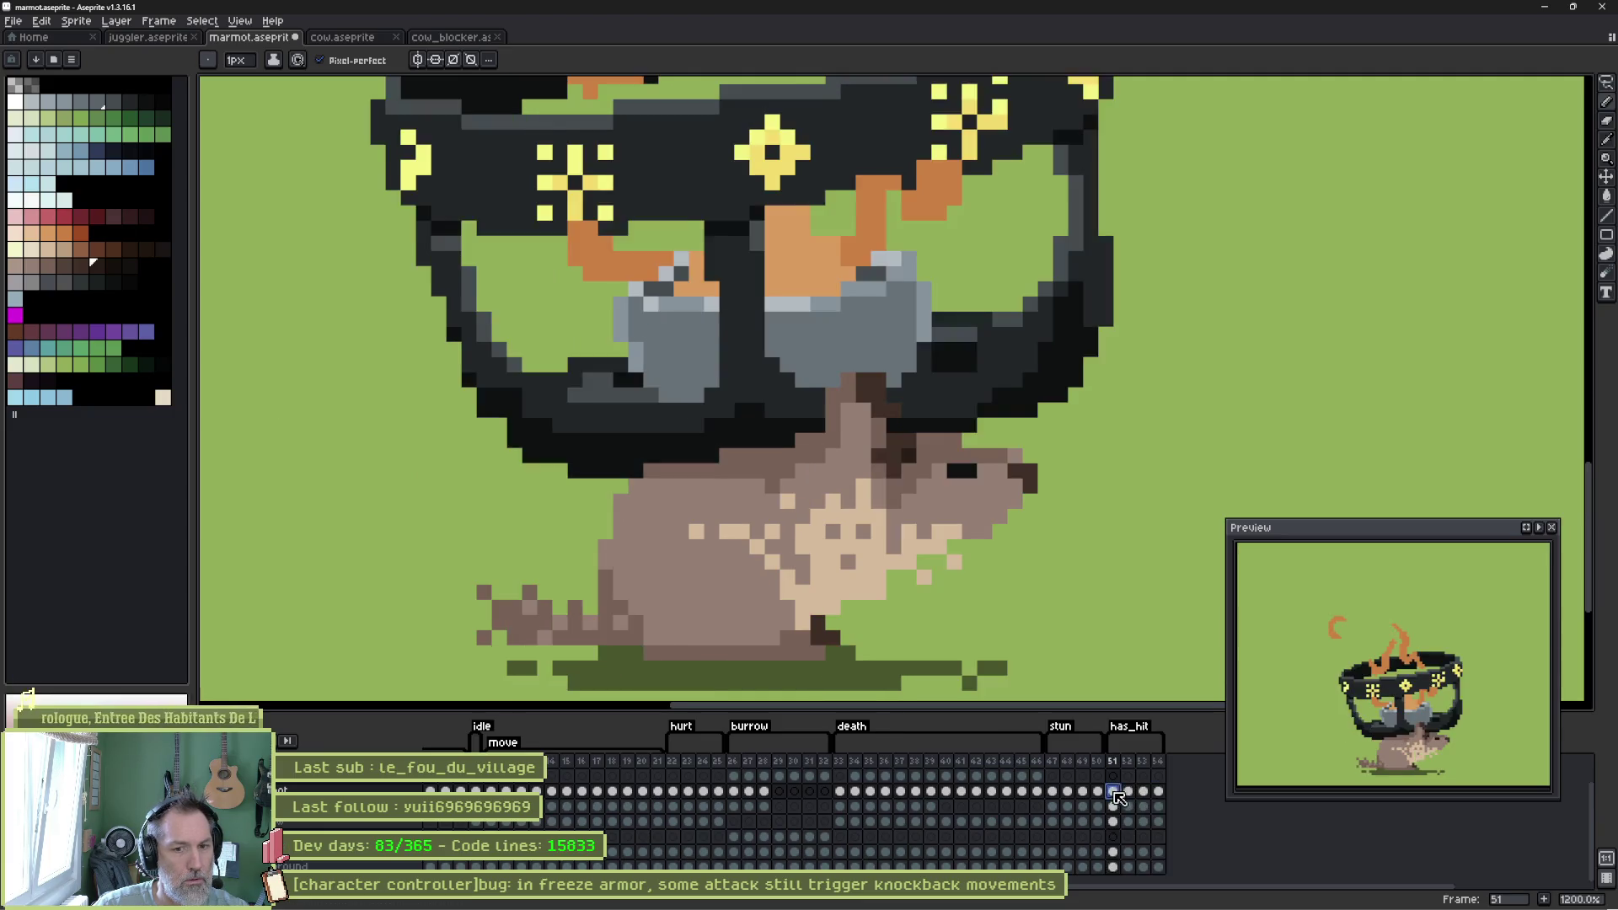
{"action": "left_click", "coordinate": [1160, 793], "text": "shift"}
{"action": "left_click", "coordinate": [1146, 793]}
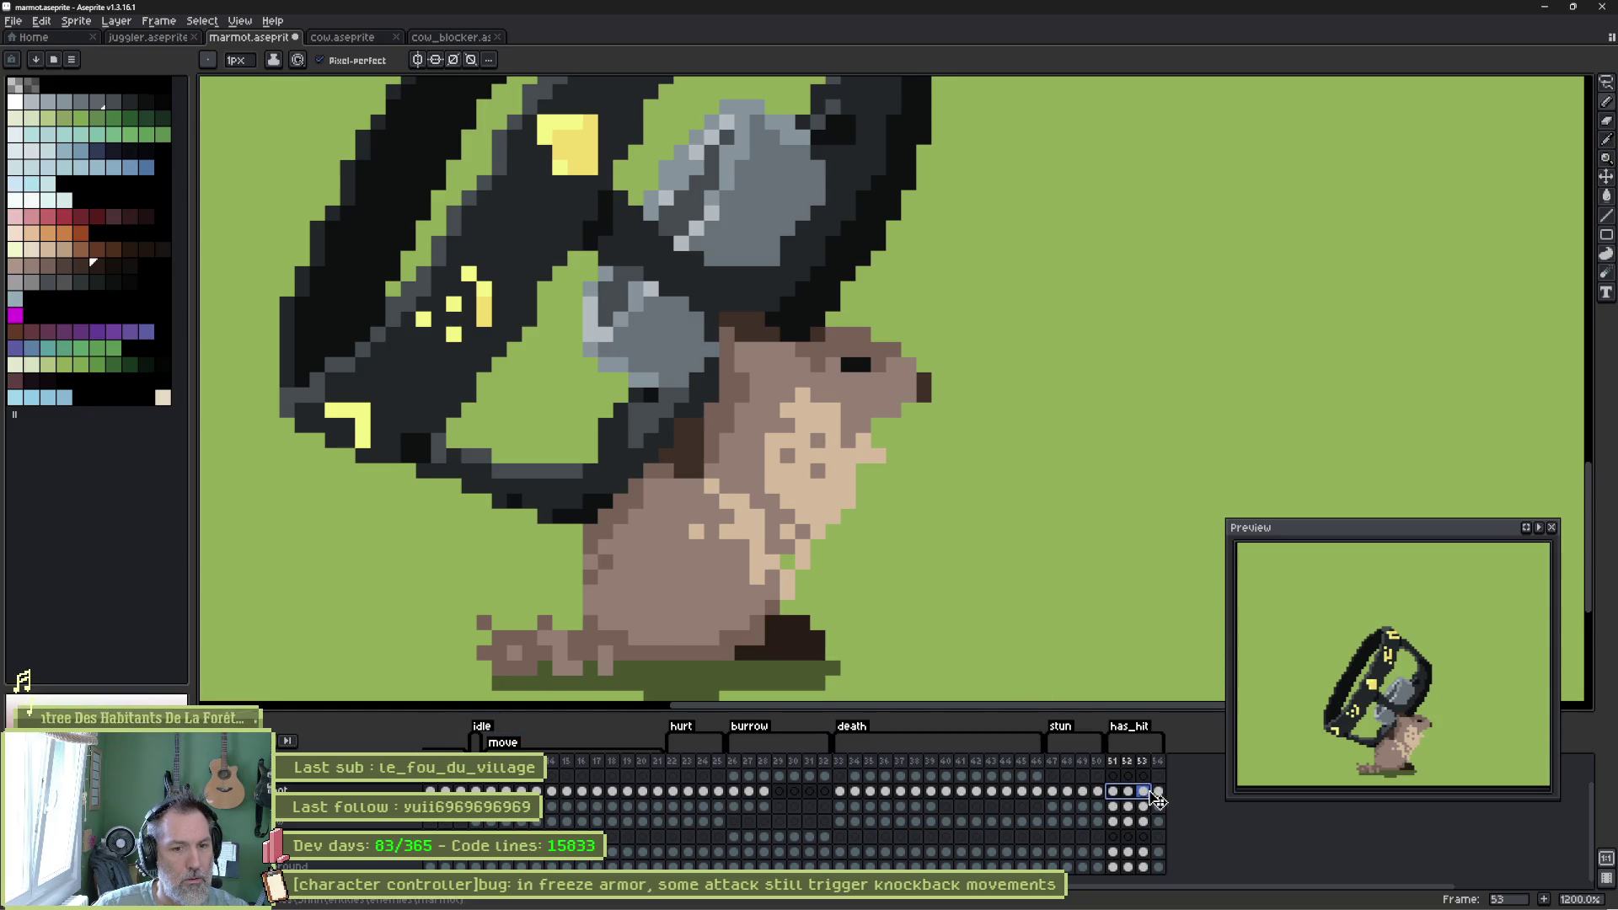
Darken the light belly pixels with eyedropped body browns, leaving a tan column.
{"action": "left_click", "coordinate": [720, 546], "text": "alt"}
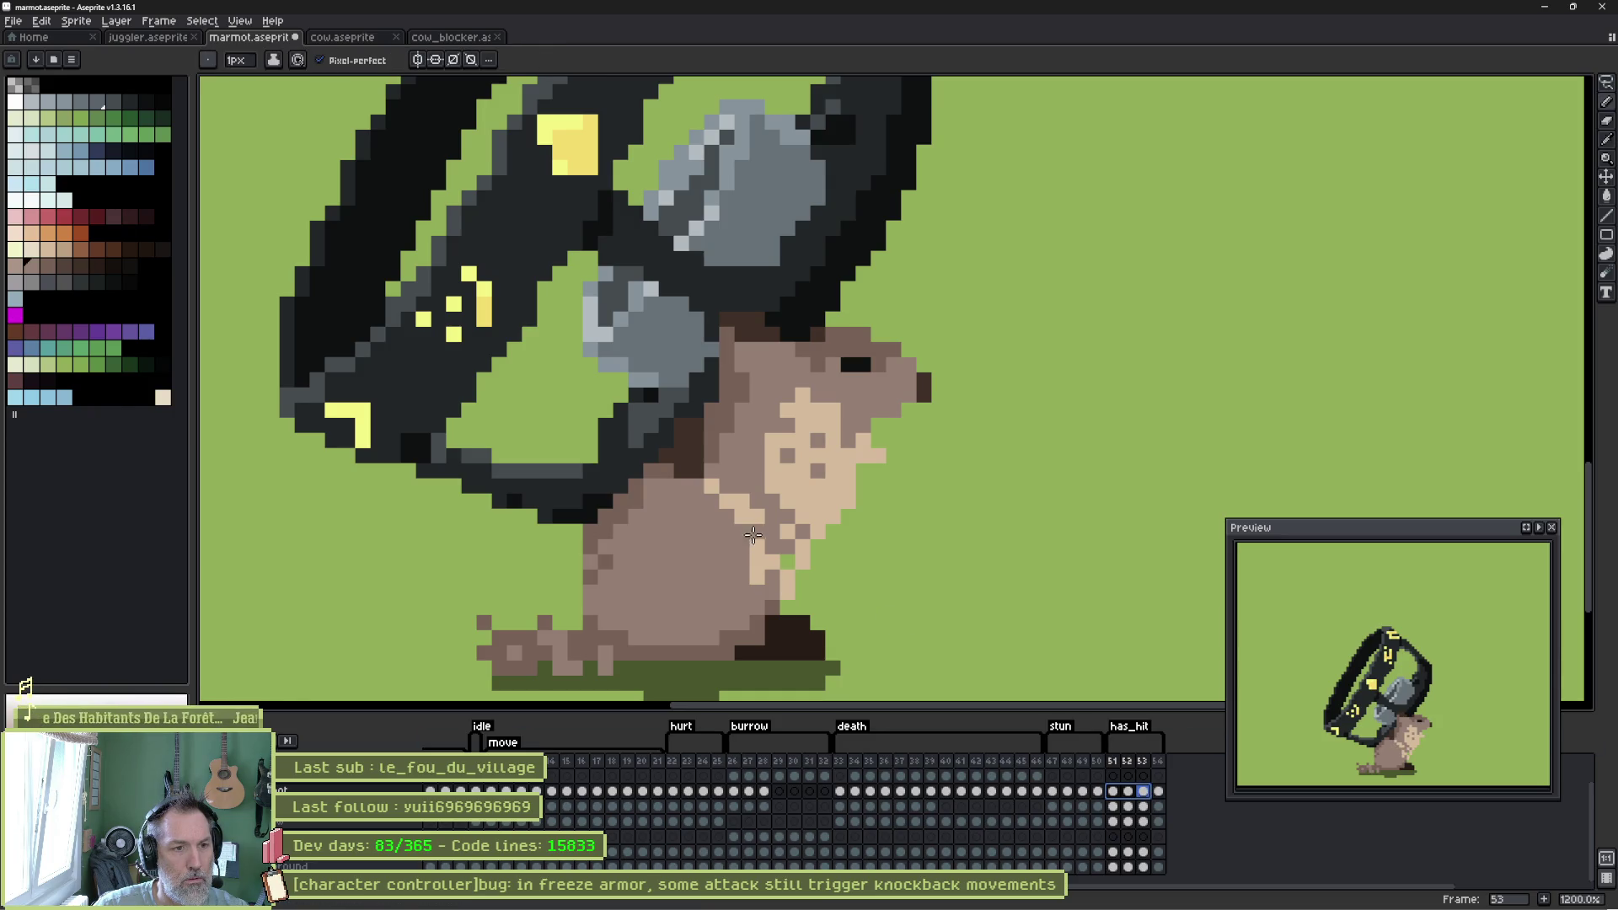
{"action": "left_click", "coordinate": [736, 505]}
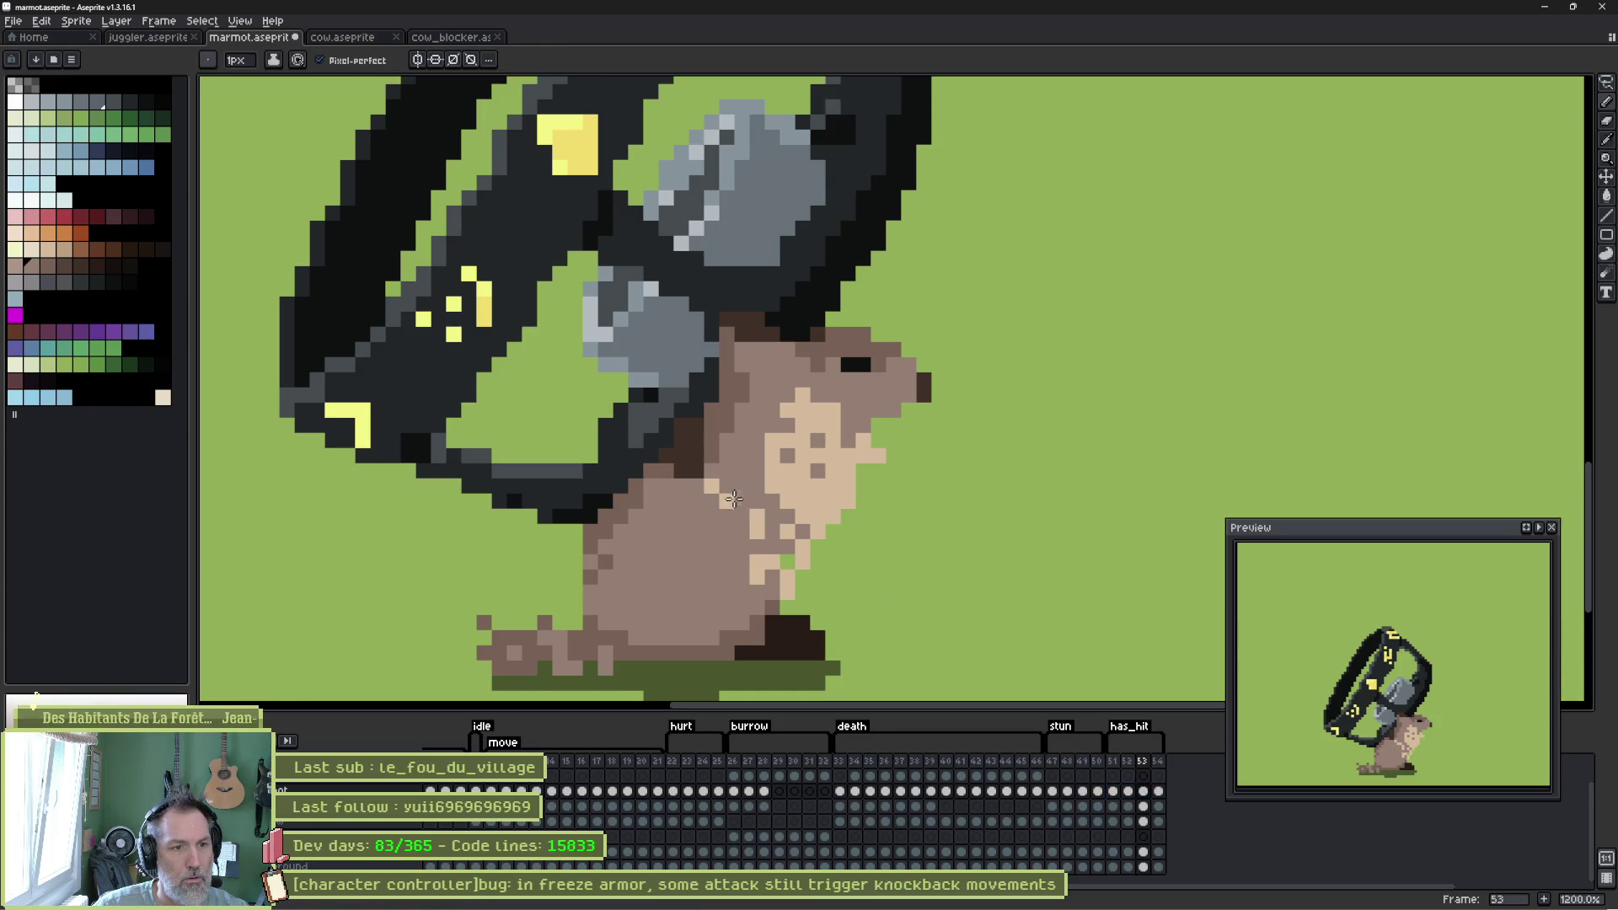
{"action": "left_click", "coordinate": [763, 569], "text": "alt"}
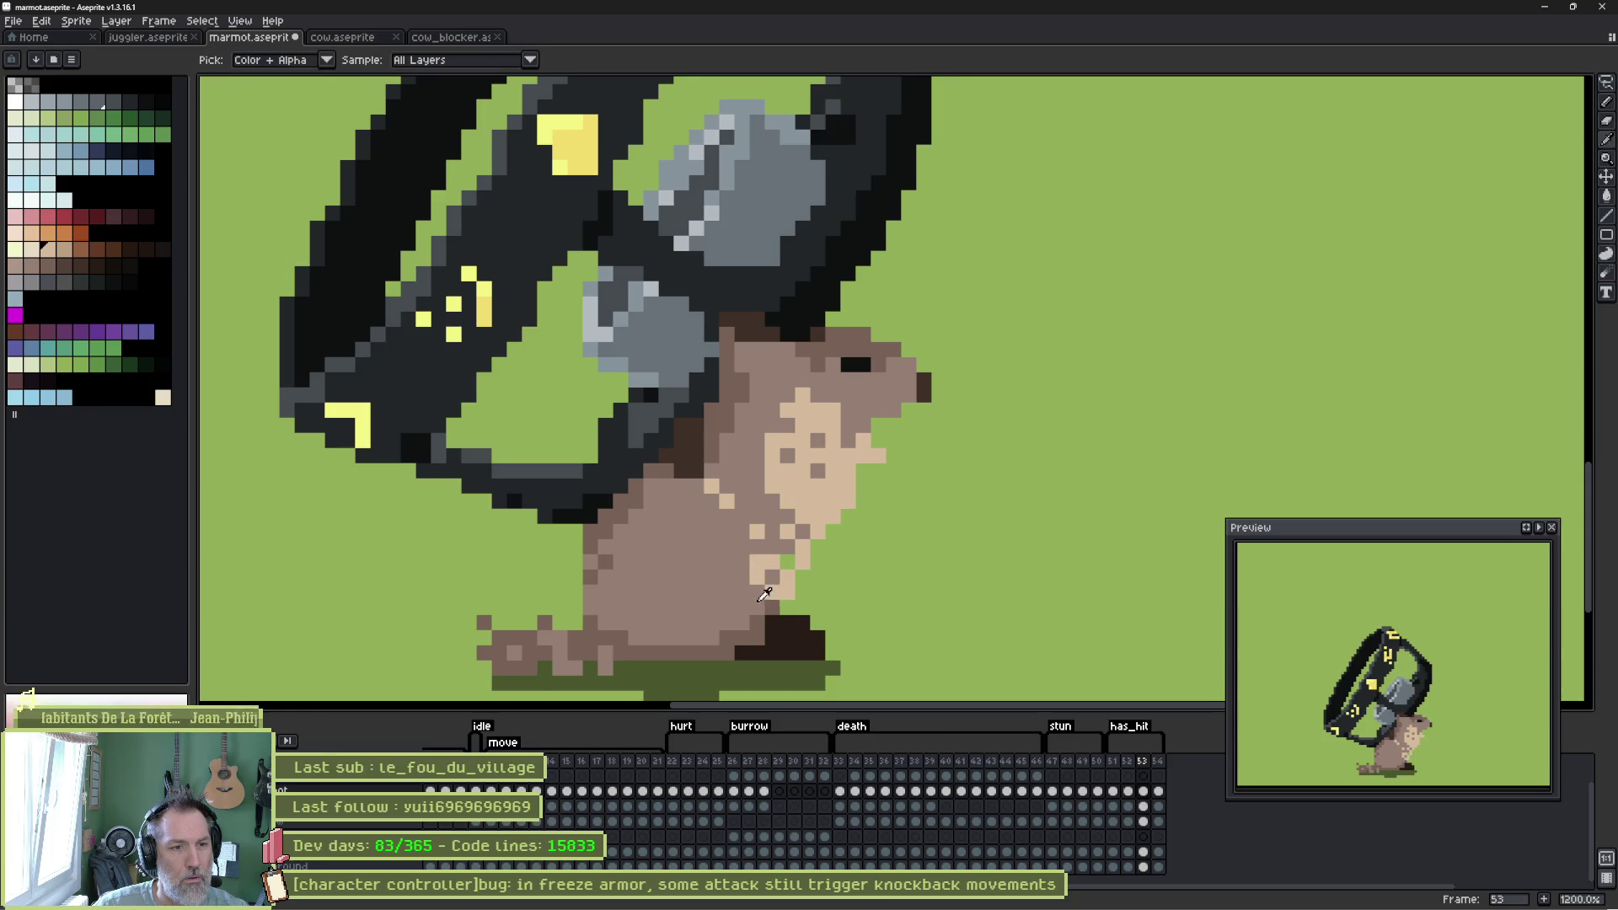
{"action": "left_click", "coordinate": [768, 590], "text": "alt"}
{"action": "mouse_move", "coordinate": [772, 558]}
{"action": "left_mouse_down"}
{"action": "mouse_move", "coordinate": [772, 594]}
{"action": "mouse_move", "coordinate": [767, 552]}
{"action": "mouse_move", "coordinate": [758, 573]}
{"action": "left_mouse_up"}
{"action": "left_click", "coordinate": [758, 572]}
{"action": "left_click", "coordinate": [783, 577], "text": "alt"}
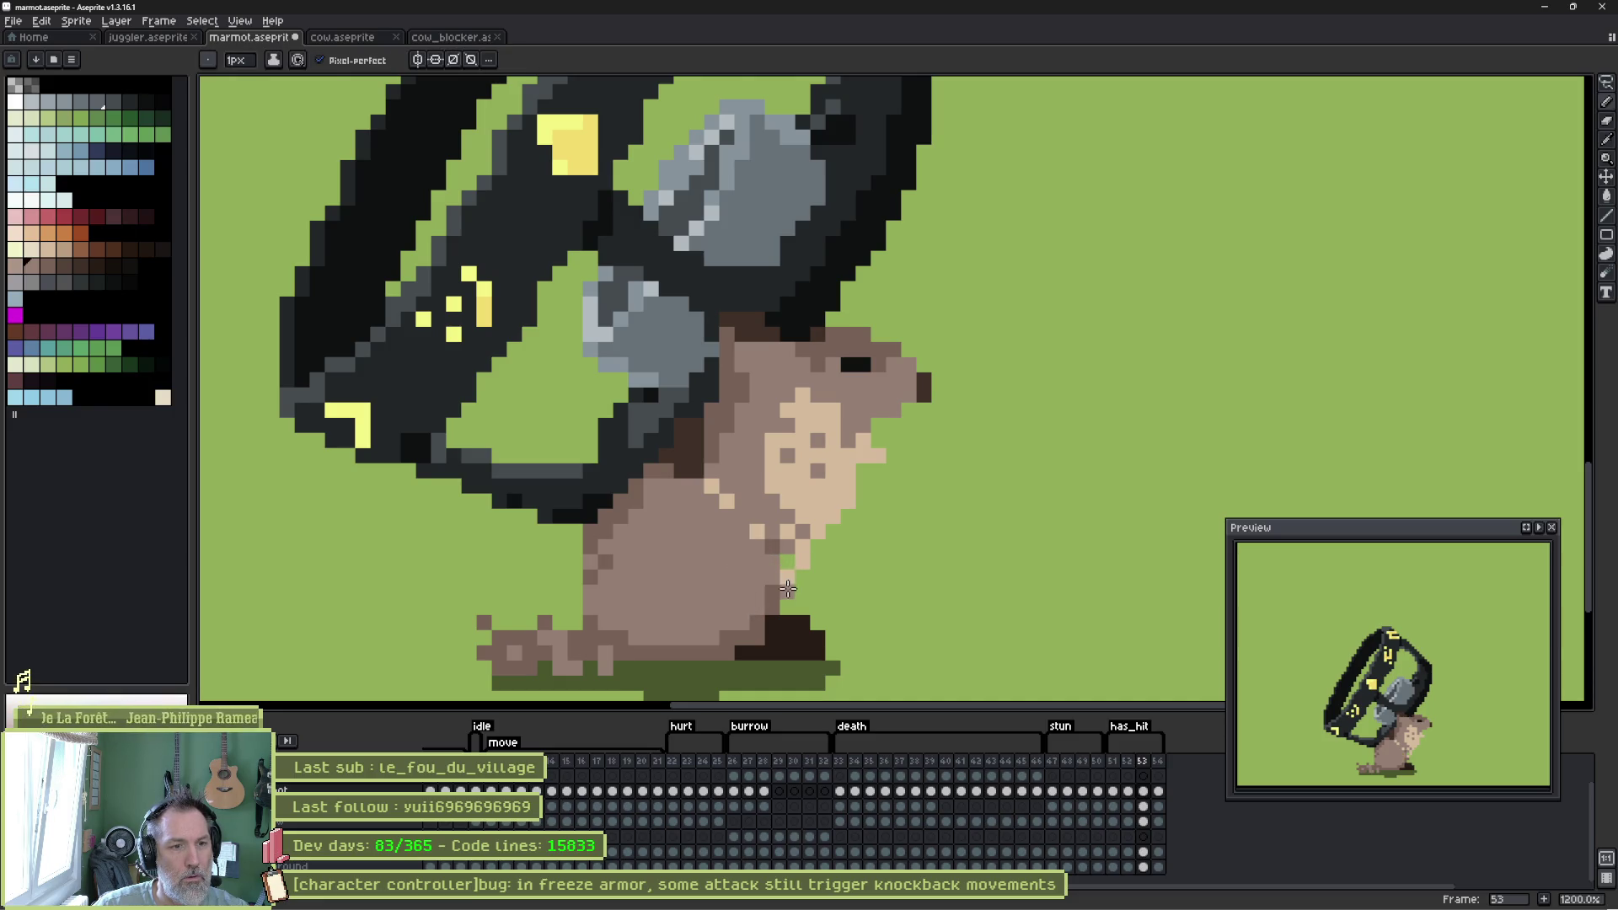
{"action": "left_click", "coordinate": [775, 589], "text": "alt"}
{"action": "left_click", "coordinate": [787, 581]}
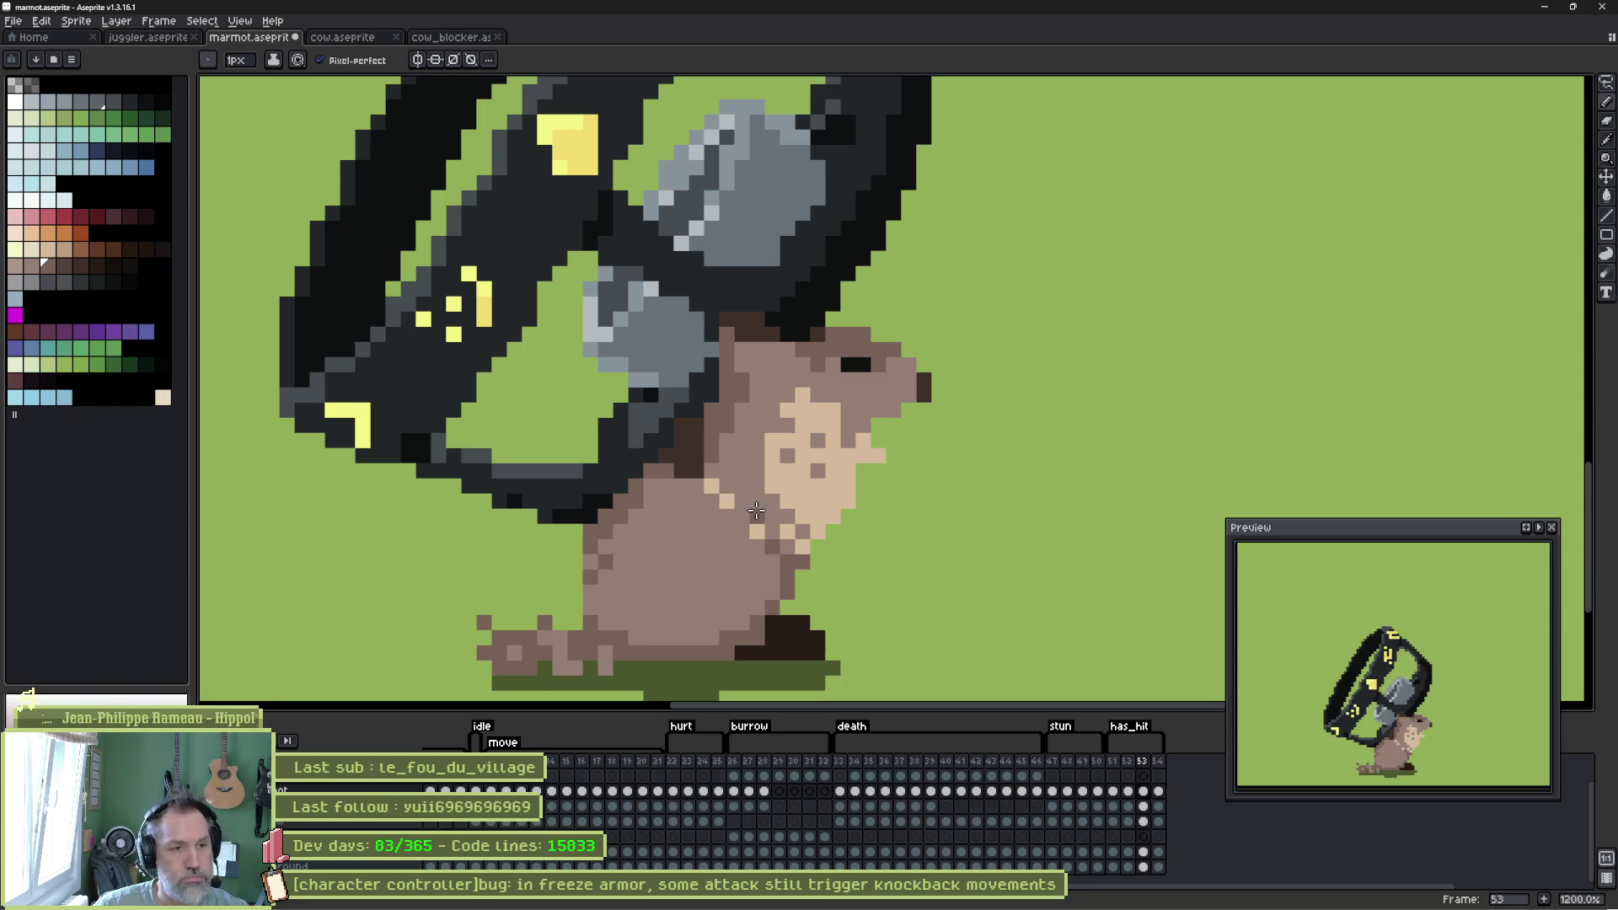
Draw a dark-brown line across the chest and a light tan line down it.
{"action": "left_click", "coordinate": [695, 434], "text": "alt"}
{"action": "left_click", "coordinate": [720, 463]}
{"action": "mouse_move", "coordinate": [721, 463]}
{"action": "left_mouse_down"}
{"action": "mouse_move", "coordinate": [733, 489]}
{"action": "mouse_move", "coordinate": [773, 469]}
{"action": "mouse_move", "coordinate": [728, 501]}
{"action": "mouse_move", "coordinate": [739, 481]}
{"action": "mouse_move", "coordinate": [665, 489]}
{"action": "mouse_move", "coordinate": [618, 544]}
{"action": "left_mouse_up"}
{"action": "left_click", "coordinate": [712, 487], "text": "alt"}
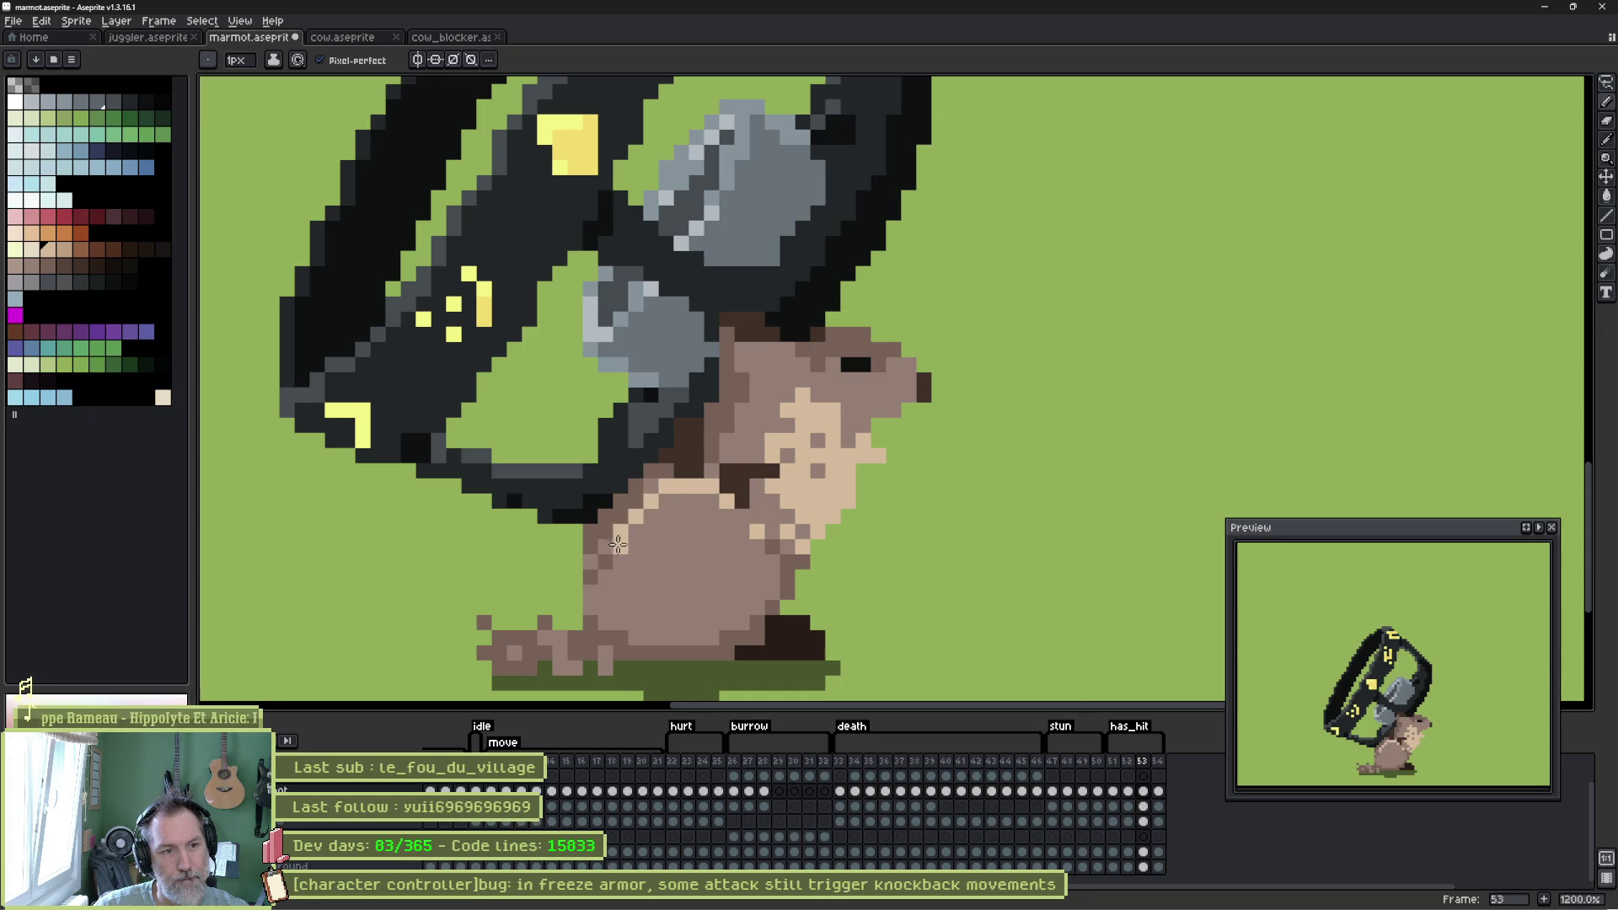
{"action": "key", "text": "Left"}
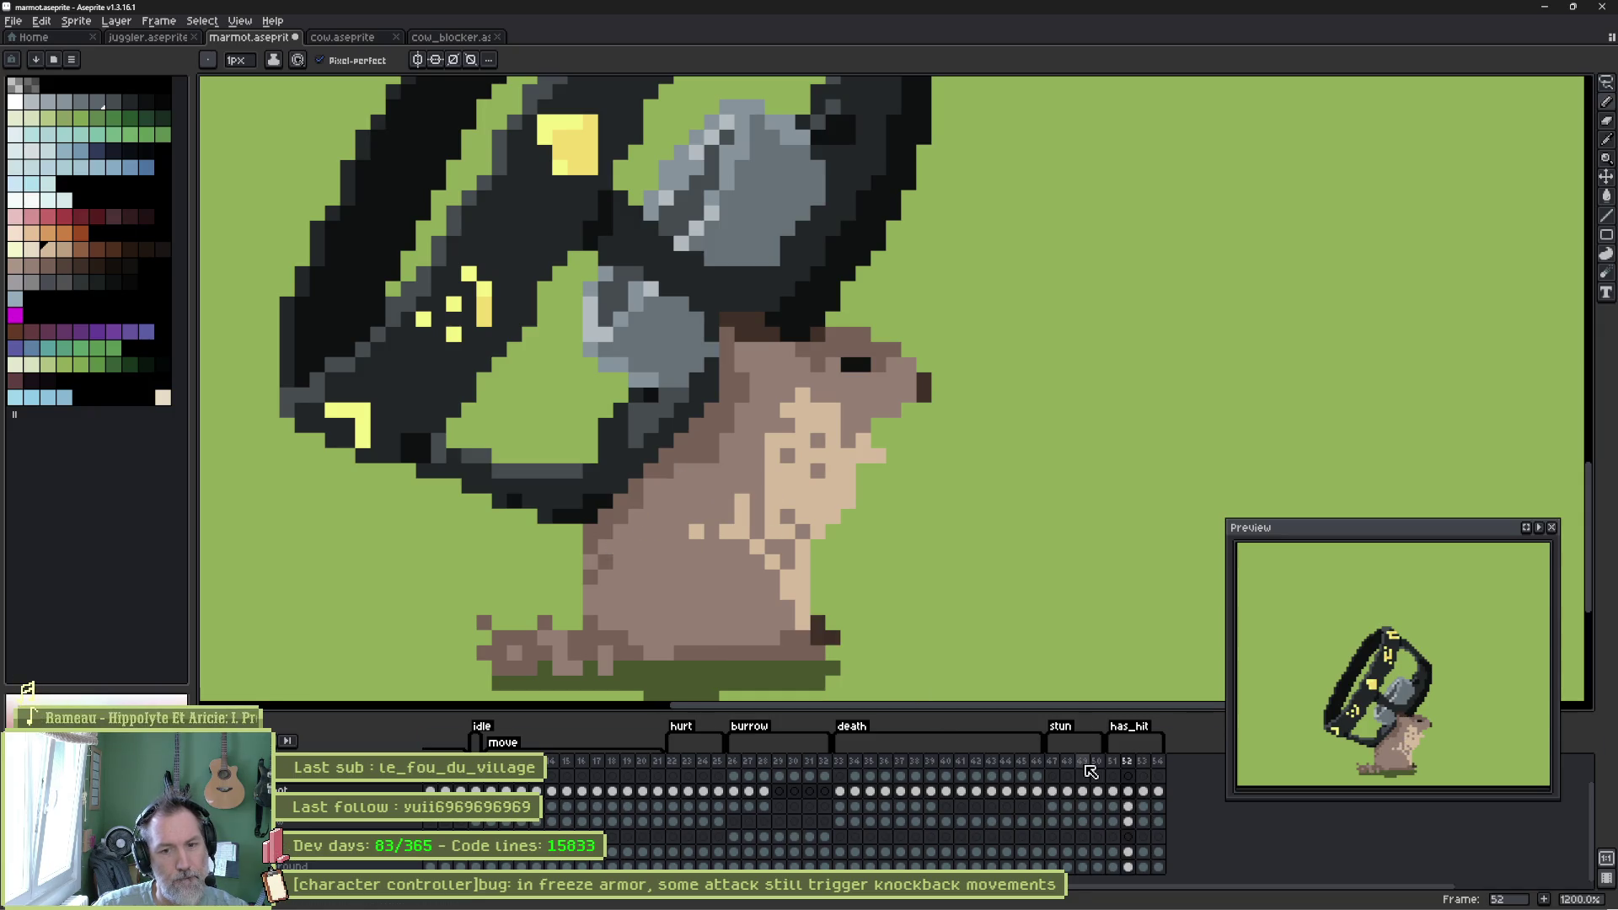
Add dark chest pixels and paint a darker brown stroke across the belly.
{"action": "key", "text": "Right"}
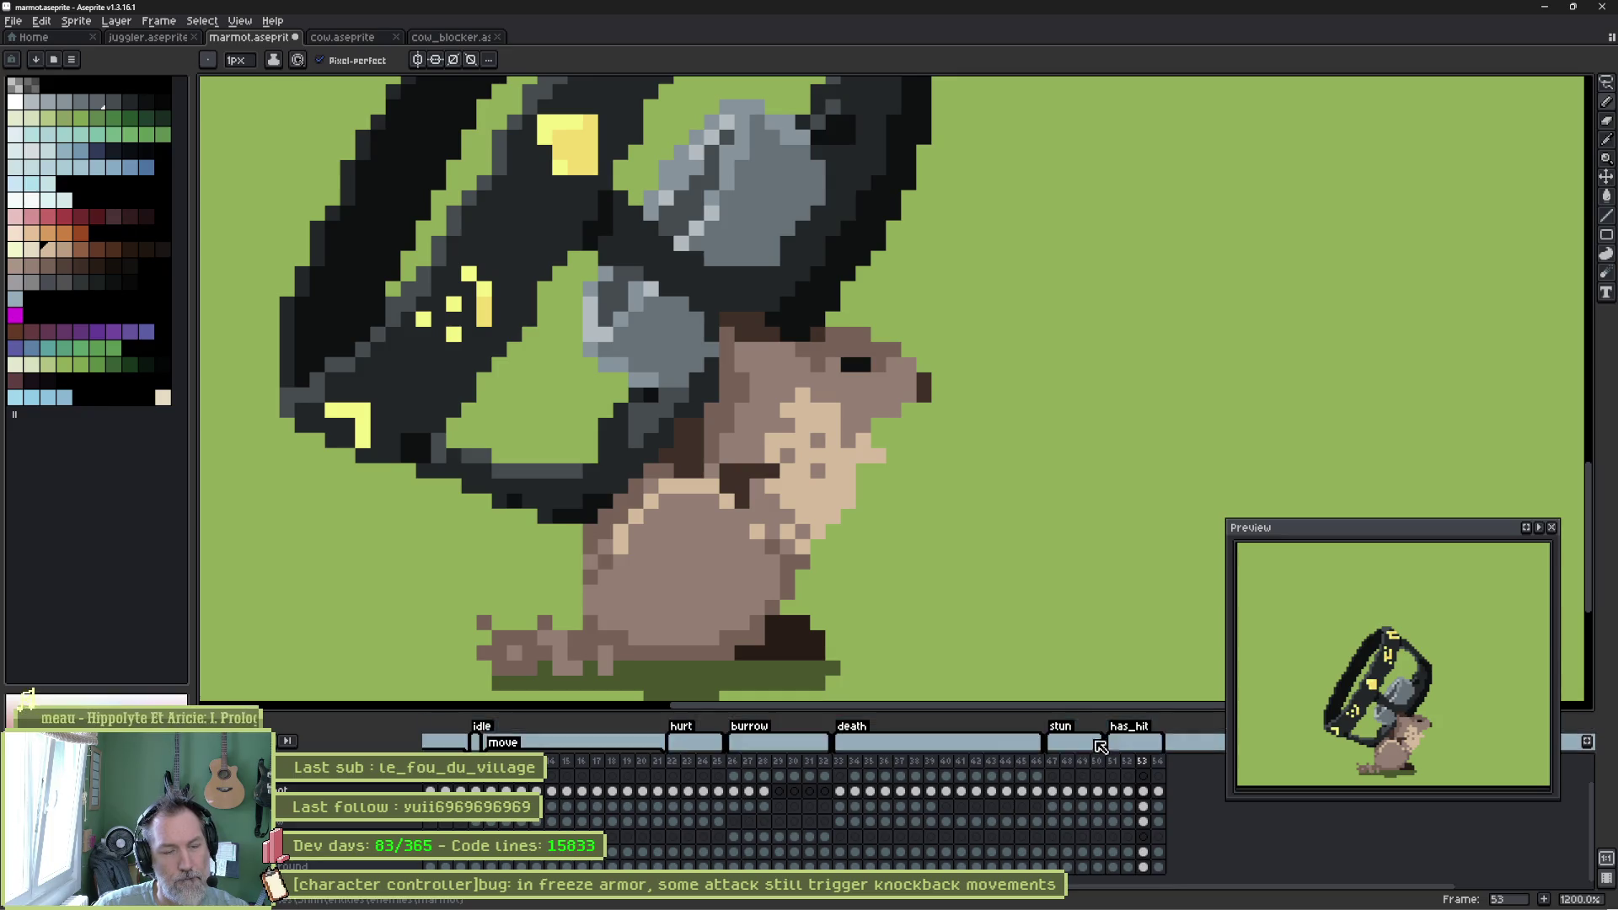
{"action": "left_click", "coordinate": [735, 476], "text": "alt"}
{"action": "left_click", "coordinate": [733, 456]}
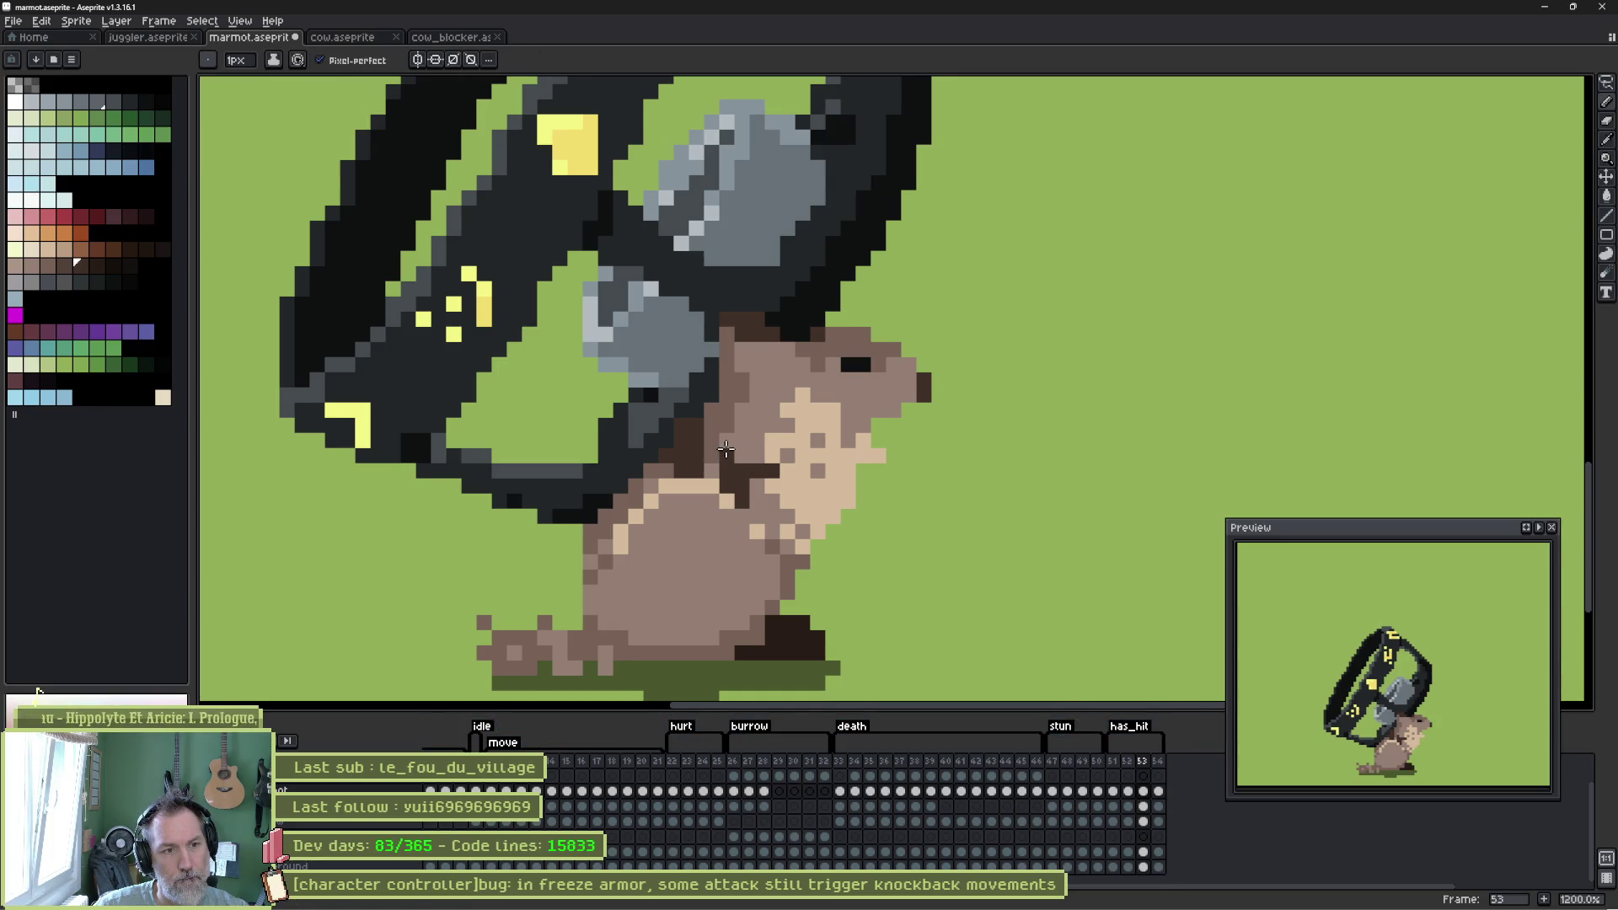
{"action": "left_click", "coordinate": [676, 431], "text": "alt"}
{"action": "left_click", "coordinate": [693, 446], "text": "alt"}
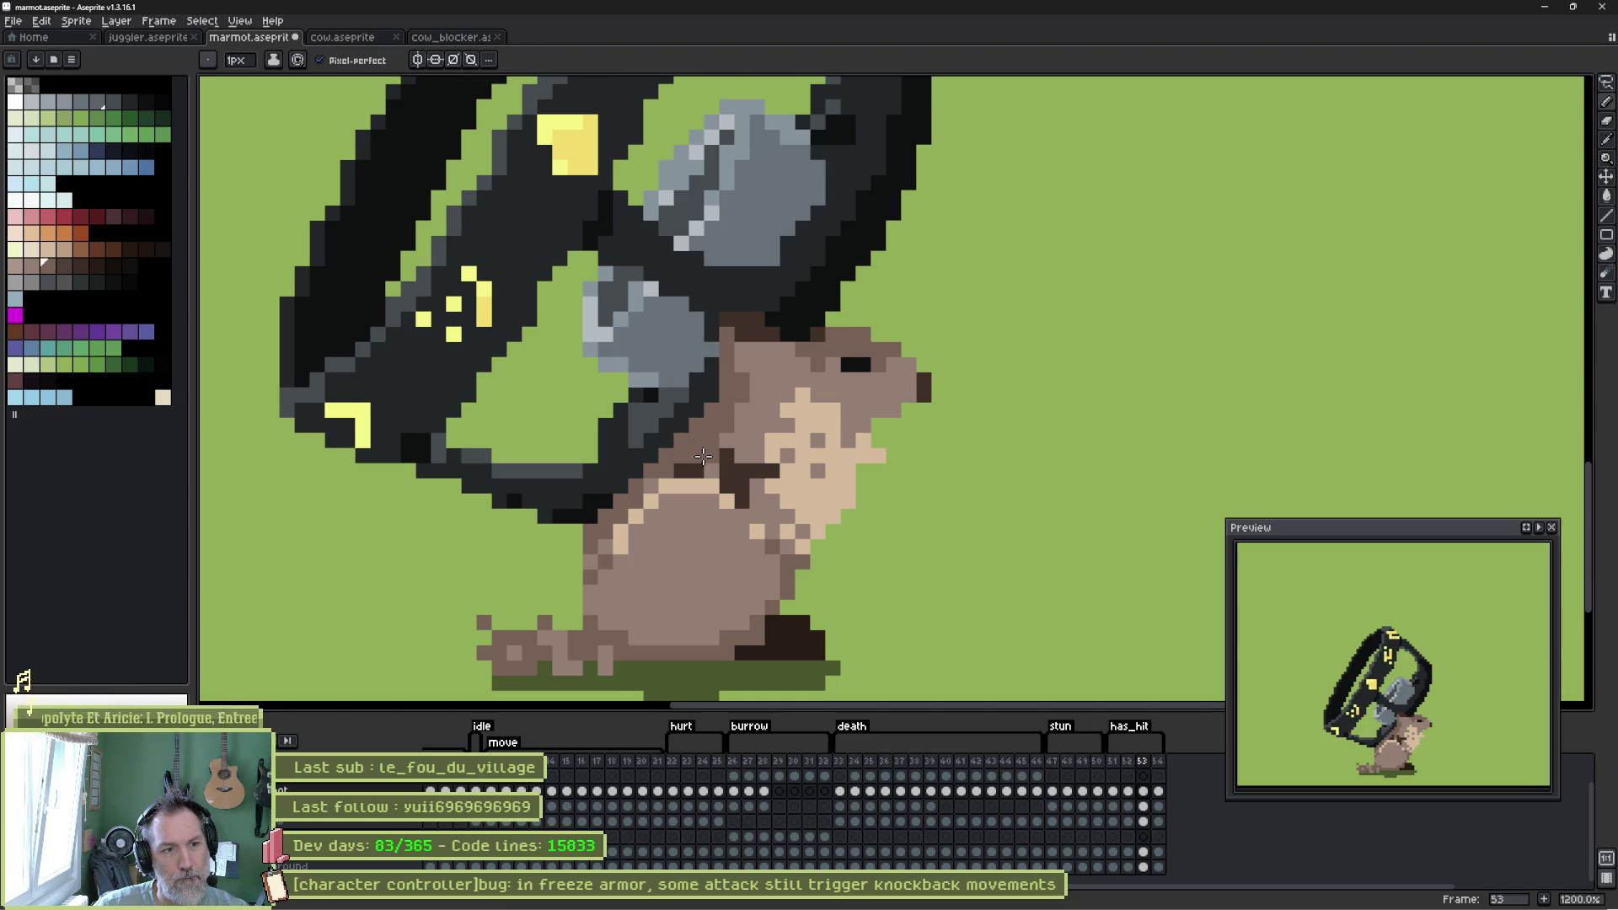
{"action": "left_click", "coordinate": [689, 461], "text": "alt"}
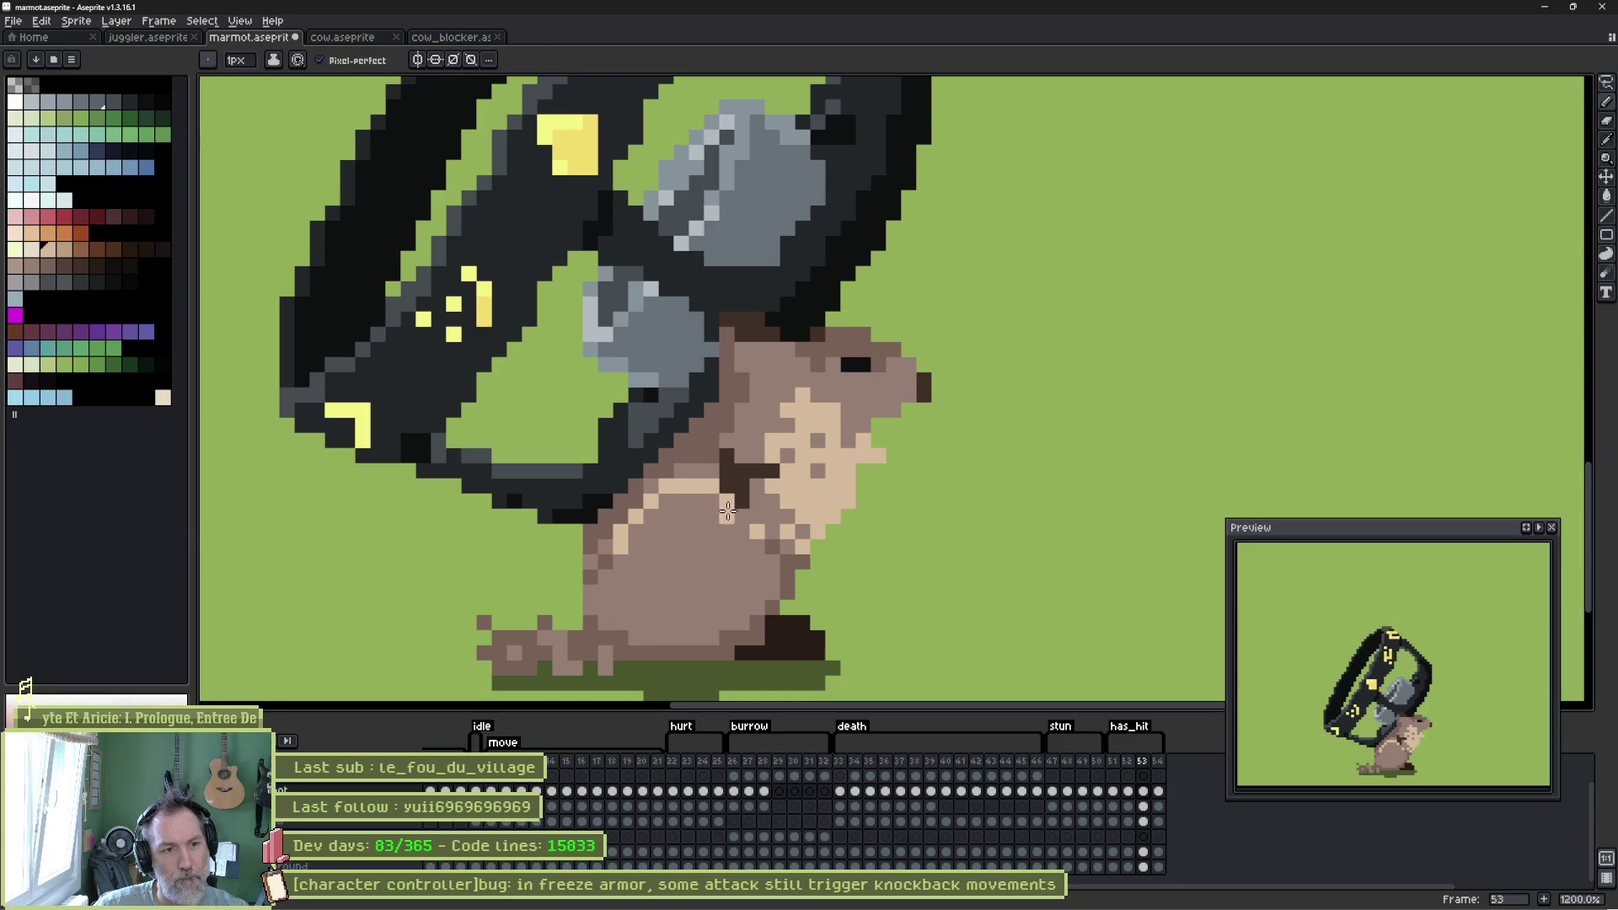
{"action": "left_click", "coordinate": [771, 544], "text": "alt"}
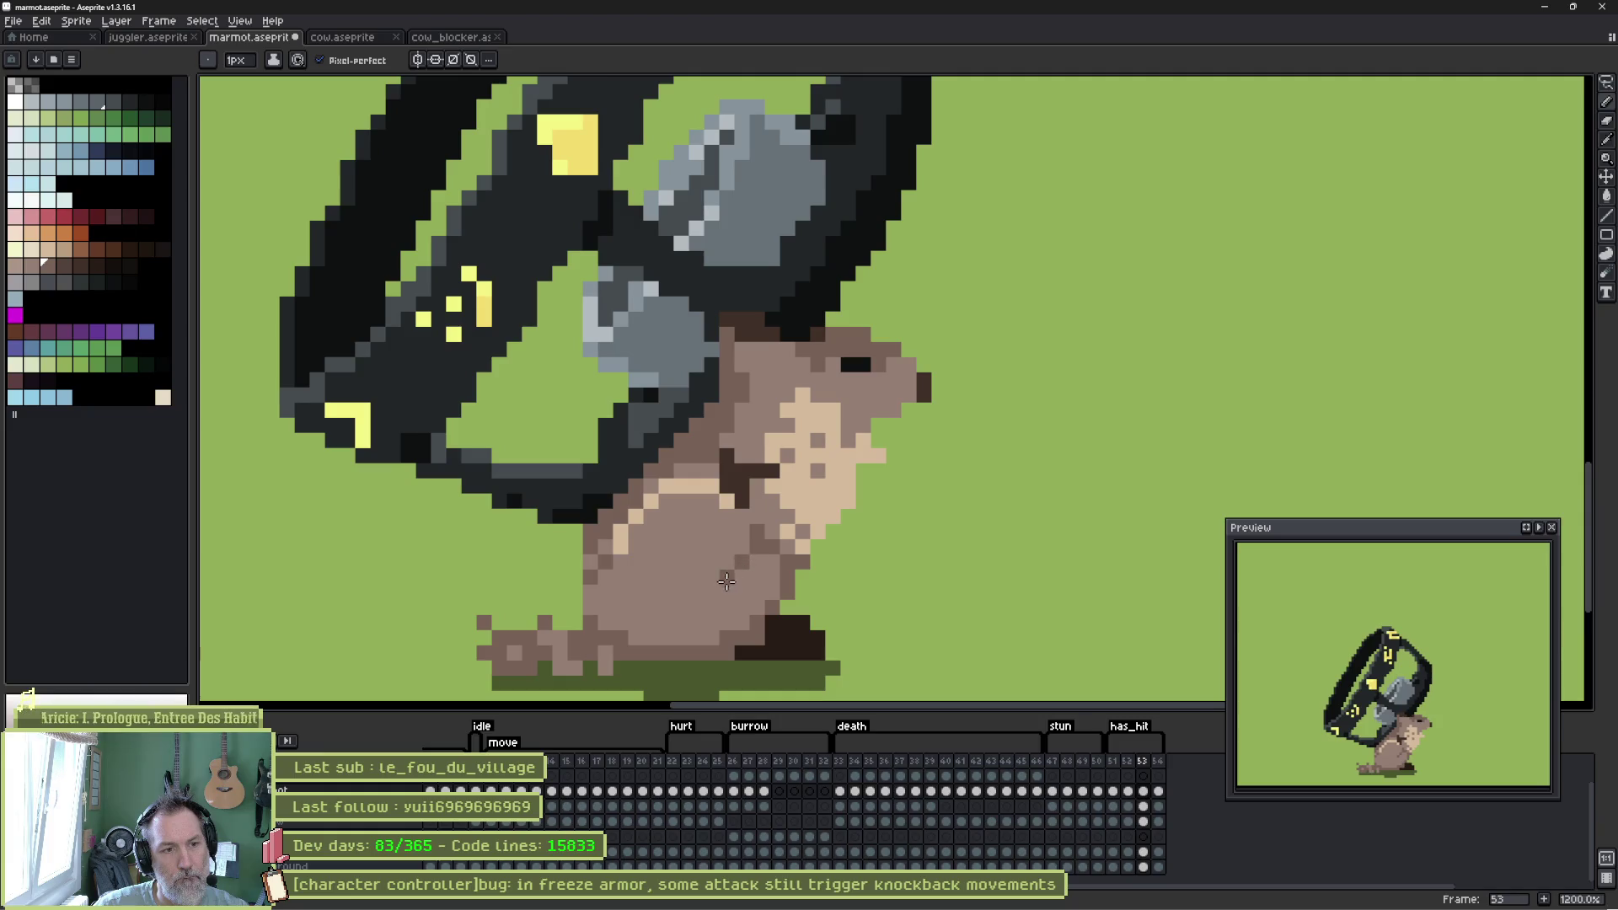
{"action": "mouse_move", "coordinate": [727, 581]}
{"action": "left_mouse_down"}
{"action": "mouse_move", "coordinate": [661, 592]}
{"action": "mouse_move", "coordinate": [727, 627]}
{"action": "mouse_move", "coordinate": [754, 563]}
{"action": "mouse_move", "coordinate": [748, 587]}
{"action": "mouse_move", "coordinate": [769, 600]}
{"action": "mouse_move", "coordinate": [780, 579]}
{"action": "left_mouse_up"}
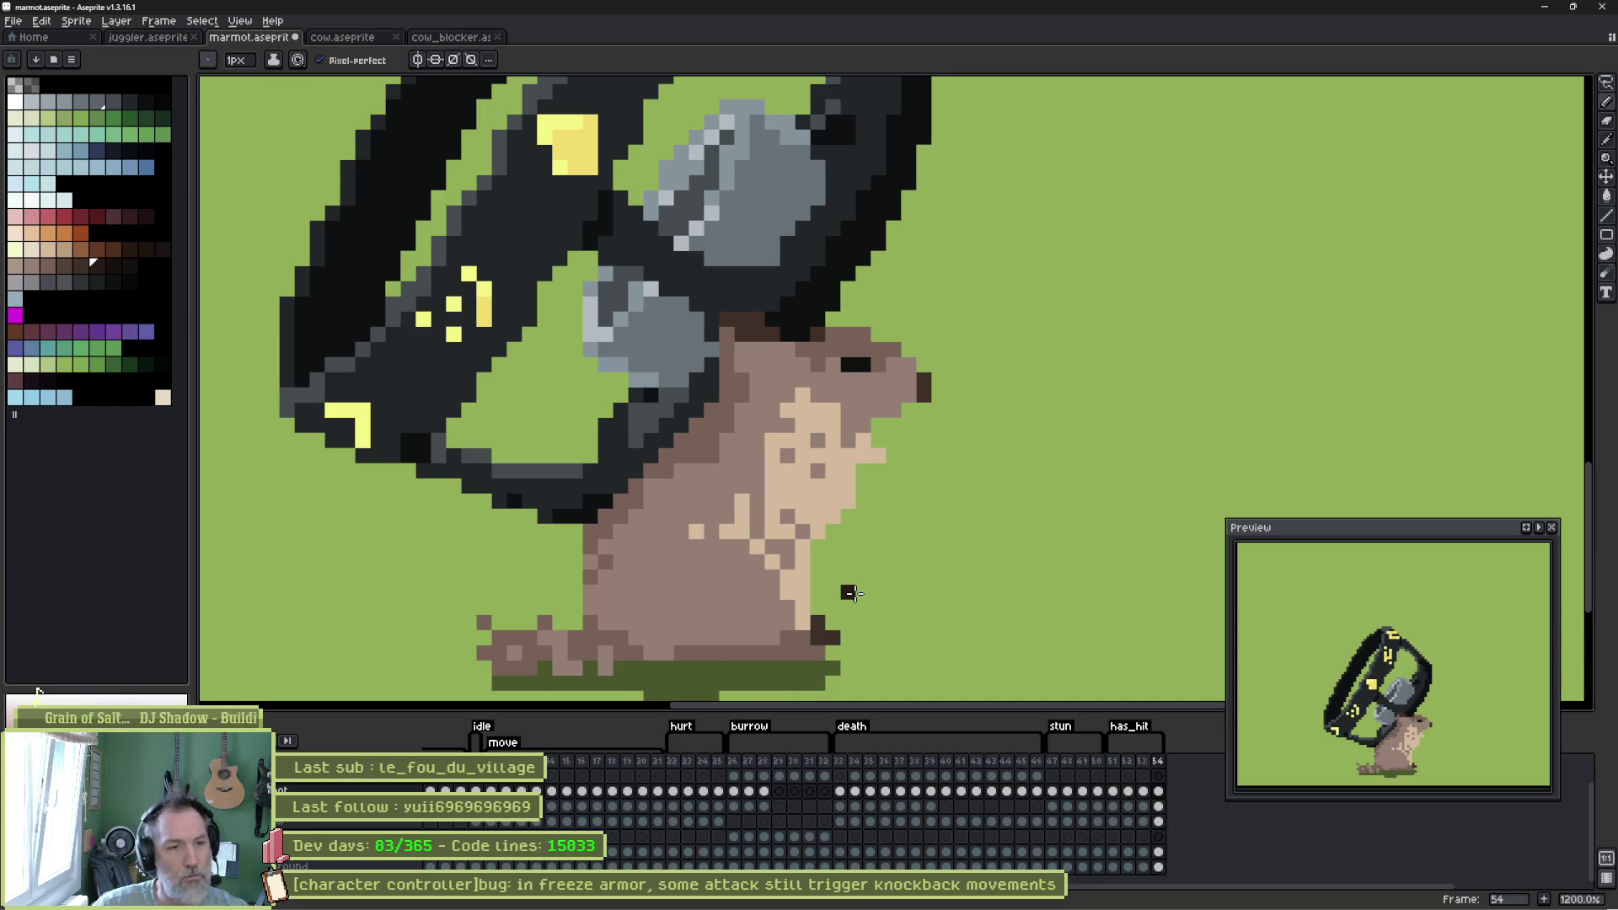
Sample browns from the body and paint mid-brown over most of the tan belly highlight.
{"action": "key", "text": "Left"}
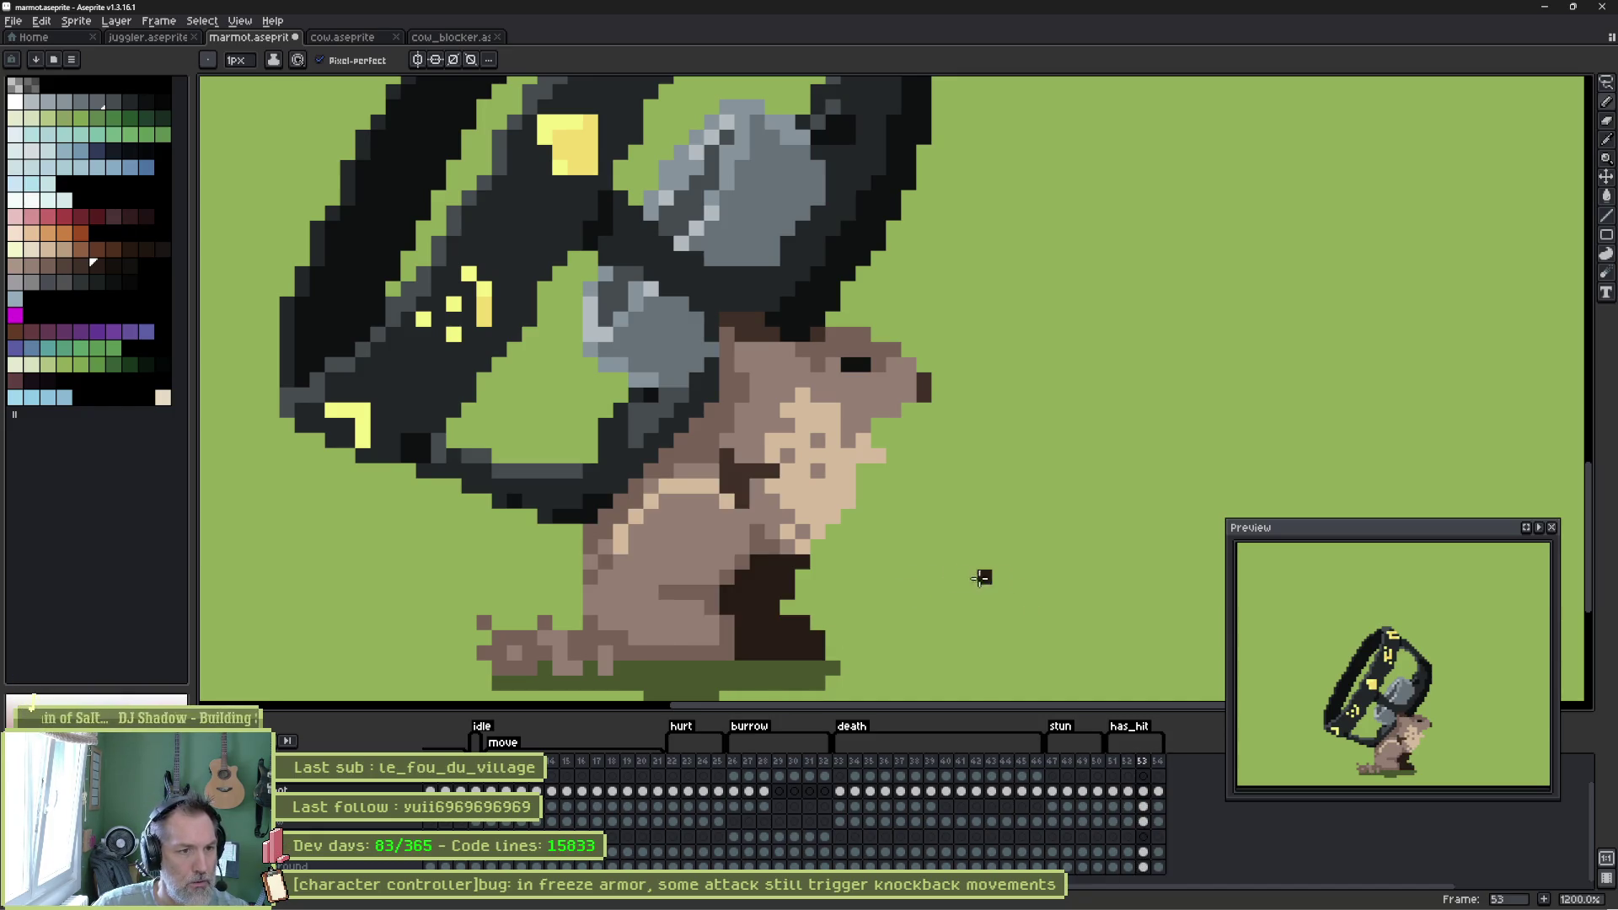
{"action": "left_click", "coordinate": [771, 470], "text": "alt"}
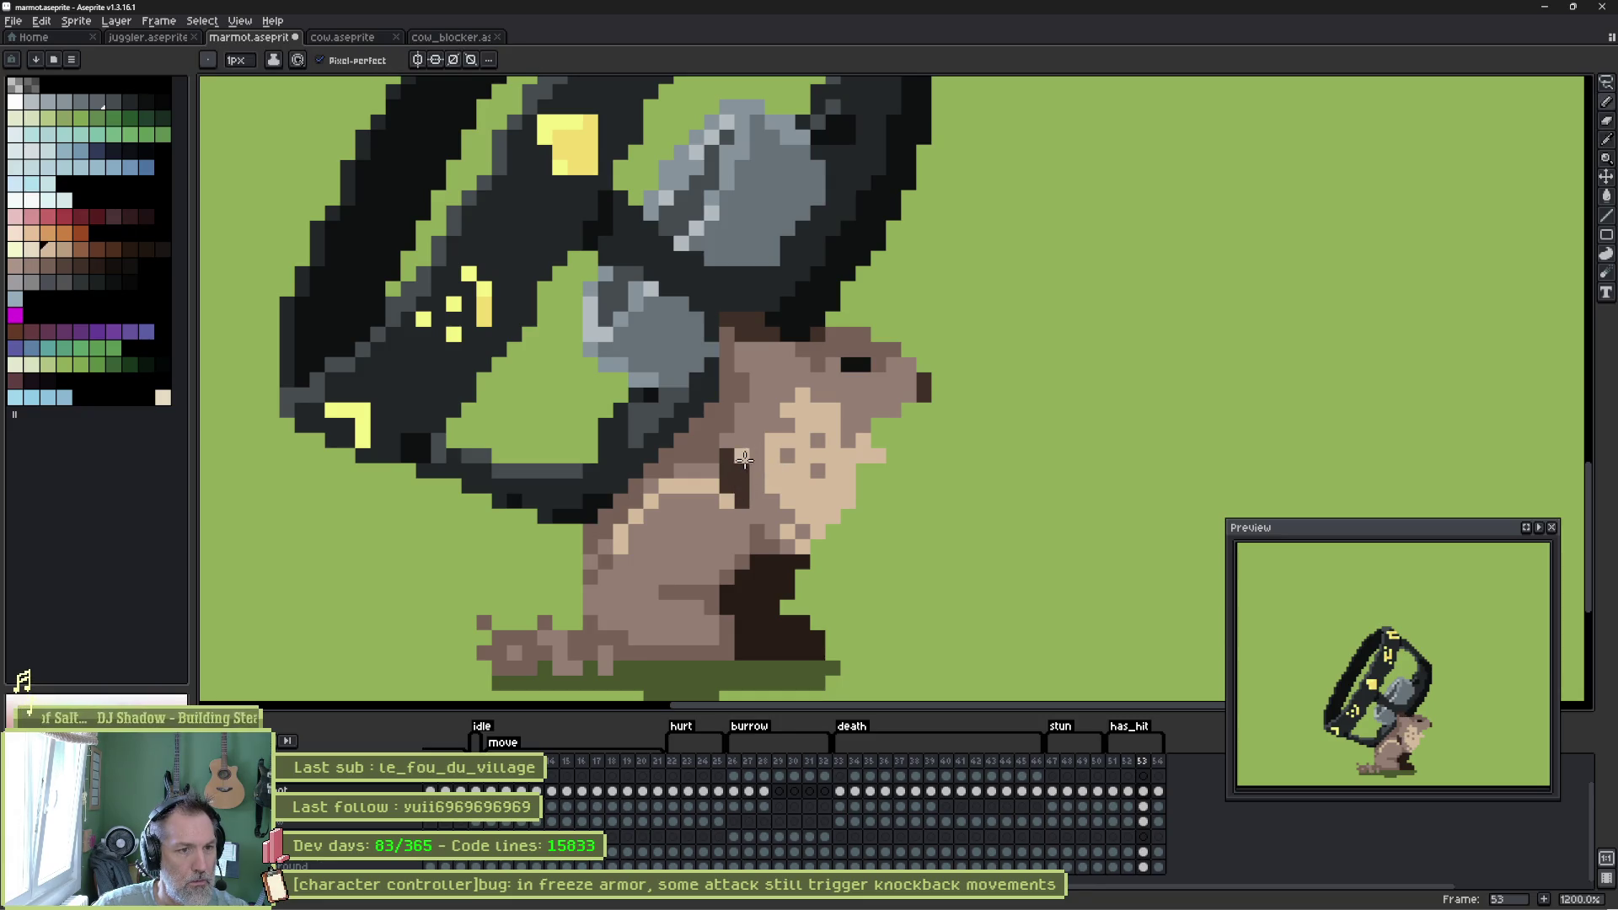
{"action": "key", "text": "alt"}
{"action": "left_click", "coordinate": [745, 517], "text": "alt"}
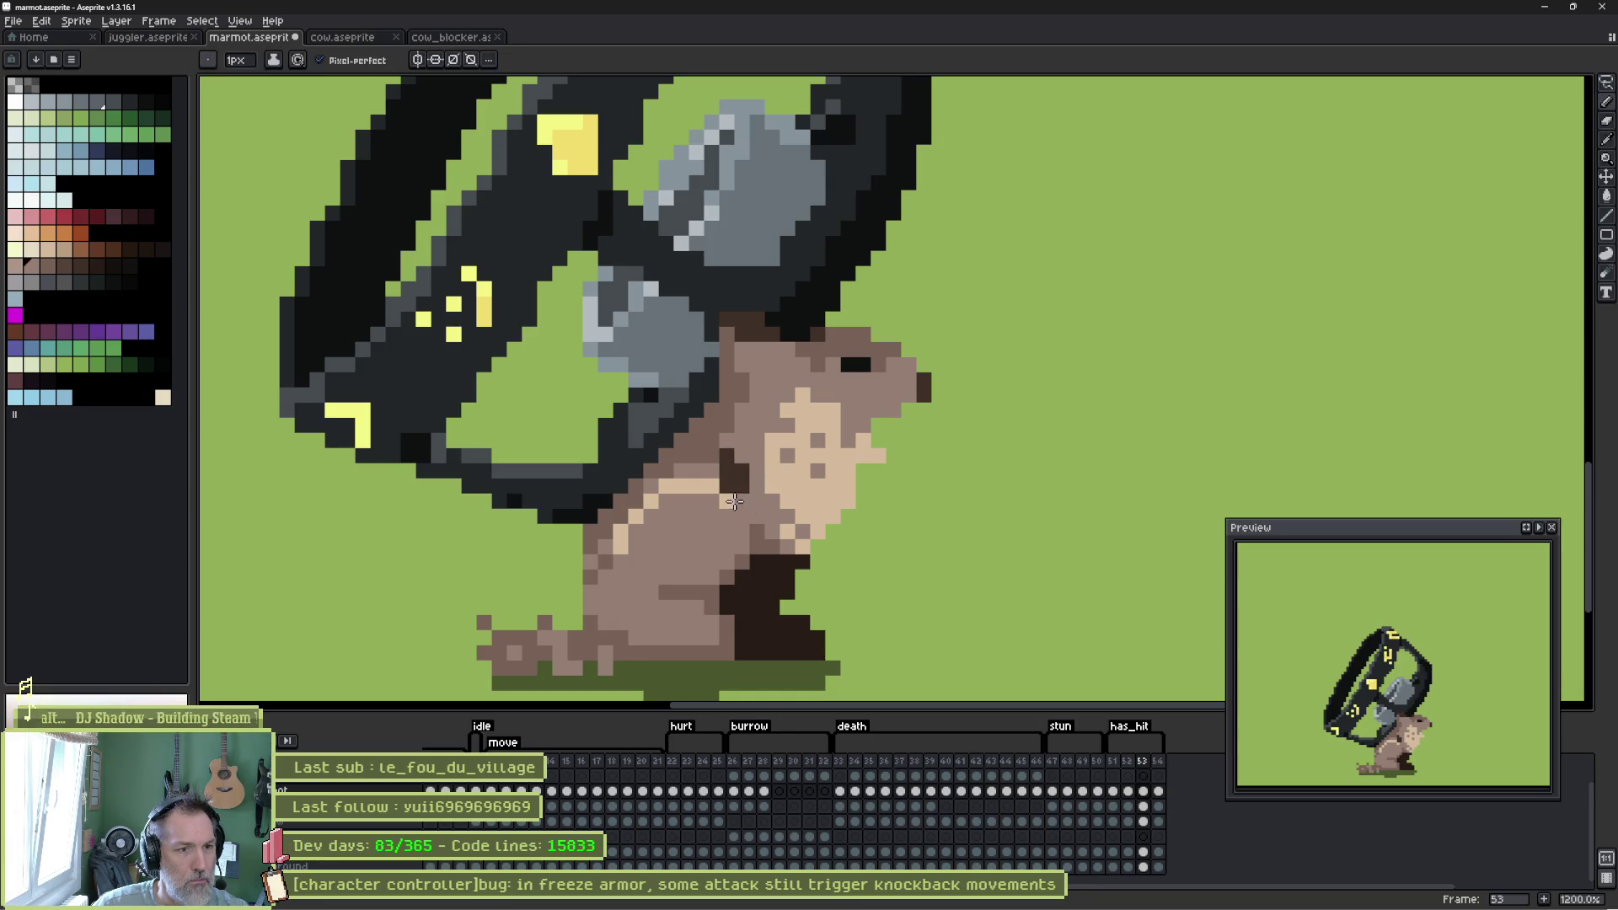
{"action": "left_click", "coordinate": [754, 516], "text": "alt"}
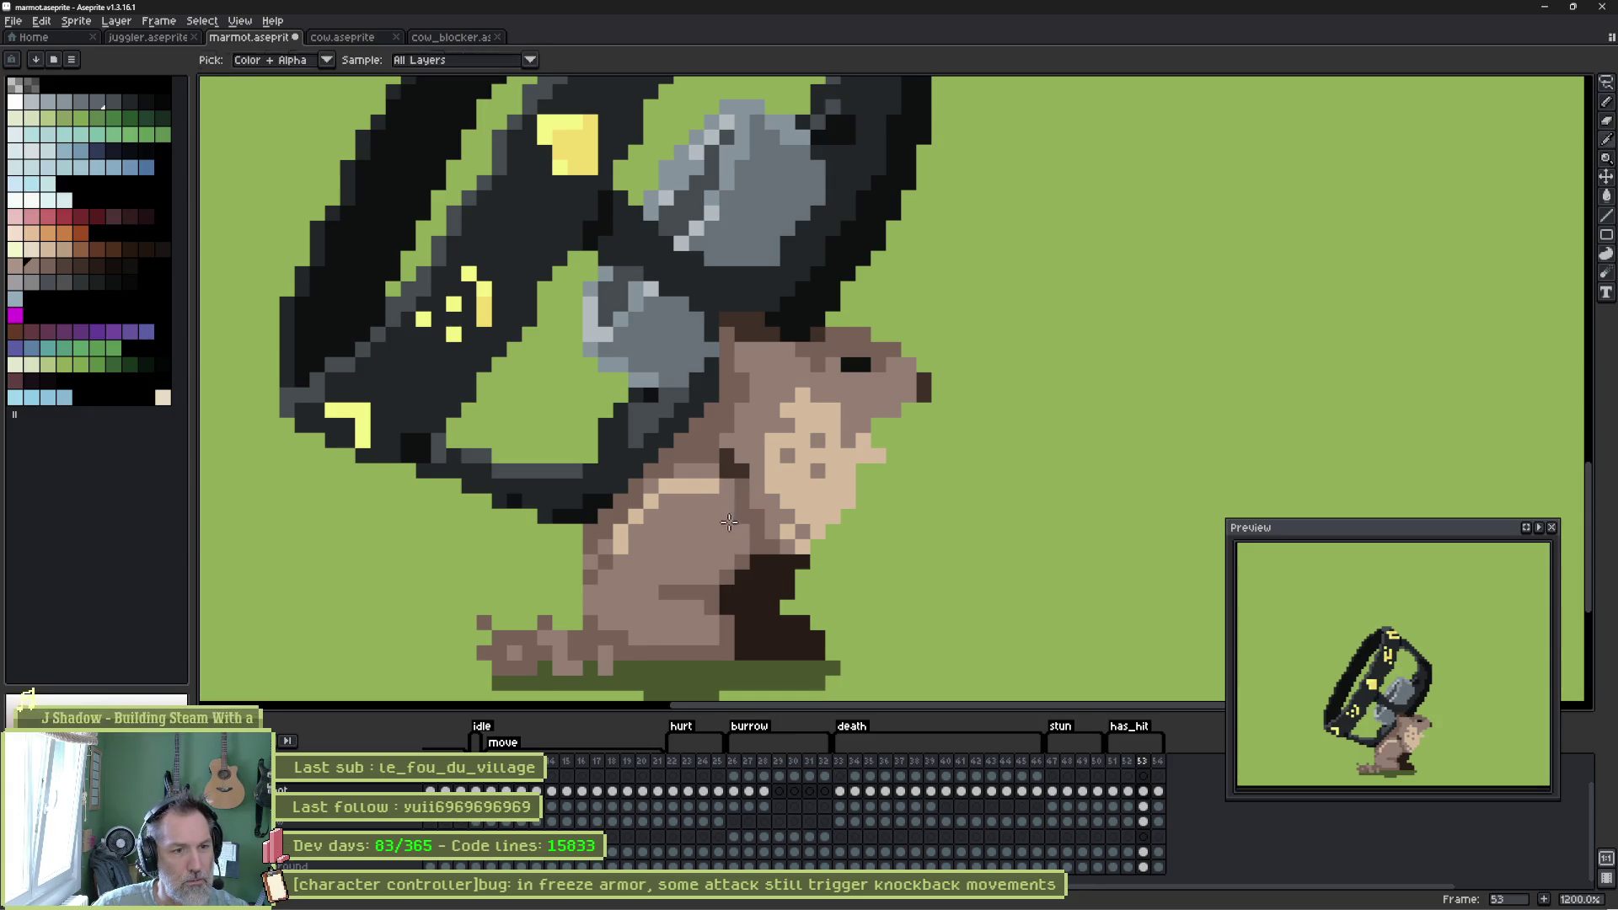
{"action": "left_click", "coordinate": [714, 526], "text": "alt"}
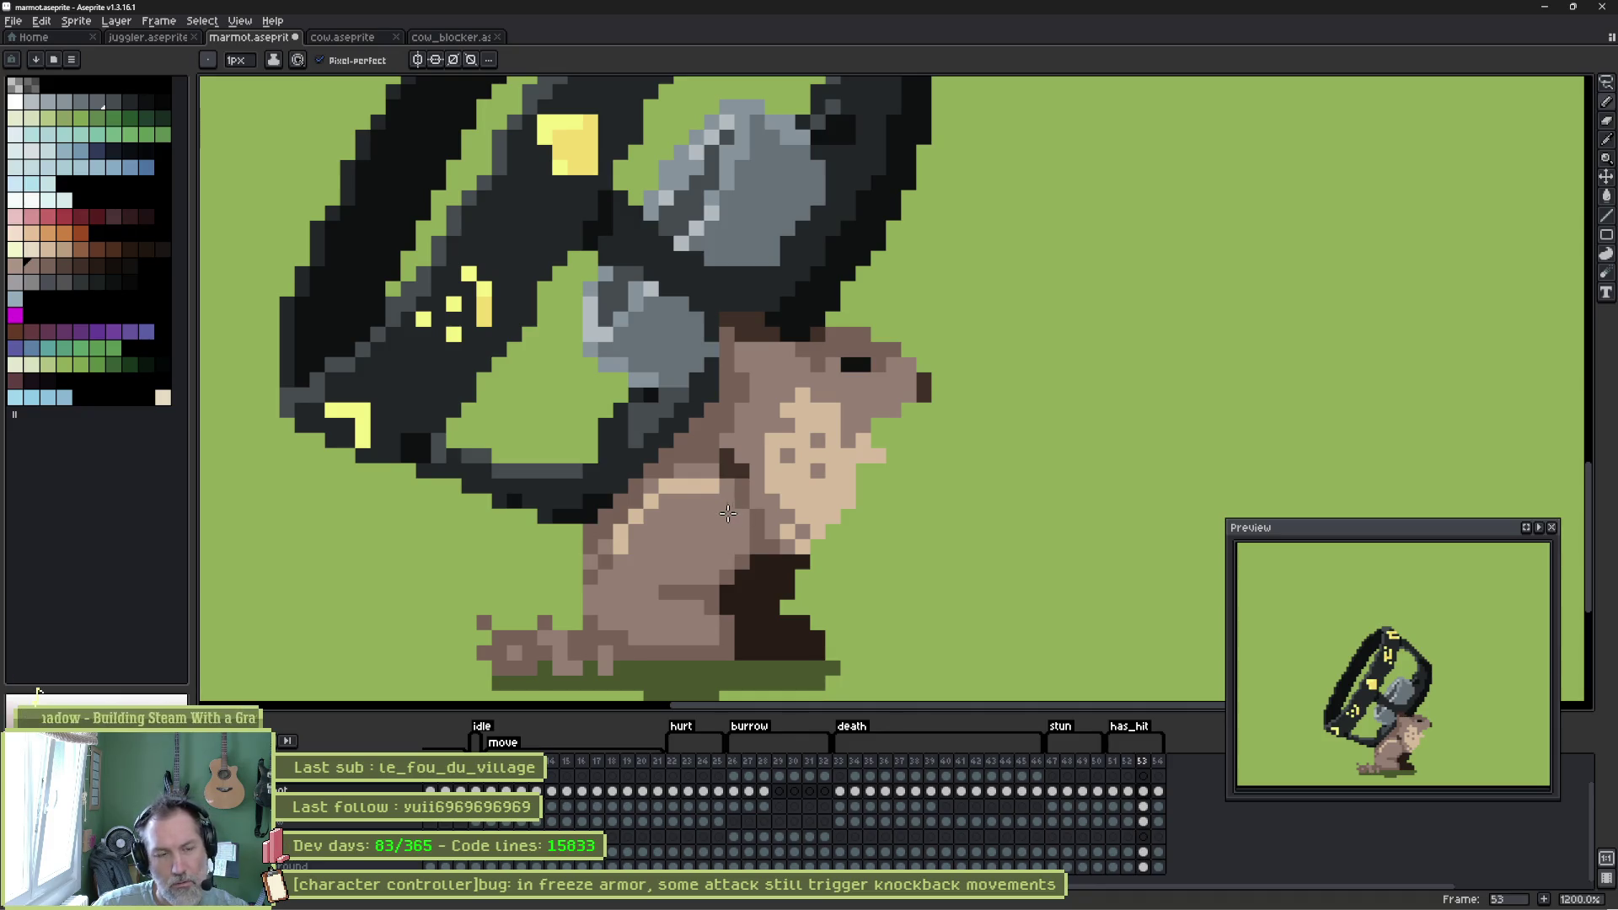
{"action": "key", "text": "alt"}
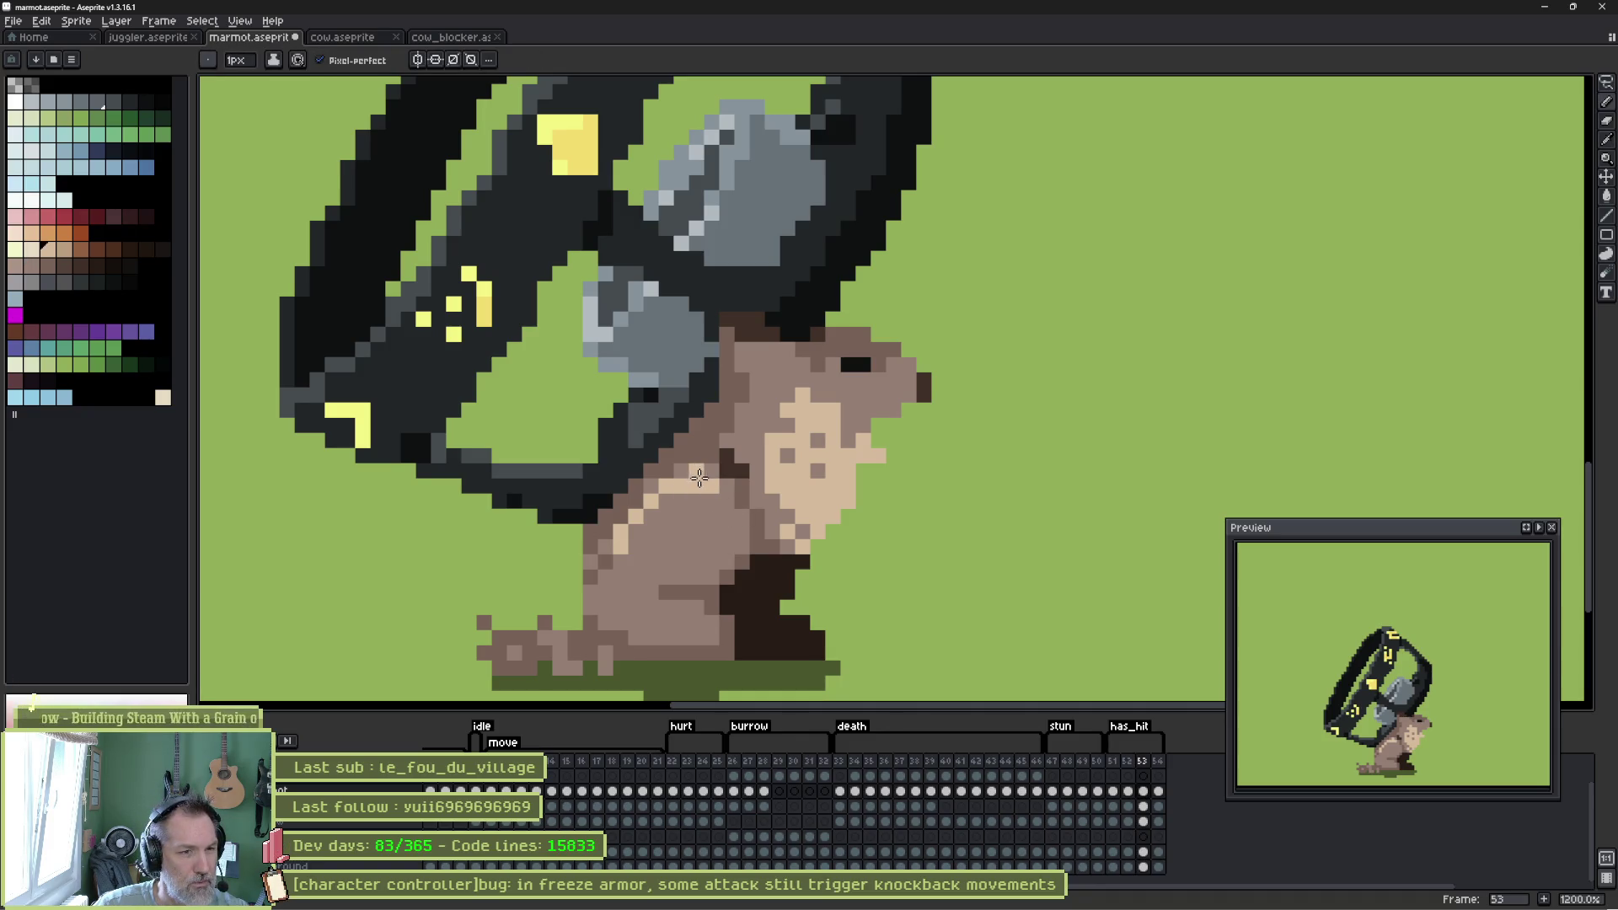
{"action": "key", "text": "alt"}
{"action": "left_click", "coordinate": [718, 489], "text": "alt"}
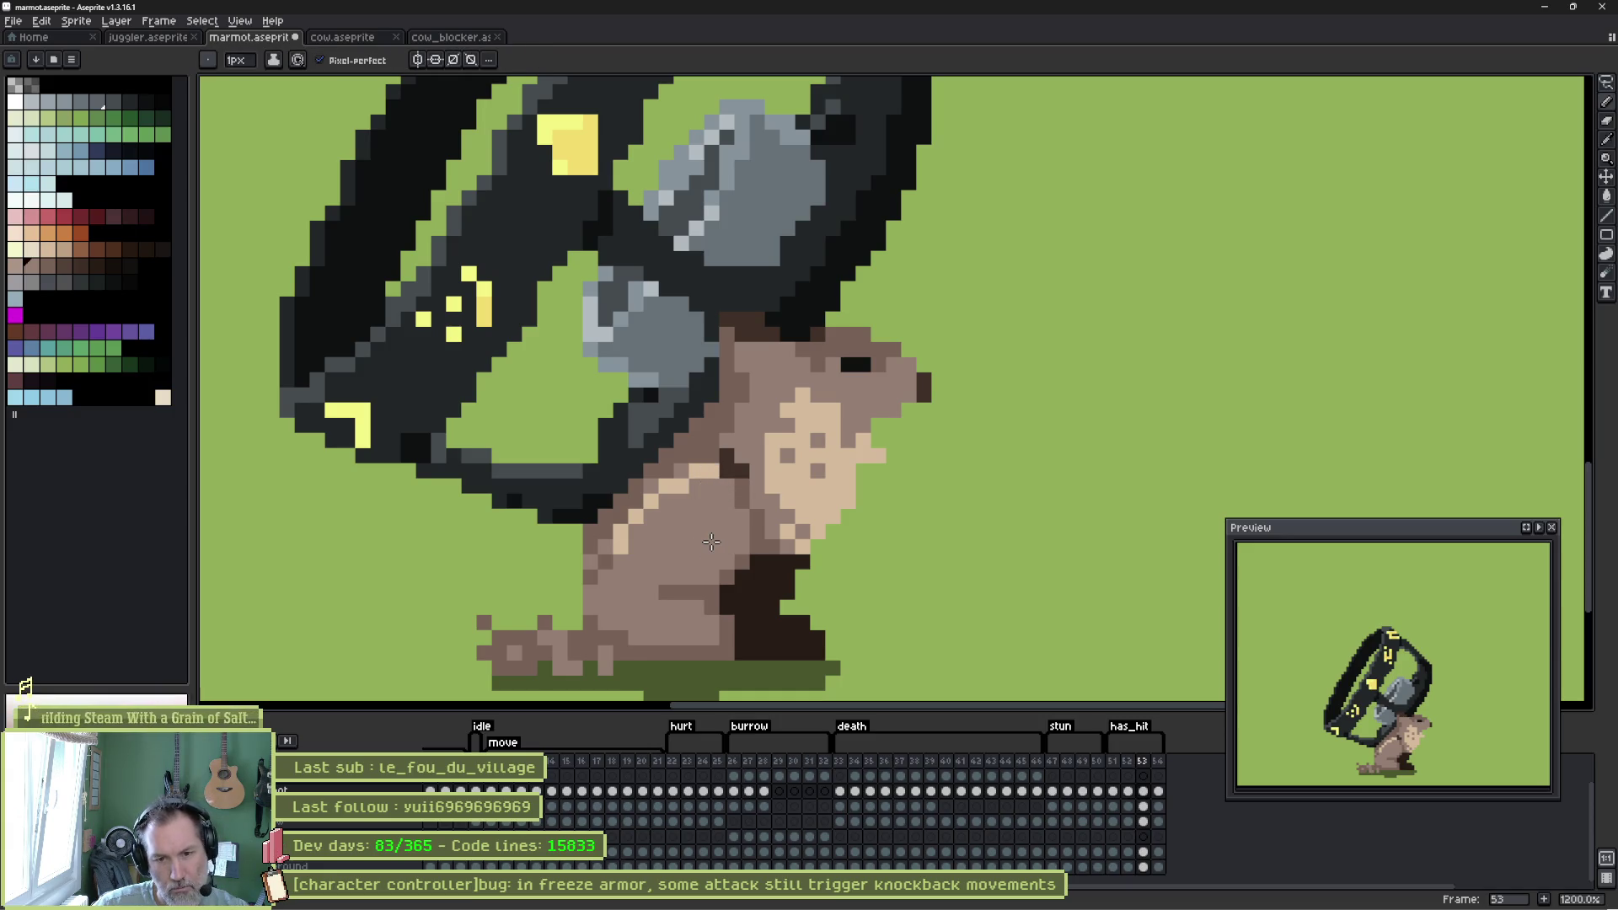
{"action": "left_click", "coordinate": [648, 490], "text": "alt"}
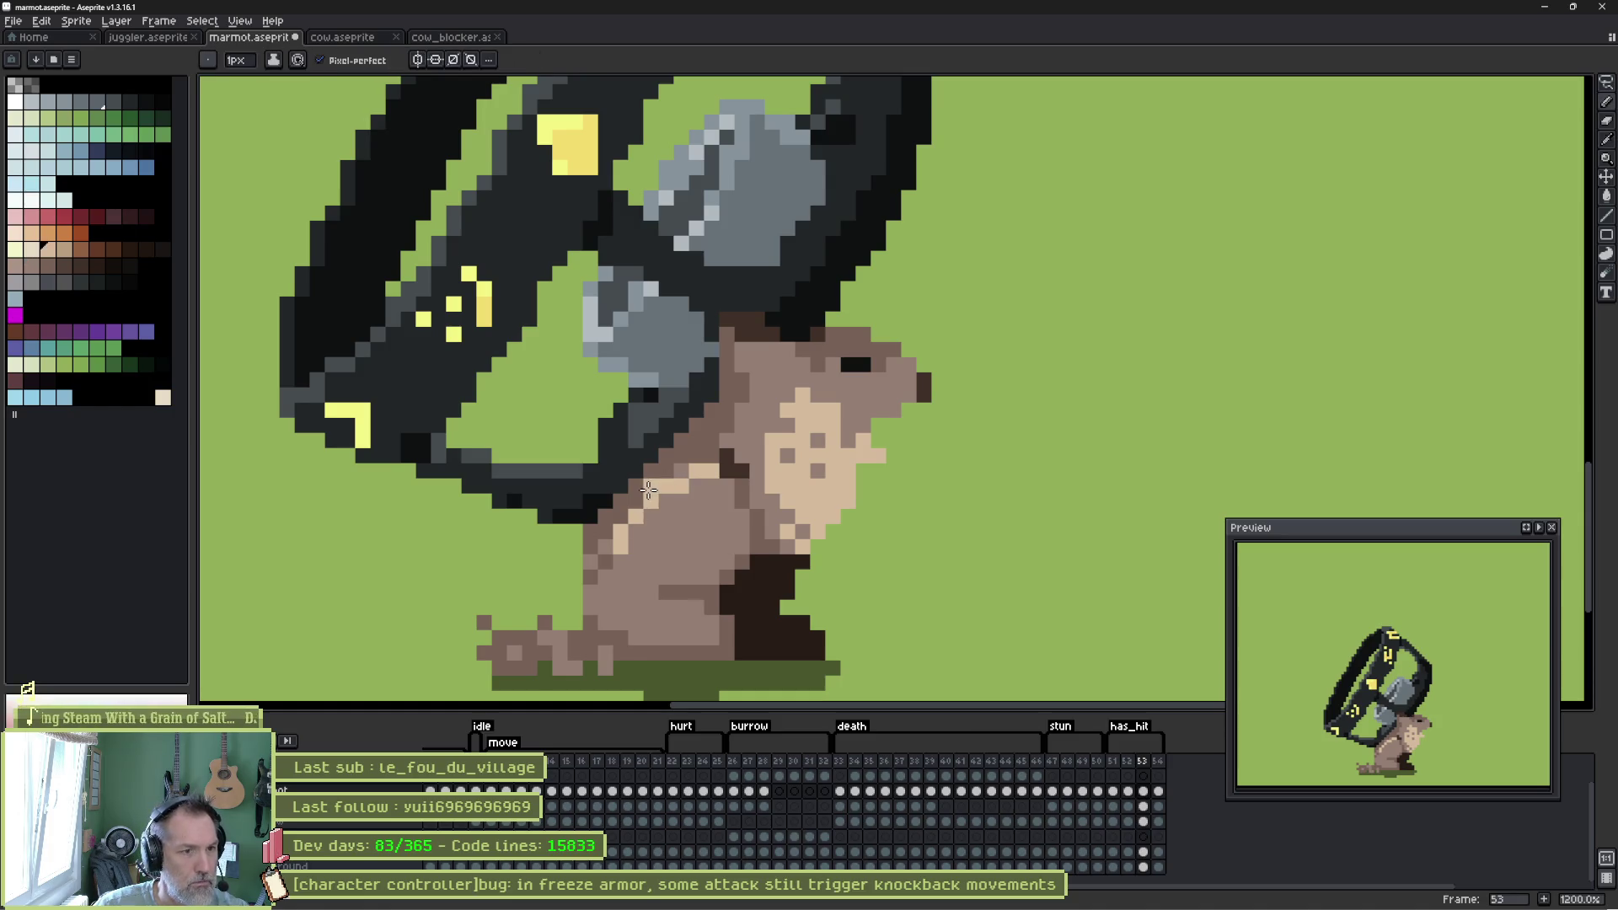
{"action": "left_click", "coordinate": [641, 511], "text": "alt"}
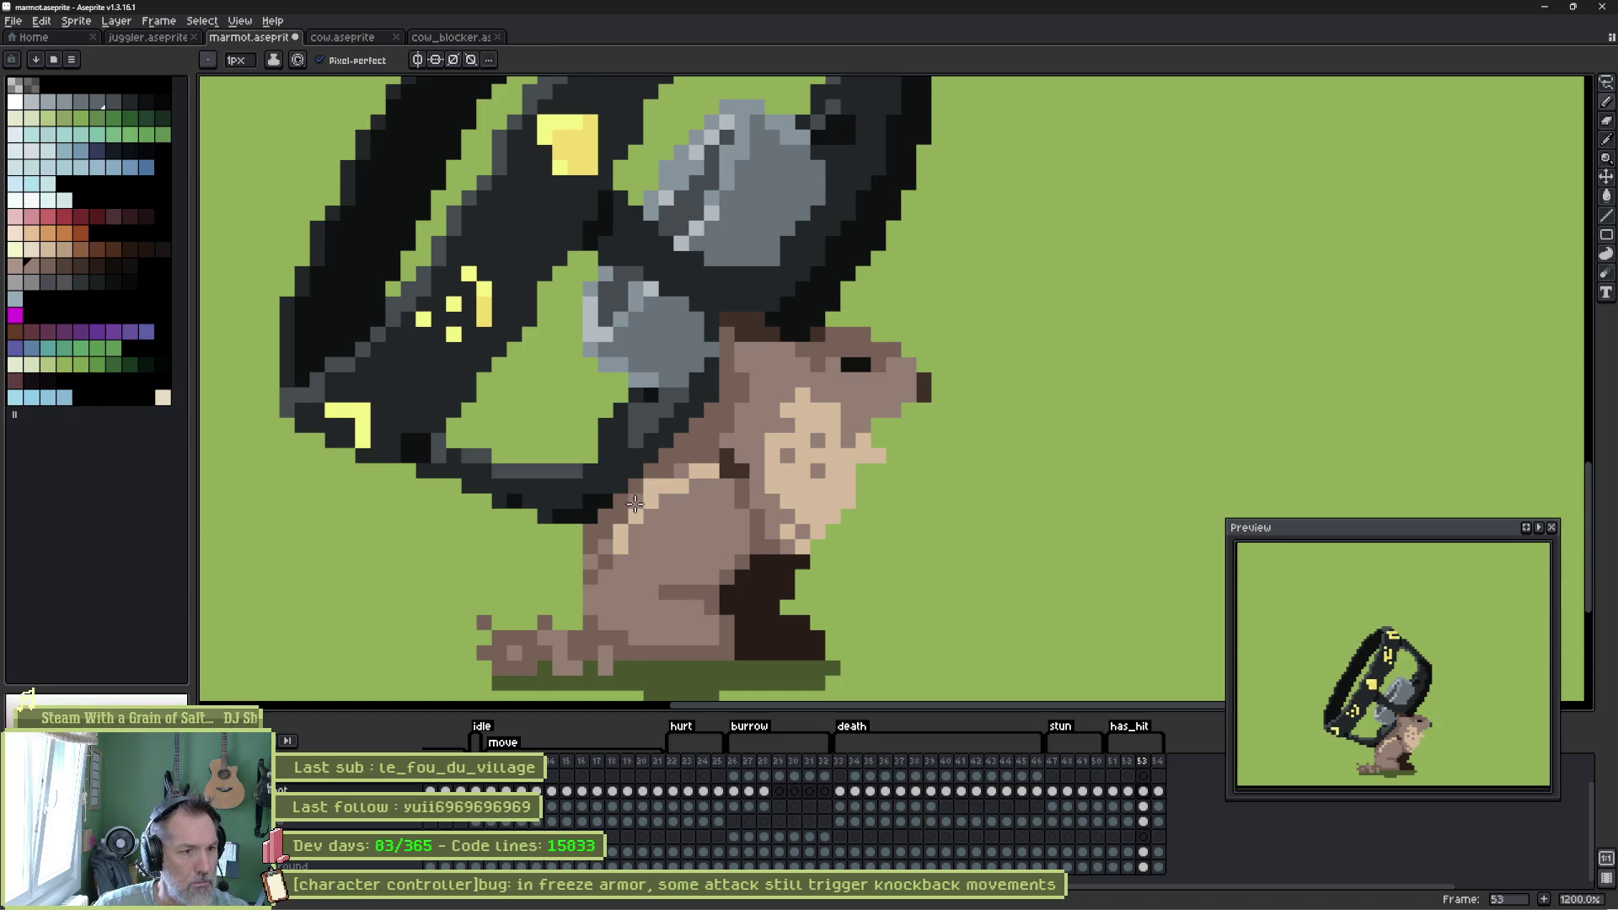
{"action": "left_click", "coordinate": [621, 529], "text": "alt"}
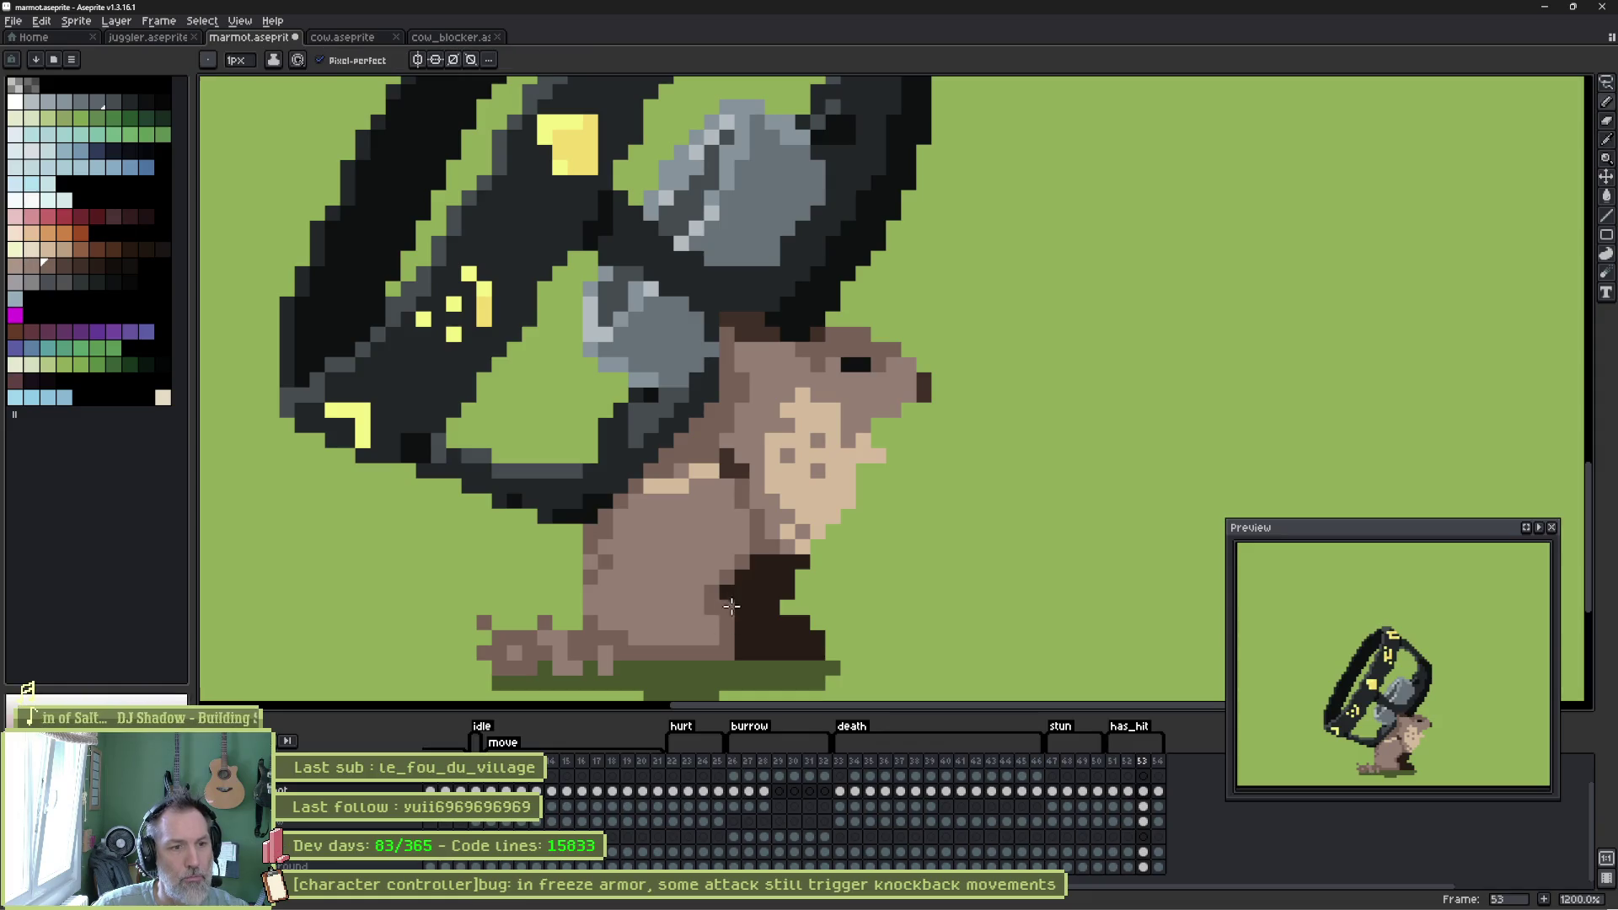
Lighten some leg pixels brown and add dark pixels along the leg's lower left edge.
{"action": "left_click_drag", "start_coordinate": [725, 579], "coordinate": [730, 590]}
{"action": "left_click", "coordinate": [710, 590], "text": "alt"}
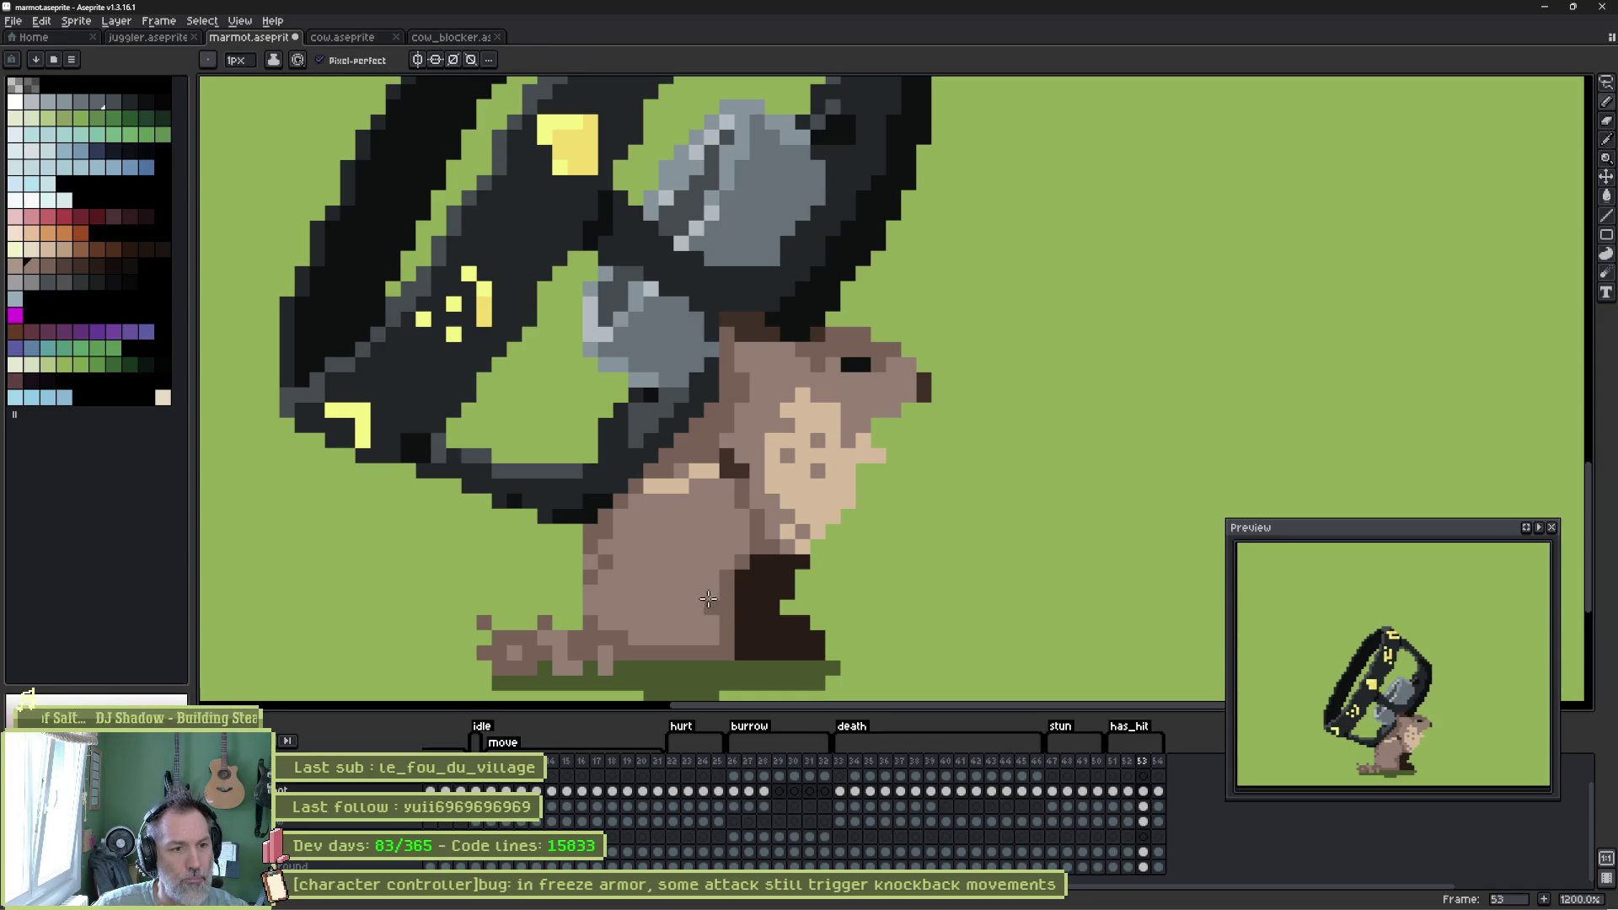
{"action": "left_click", "coordinate": [740, 645], "text": "alt"}
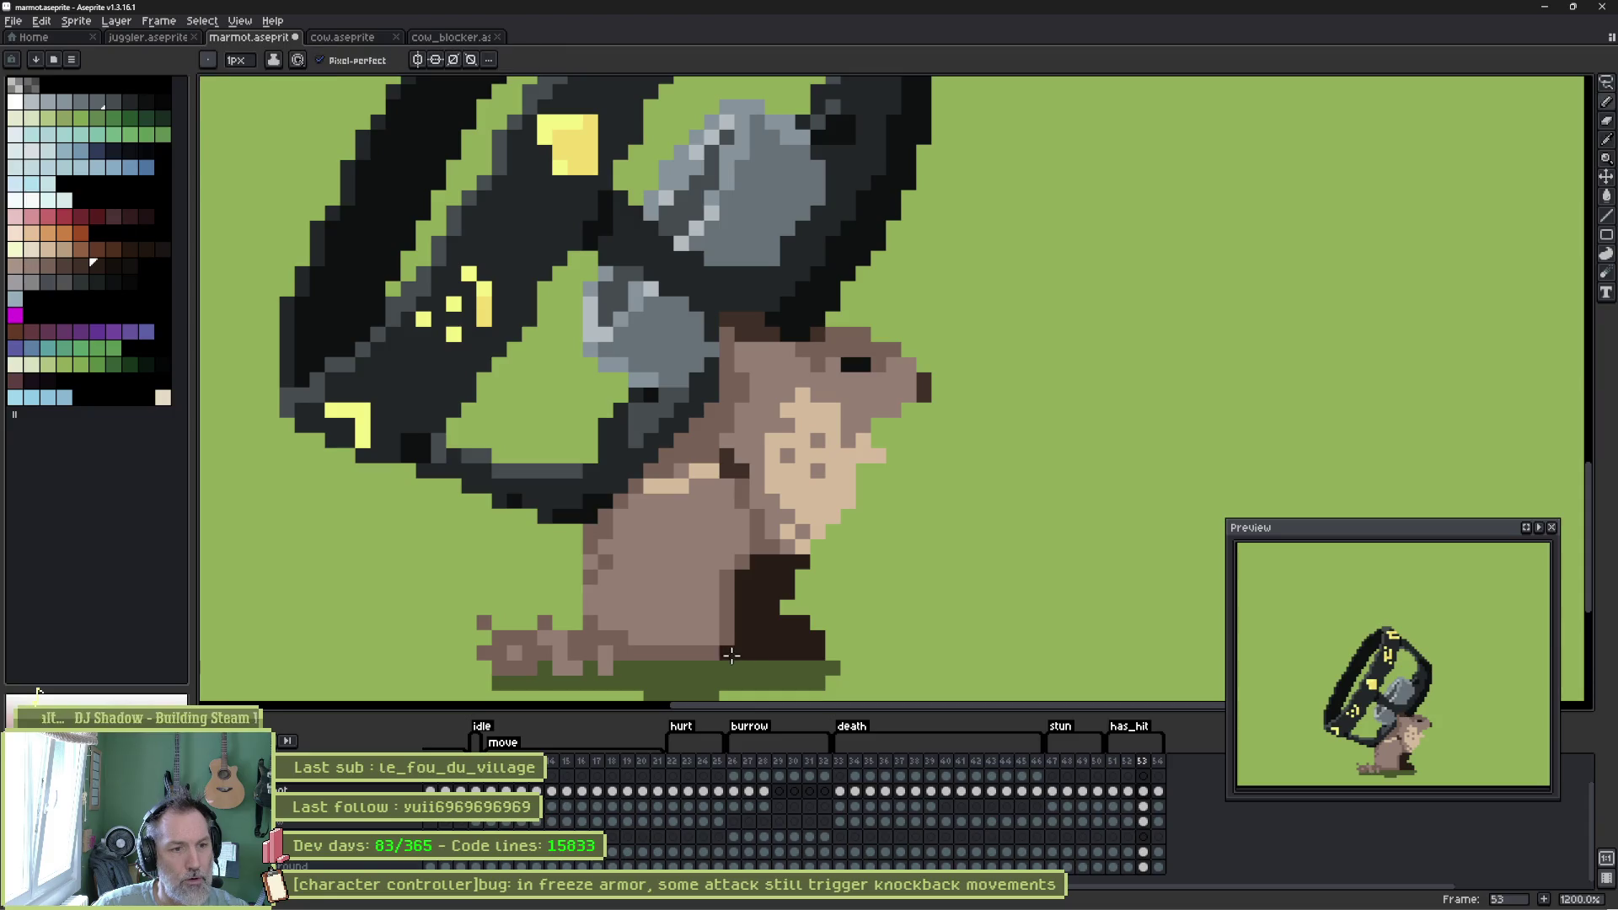
{"action": "left_click", "coordinate": [728, 649]}
{"action": "left_click", "coordinate": [727, 593], "text": "alt"}
{"action": "left_click", "coordinate": [739, 593]}
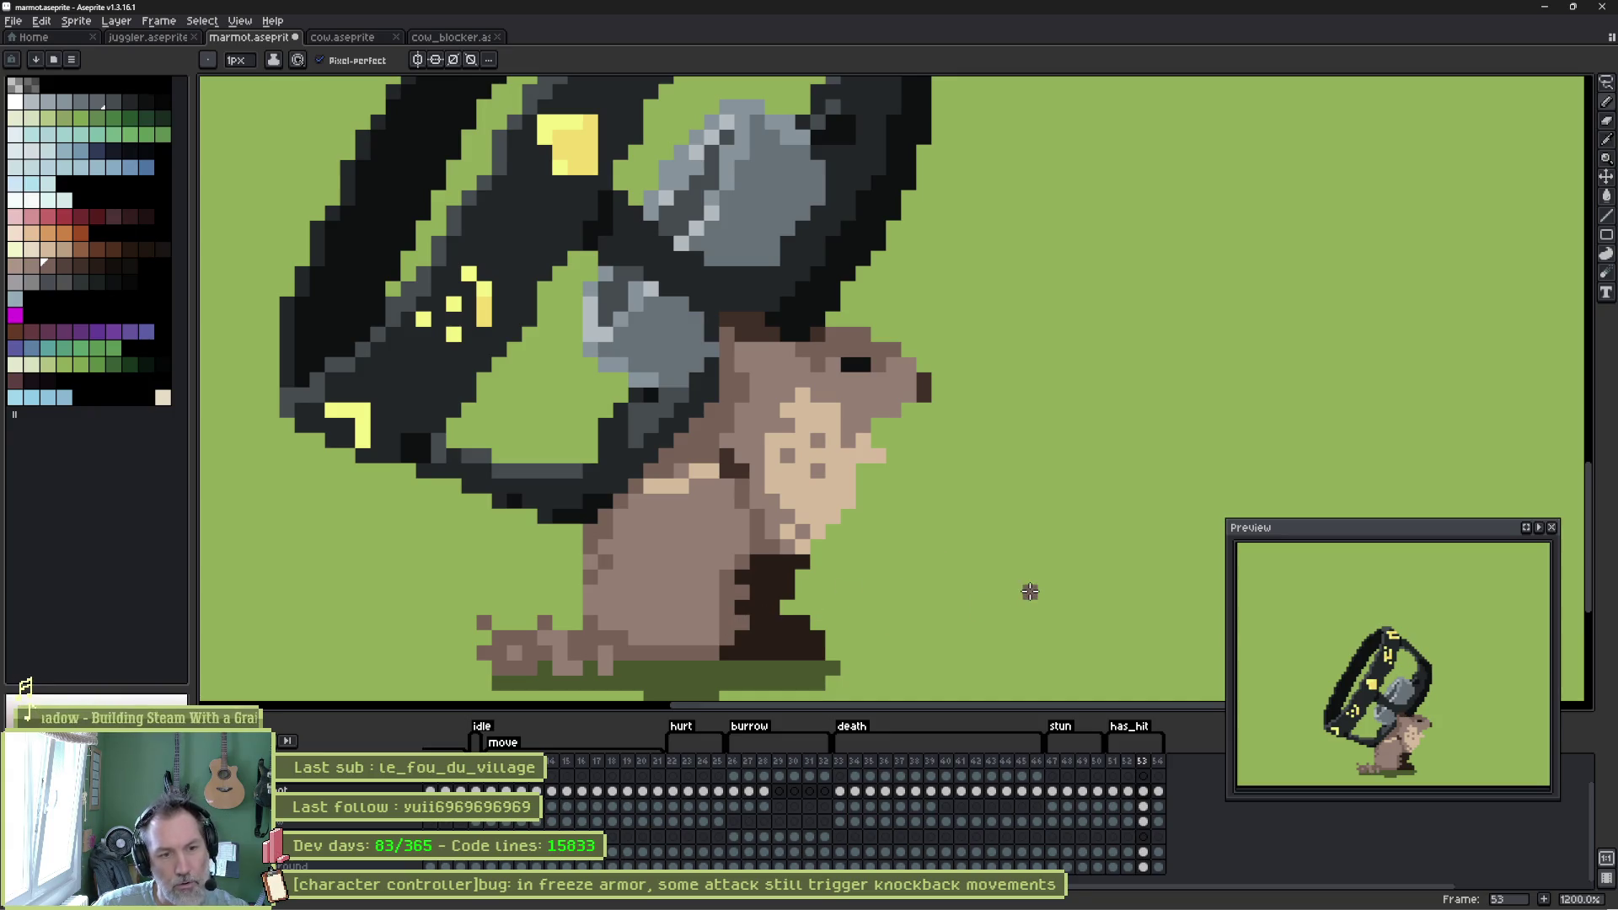
Paint light brown over the lower body, erase stray dark pixels, and shade the back foot.
{"action": "key", "text": "alt"}
{"action": "left_click", "coordinate": [796, 546], "text": "alt"}
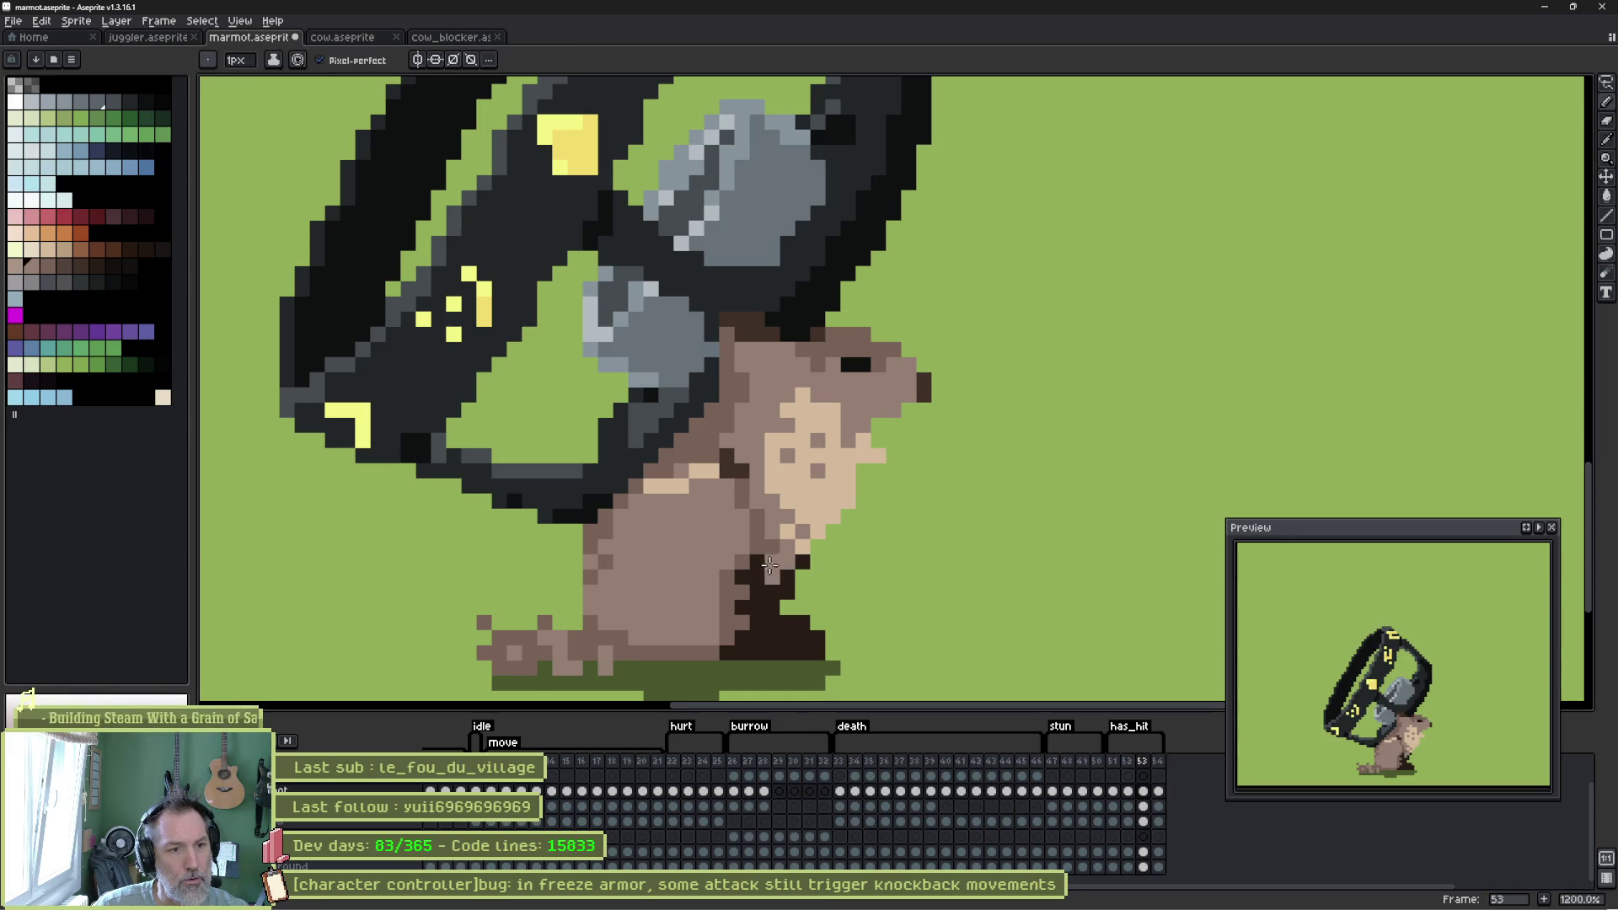
{"action": "mouse_move", "coordinate": [769, 564]}
{"action": "left_mouse_down"}
{"action": "mouse_move", "coordinate": [746, 586]}
{"action": "mouse_move", "coordinate": [754, 608]}
{"action": "left_mouse_up"}
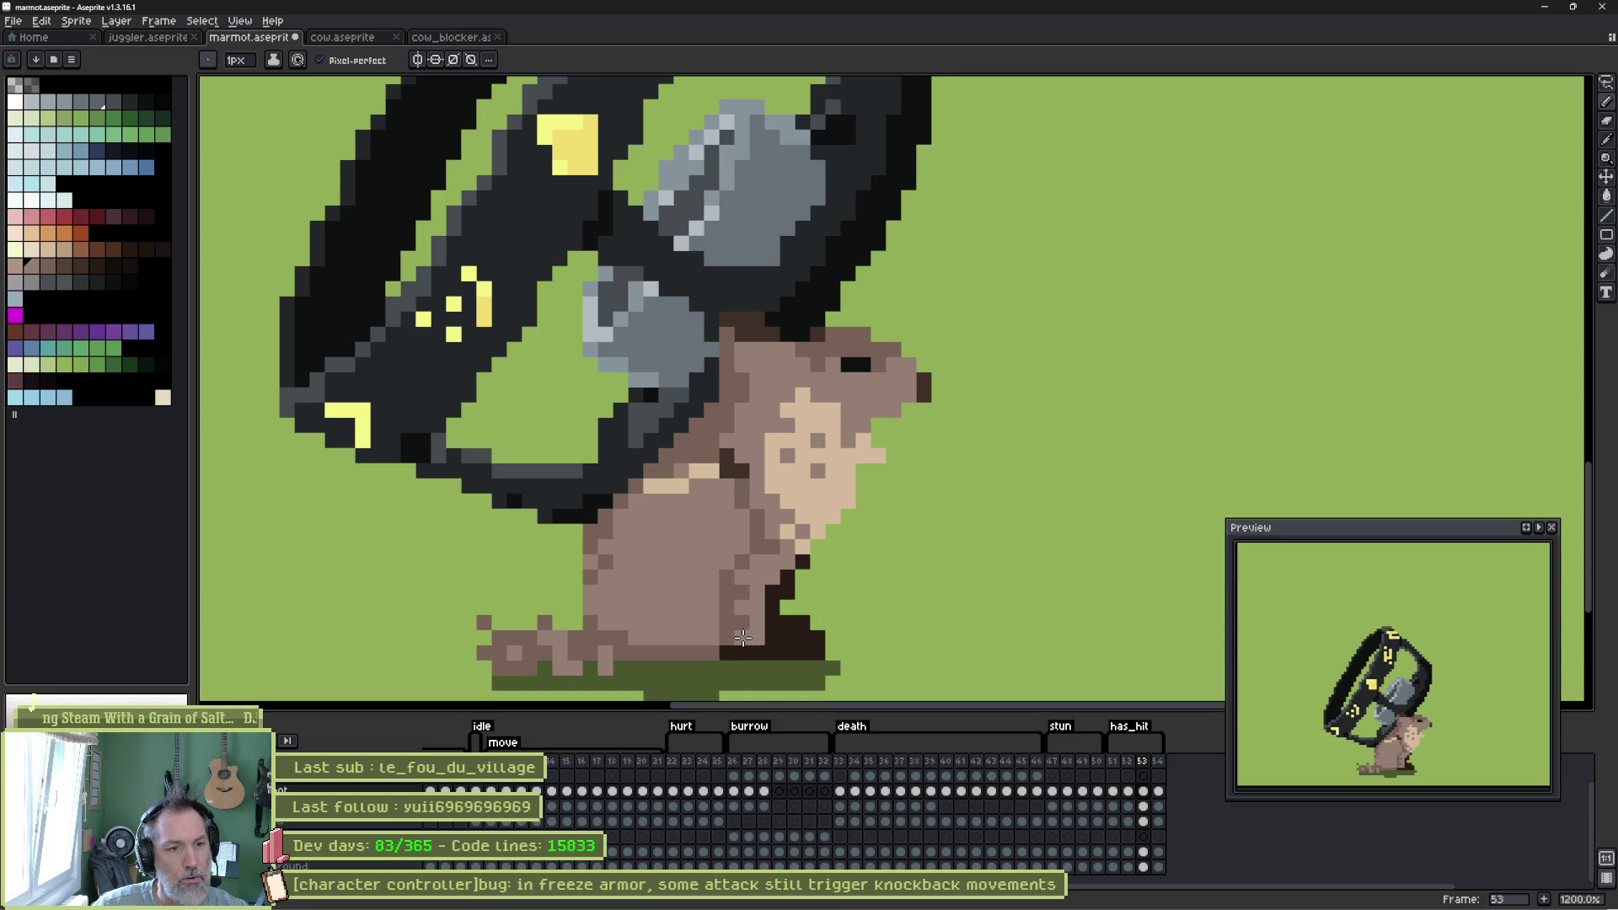
{"action": "key", "text": "e"}
{"action": "mouse_move", "coordinate": [790, 592]}
{"action": "left_mouse_down"}
{"action": "mouse_move", "coordinate": [817, 653]}
{"action": "mouse_move", "coordinate": [817, 608]}
{"action": "left_mouse_up"}
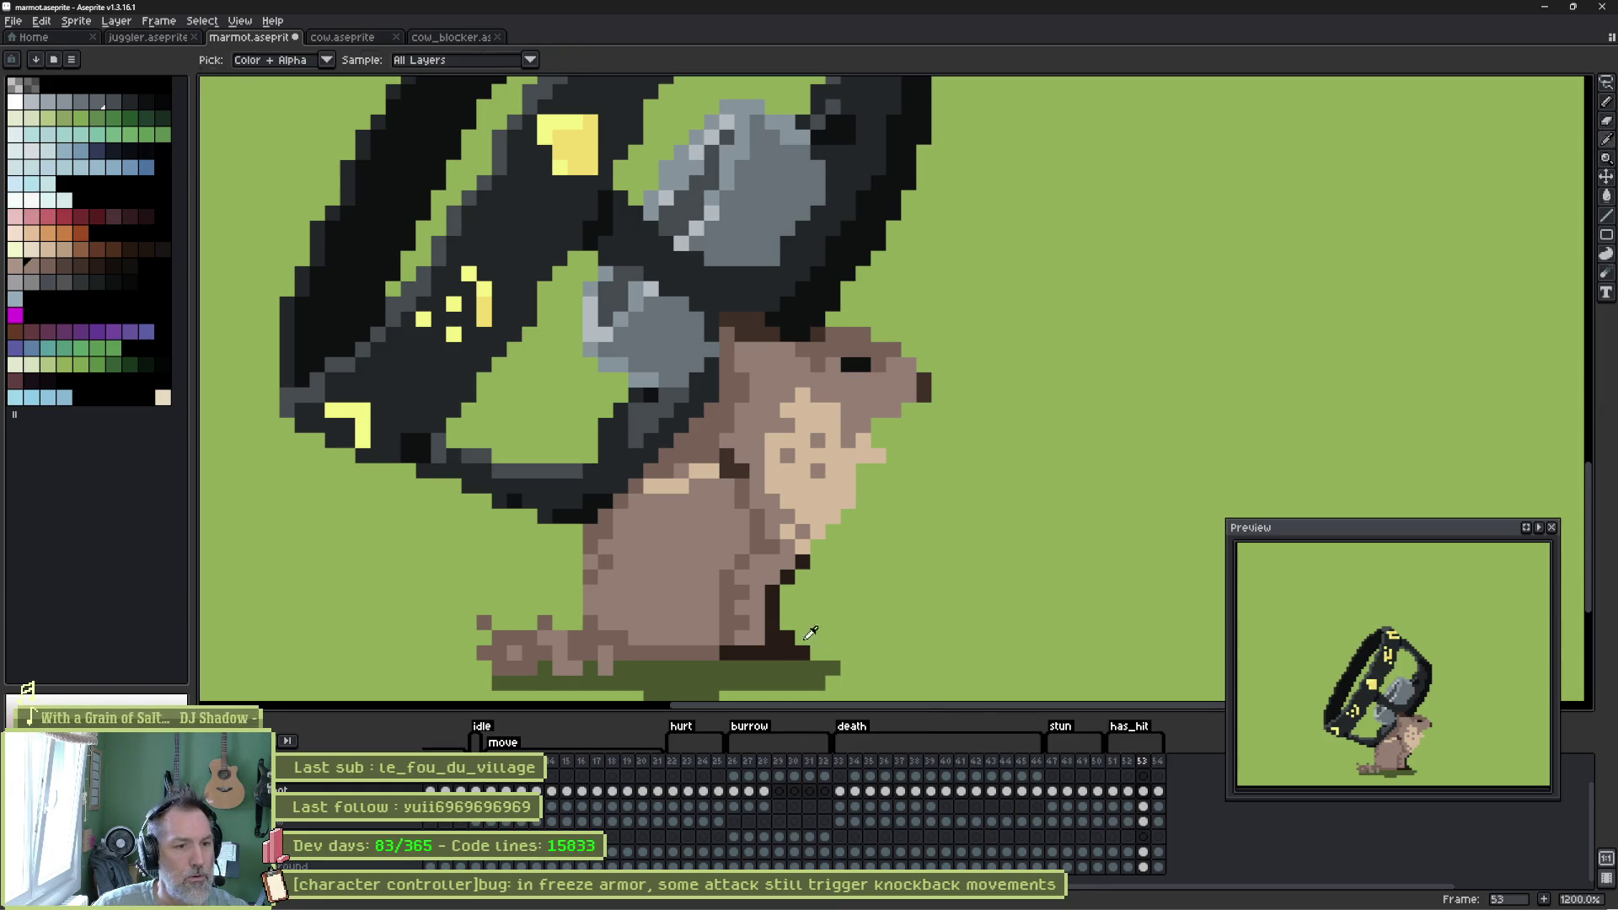
{"action": "left_click", "coordinate": [776, 639], "text": "alt"}
{"action": "mouse_move", "coordinate": [735, 642]}
{"action": "left_mouse_down"}
{"action": "mouse_move", "coordinate": [754, 633]}
{"action": "mouse_move", "coordinate": [746, 577]}
{"action": "mouse_move", "coordinate": [787, 566]}
{"action": "mouse_move", "coordinate": [769, 587]}
{"action": "left_mouse_up"}
{"action": "key", "text": "ctrl+z"}
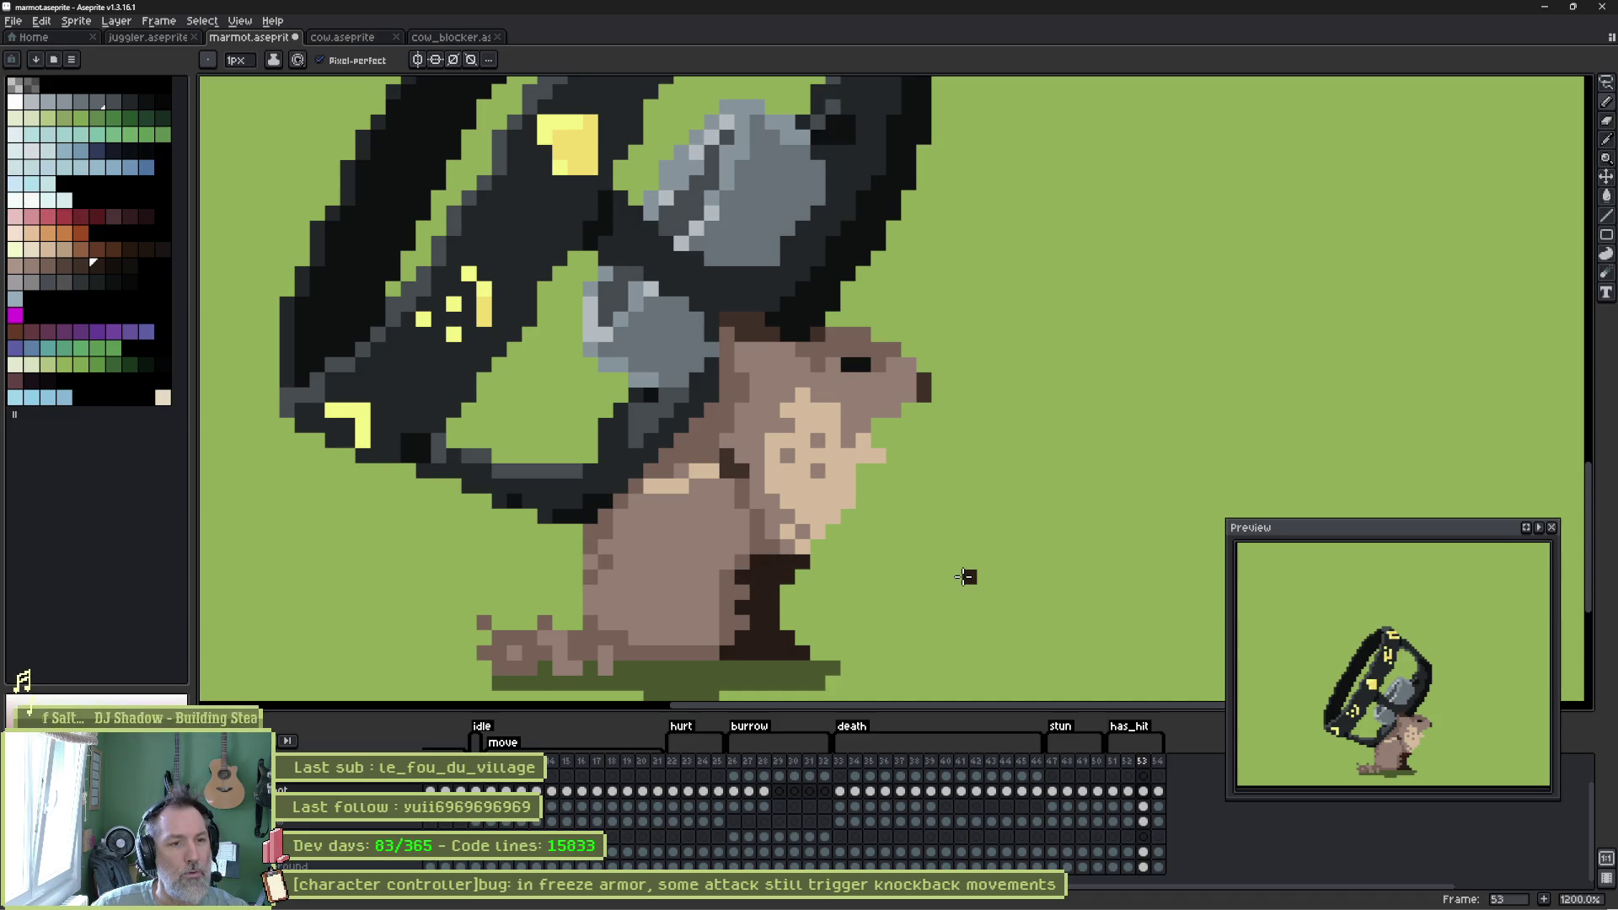
{"action": "key", "text": "Right"}
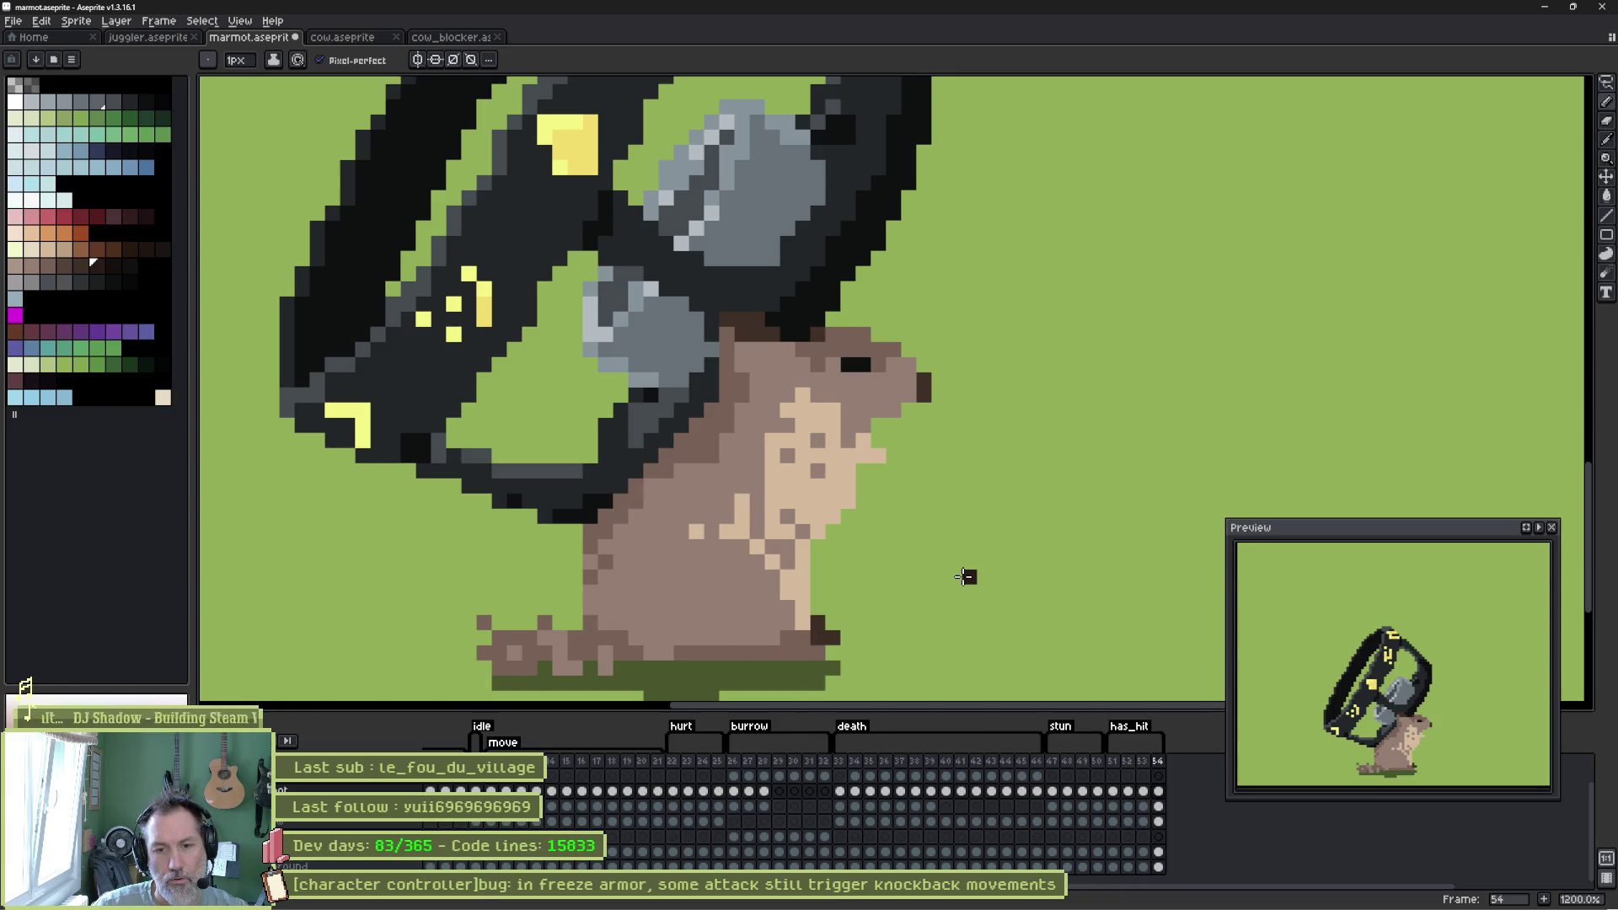
Save the marmot sprite and select the frame 54 cel of the lower layer.
{"action": "key", "text": "ctrl+s"}
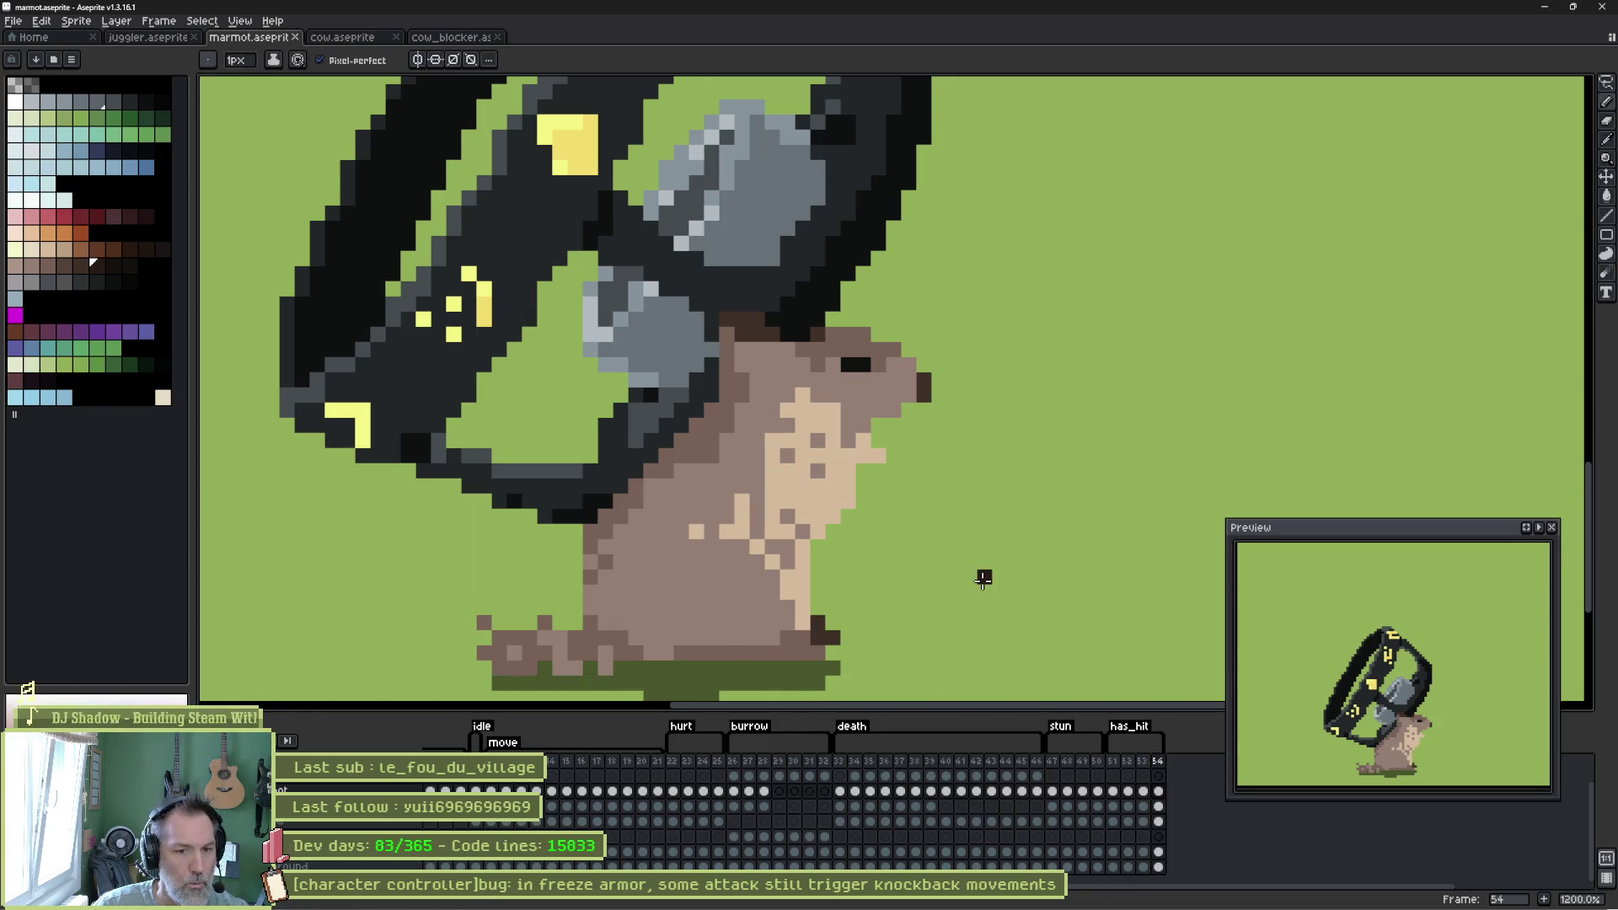
{"action": "left_click", "coordinate": [1158, 805]}
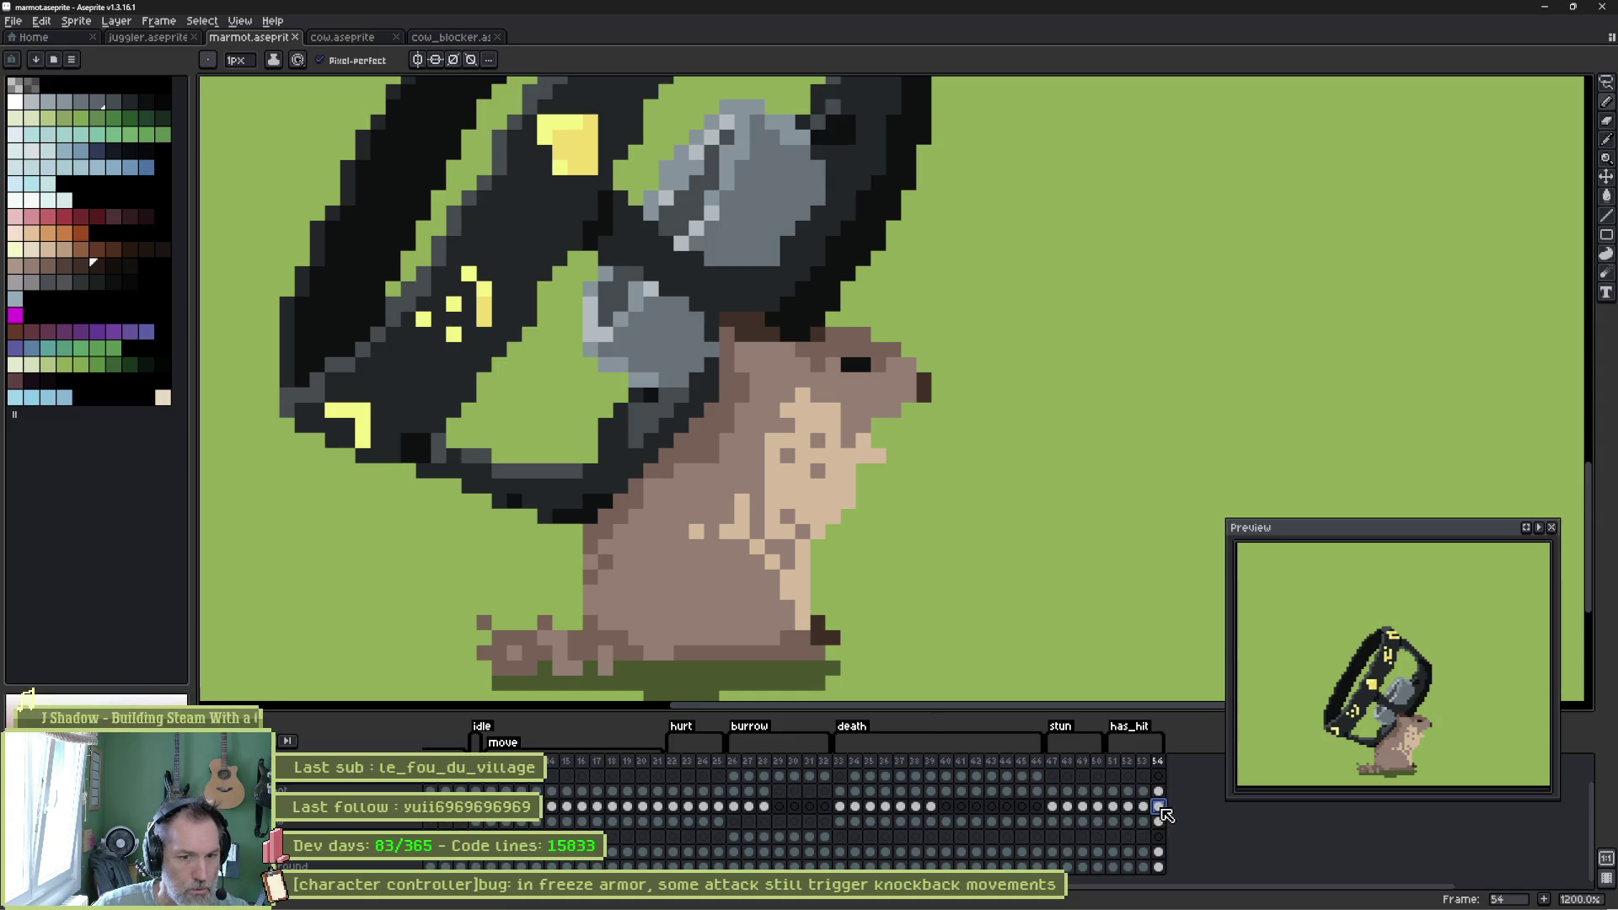
{"action": "scroll", "coordinate": [840, 374], "scroll_direction": "down", "scroll_amount": 2}
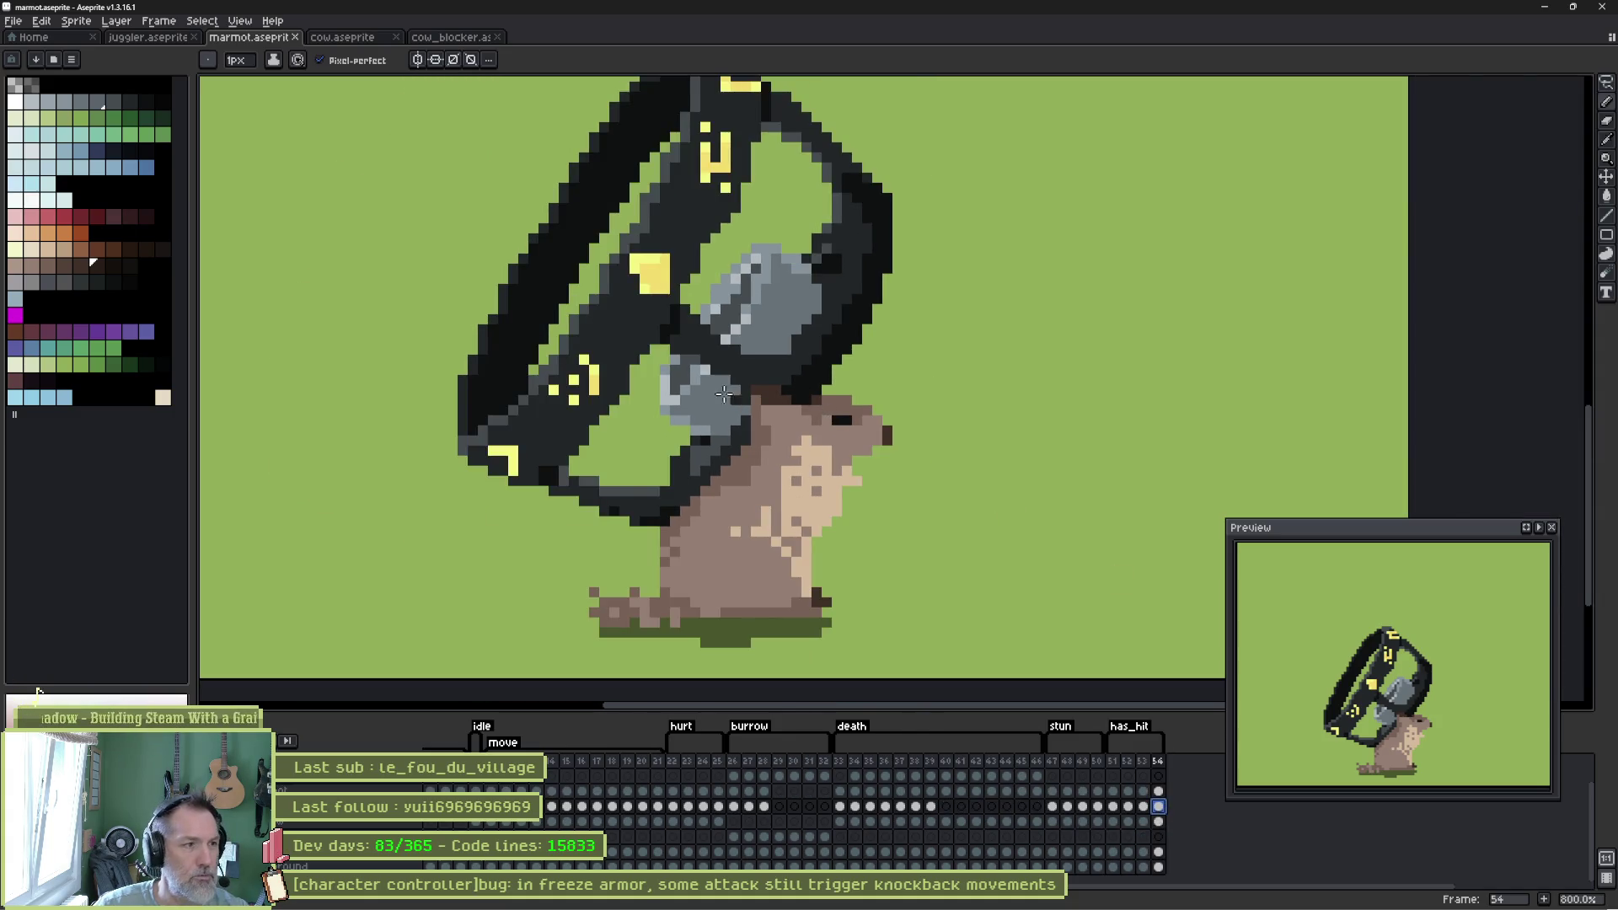
Draw three orange speed lines trailing leftward behind the black ring.
{"action": "left_click", "coordinate": [47, 233]}
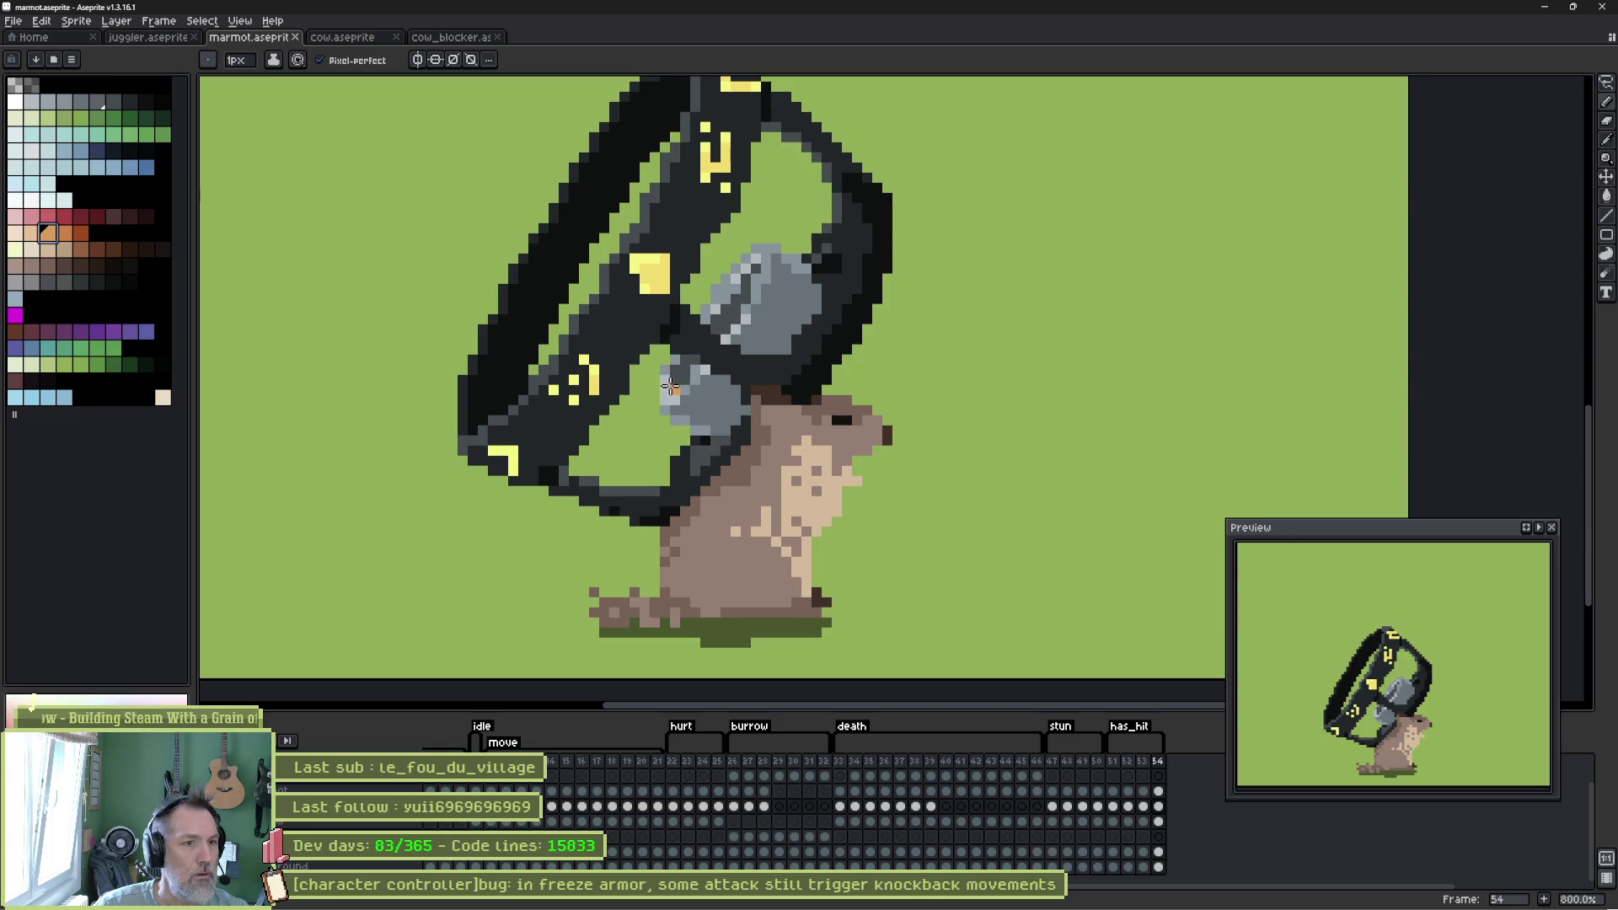
{"action": "left_click_drag", "start_coordinate": [652, 388], "coordinate": [621, 389]}
{"action": "left_click_drag", "start_coordinate": [555, 339], "coordinate": [483, 307]}
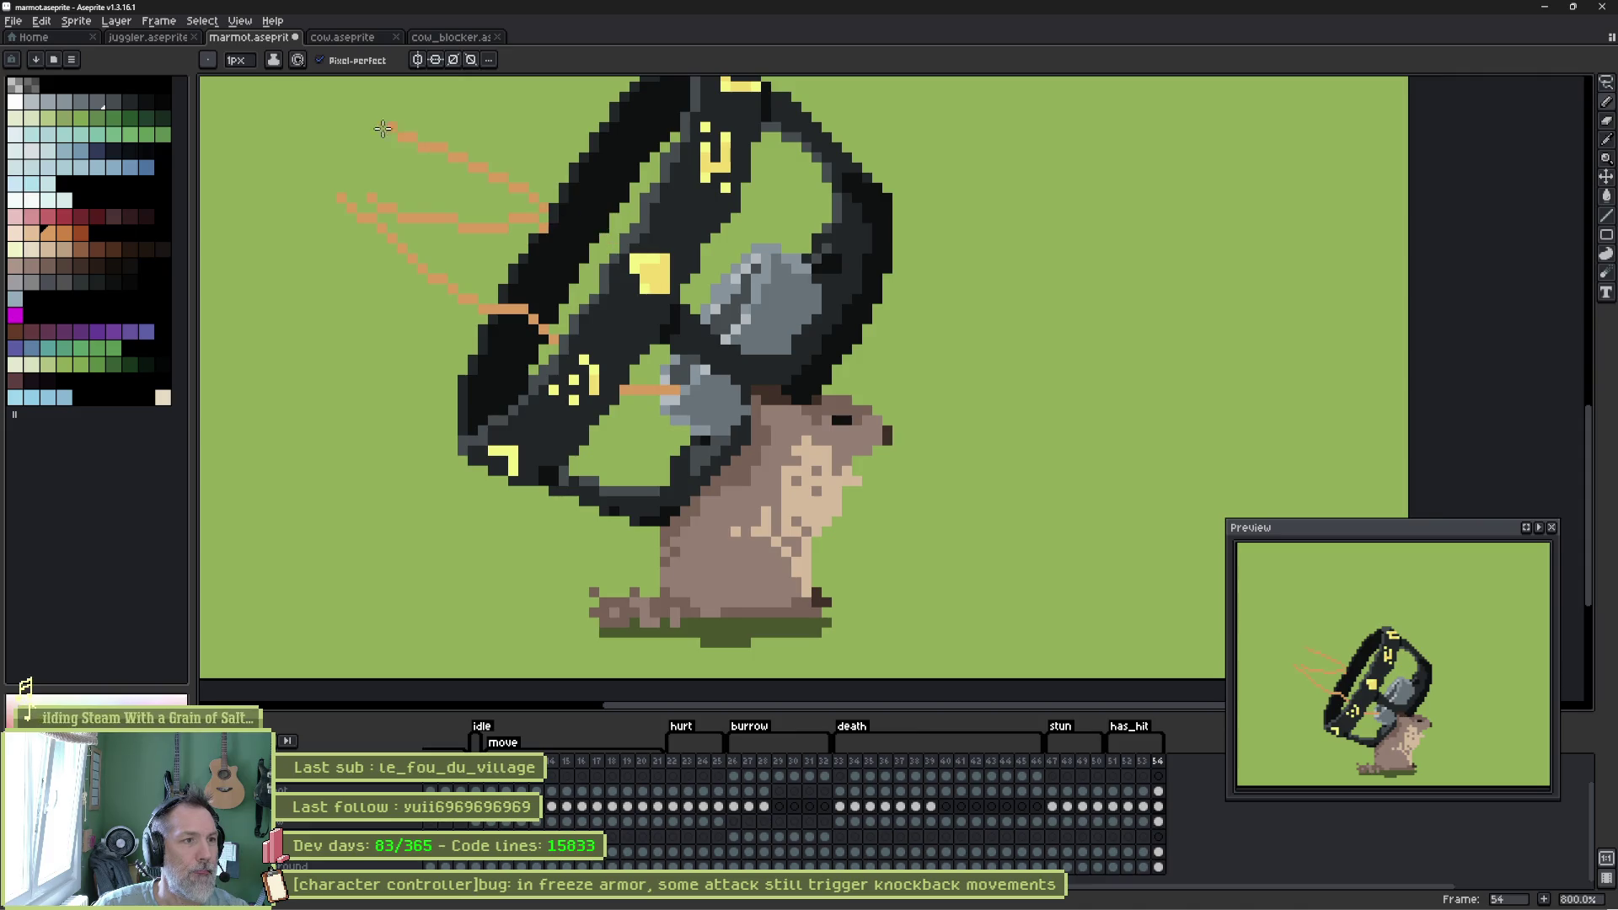
{"action": "scroll", "coordinate": [420, 129], "scroll_direction": "down", "scroll_amount": 2}
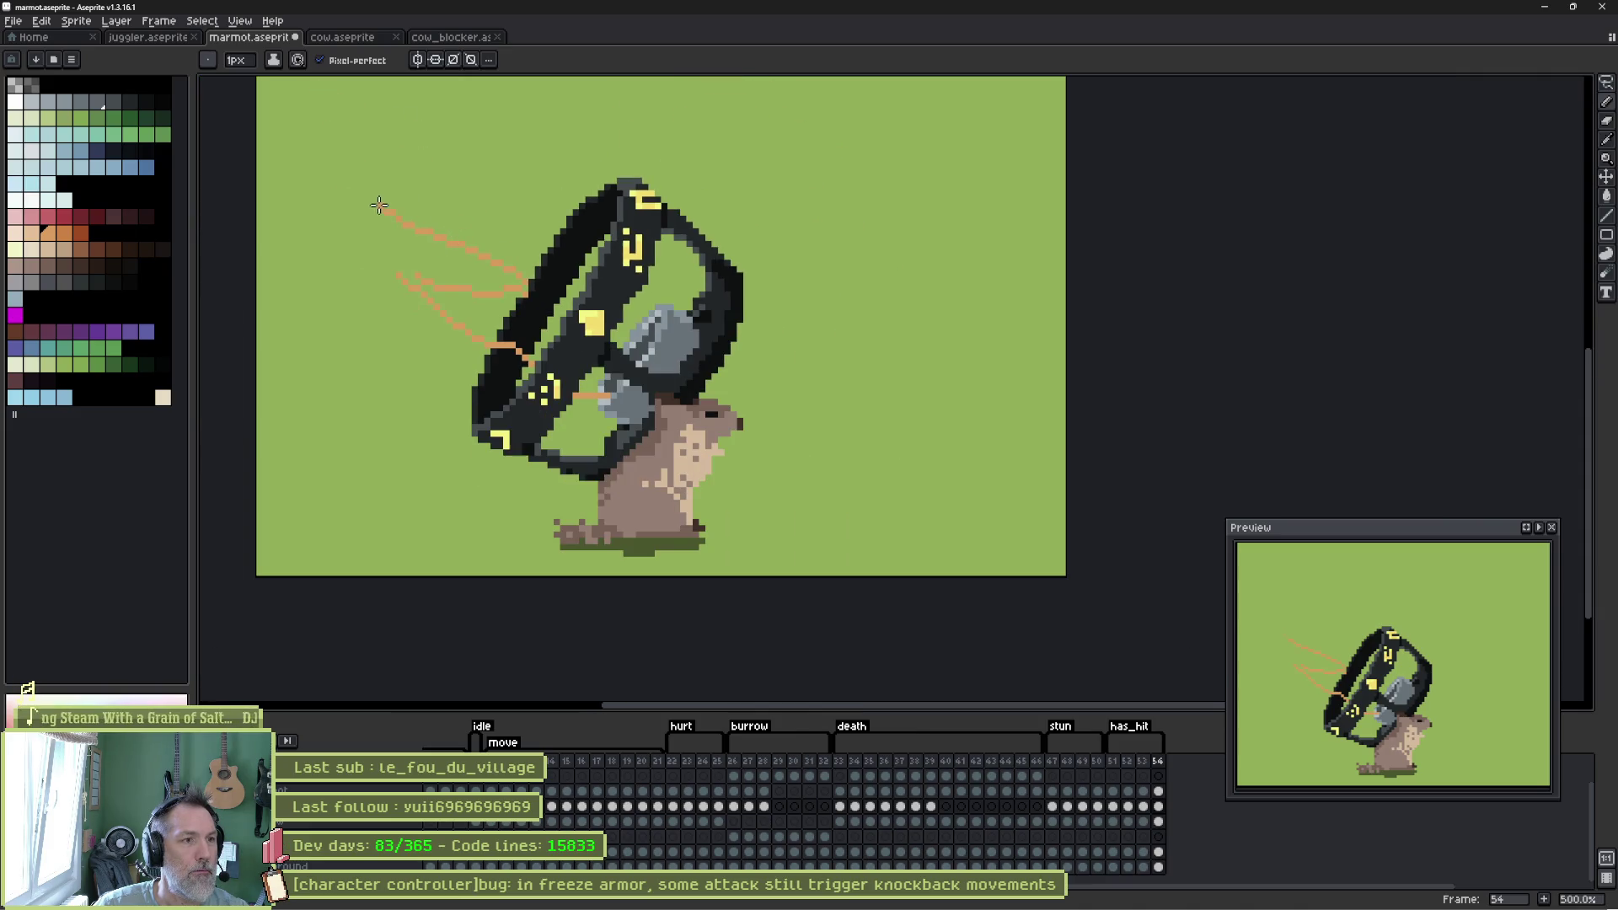
{"action": "left_click_drag", "start_coordinate": [546, 258], "coordinate": [572, 271]}
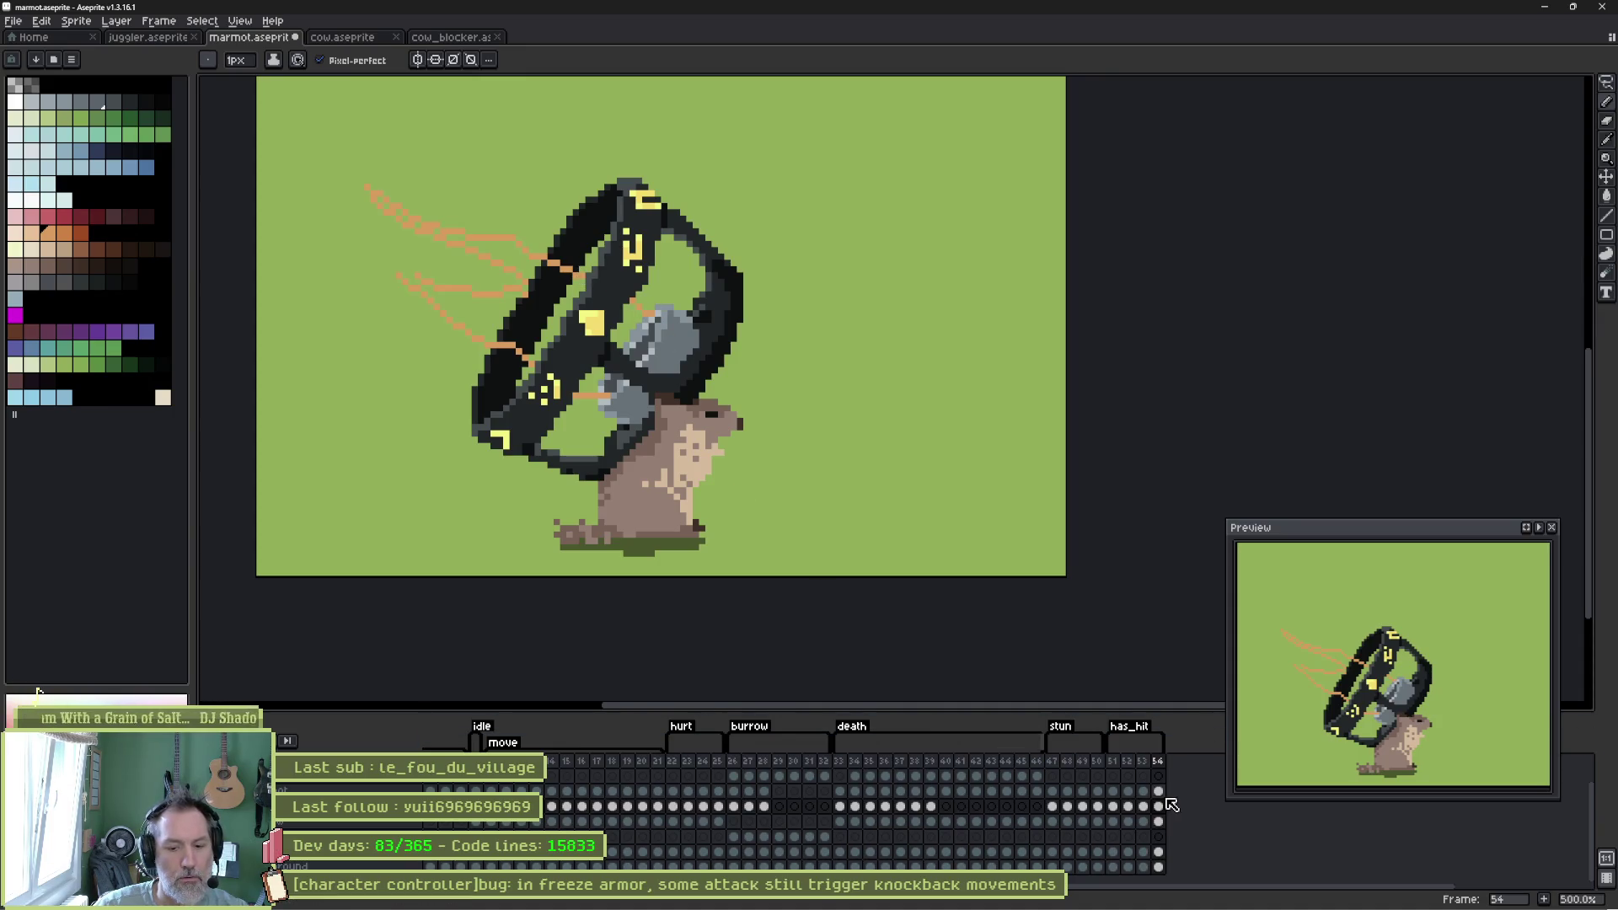
Add a trial frame 55 and clear its ring cel, then restore it.
{"action": "key", "text": "alt+n"}
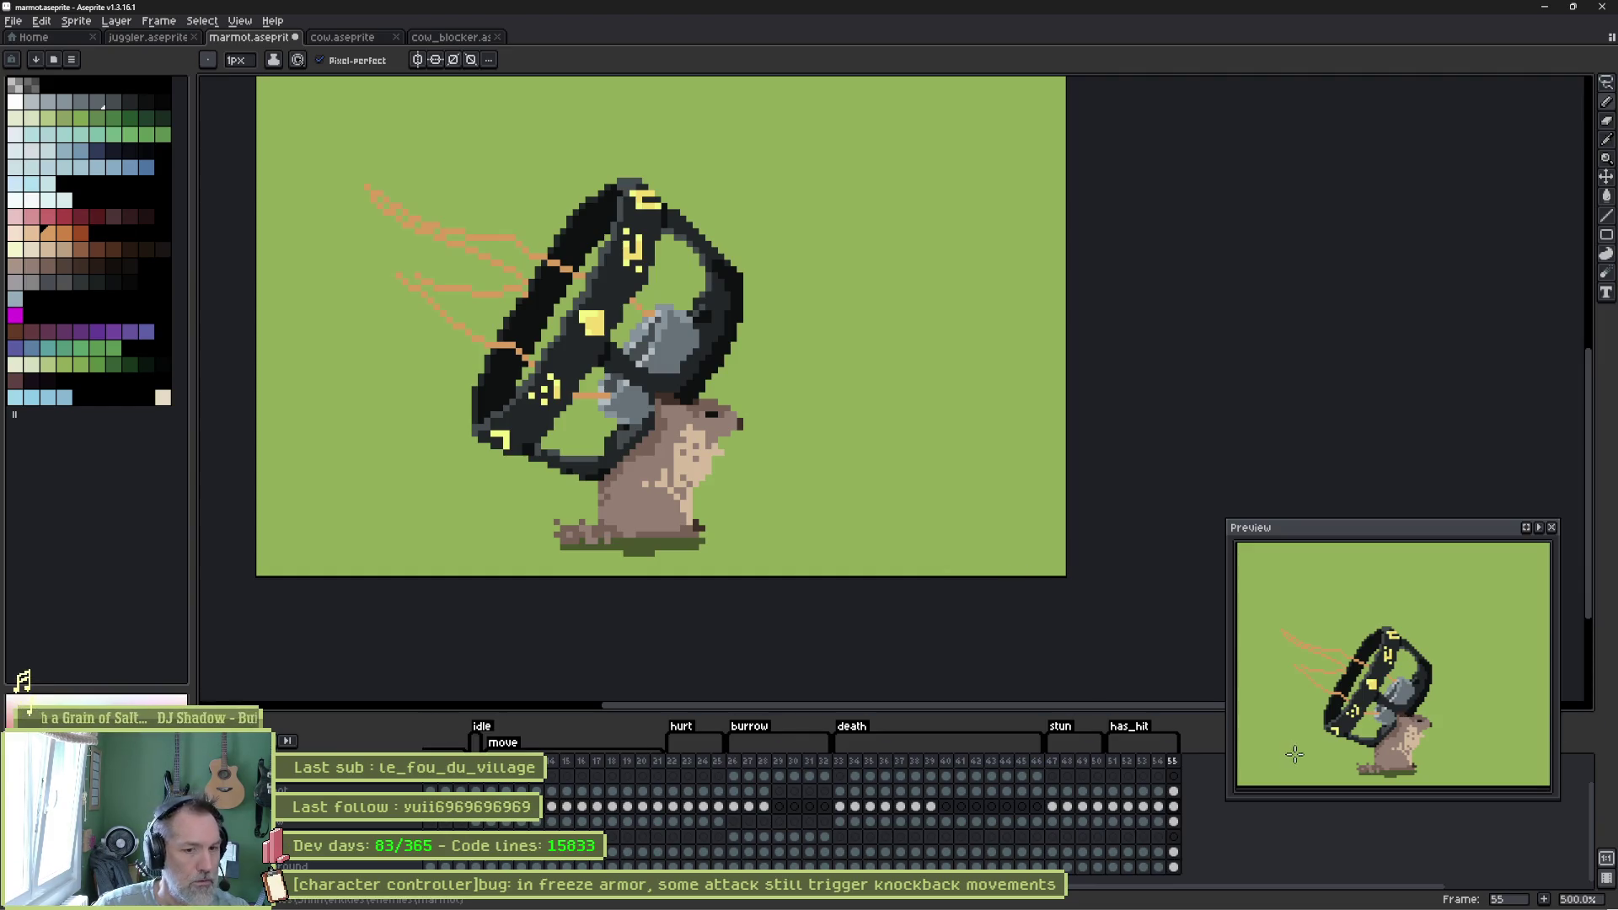
{"action": "left_click", "coordinate": [1174, 808]}
{"action": "key", "text": "Delete"}
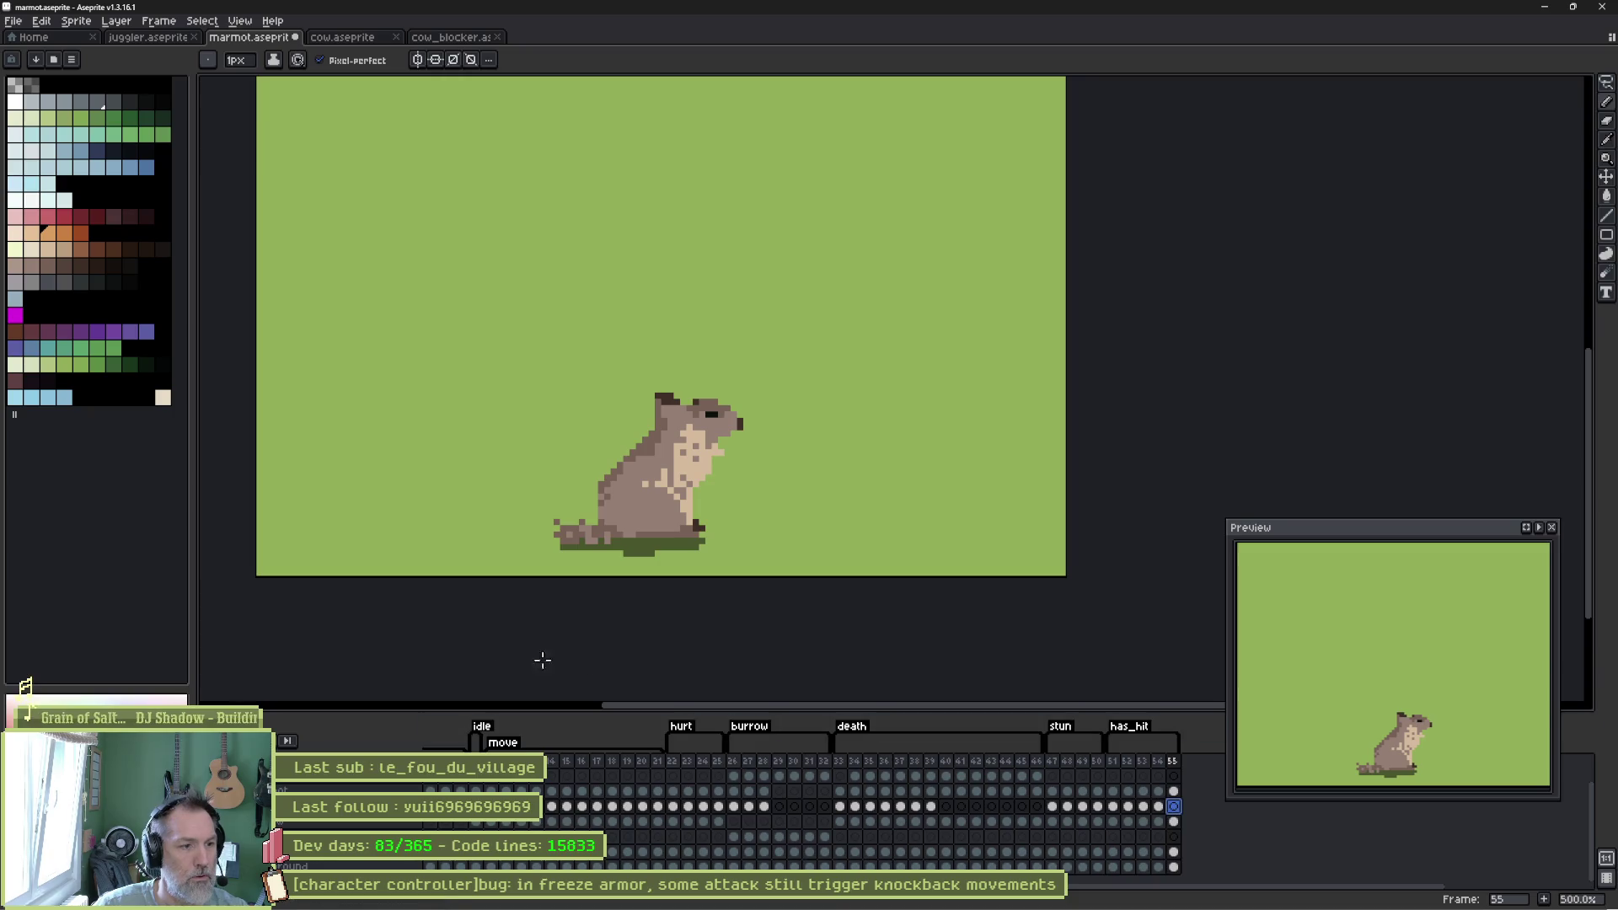
{"action": "key", "text": "ctrl+z"}
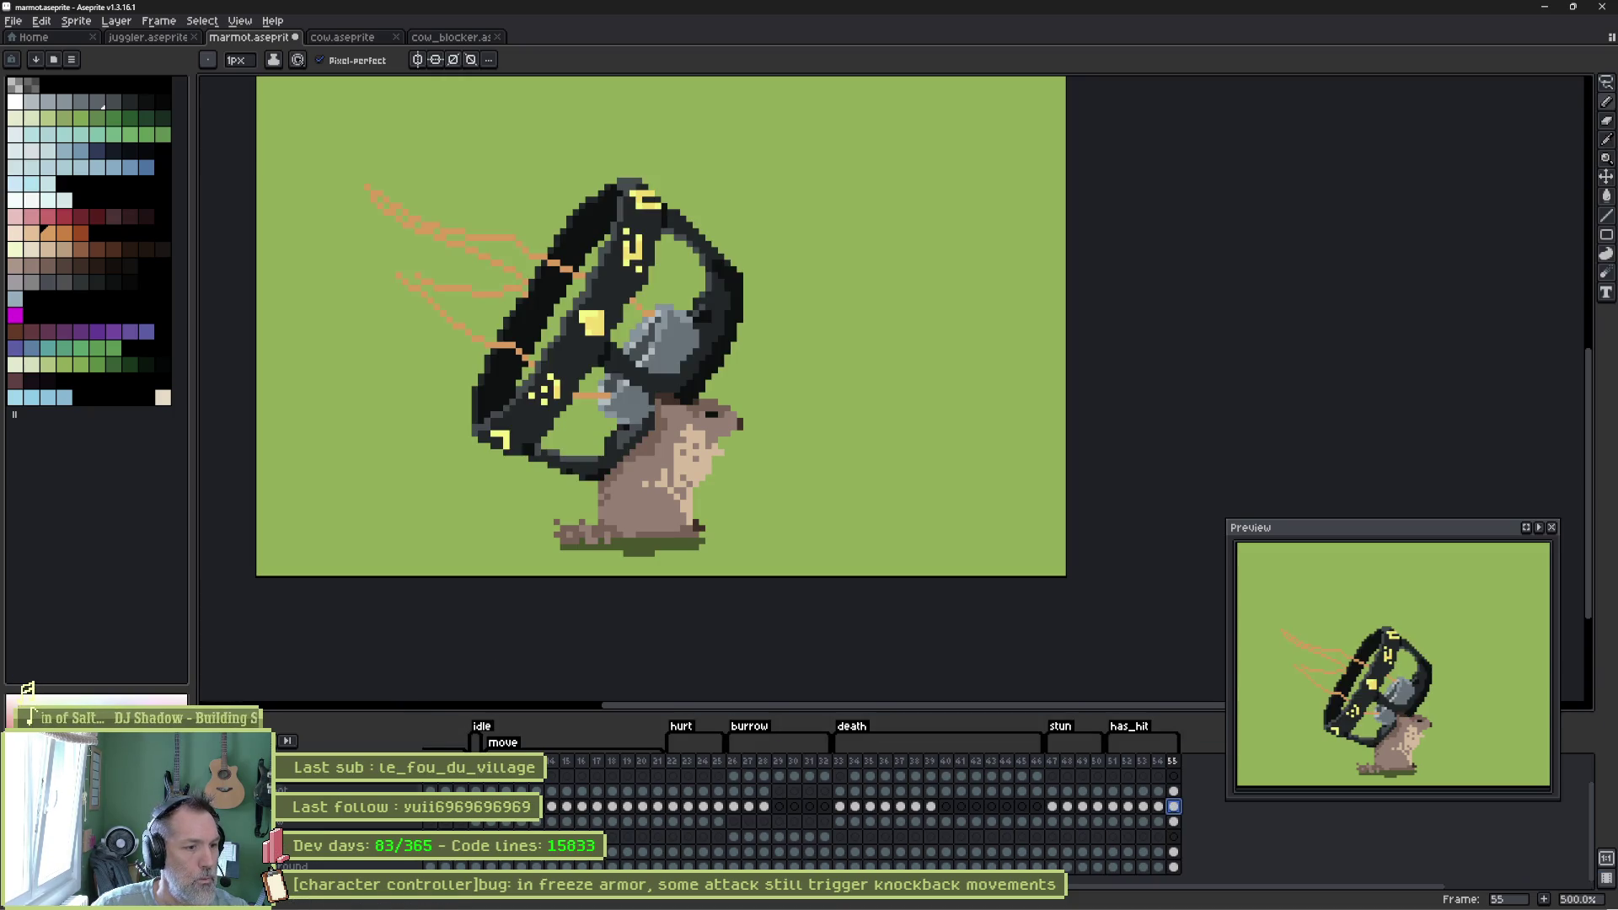
{"action": "key", "text": "w"}
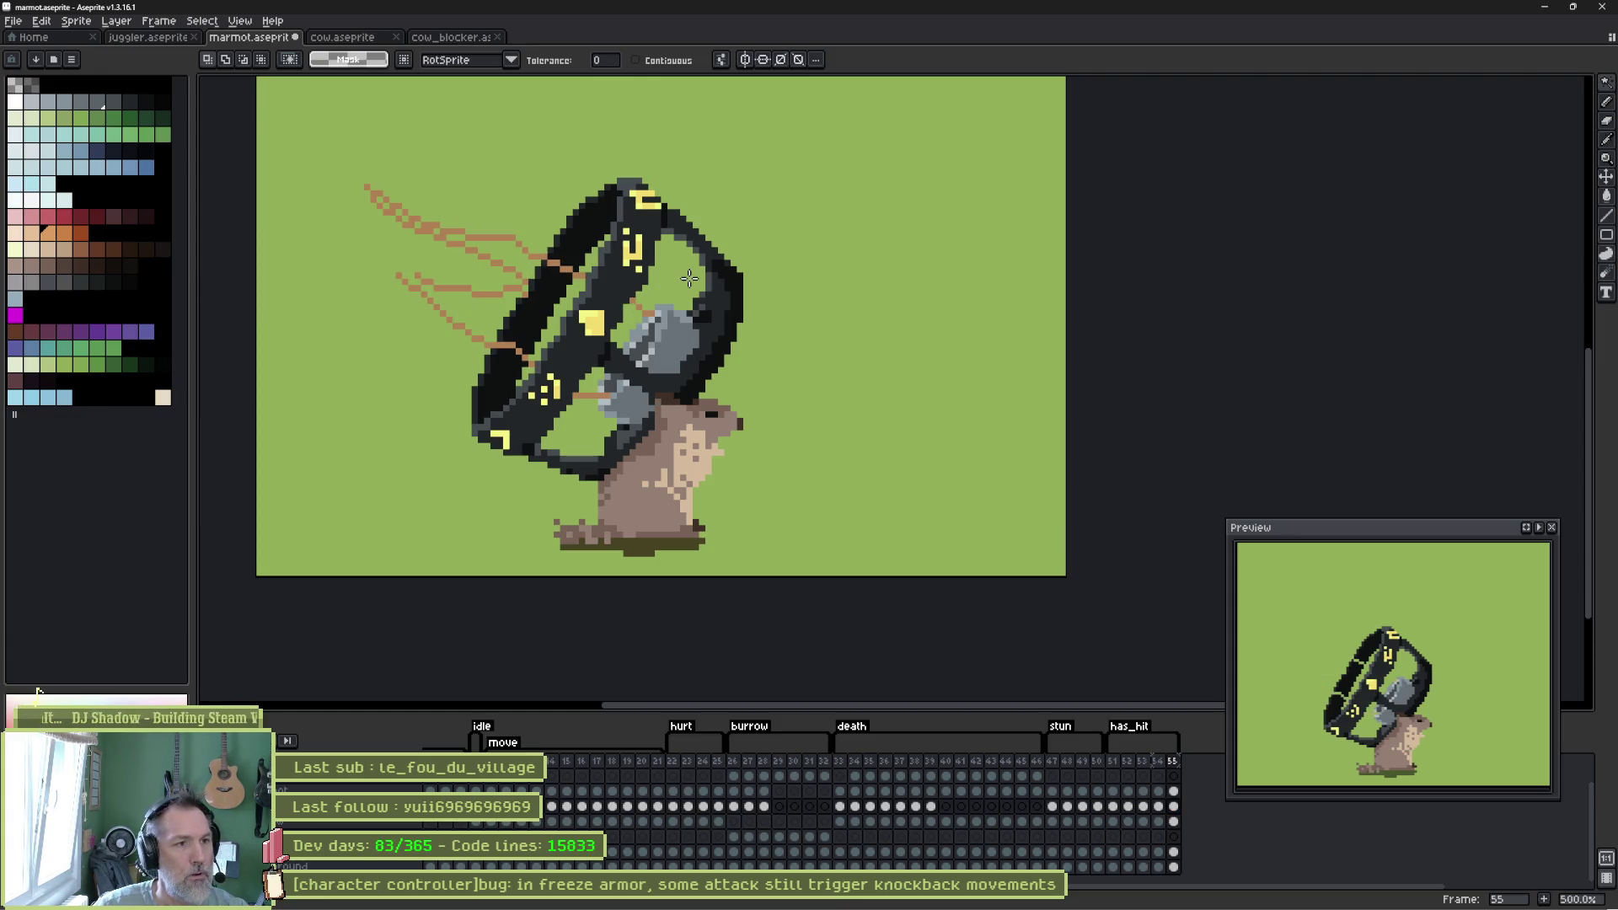
{"action": "key", "text": "b"}
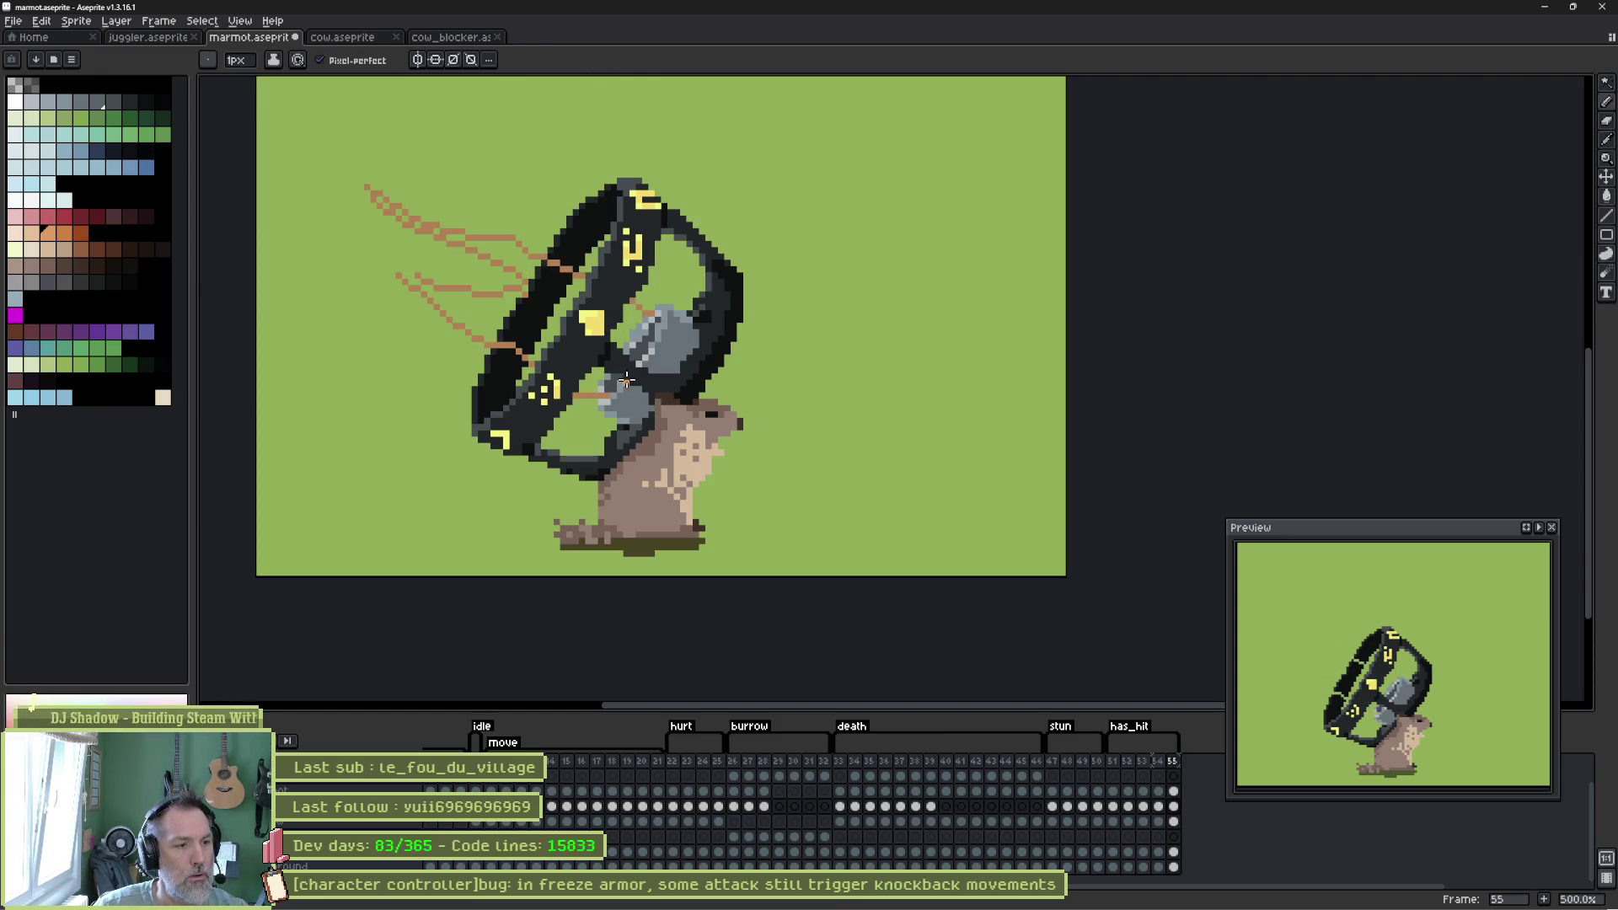
Undo back to frame 54 and draw a short orange stroke on the top layer near the ring.
{"action": "scroll", "coordinate": [539, 828], "scroll_direction": "up", "scroll_amount": 1}
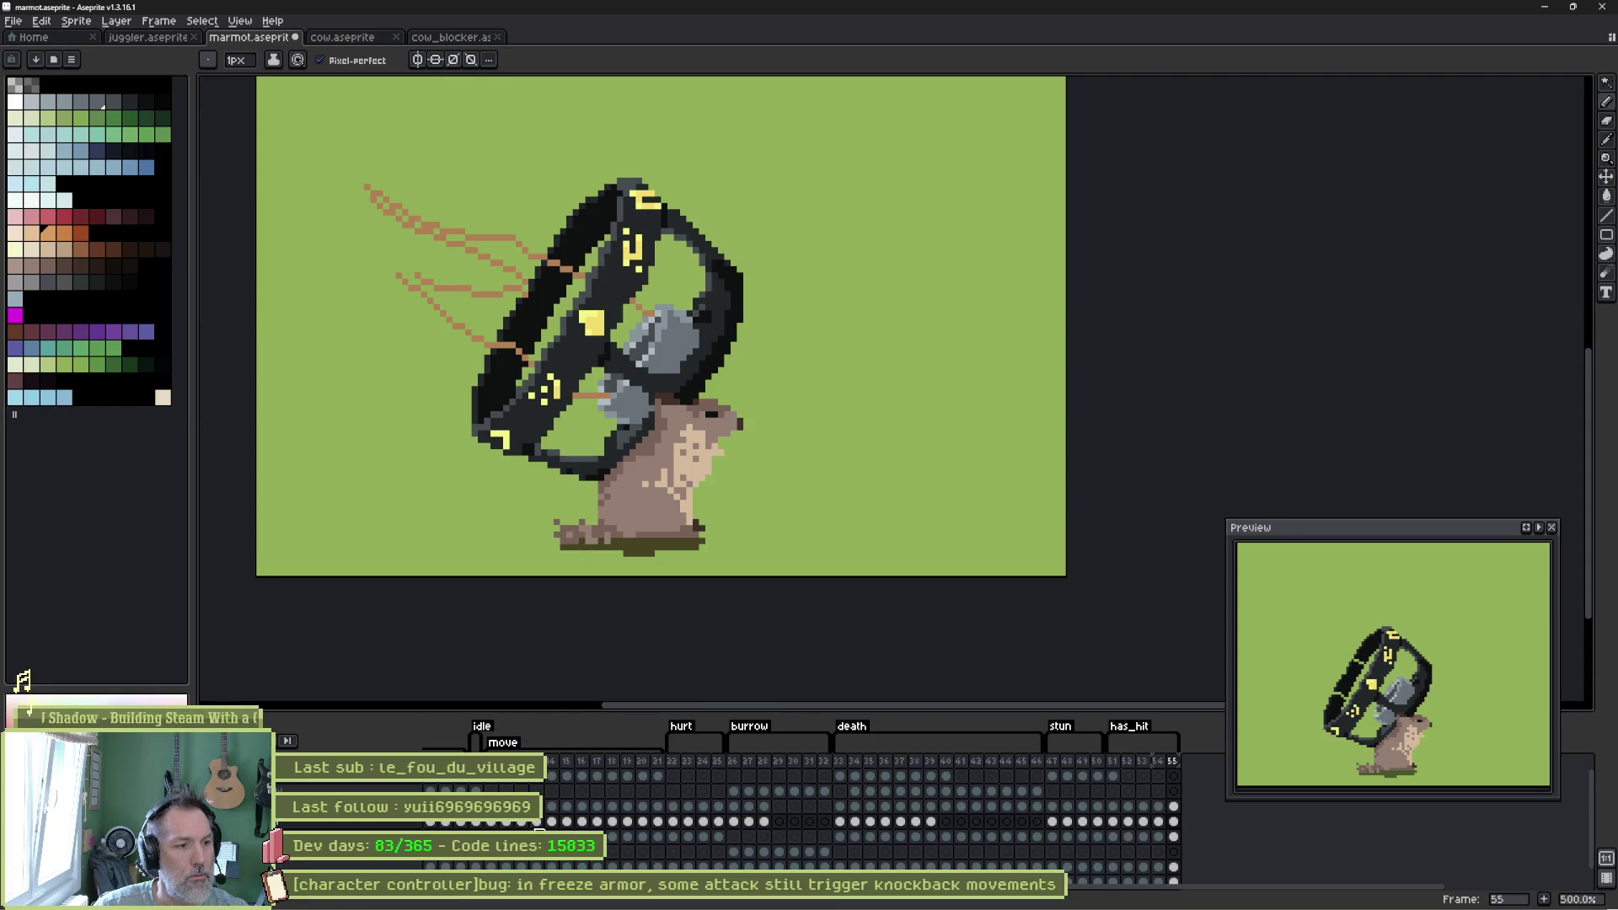
{"action": "key", "text": "ctrl+z"}
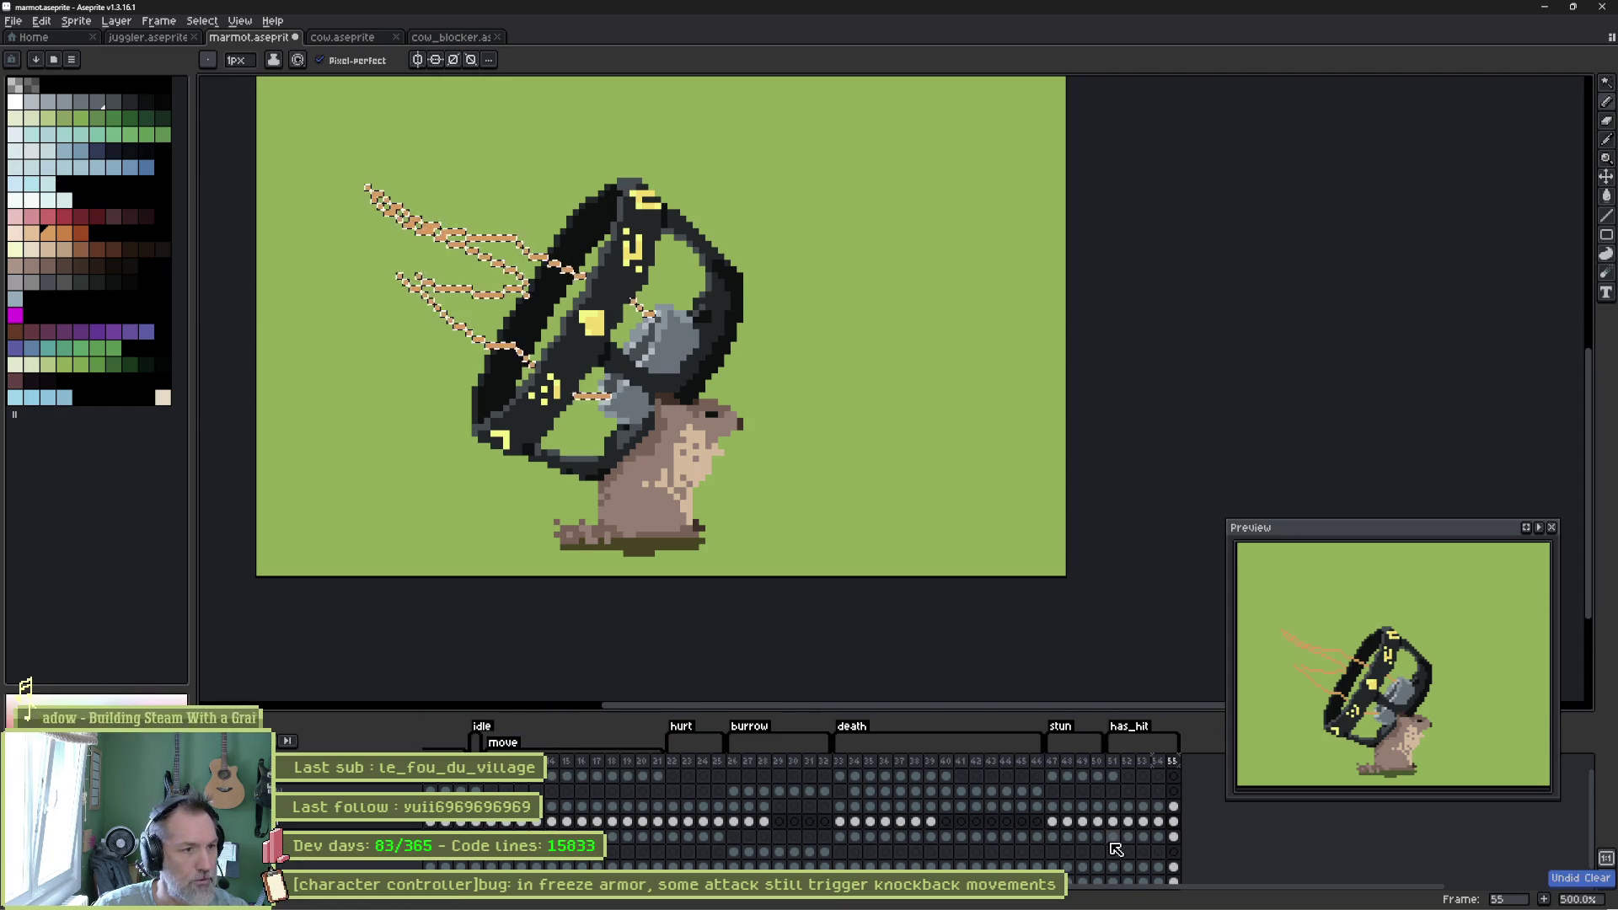
{"action": "key", "text": "ctrl+z"}
{"action": "key", "text": "ctrl+z"}
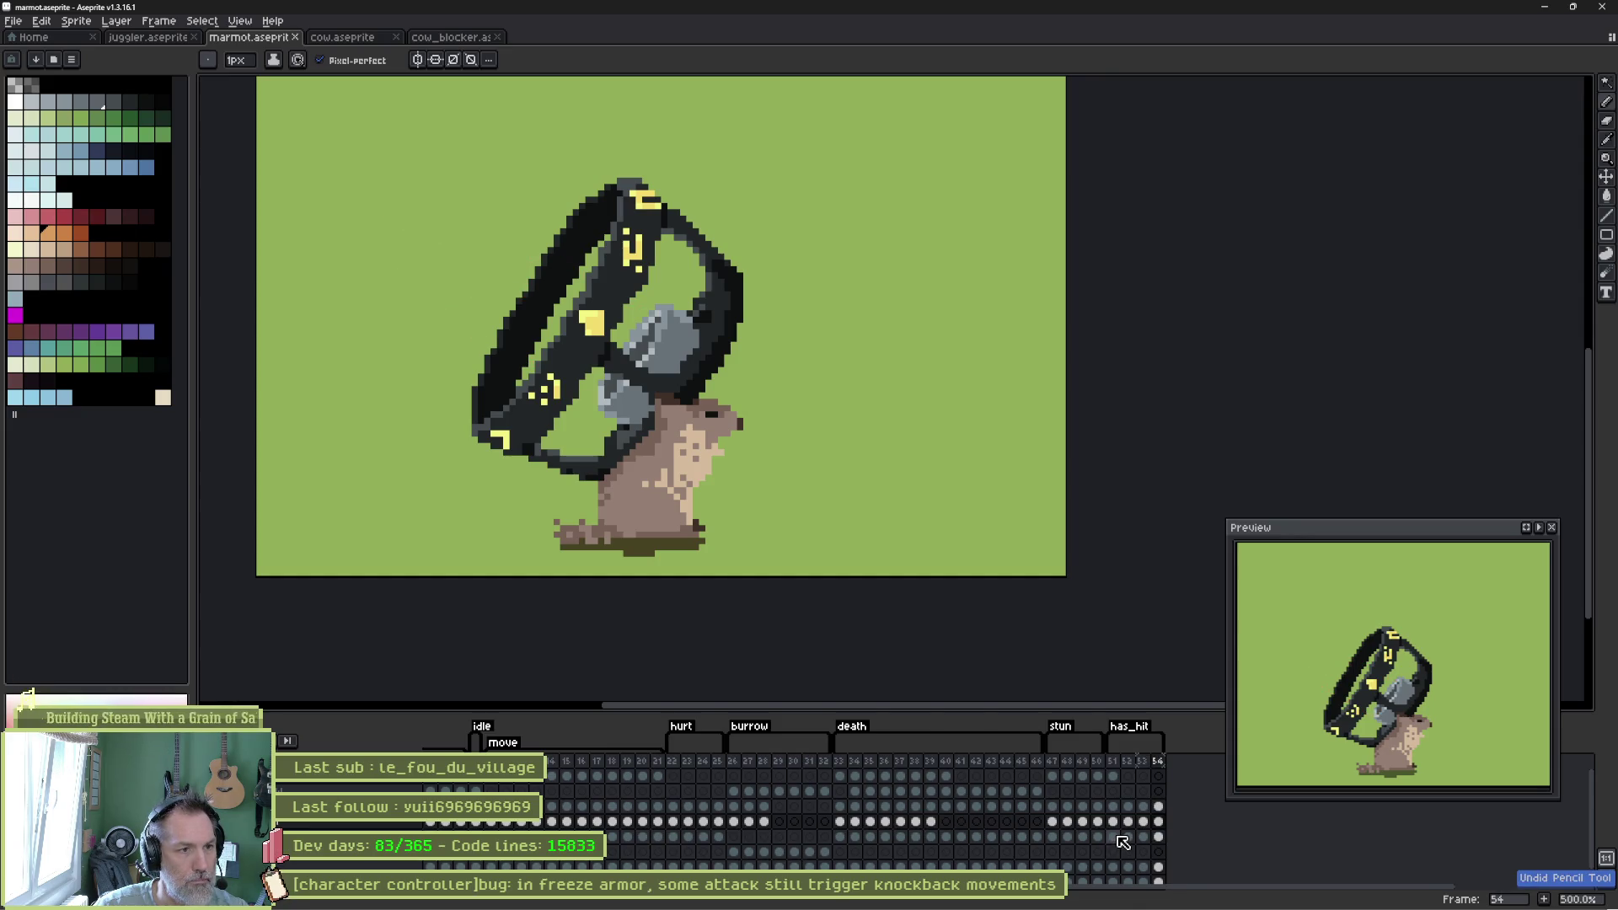
{"action": "left_click", "coordinate": [1163, 775]}
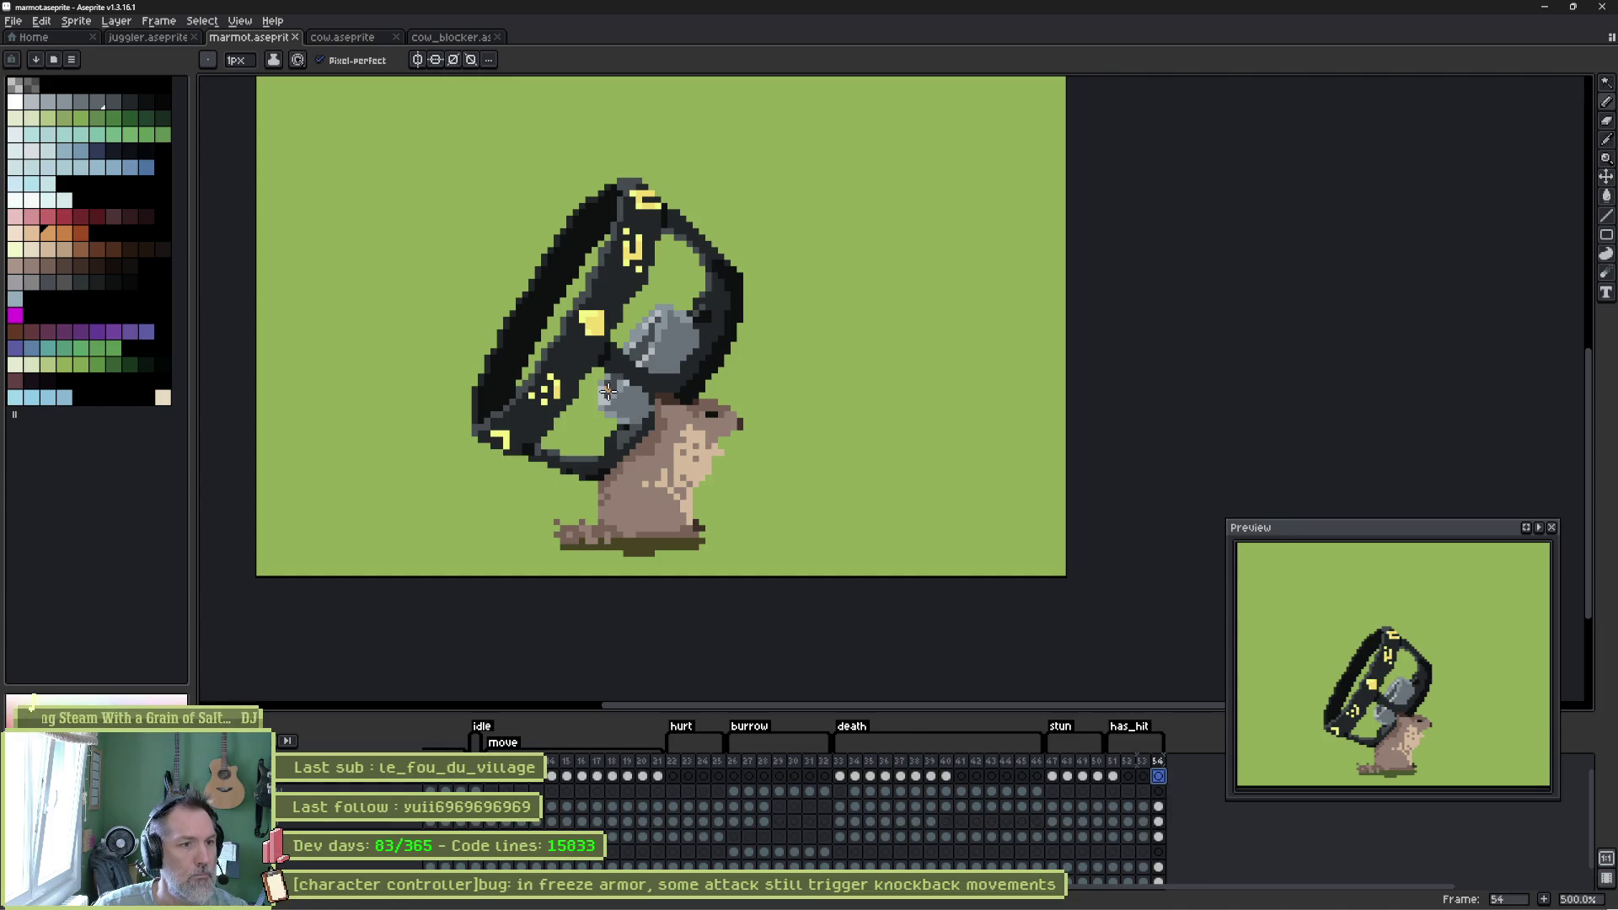
{"action": "mouse_move", "coordinate": [585, 392]}
{"action": "left_mouse_down"}
{"action": "mouse_move", "coordinate": [477, 308]}
{"action": "mouse_move", "coordinate": [574, 269]}
{"action": "left_mouse_up"}
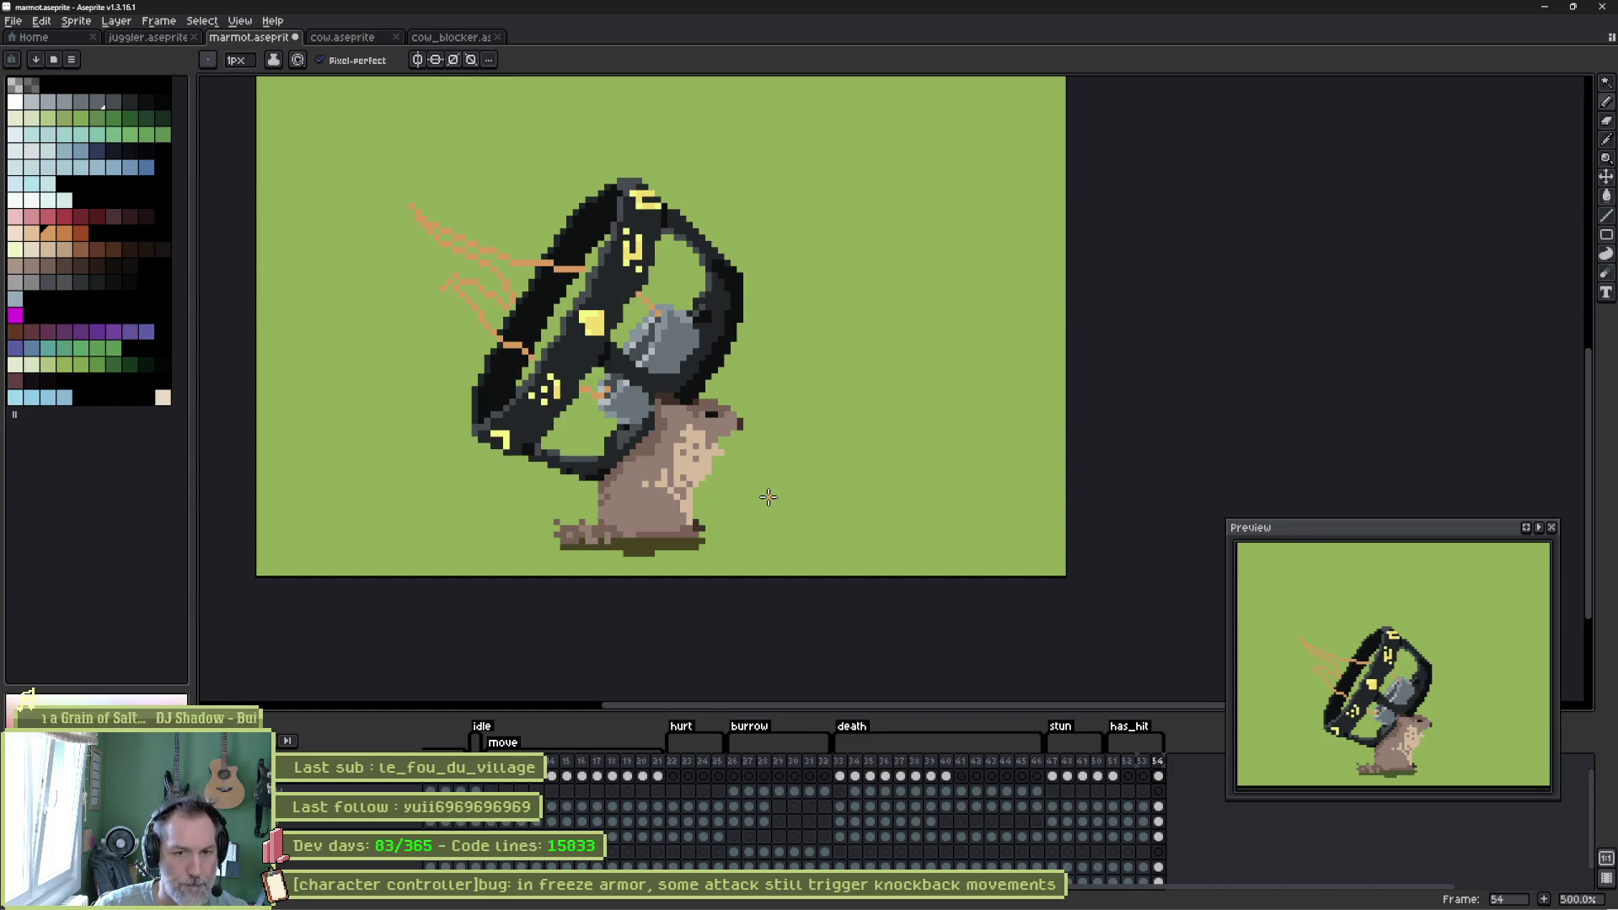
Paint orange patches beside and along the grey helmet's edge after undoing a canvas-wide fill.
{"action": "key", "text": "g"}
{"action": "left_click", "coordinate": [519, 303]}
{"action": "key", "text": "ctrl+z"}
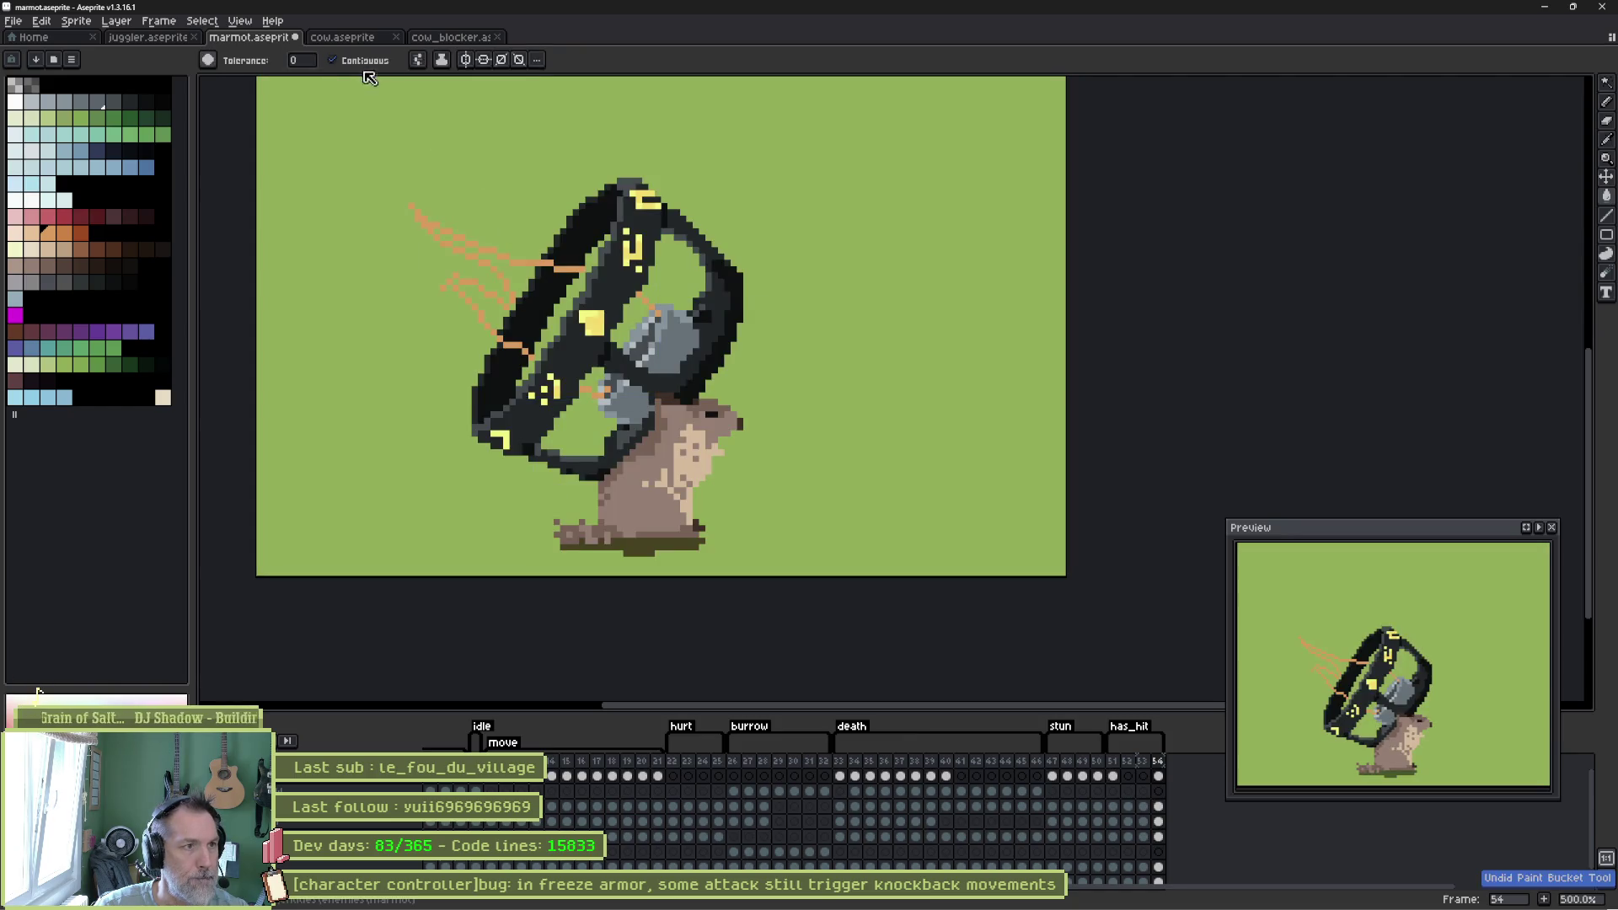
{"action": "key", "text": "b"}
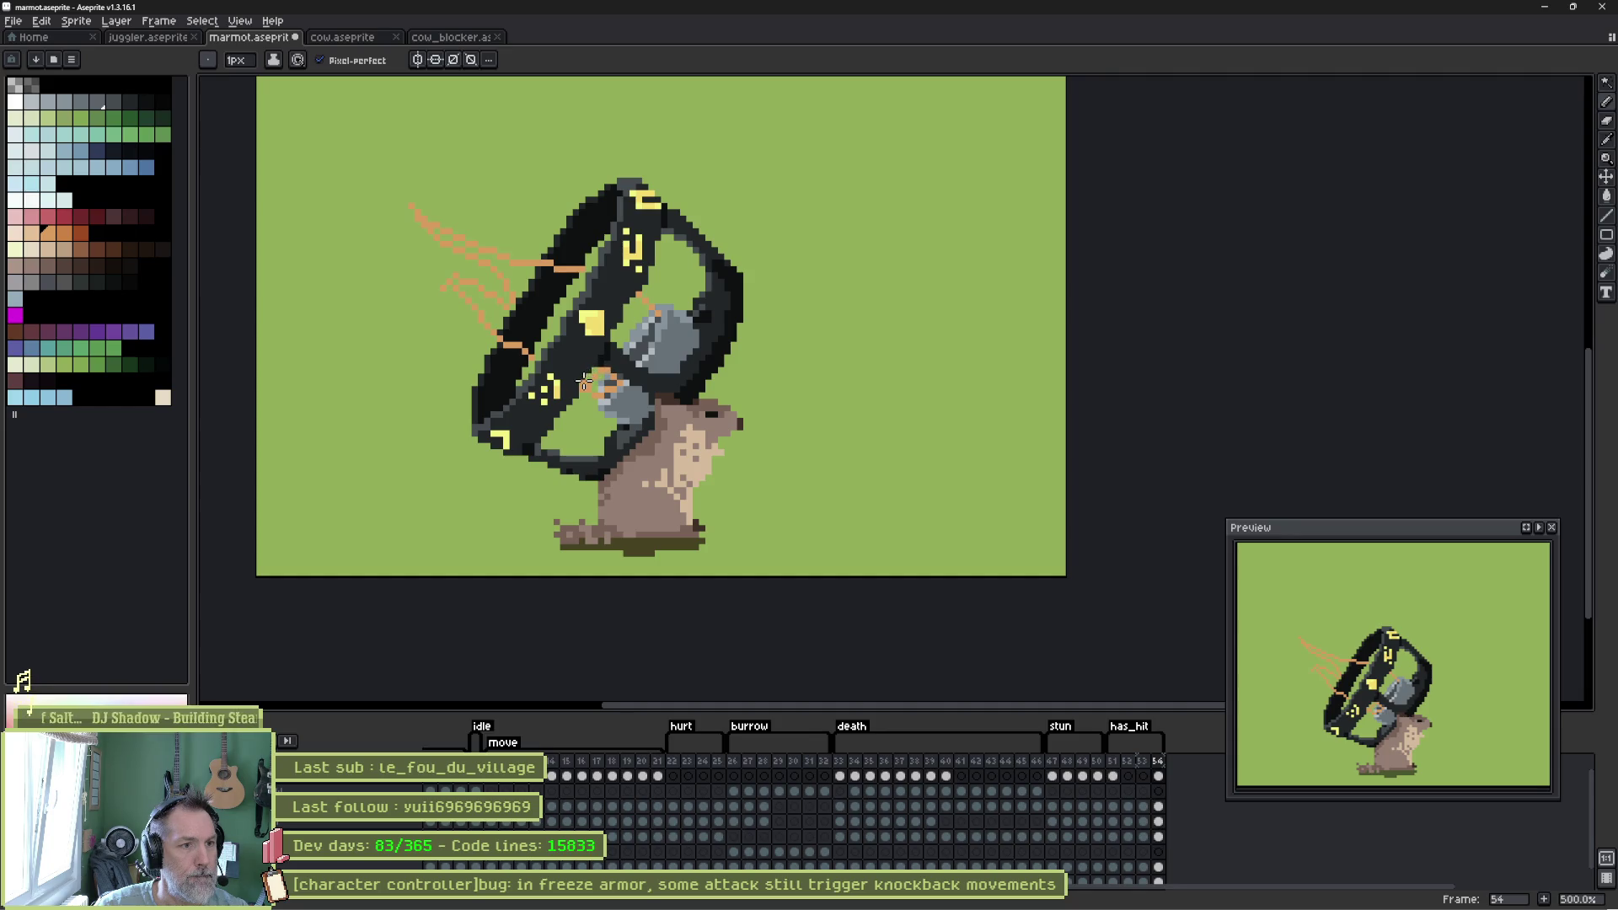
{"action": "left_click_drag", "start_coordinate": [603, 380], "coordinate": [620, 383]}
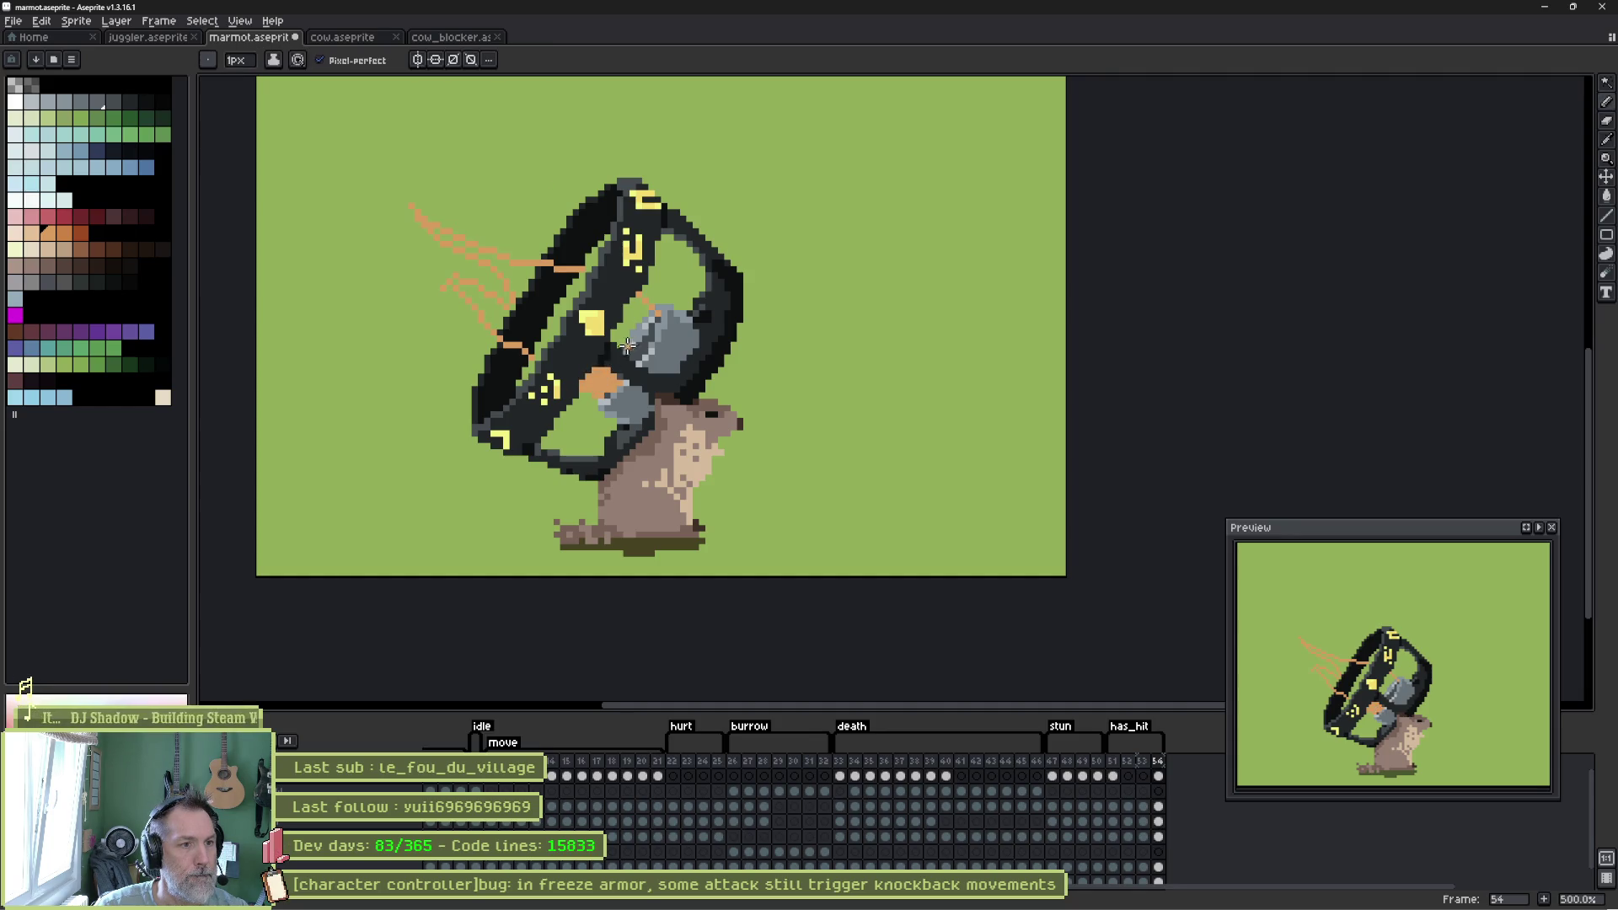
{"action": "scroll", "coordinate": [621, 336], "scroll_direction": "up", "scroll_amount": 2}
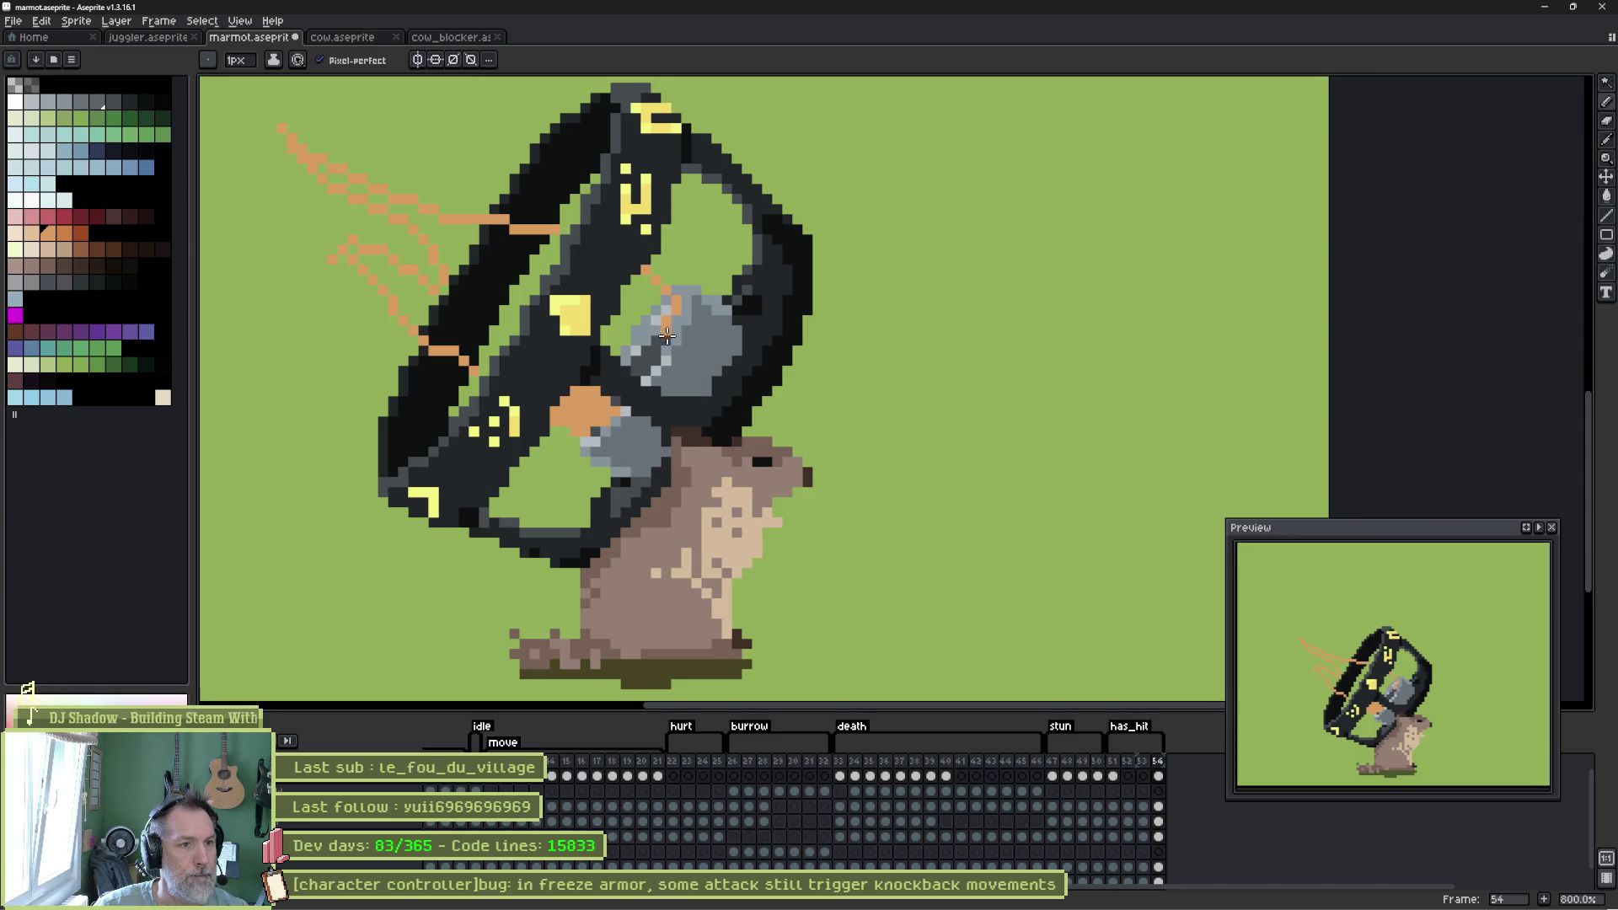
{"action": "left_click_drag", "start_coordinate": [656, 355], "coordinate": [630, 362]}
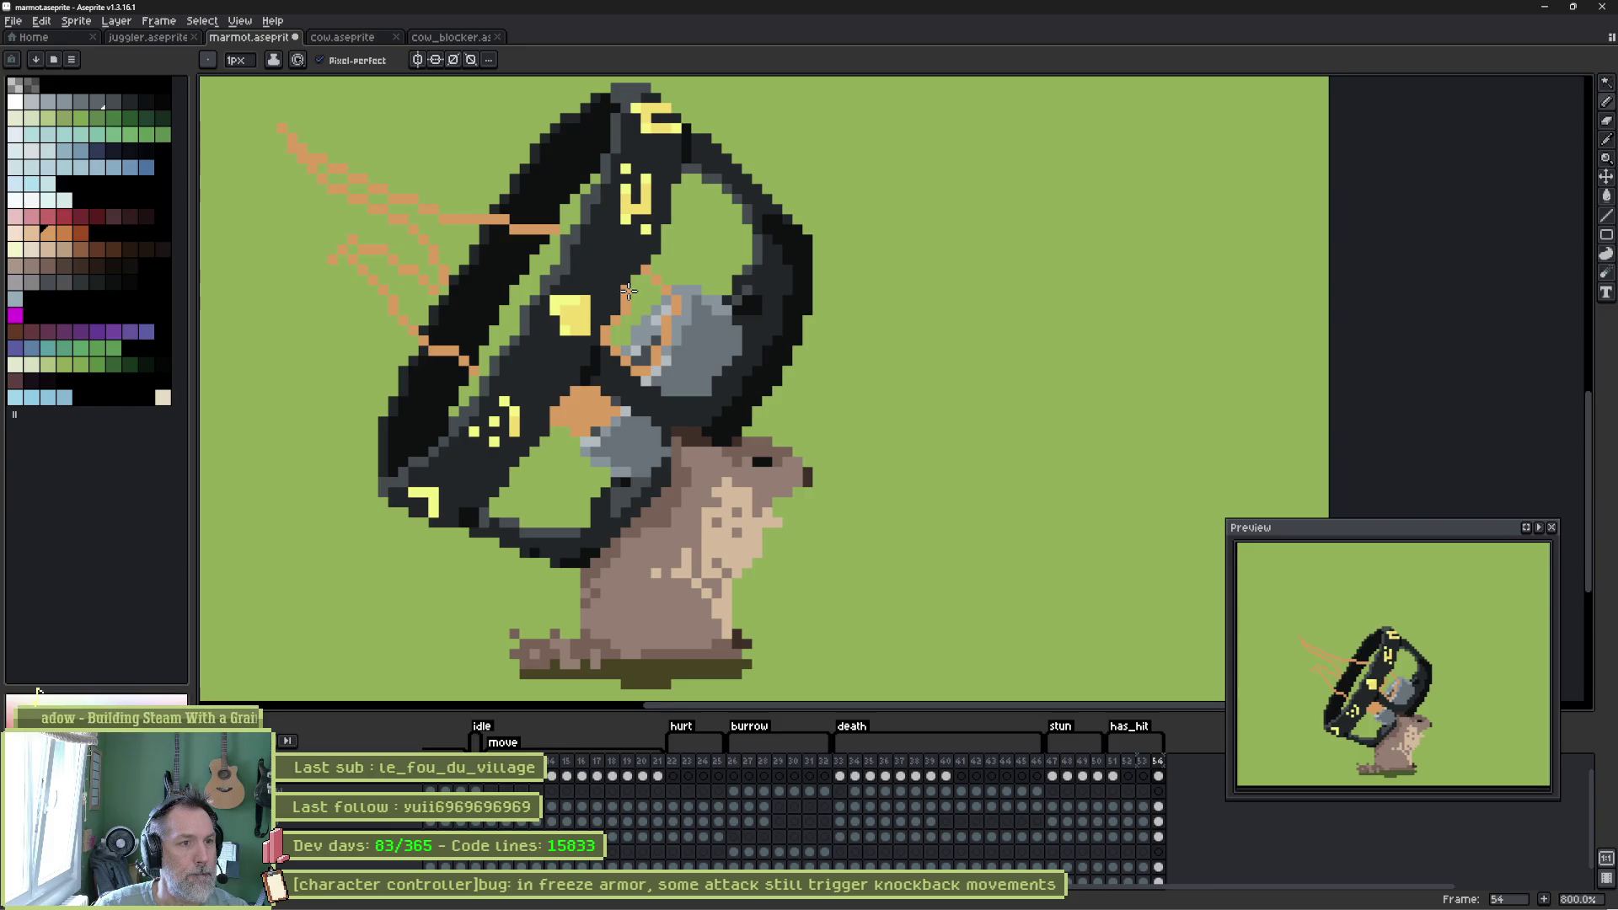
Bucket-fill the helmet pocket and the band between speed-line outlines solid orange.
{"action": "key", "text": "g"}
{"action": "left_click", "coordinate": [645, 319]}
{"action": "key", "text": "b"}
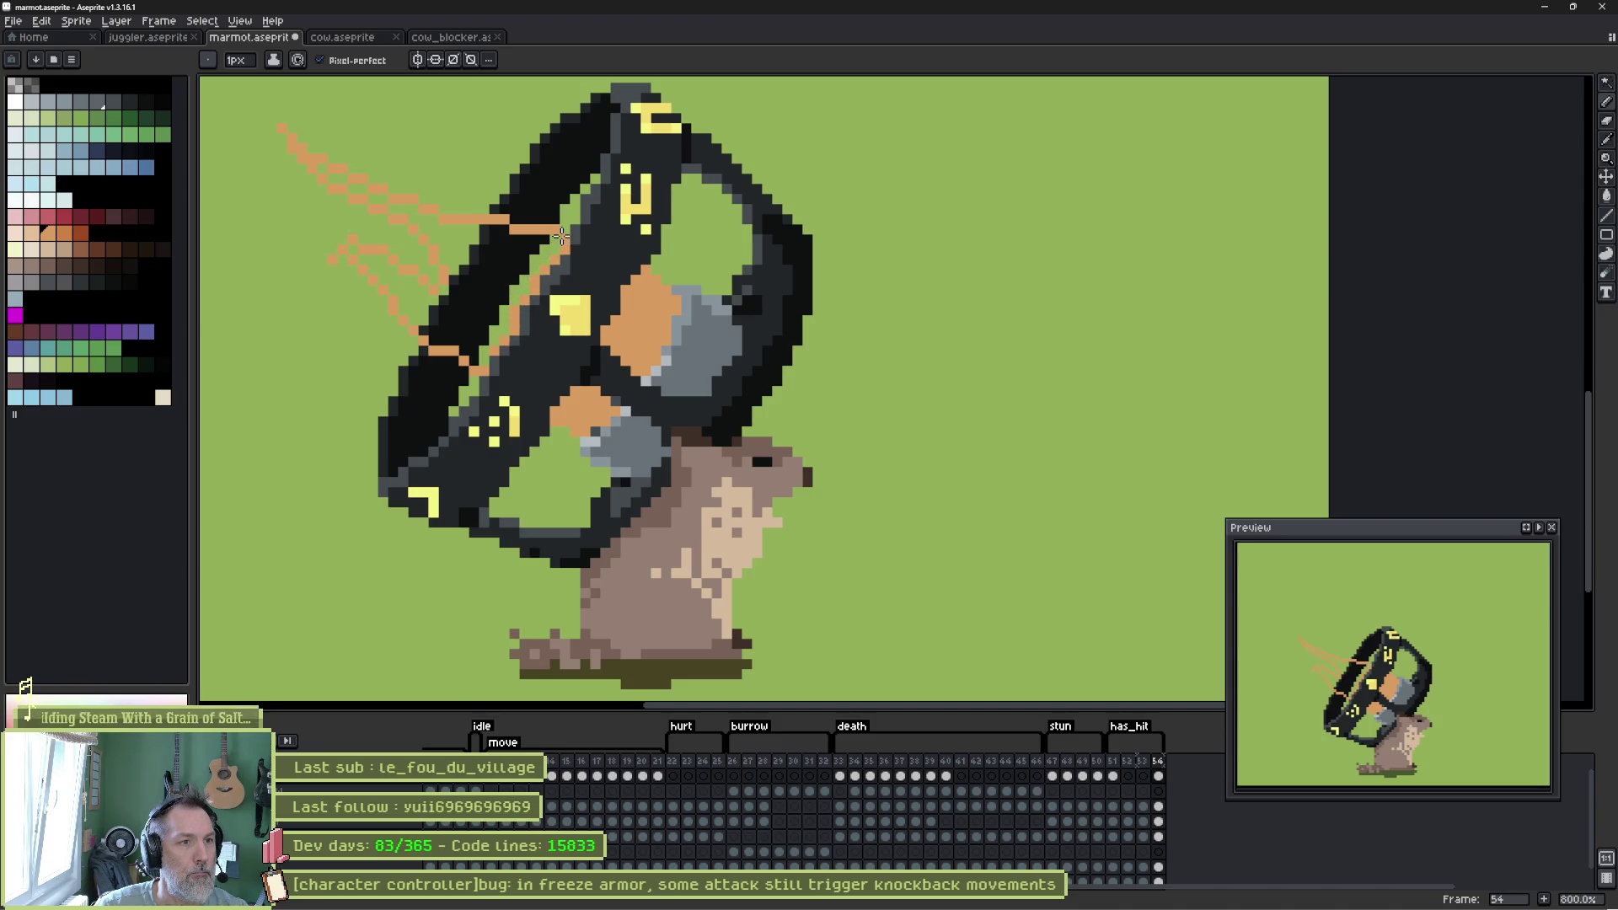
{"action": "key", "text": "g"}
{"action": "left_click", "coordinate": [498, 275]}
{"action": "key", "text": "ctrl+z"}
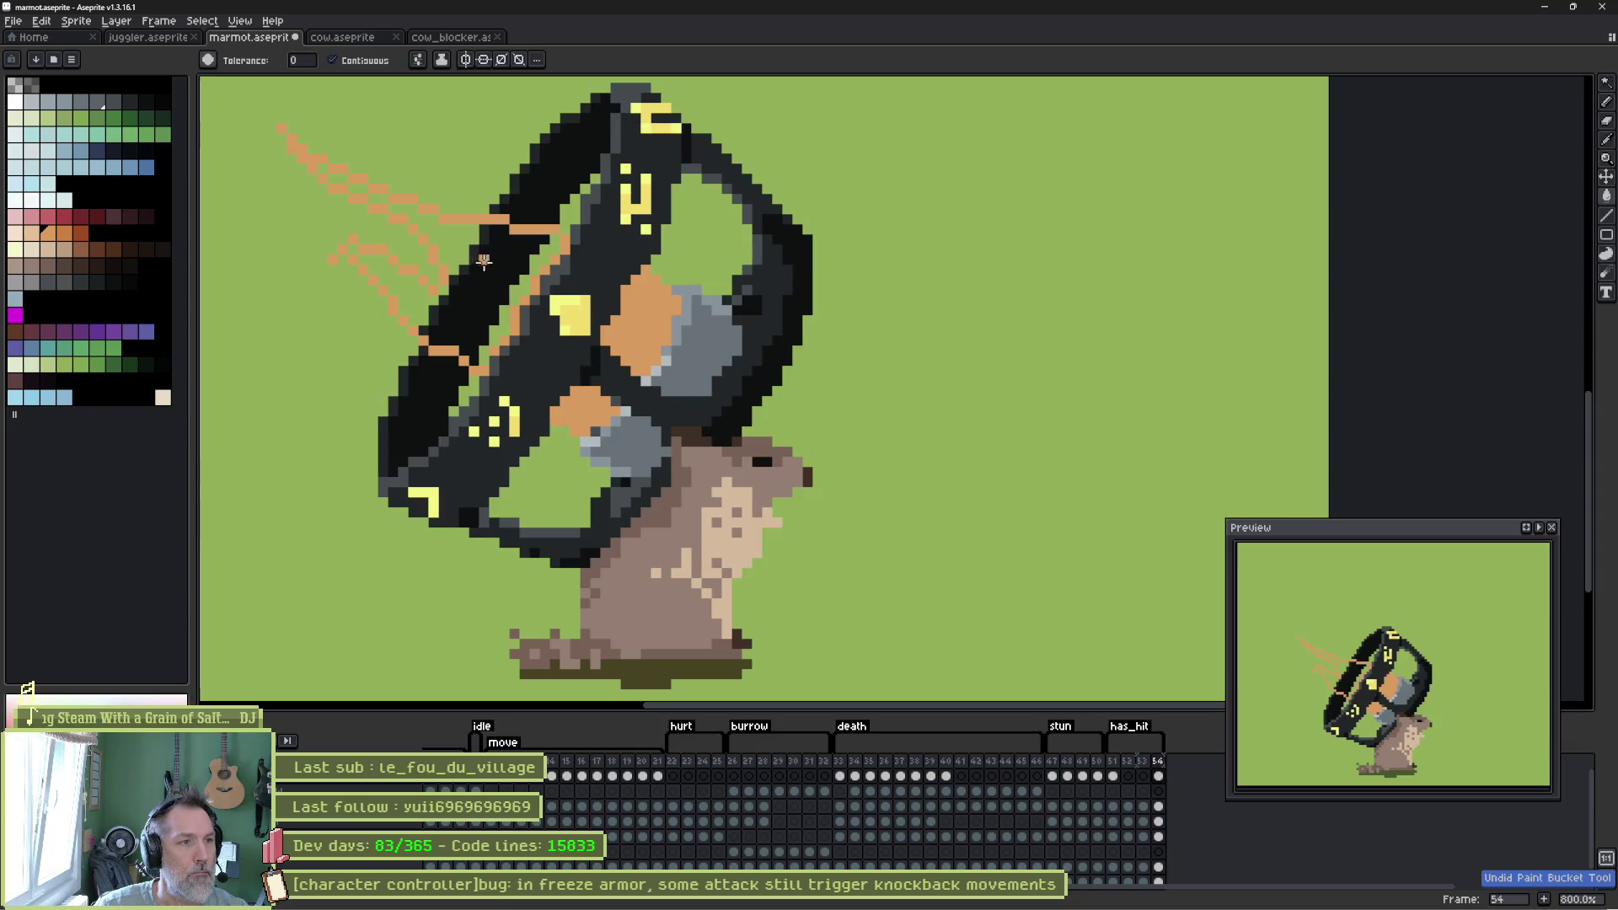
{"action": "key", "text": "b"}
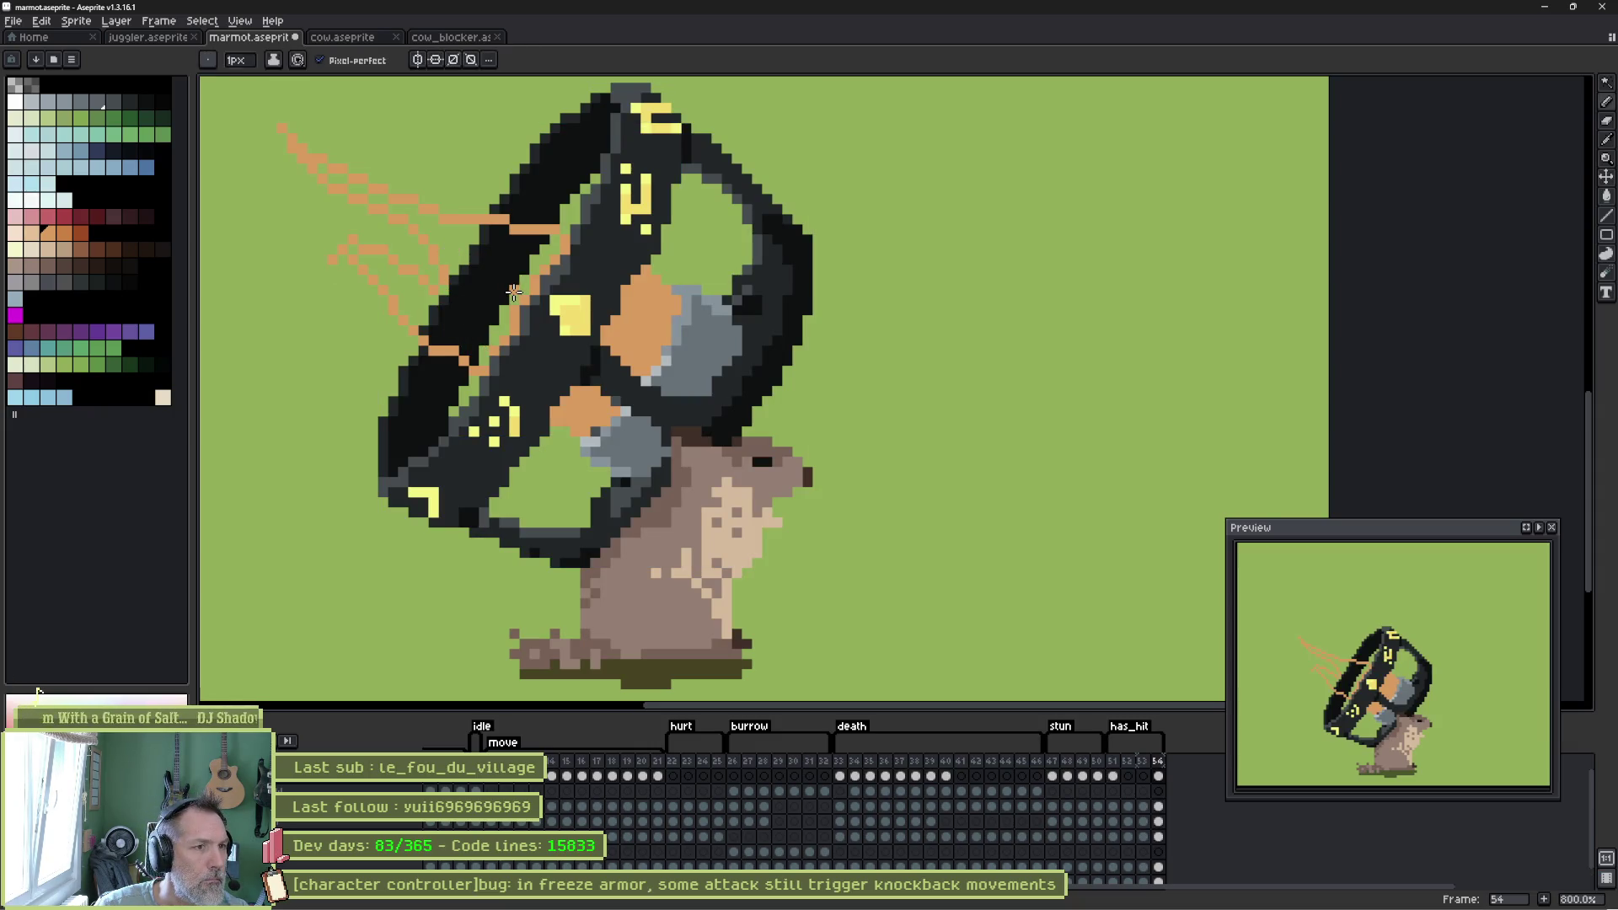
{"action": "key", "text": "g"}
{"action": "left_click", "coordinate": [472, 286]}
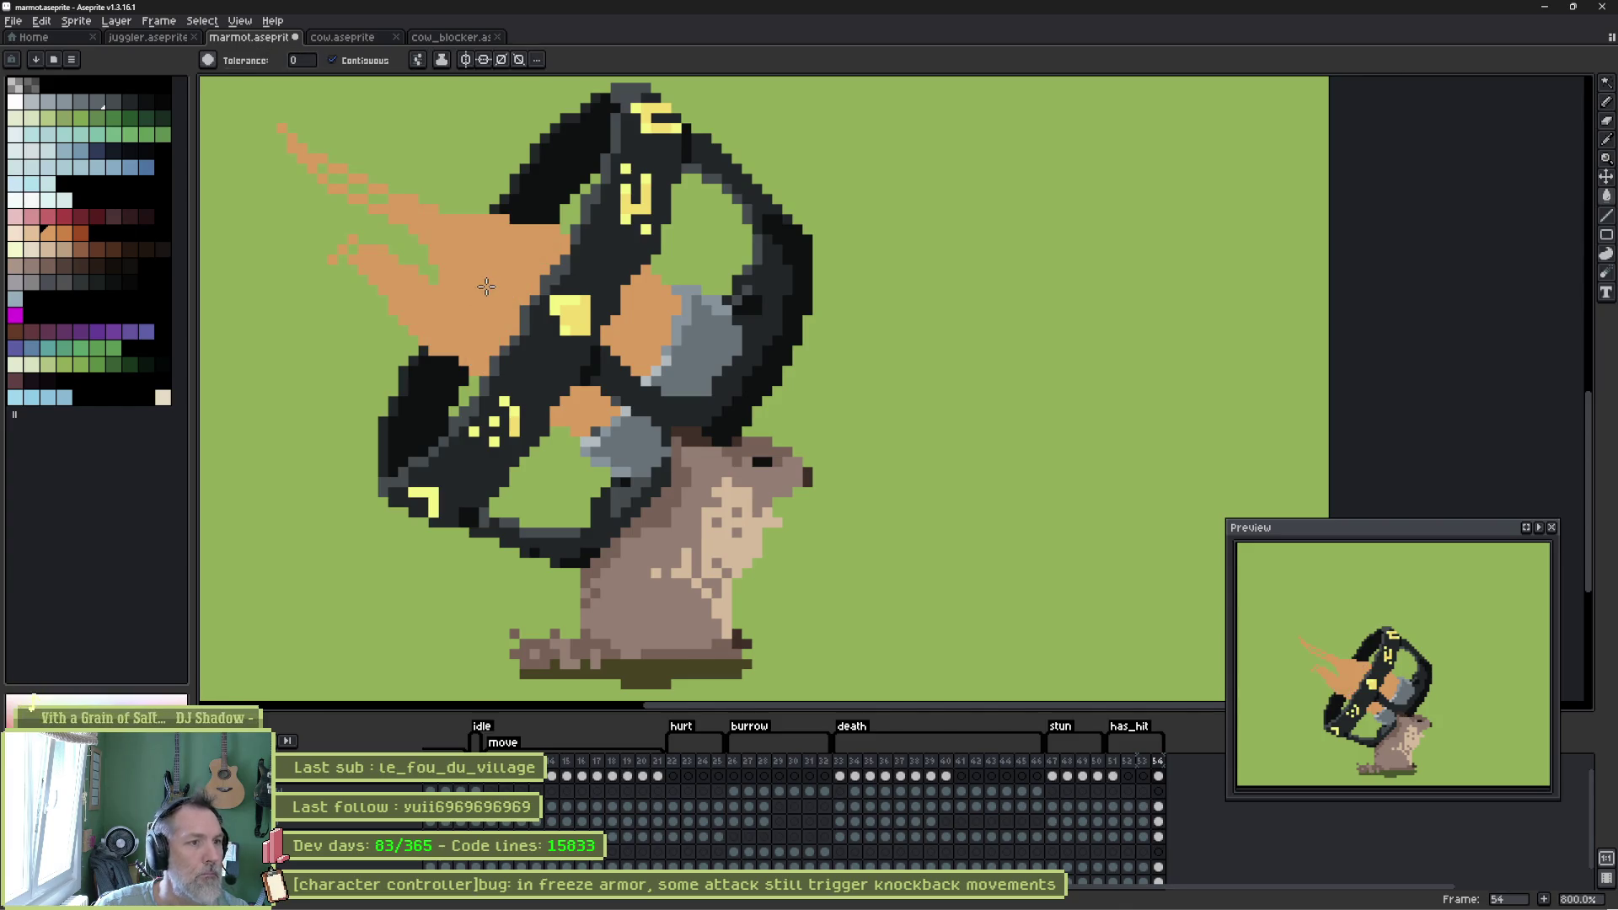
{"action": "key", "text": "b"}
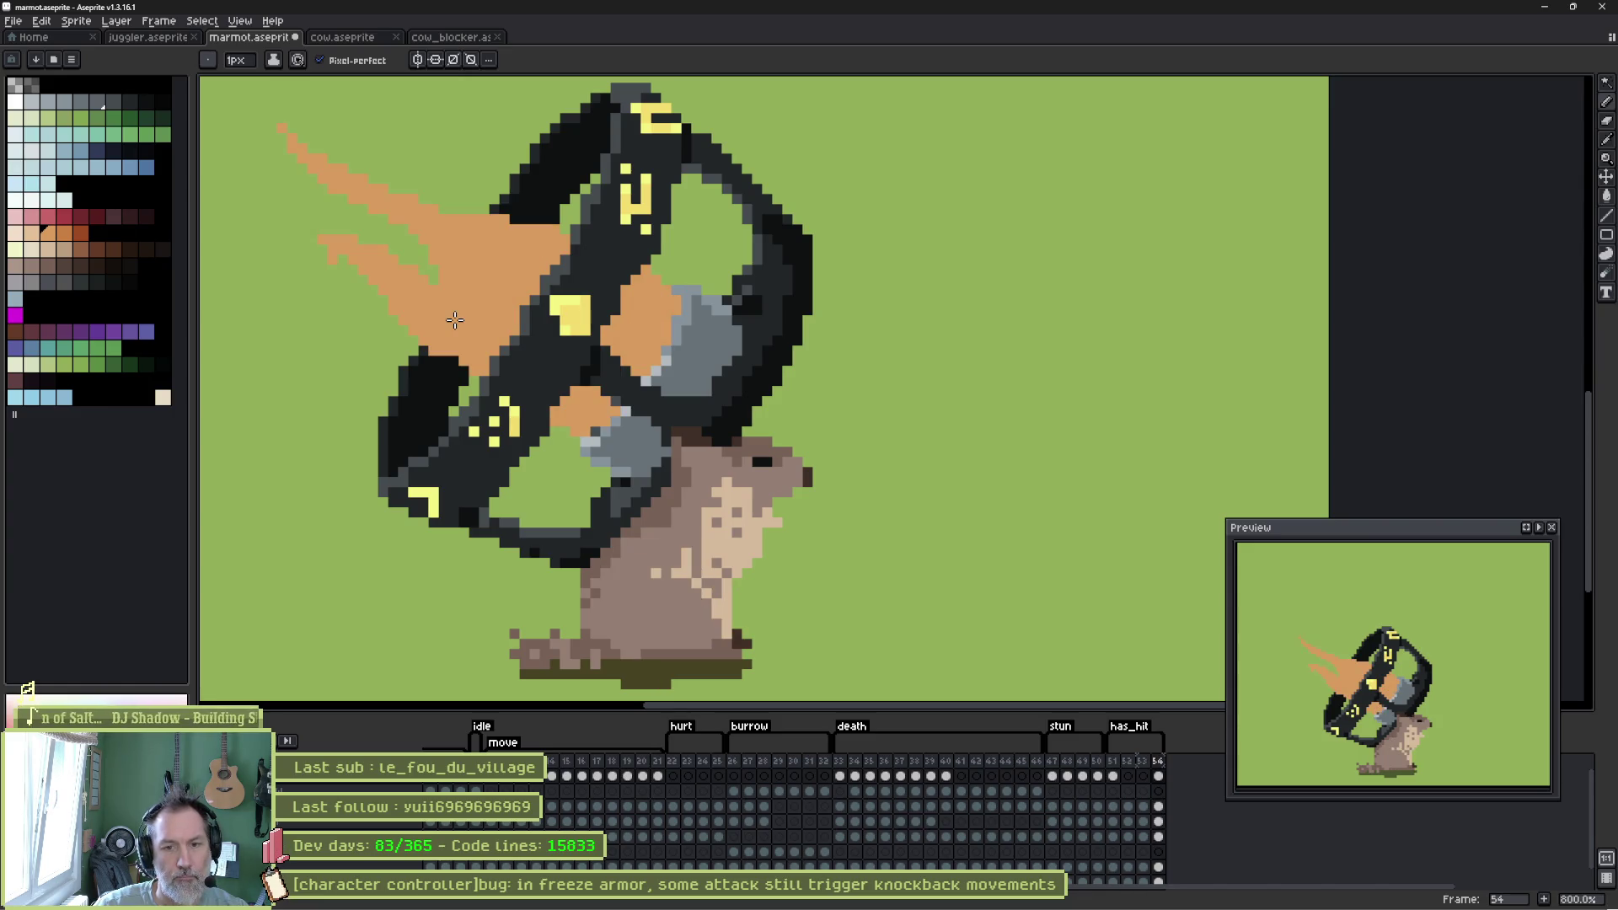
{"action": "key", "text": "Home"}
{"action": "key", "text": "End"}
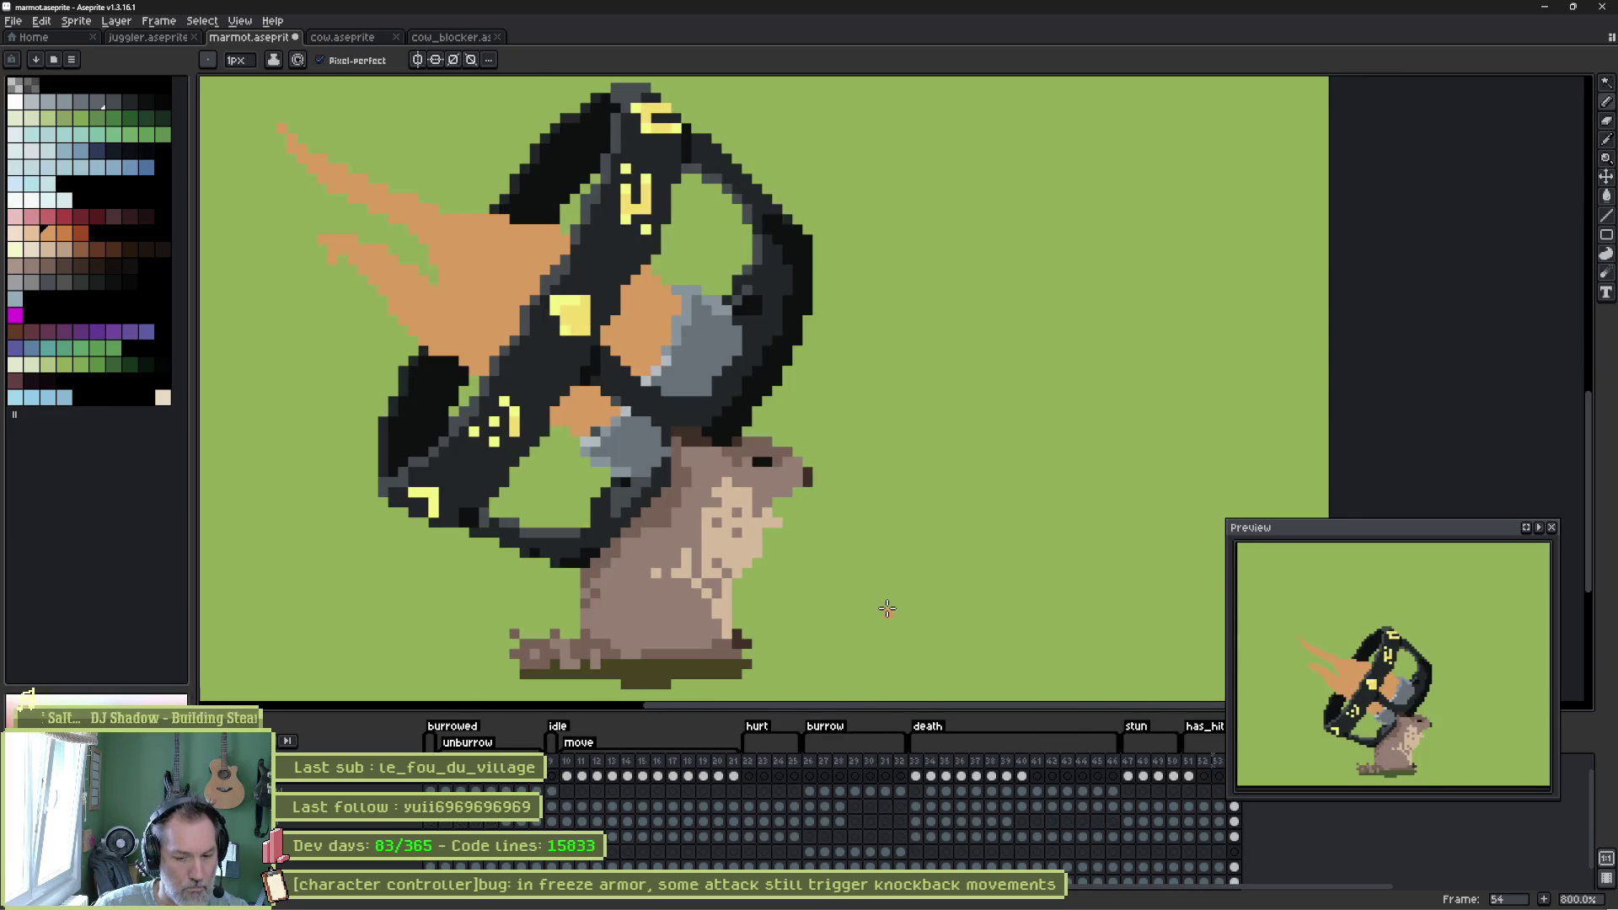
Add frame 55 after the last frame and undo its flame and armour edits.
{"action": "key", "text": "alt+n"}
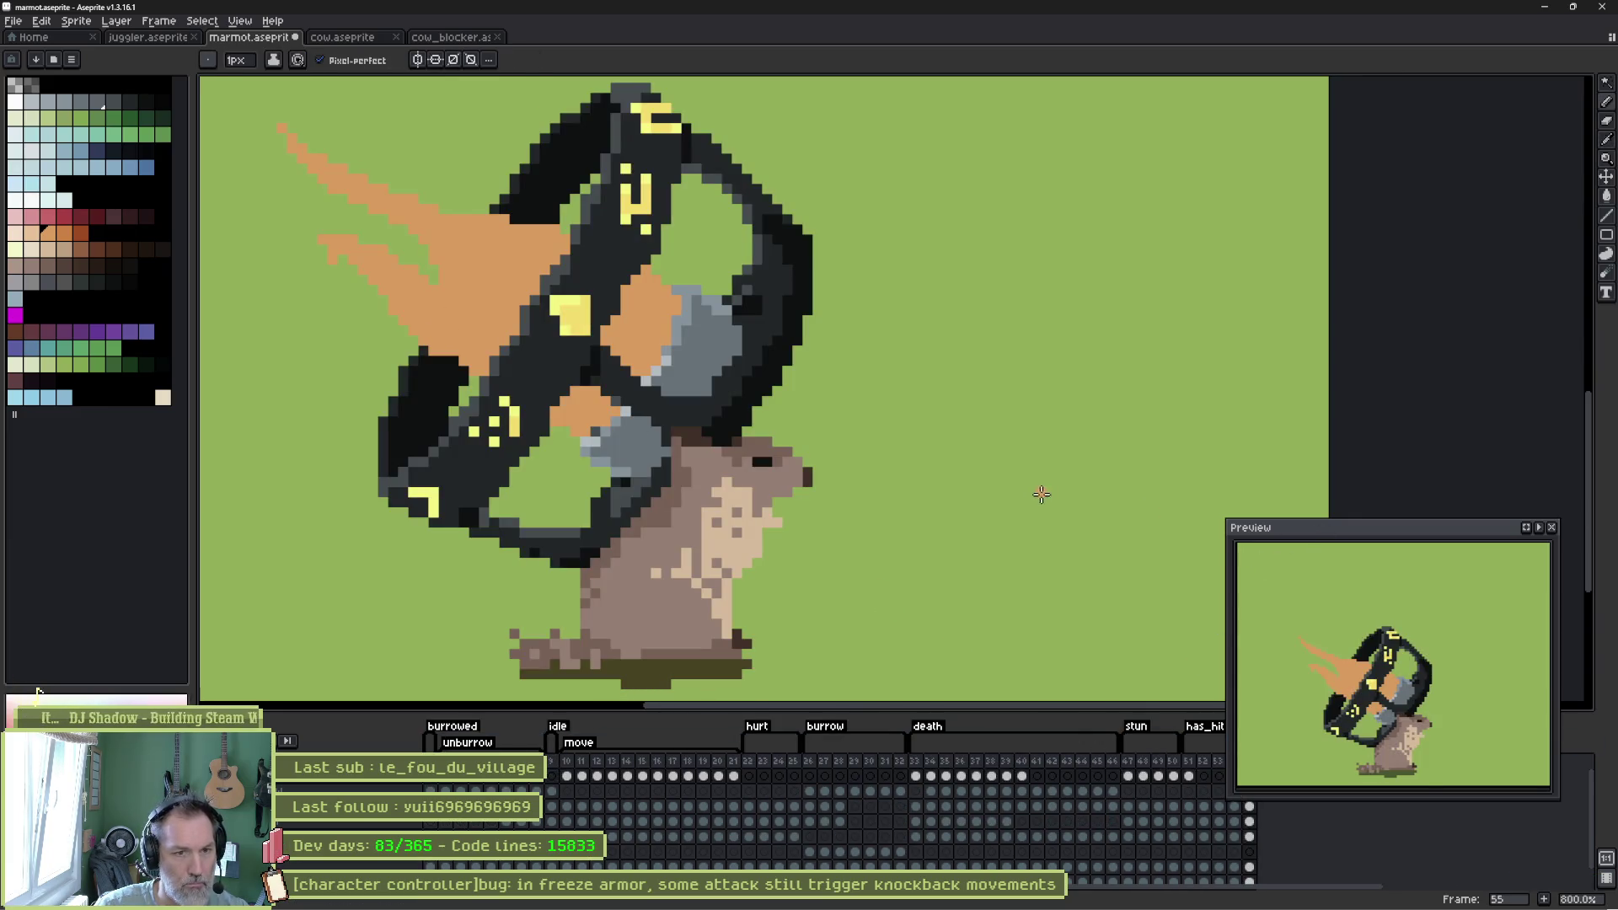
{"action": "scroll", "coordinate": [1121, 779], "scroll_direction": "right", "scroll_amount": 3}
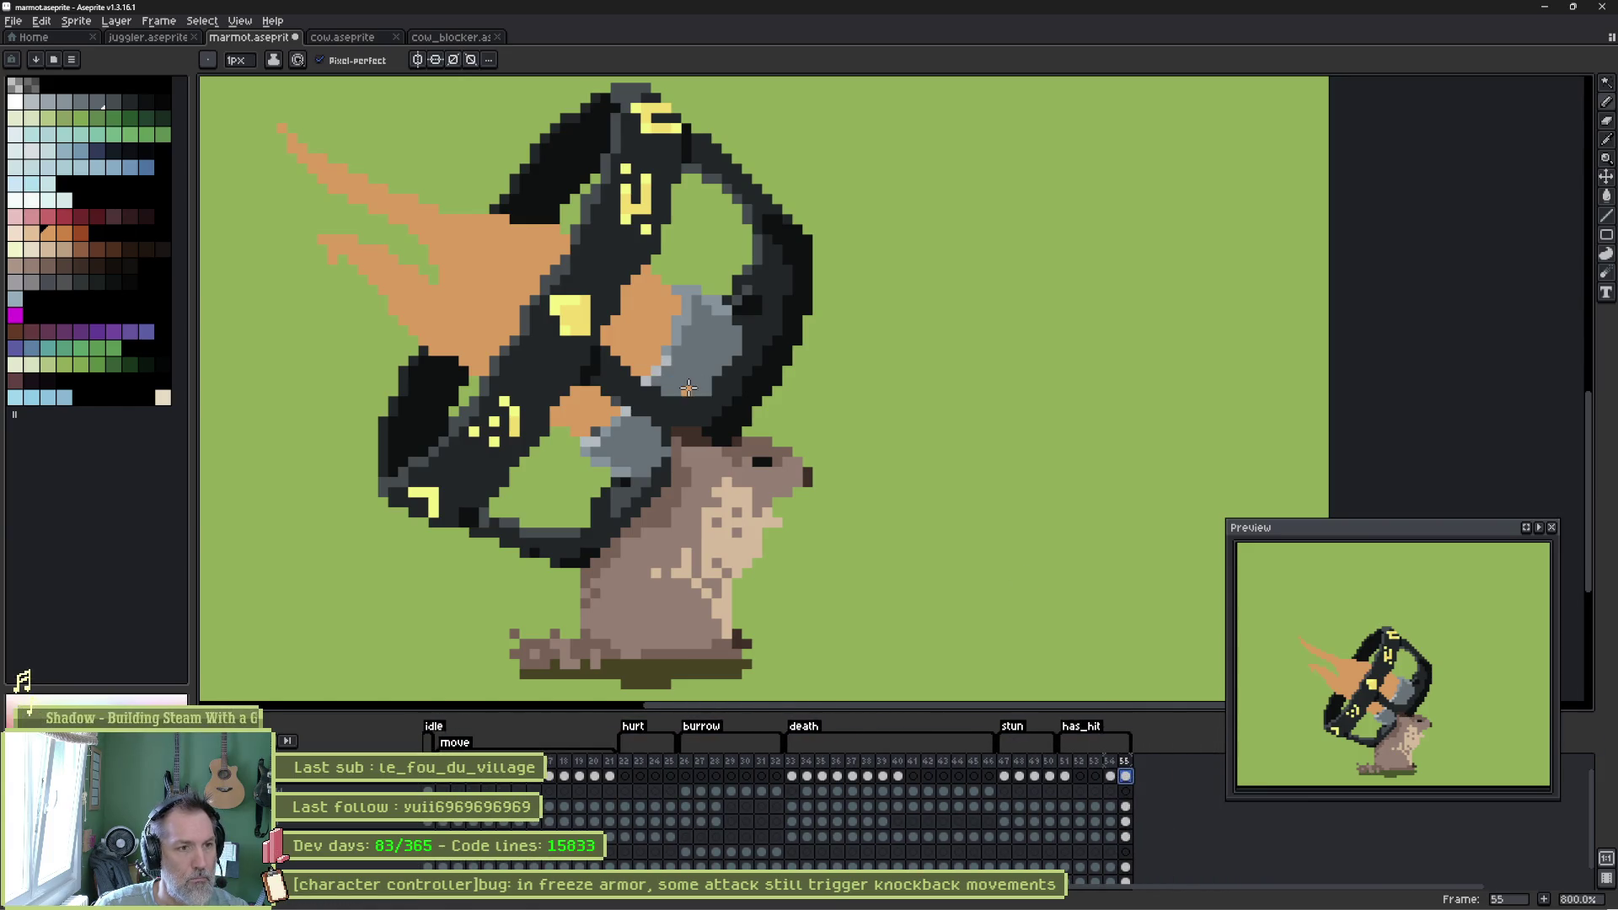
{"action": "key", "text": "ctrl+z"}
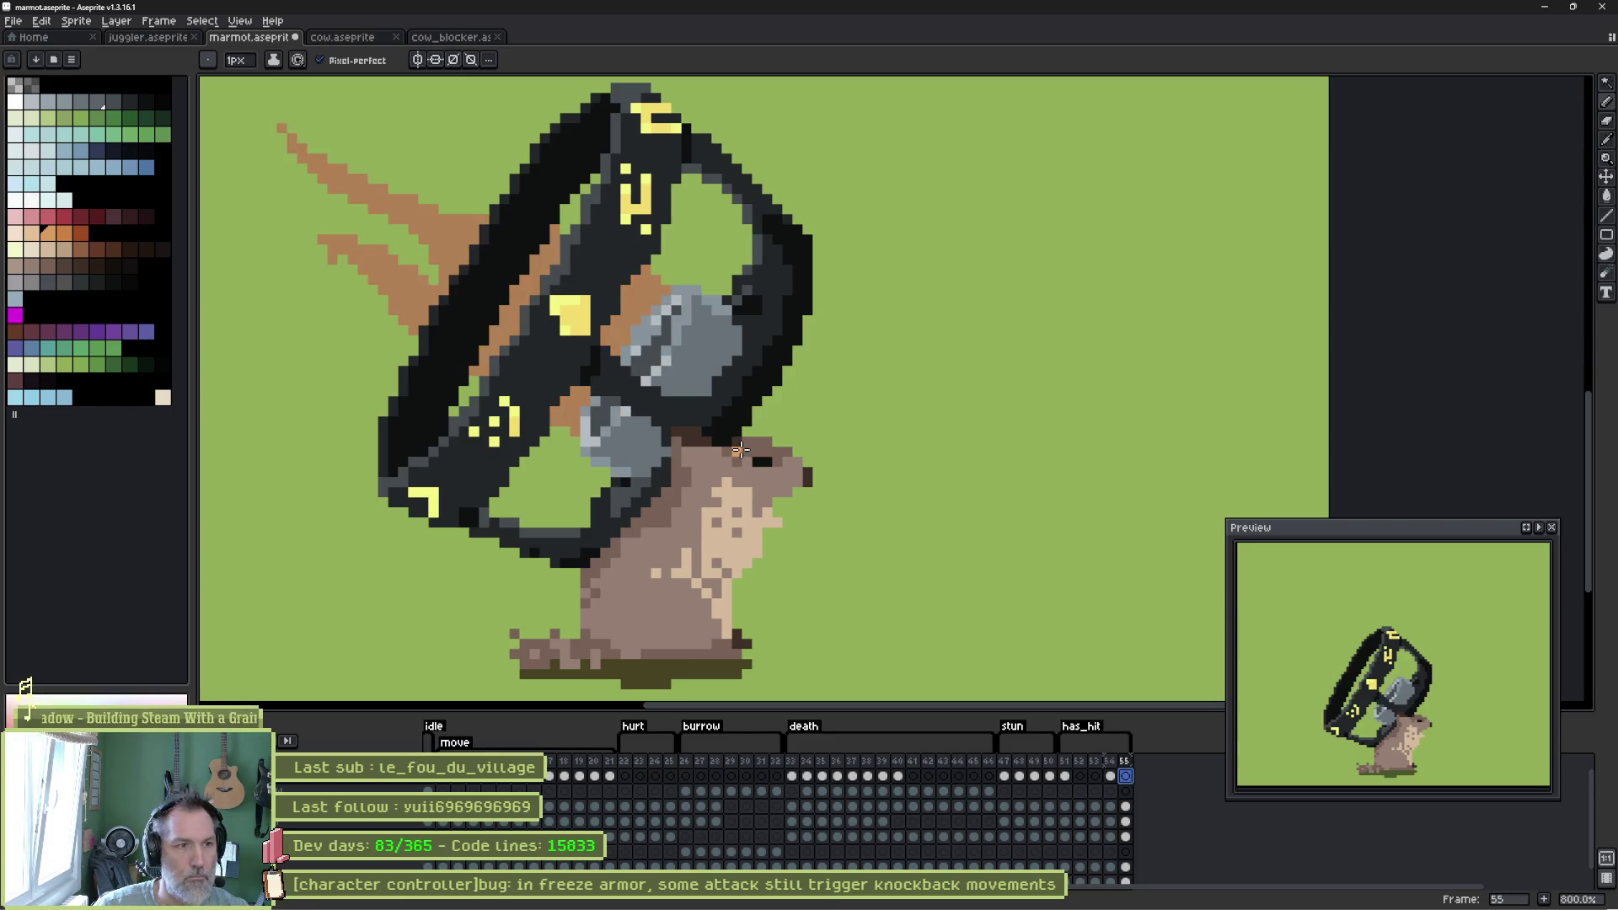
{"action": "key", "text": "ctrl+z"}
{"action": "key", "text": "ctrl+z"}
{"action": "key", "text": "ctrl+z"}
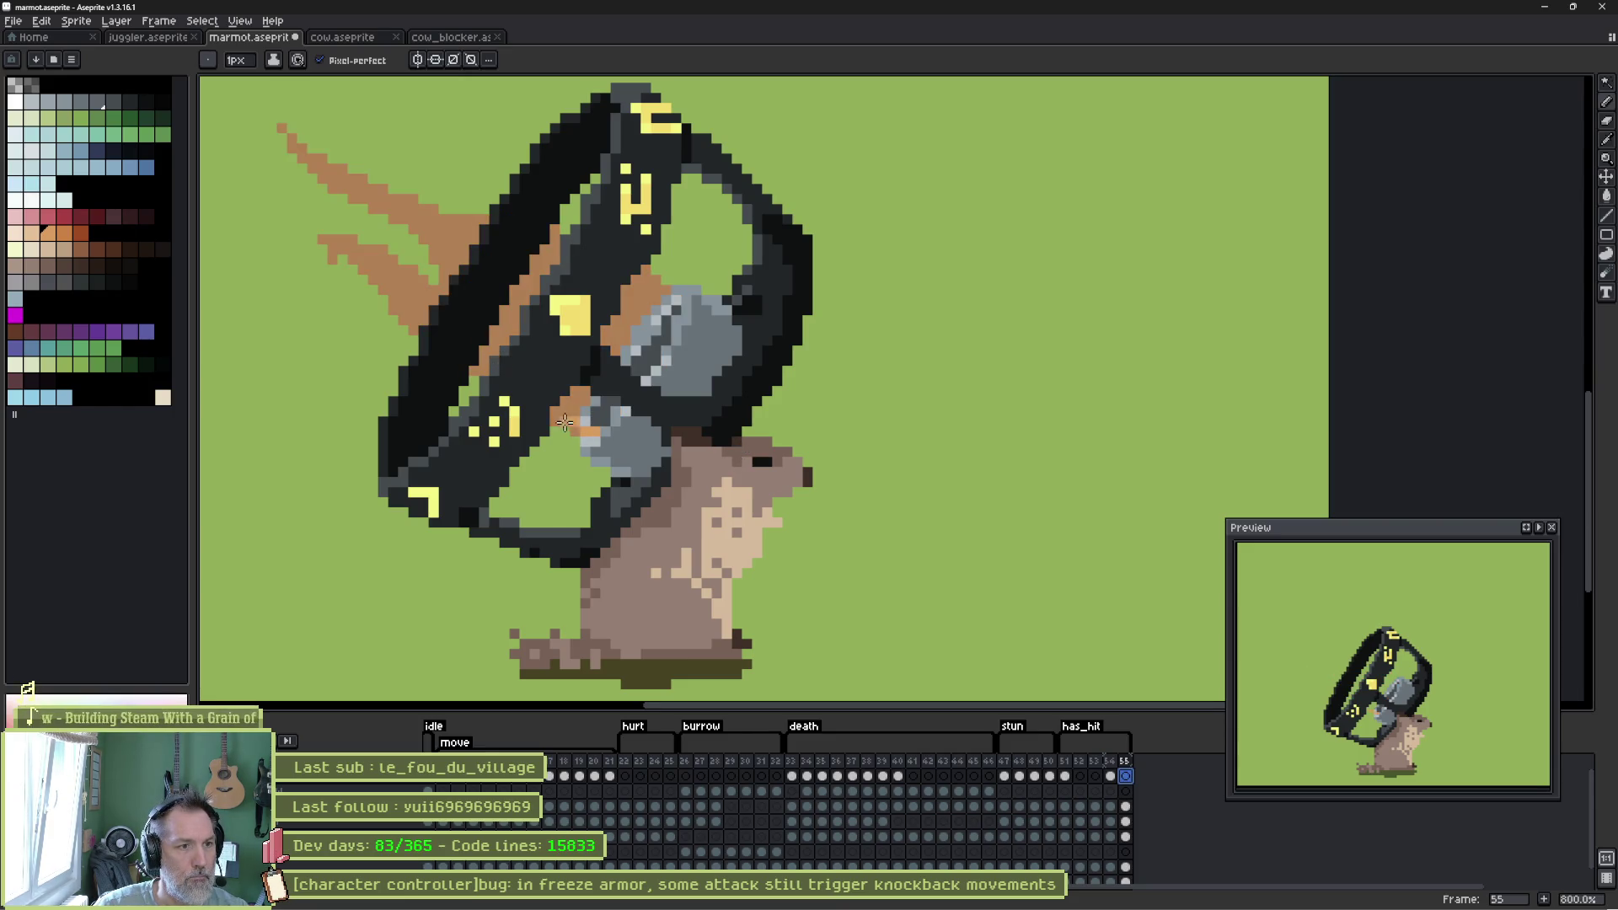
With Pixel-perfect off, paint orange patches over the black ring band and grey armour.
{"action": "mouse_move", "coordinate": [509, 339]}
{"action": "left_mouse_down"}
{"action": "mouse_move", "coordinate": [493, 304]}
{"action": "mouse_move", "coordinate": [525, 295]}
{"action": "left_mouse_up"}
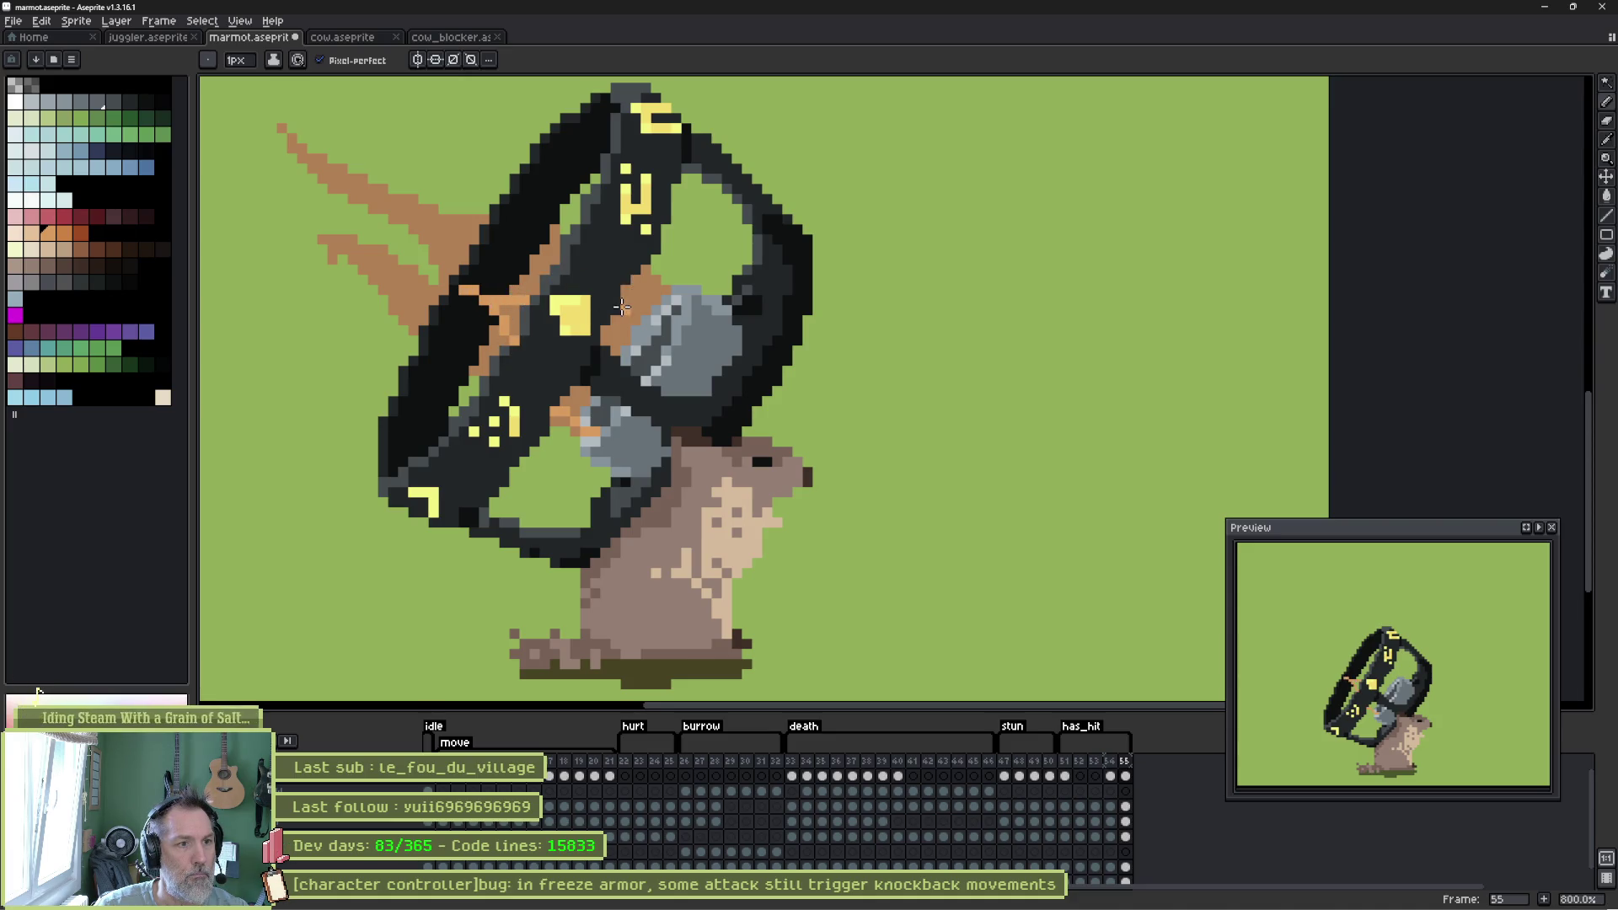
{"action": "left_click_drag", "start_coordinate": [621, 307], "coordinate": [676, 311]}
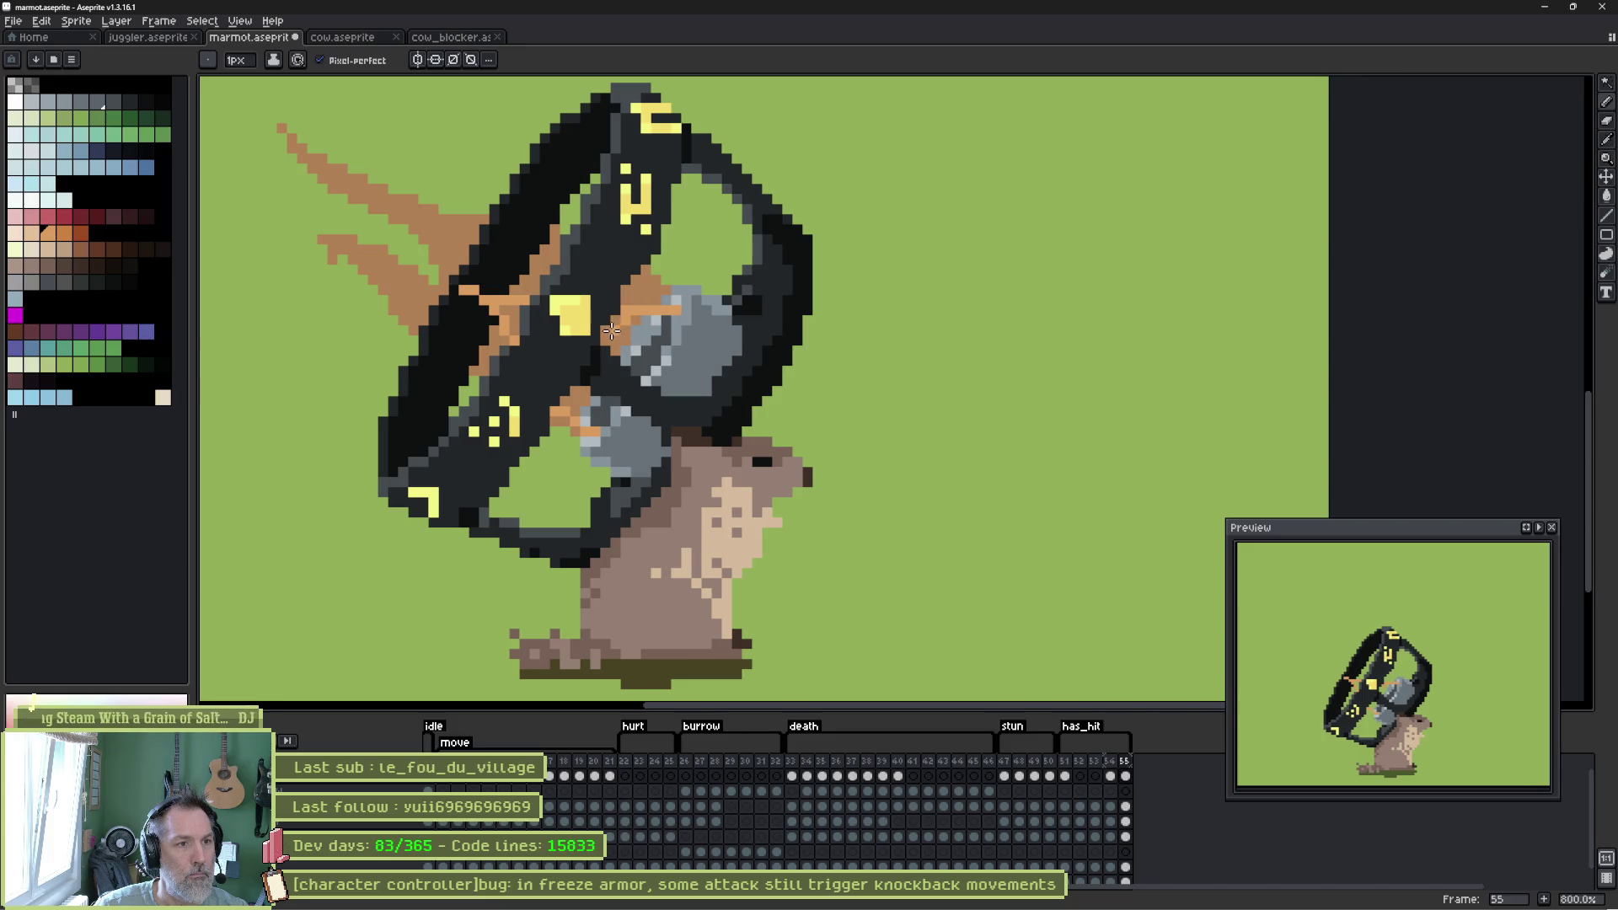
{"action": "left_click", "coordinate": [320, 60]}
{"action": "scroll", "coordinate": [611, 337], "scroll_direction": "up", "scroll_amount": 3}
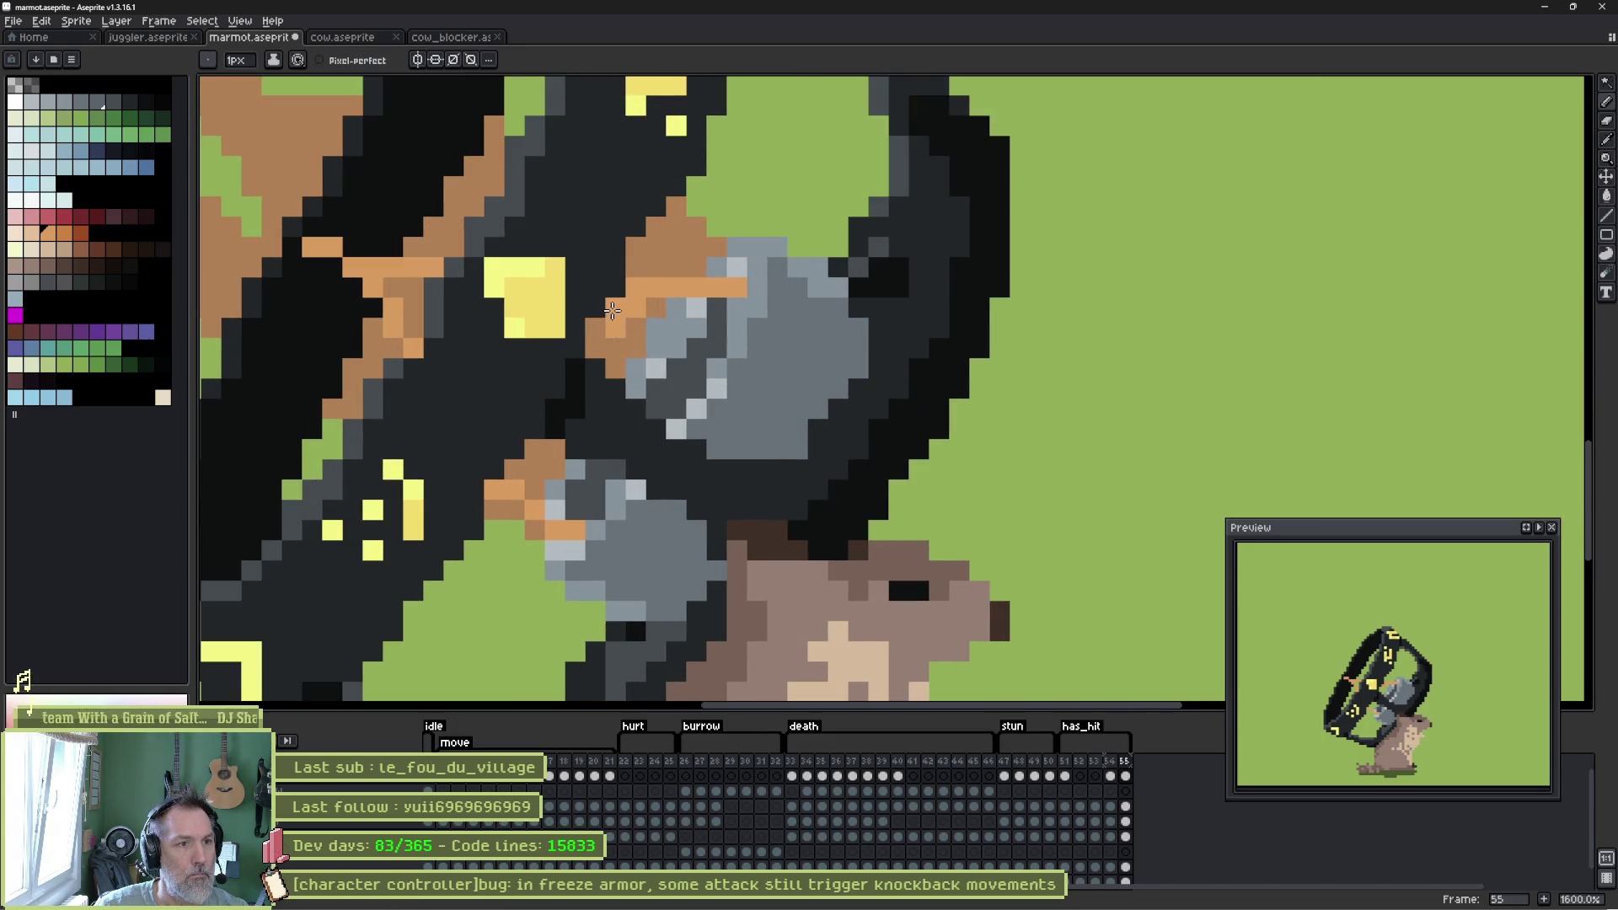
{"action": "mouse_move", "coordinate": [601, 348]}
{"action": "left_mouse_down"}
{"action": "mouse_move", "coordinate": [674, 409]}
{"action": "mouse_move", "coordinate": [728, 304]}
{"action": "mouse_move", "coordinate": [658, 307]}
{"action": "mouse_move", "coordinate": [665, 351]}
{"action": "mouse_move", "coordinate": [699, 330]}
{"action": "left_mouse_up"}
{"action": "mouse_move", "coordinate": [594, 506]}
{"action": "left_mouse_down"}
{"action": "mouse_move", "coordinate": [590, 469]}
{"action": "mouse_move", "coordinate": [552, 447]}
{"action": "mouse_move", "coordinate": [535, 488]}
{"action": "mouse_move", "coordinate": [548, 497]}
{"action": "mouse_move", "coordinate": [514, 443]}
{"action": "left_mouse_up"}
{"action": "left_click_drag", "start_coordinate": [425, 285], "coordinate": [538, 360]}
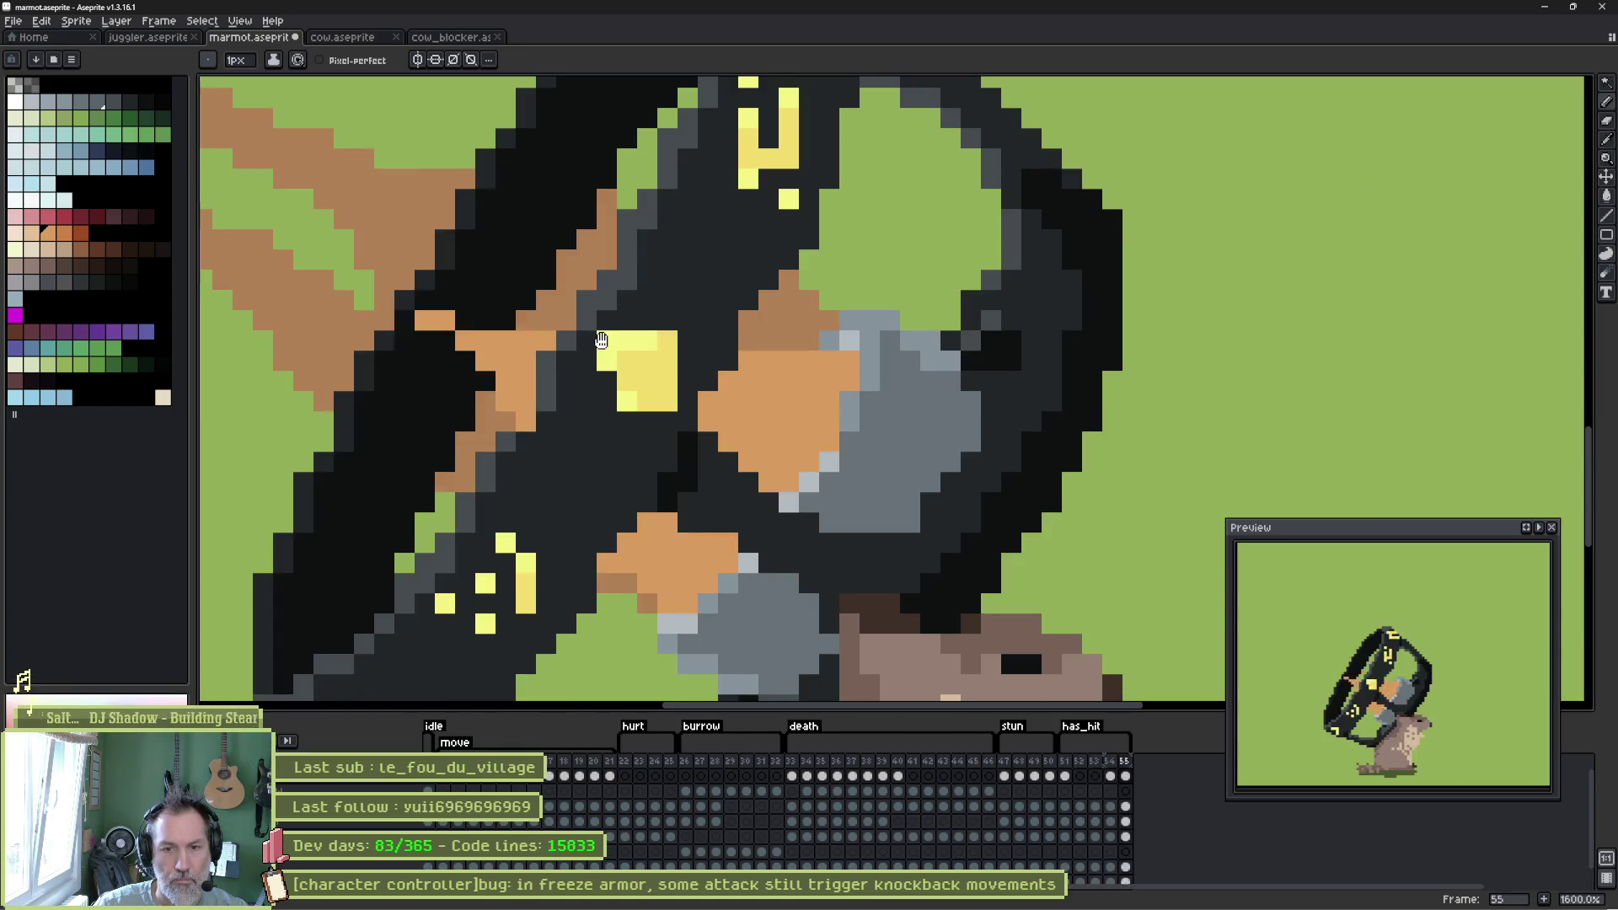
{"action": "key", "text": "Left"}
{"action": "key", "text": "Left"}
{"action": "key", "text": "Left"}
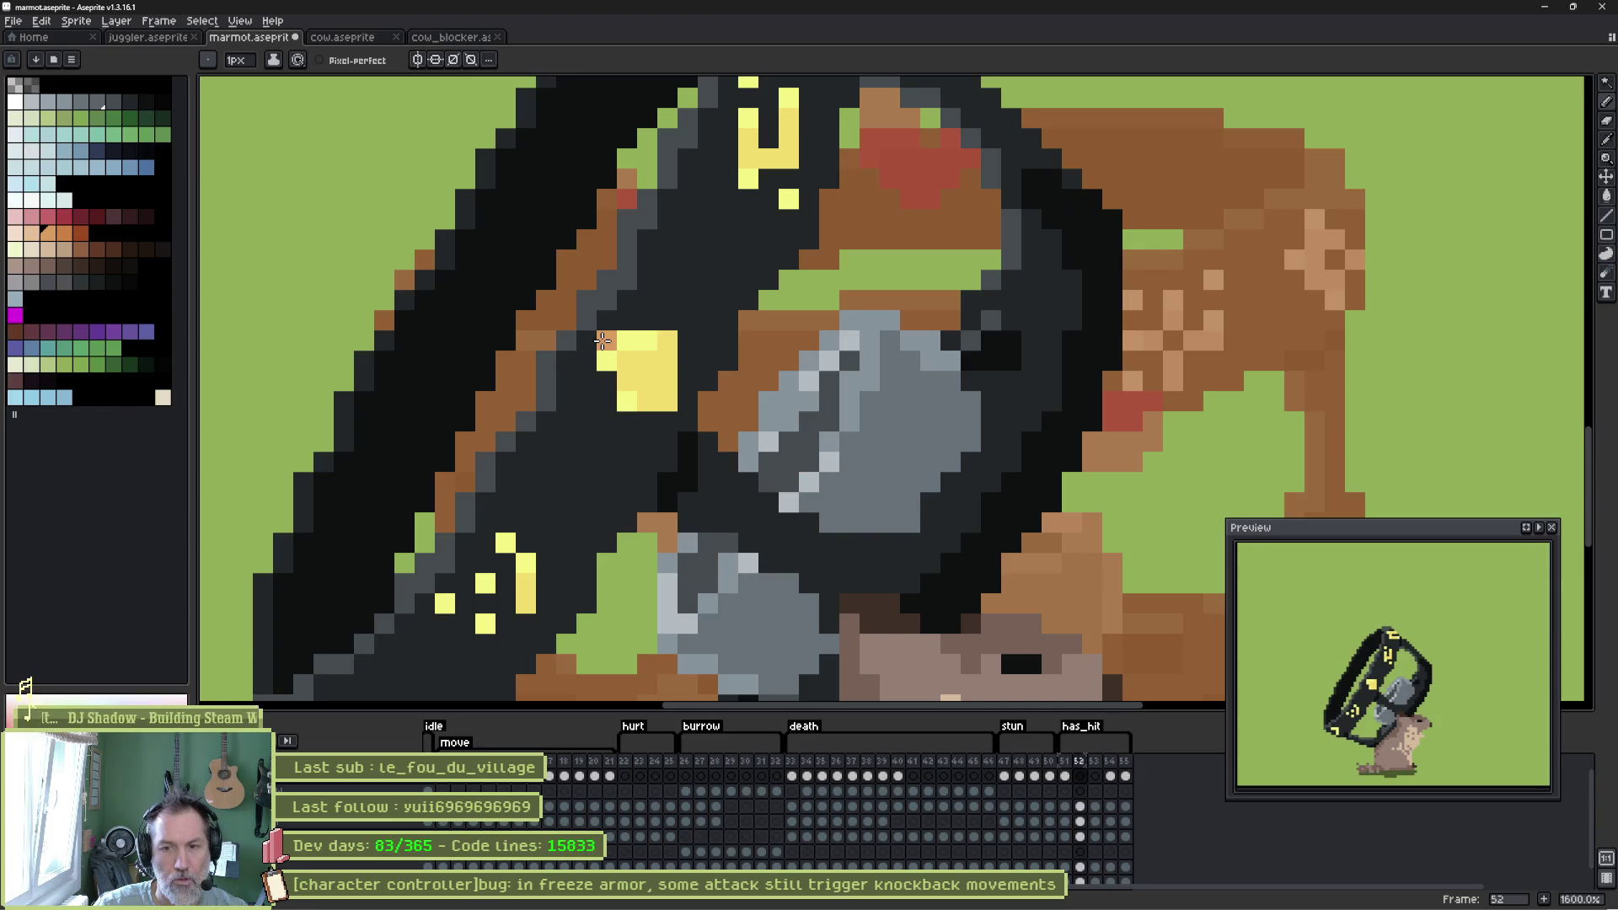
Step through the has_hit frames back to frame 51 with the Pencil active.
{"action": "key", "text": "b"}
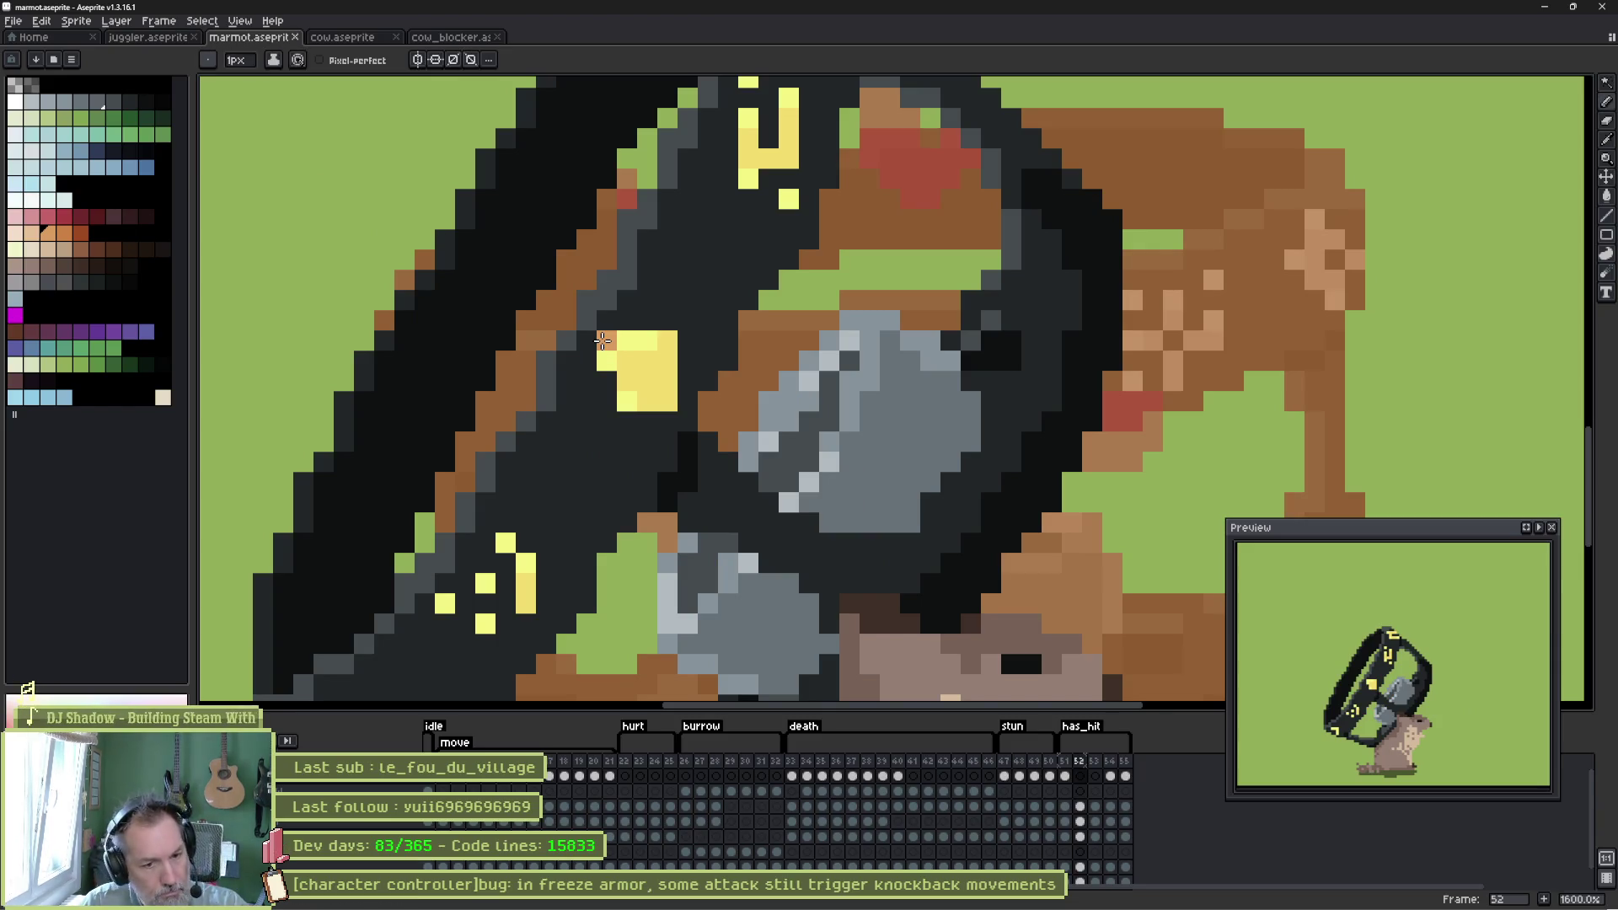
{"action": "key", "text": "Right"}
{"action": "key", "text": "Right"}
{"action": "key", "text": "Right"}
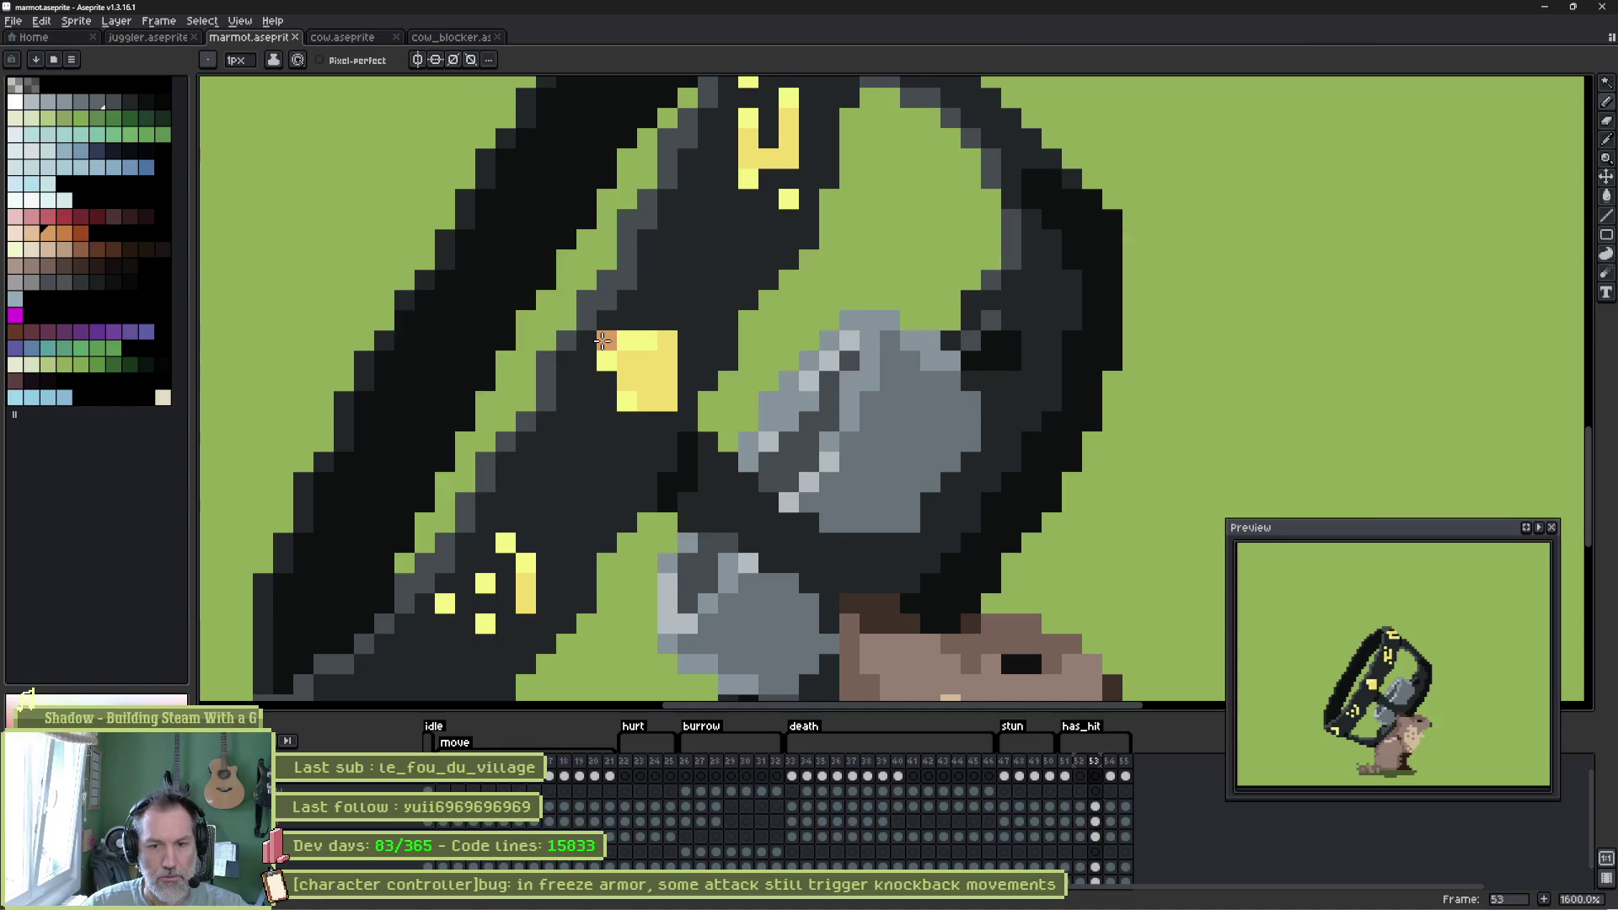
{"action": "key", "text": "Left"}
{"action": "key", "text": "Left"}
{"action": "key", "text": "Left"}
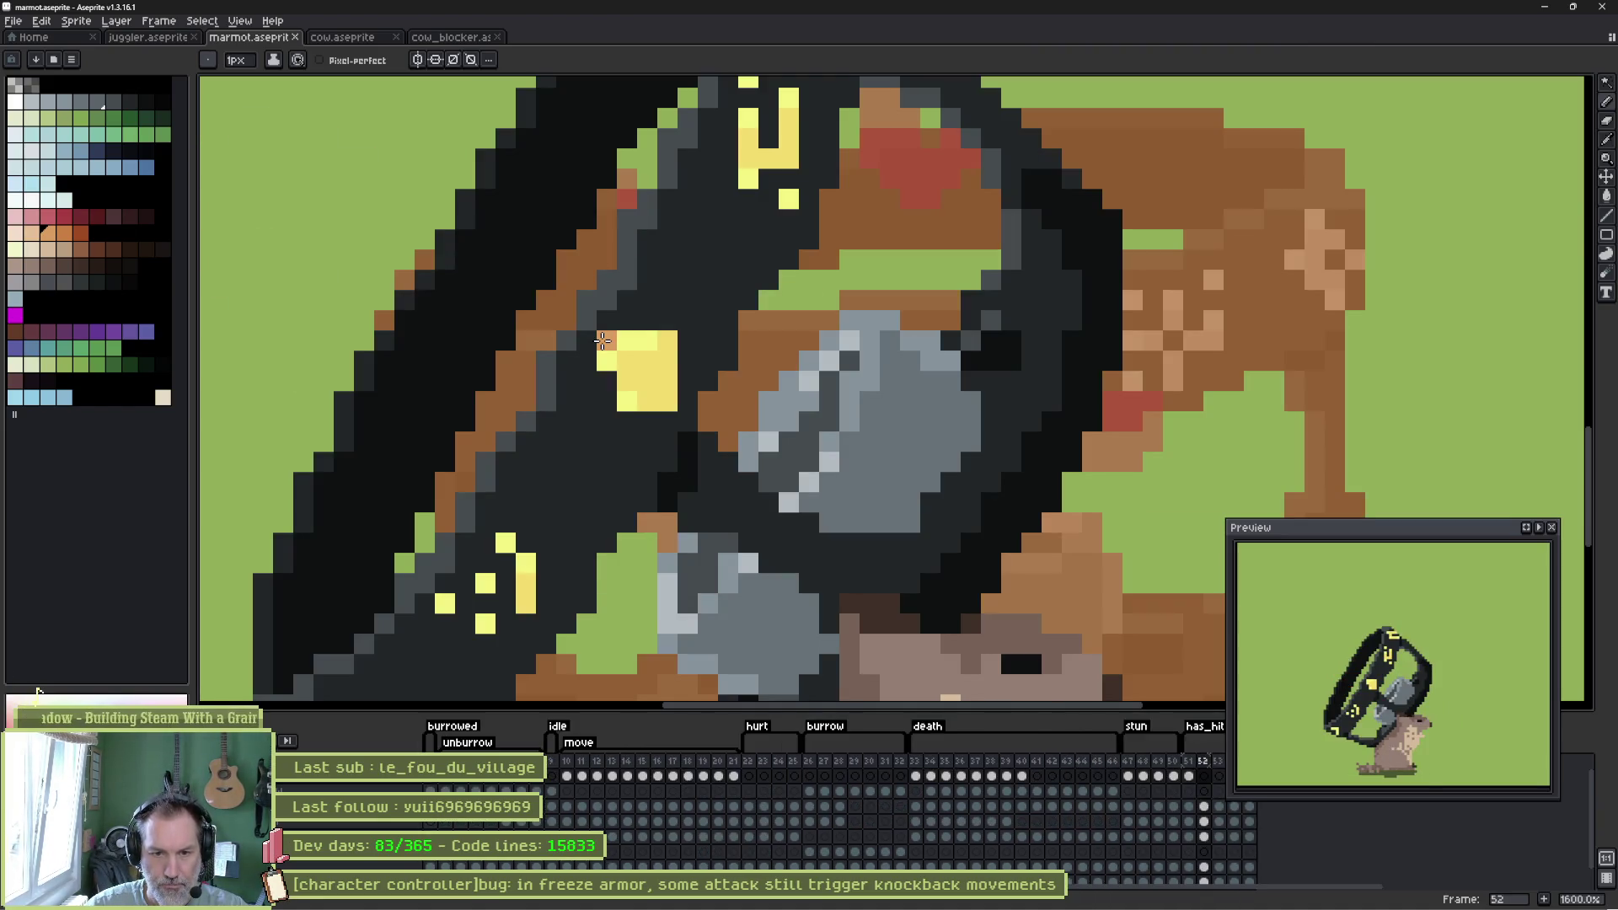
{"action": "key", "text": "Left"}
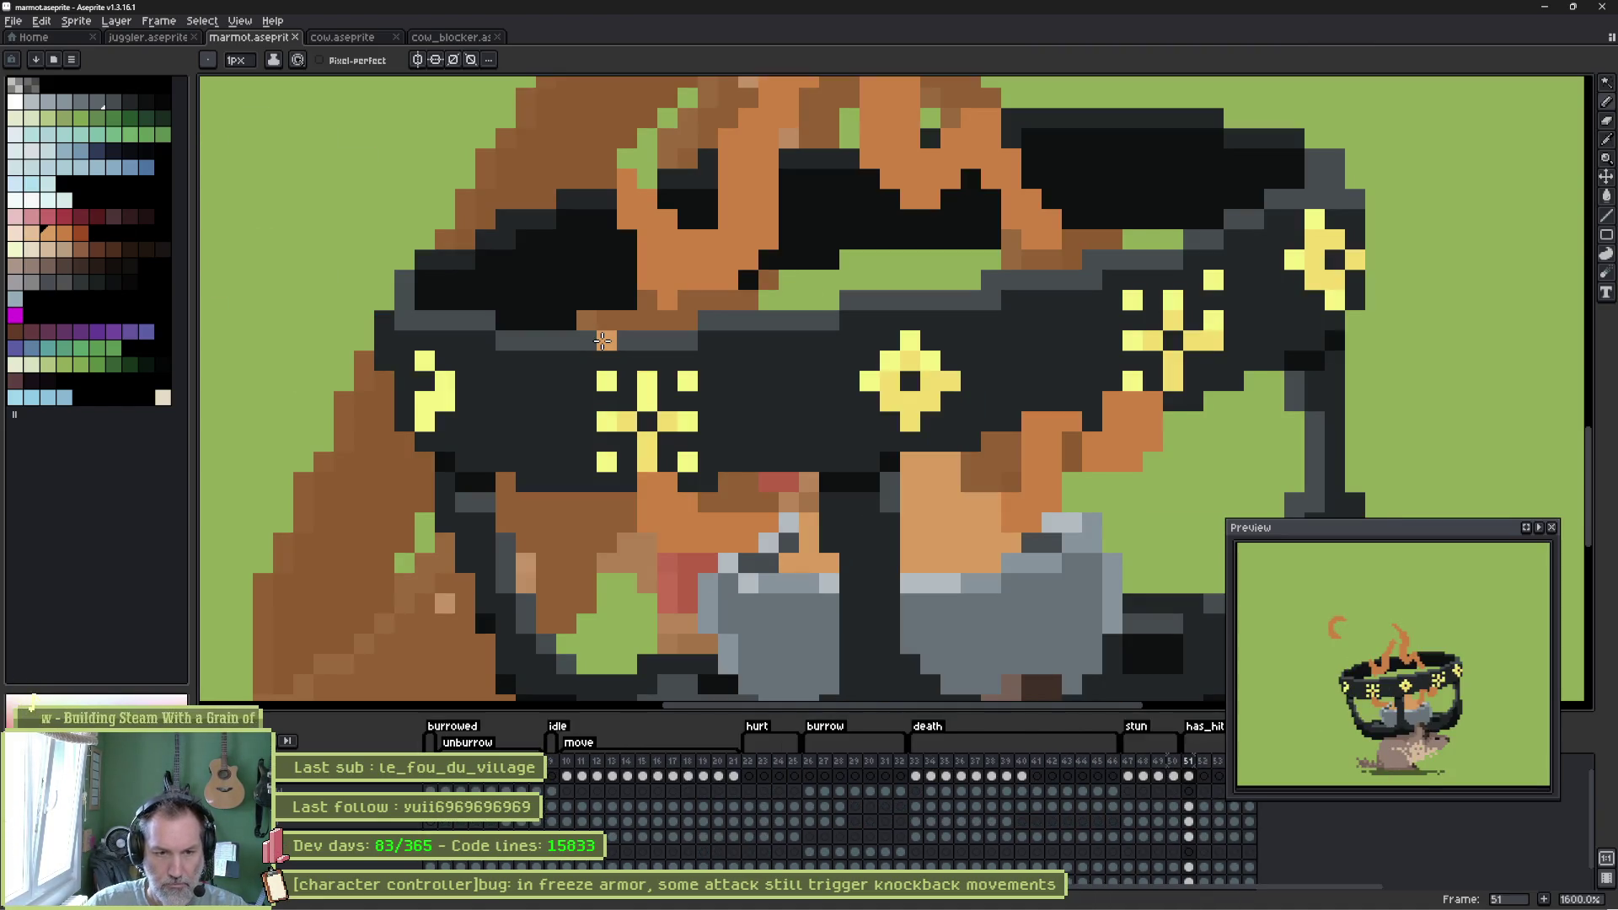
{"action": "scroll", "coordinate": [811, 421], "scroll_direction": "down", "scroll_amount": 3}
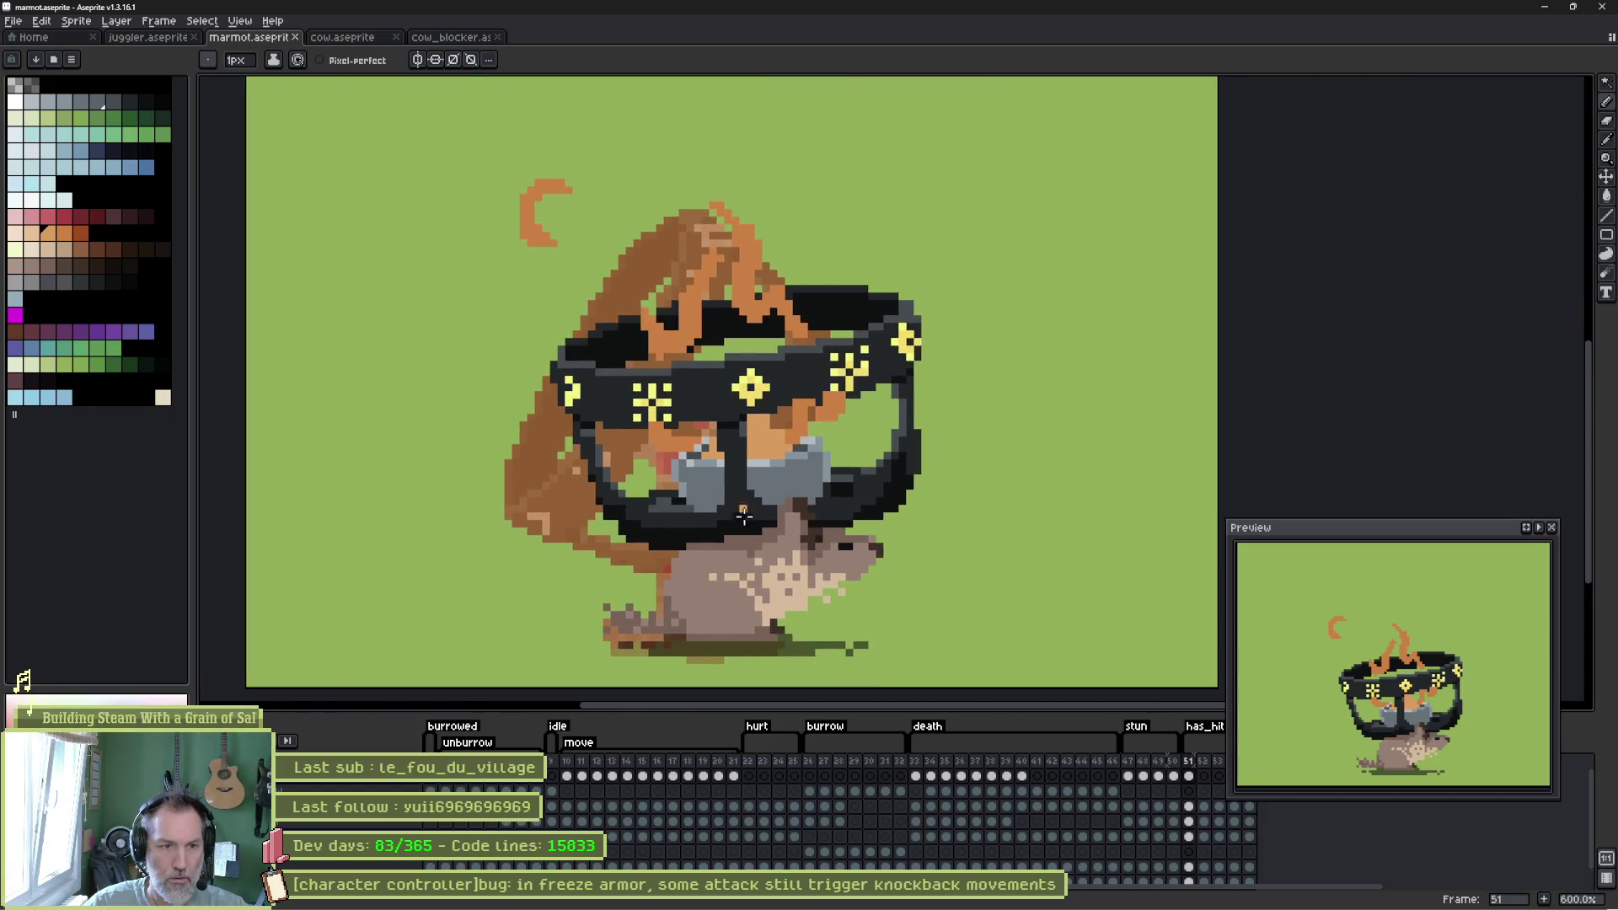
View frames 52, 51, then hurt frames 22 and 23, undoing an accidental frame copy.
{"action": "left_click", "coordinate": [1203, 774]}
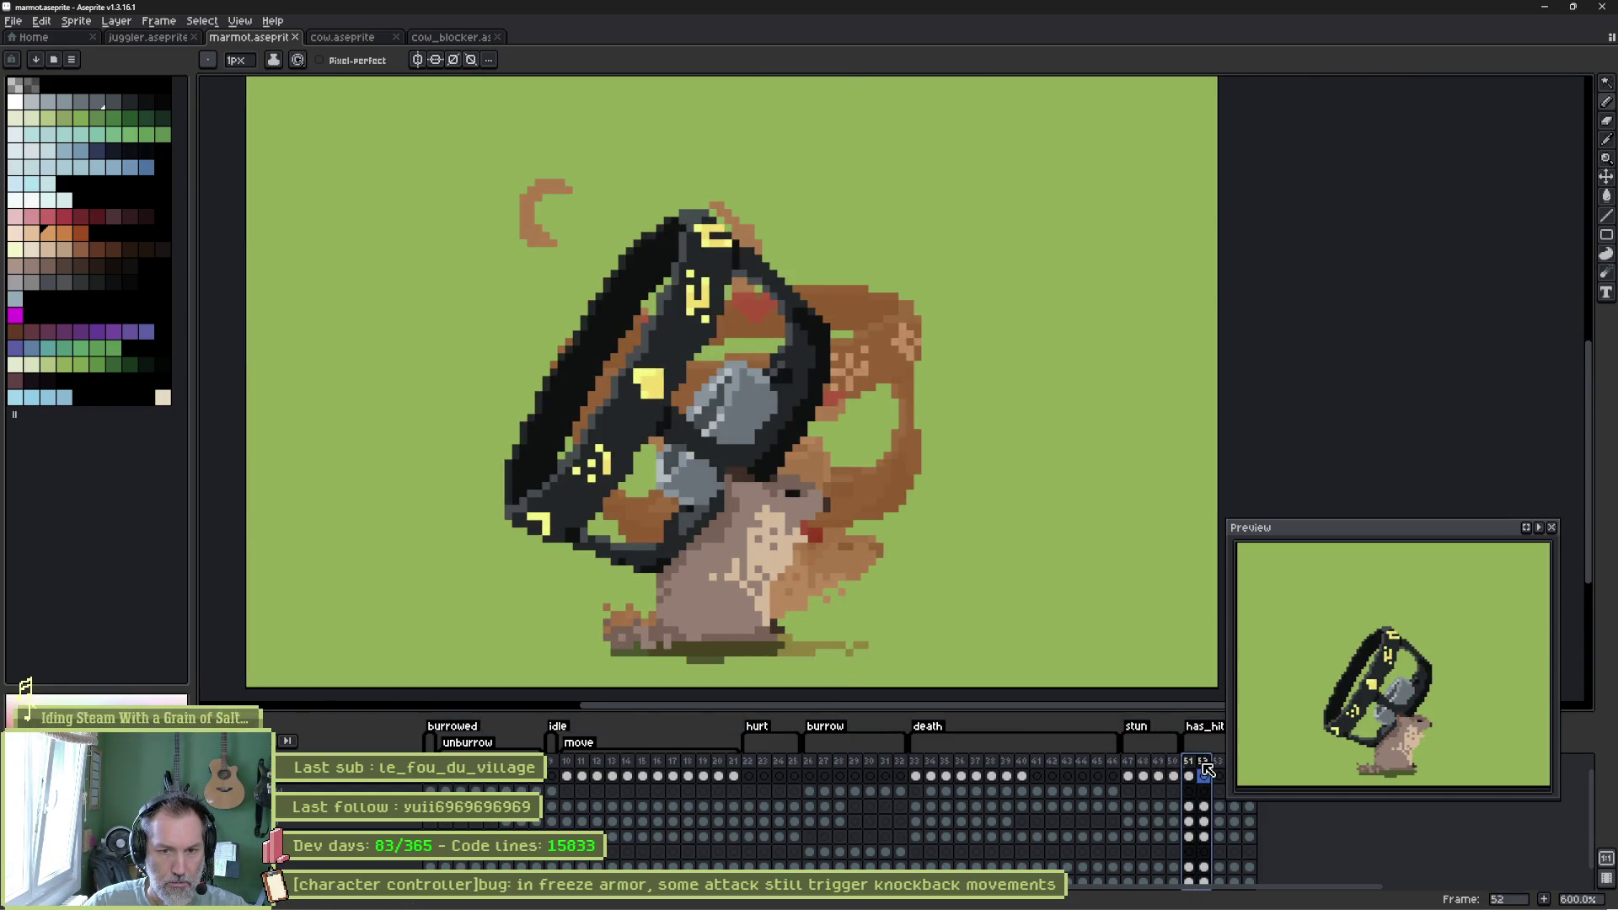
{"action": "left_click", "coordinate": [1189, 763]}
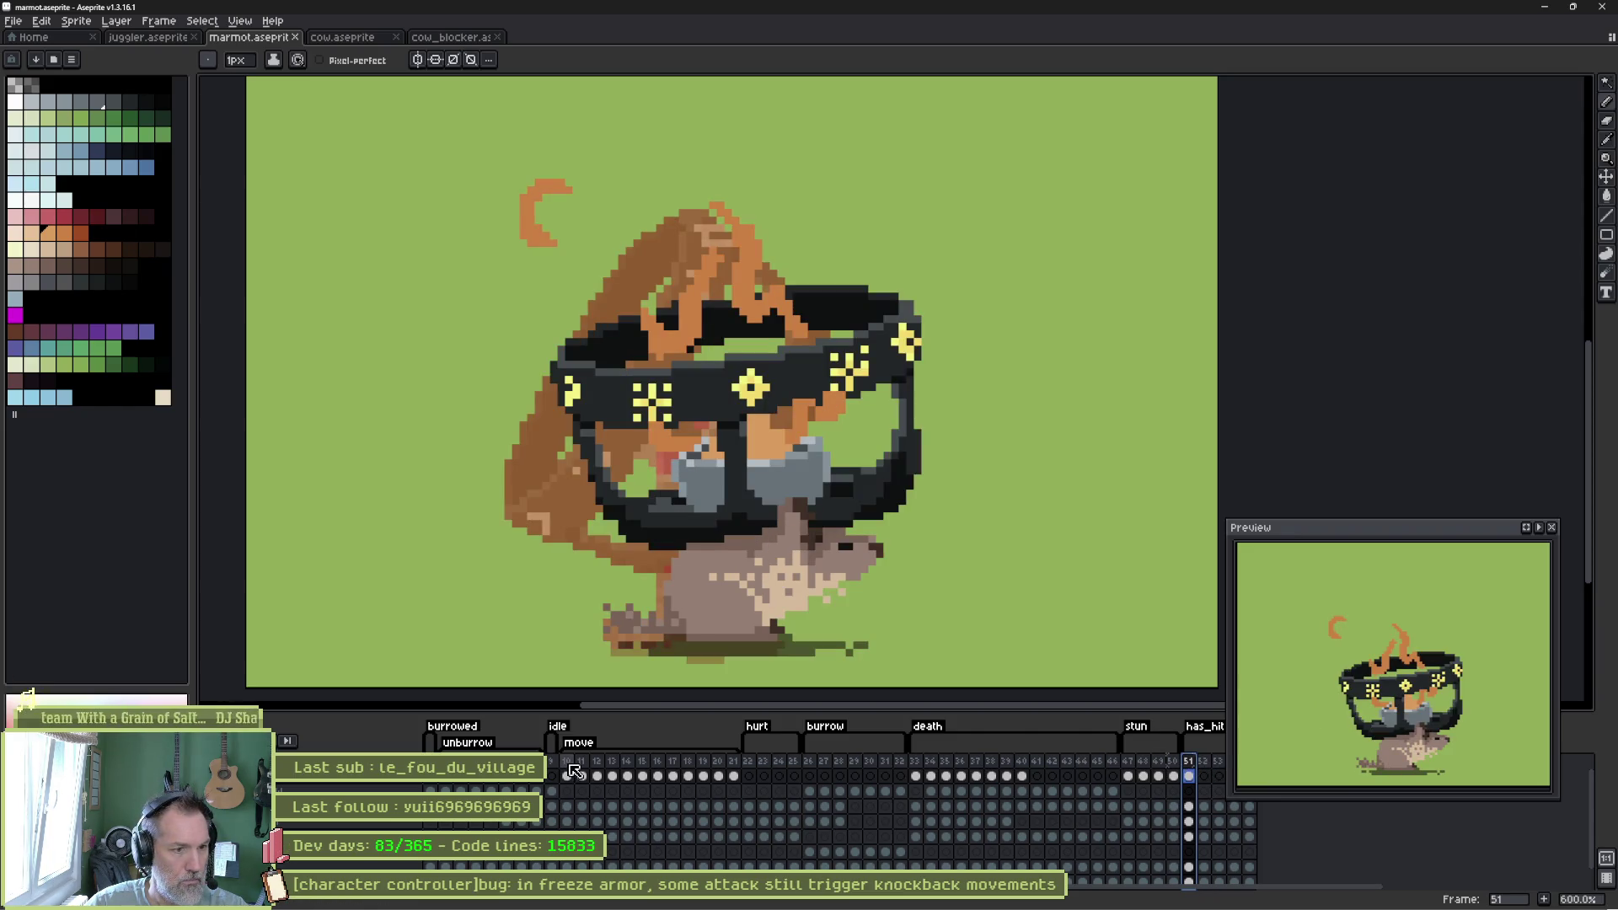
{"action": "left_click", "coordinate": [749, 762]}
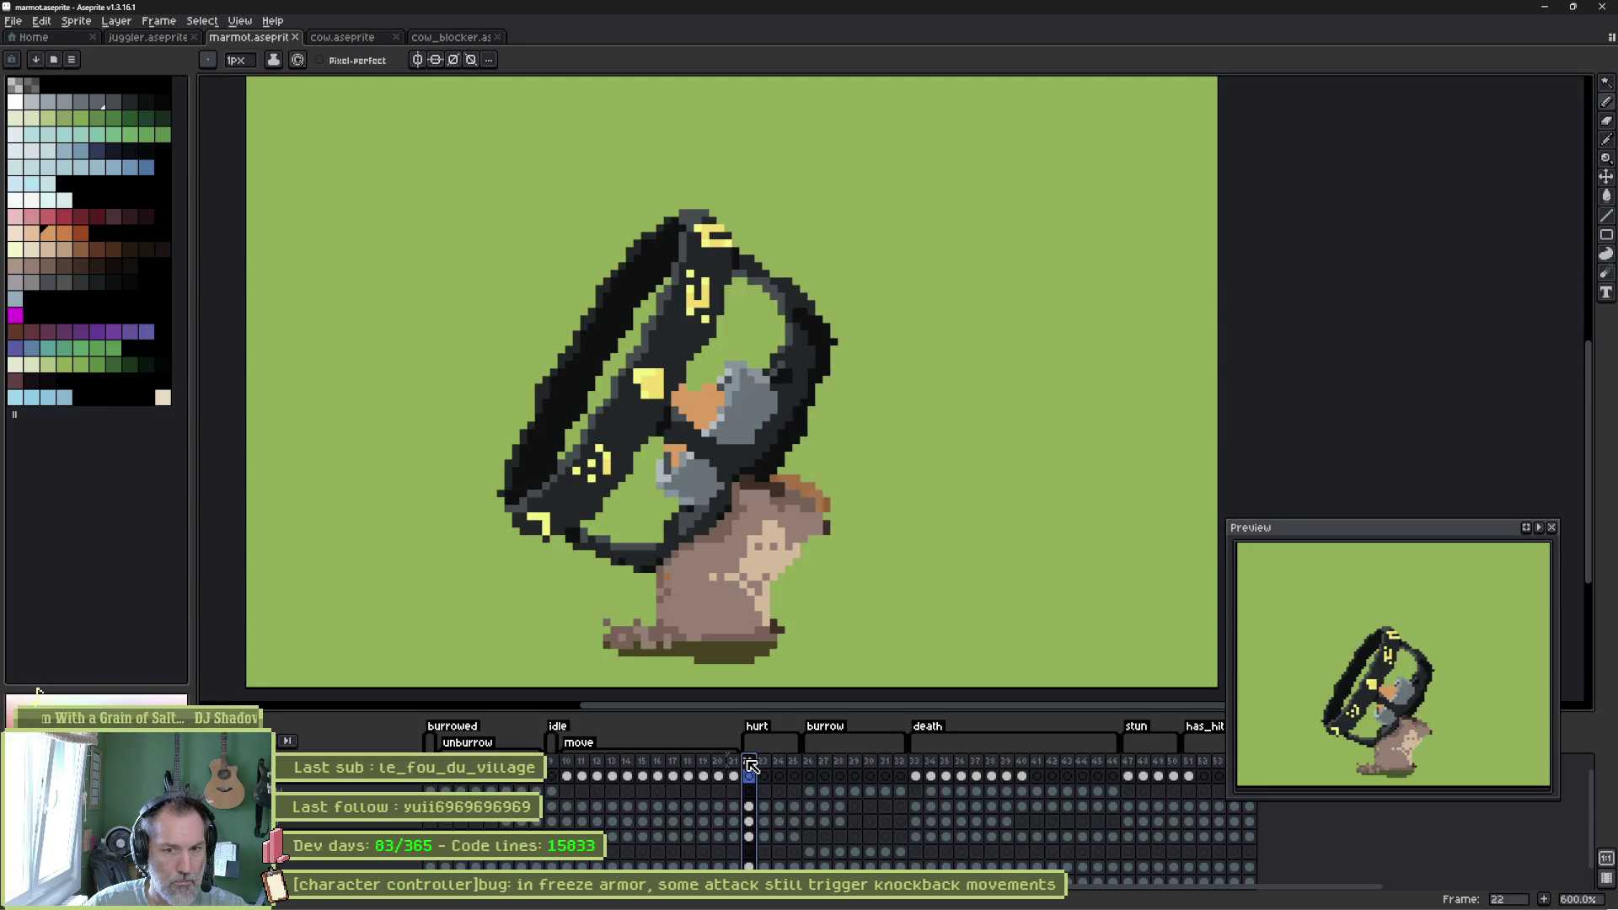
{"action": "left_click", "coordinate": [763, 763]}
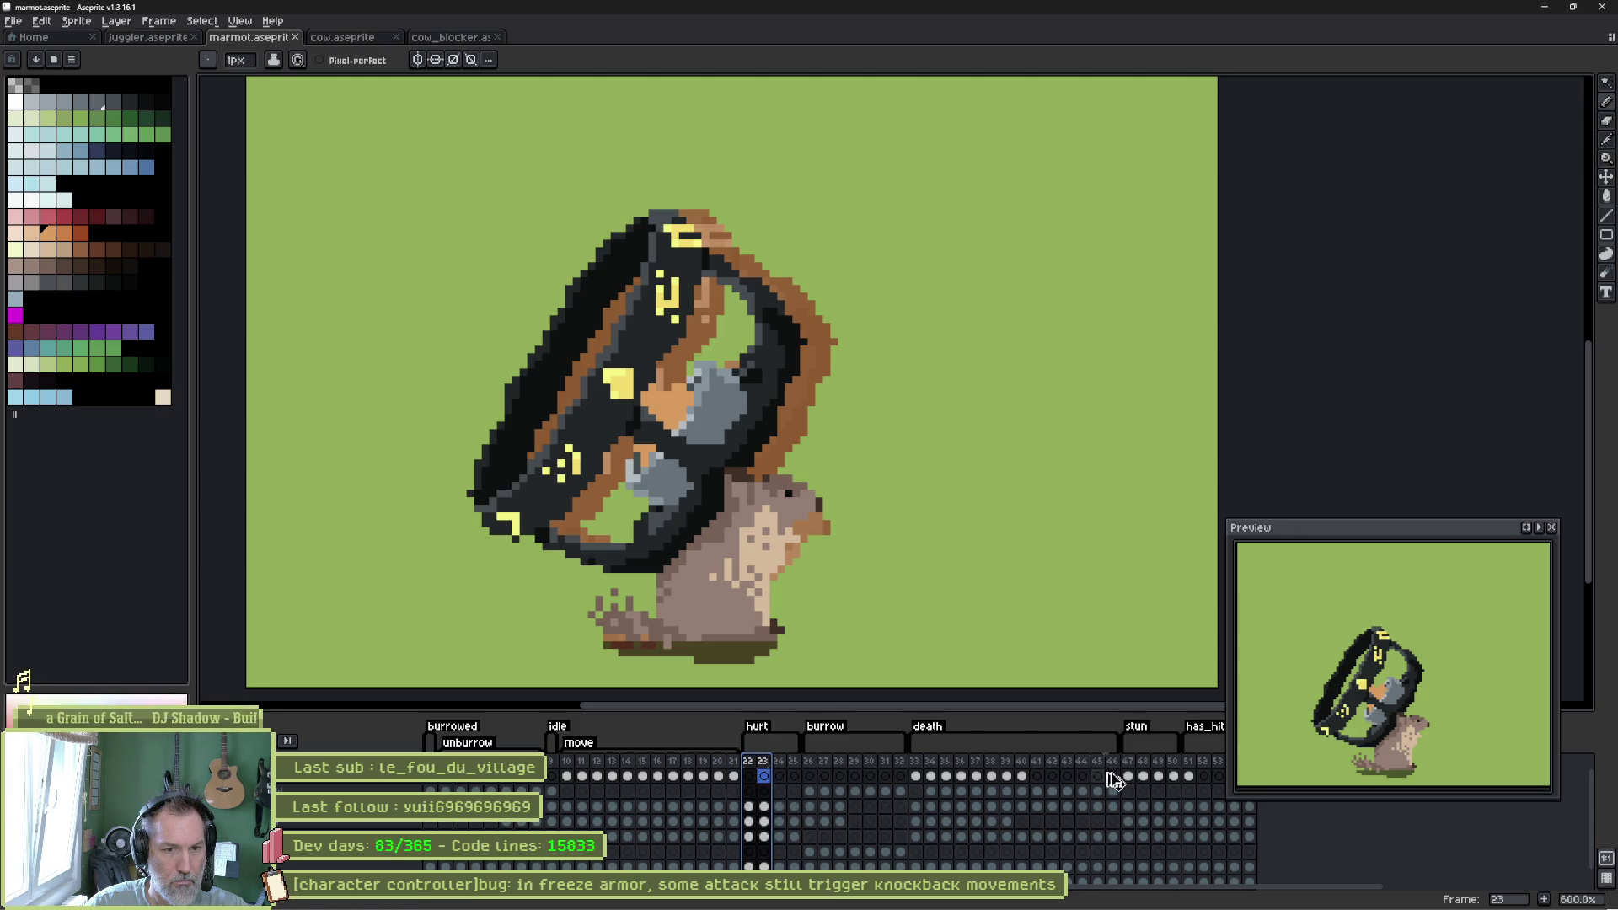
{"action": "left_click_drag", "start_coordinate": [1146, 776], "coordinate": [1146, 777]}
{"action": "key", "text": "ctrl+z"}
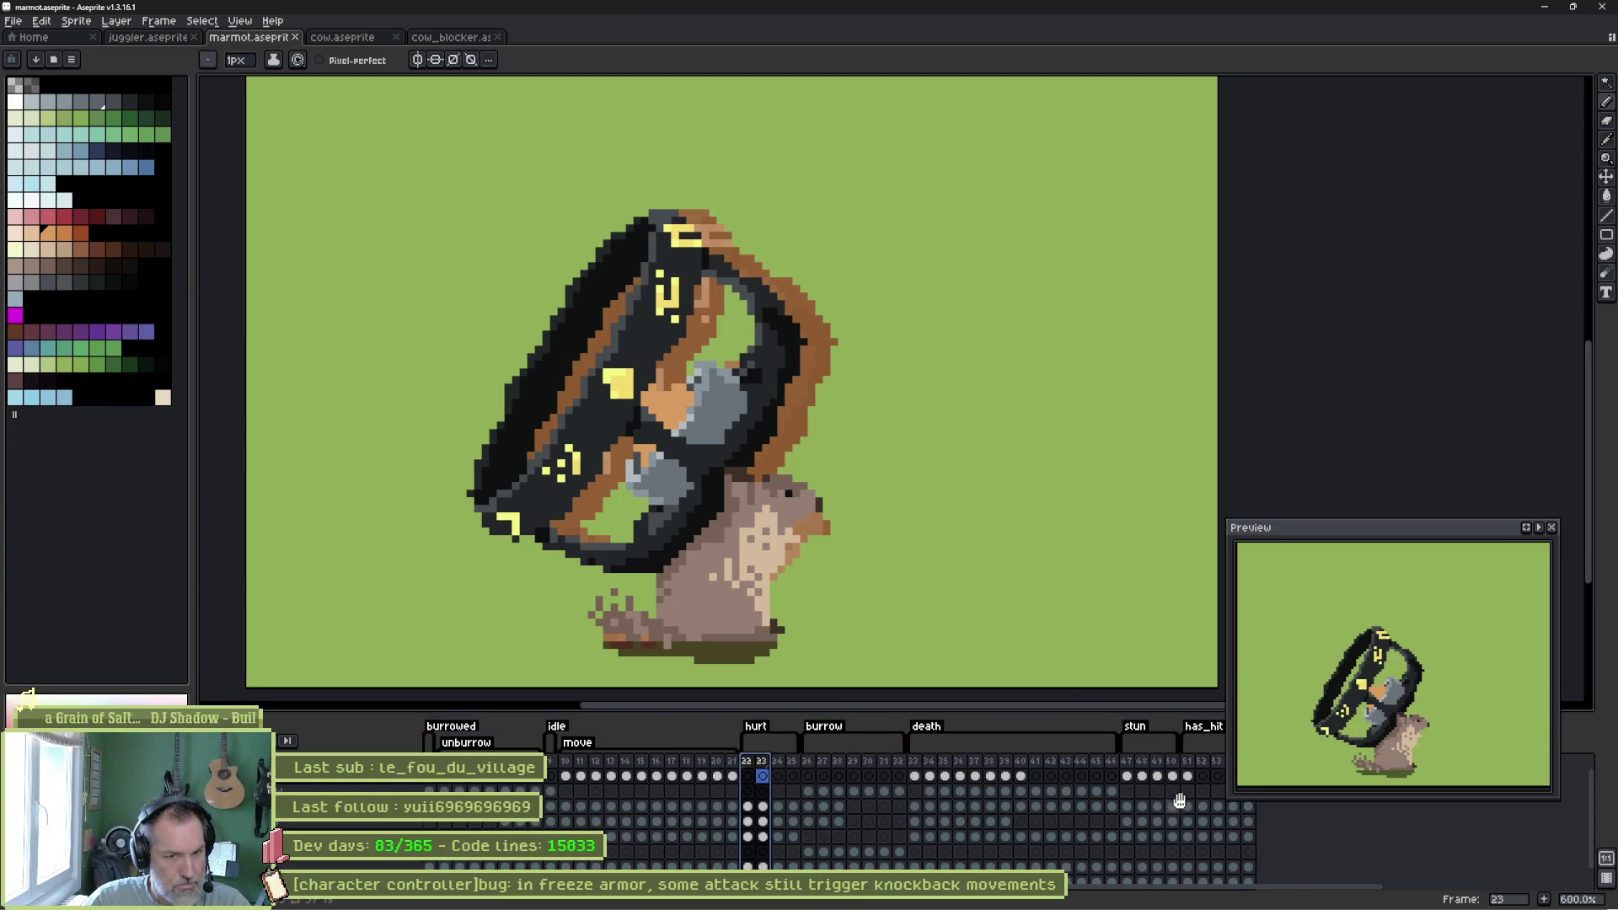
Insert two frames into has_hit at 51–52 and play the animation back from frame 51.
{"action": "scroll", "coordinate": [842, 801], "scroll_direction": "right", "scroll_amount": 4}
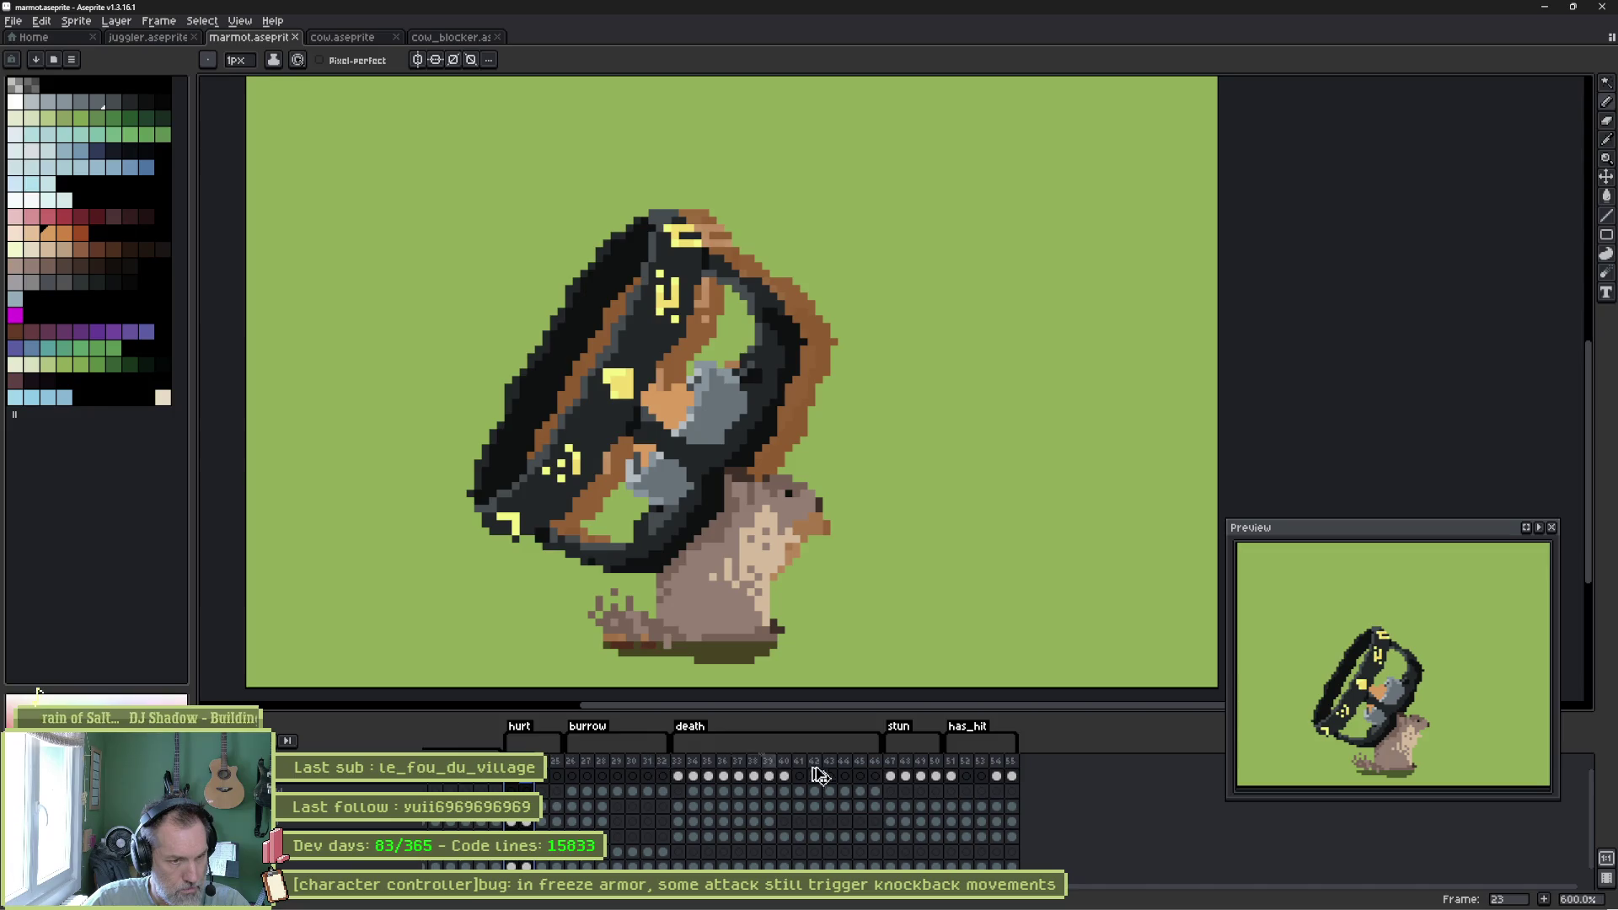
{"action": "key", "text": "ctrl+v"}
{"action": "left_click", "coordinate": [967, 761]}
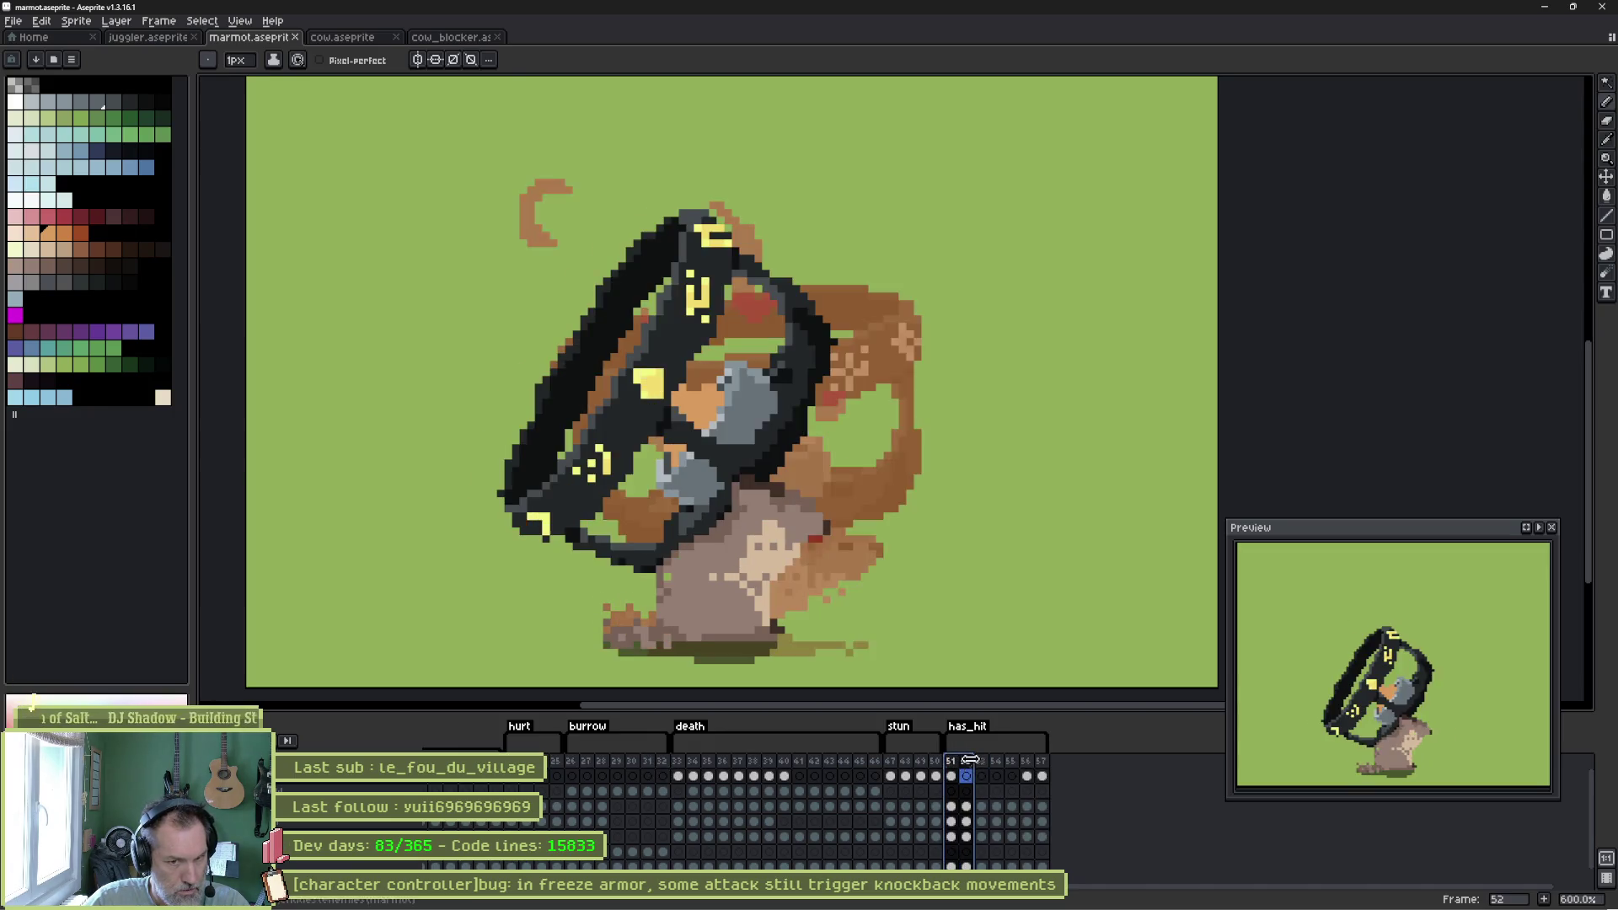
{"action": "left_click_drag", "start_coordinate": [969, 760], "coordinate": [1015, 760]}
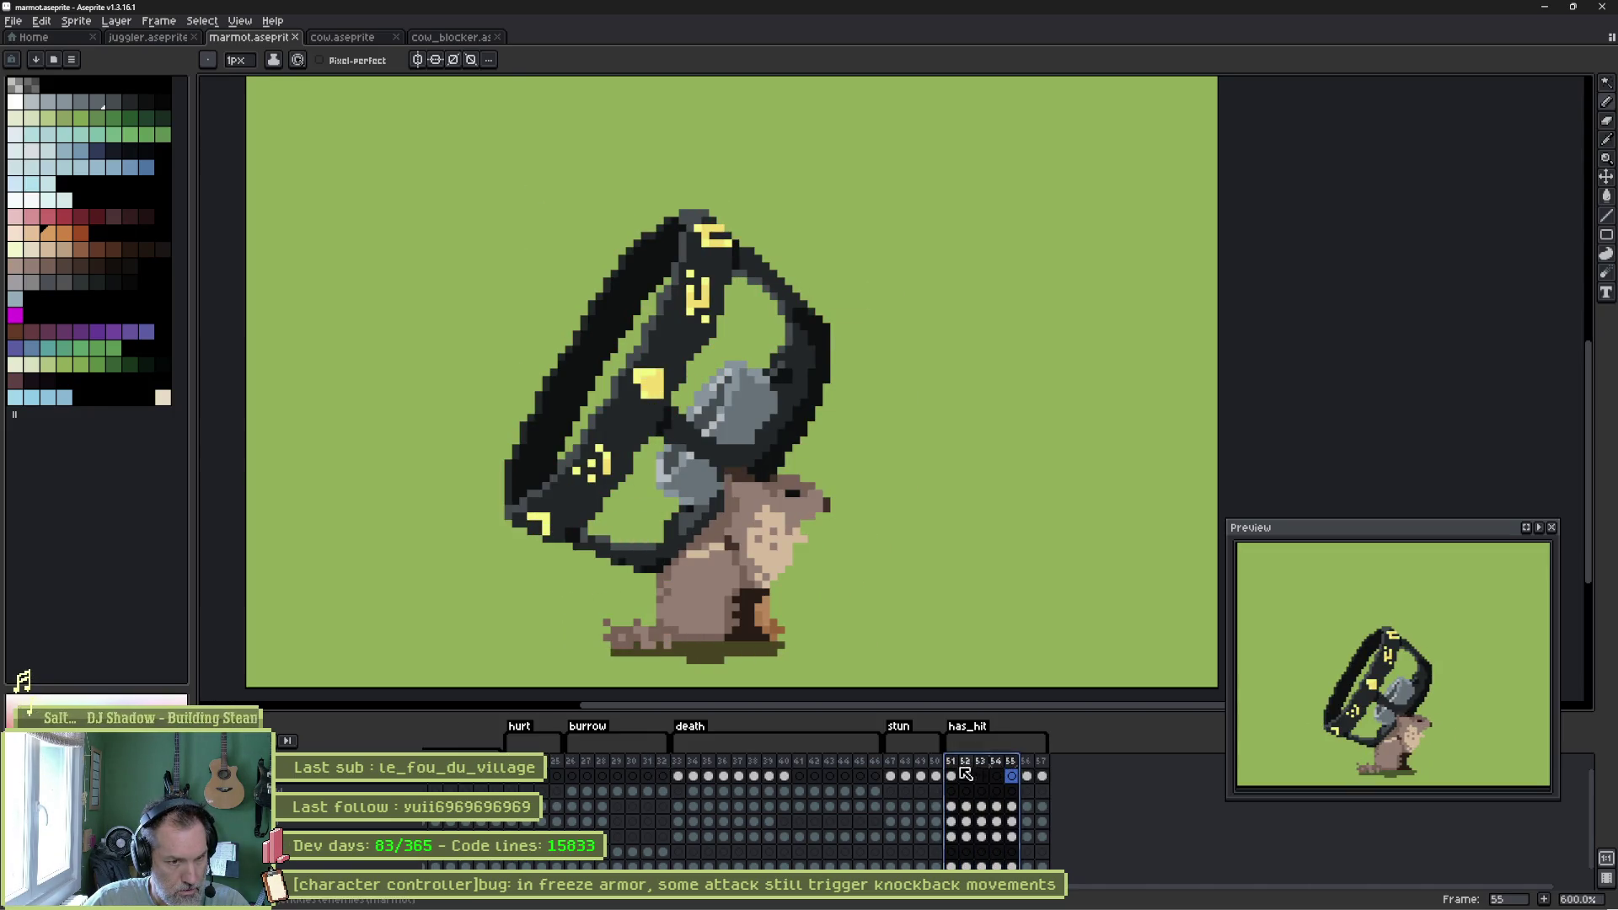
{"action": "left_click", "coordinate": [950, 760]}
{"action": "key", "text": "Return"}
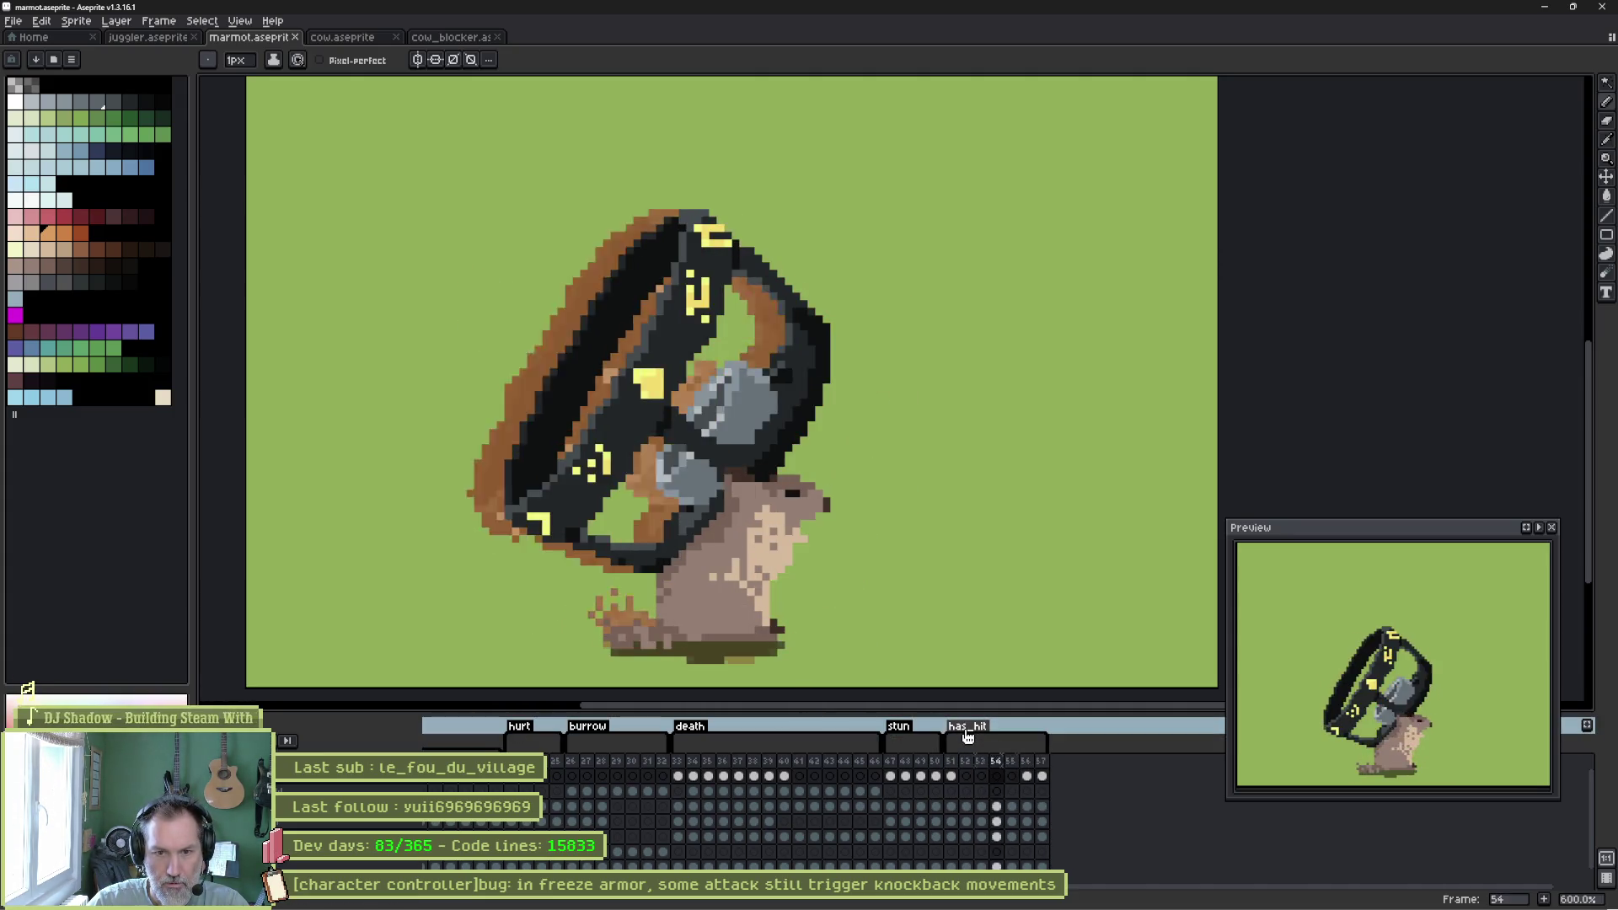
{"action": "key", "text": "Return"}
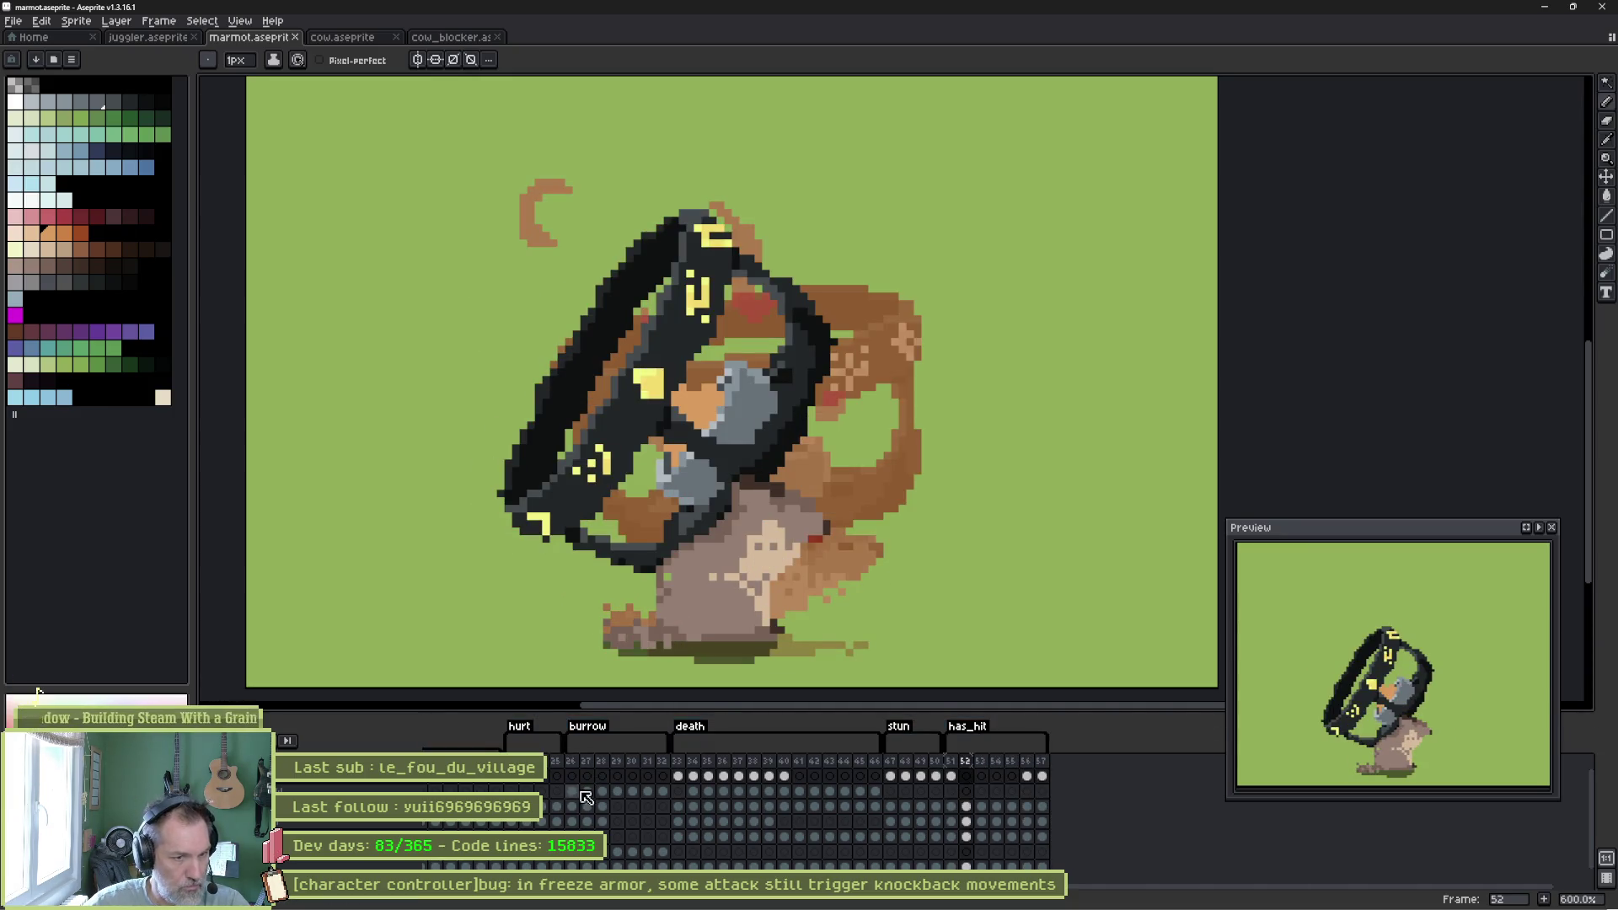
Review frame ranges 51–57 and 22–26, then extend the has_hit tag by one frame.
{"action": "mouse_move", "coordinate": [748, 800]}
{"action": "left_mouse_down"}
{"action": "mouse_move", "coordinate": [986, 805]}
{"action": "mouse_move", "coordinate": [968, 825]}
{"action": "mouse_move", "coordinate": [868, 822]}
{"action": "left_mouse_up"}
{"action": "left_click", "coordinate": [450, 866]}
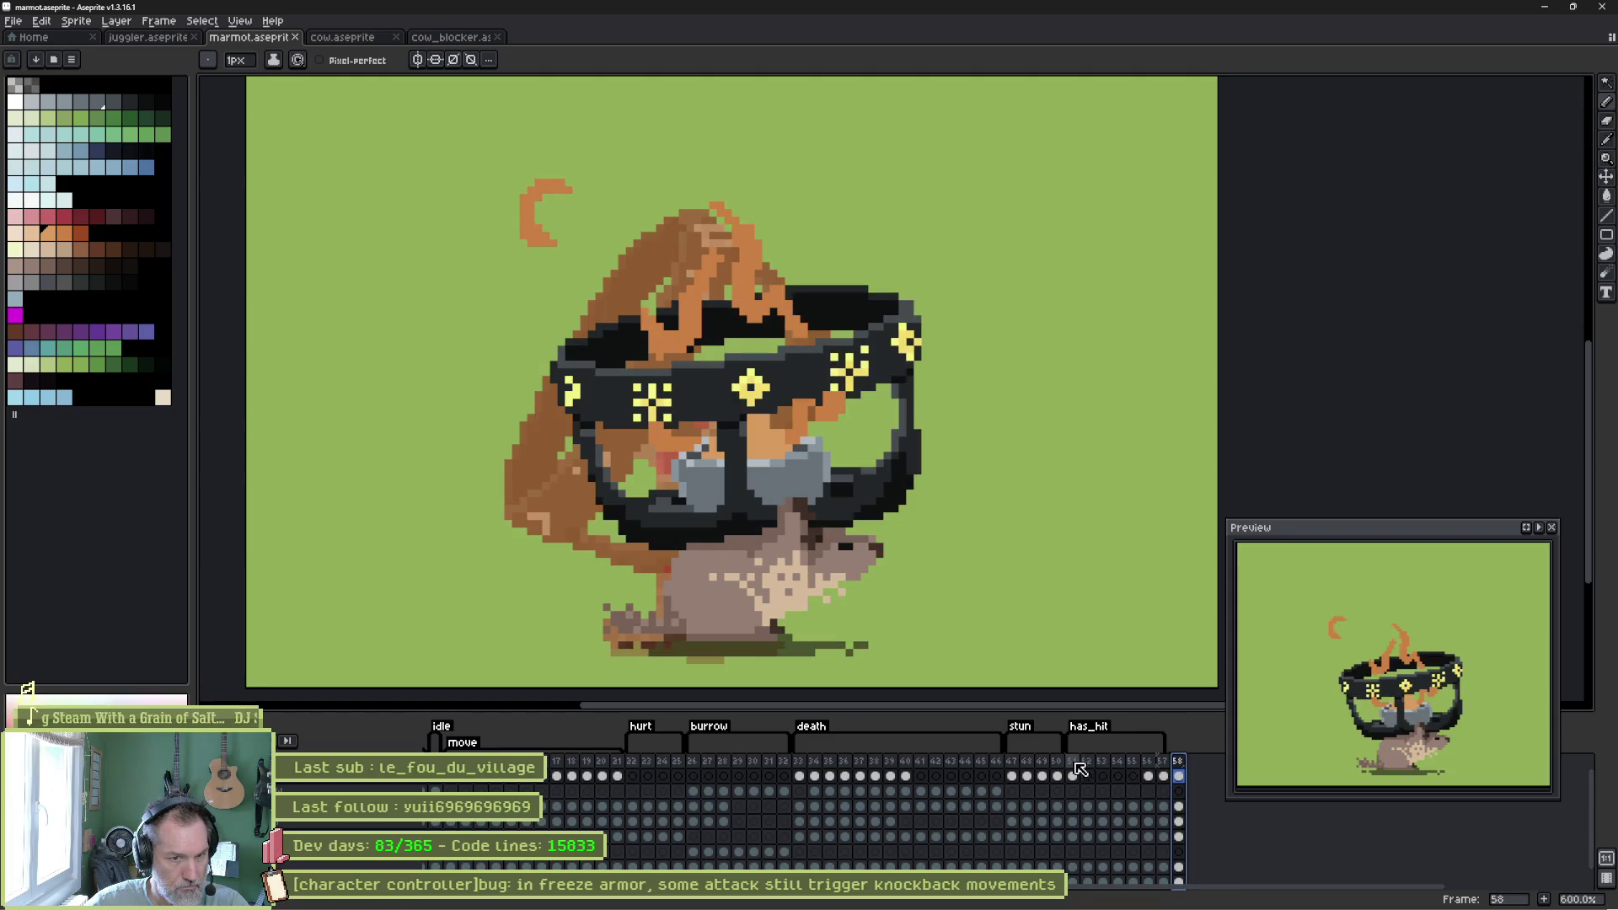
{"action": "mouse_move", "coordinate": [1071, 760]}
{"action": "left_mouse_down"}
{"action": "mouse_move", "coordinate": [1182, 763]}
{"action": "mouse_move", "coordinate": [1095, 766]}
{"action": "mouse_move", "coordinate": [1163, 767]}
{"action": "mouse_move", "coordinate": [1117, 767]}
{"action": "left_mouse_up"}
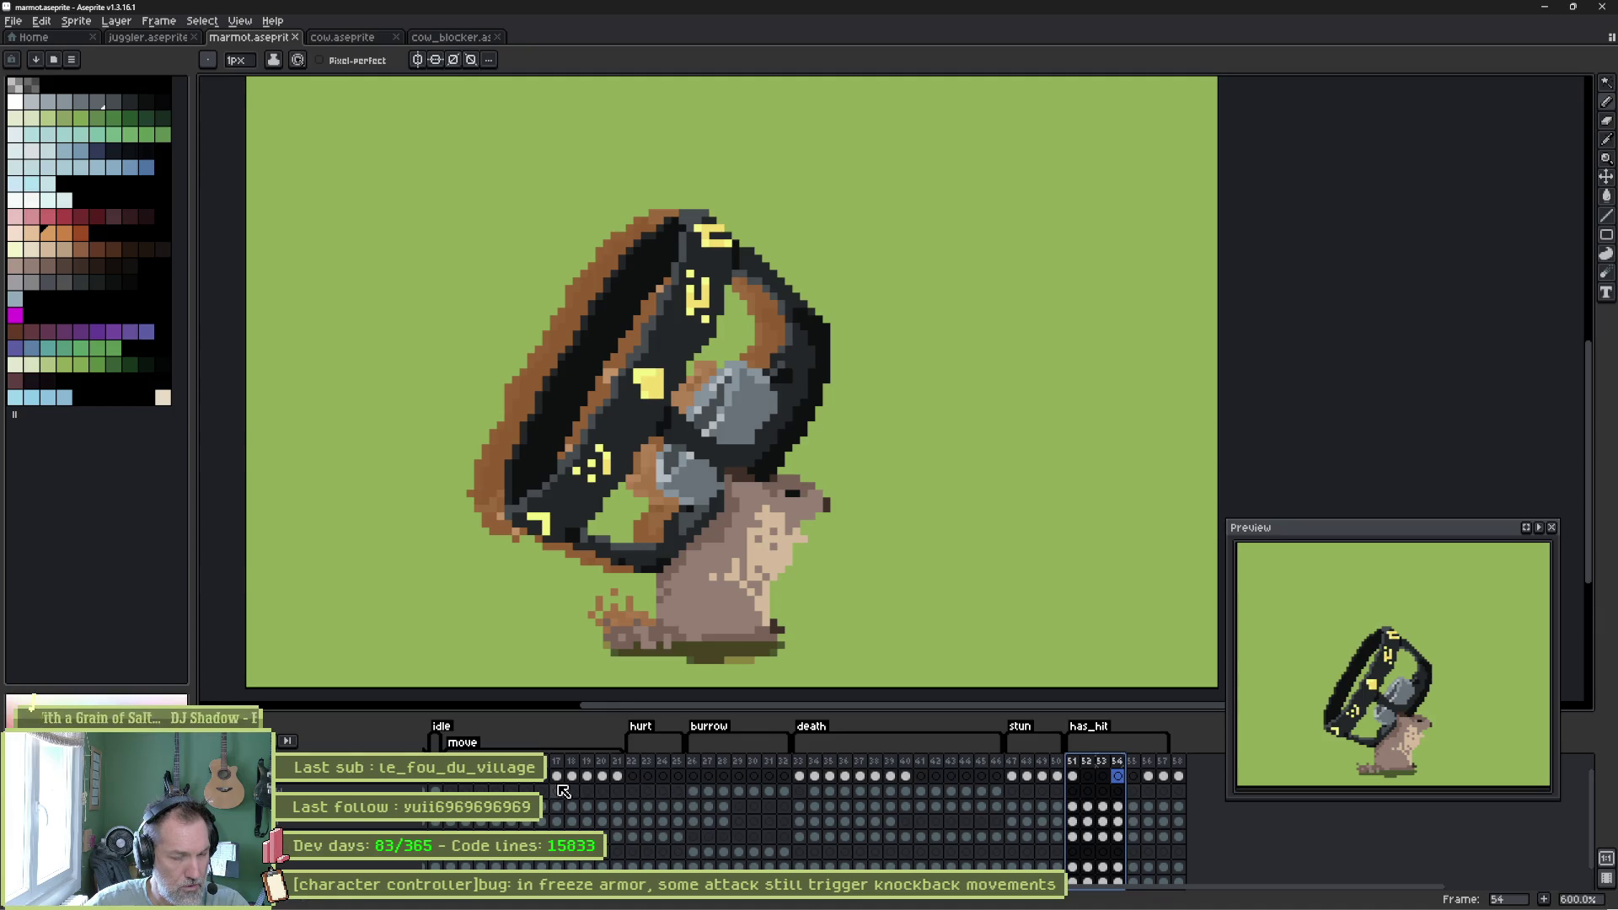
{"action": "left_click_drag", "start_coordinate": [632, 761], "coordinate": [700, 763]}
{"action": "mouse_move", "coordinate": [599, 763]}
{"action": "left_mouse_down"}
{"action": "mouse_move", "coordinate": [577, 765]}
{"action": "mouse_move", "coordinate": [649, 785]}
{"action": "mouse_move", "coordinate": [589, 763]}
{"action": "mouse_move", "coordinate": [1112, 767]}
{"action": "mouse_move", "coordinate": [1005, 761]}
{"action": "mouse_move", "coordinate": [1019, 761]}
{"action": "left_mouse_up"}
{"action": "scroll", "coordinate": [1120, 800], "scroll_direction": "right", "scroll_amount": 3}
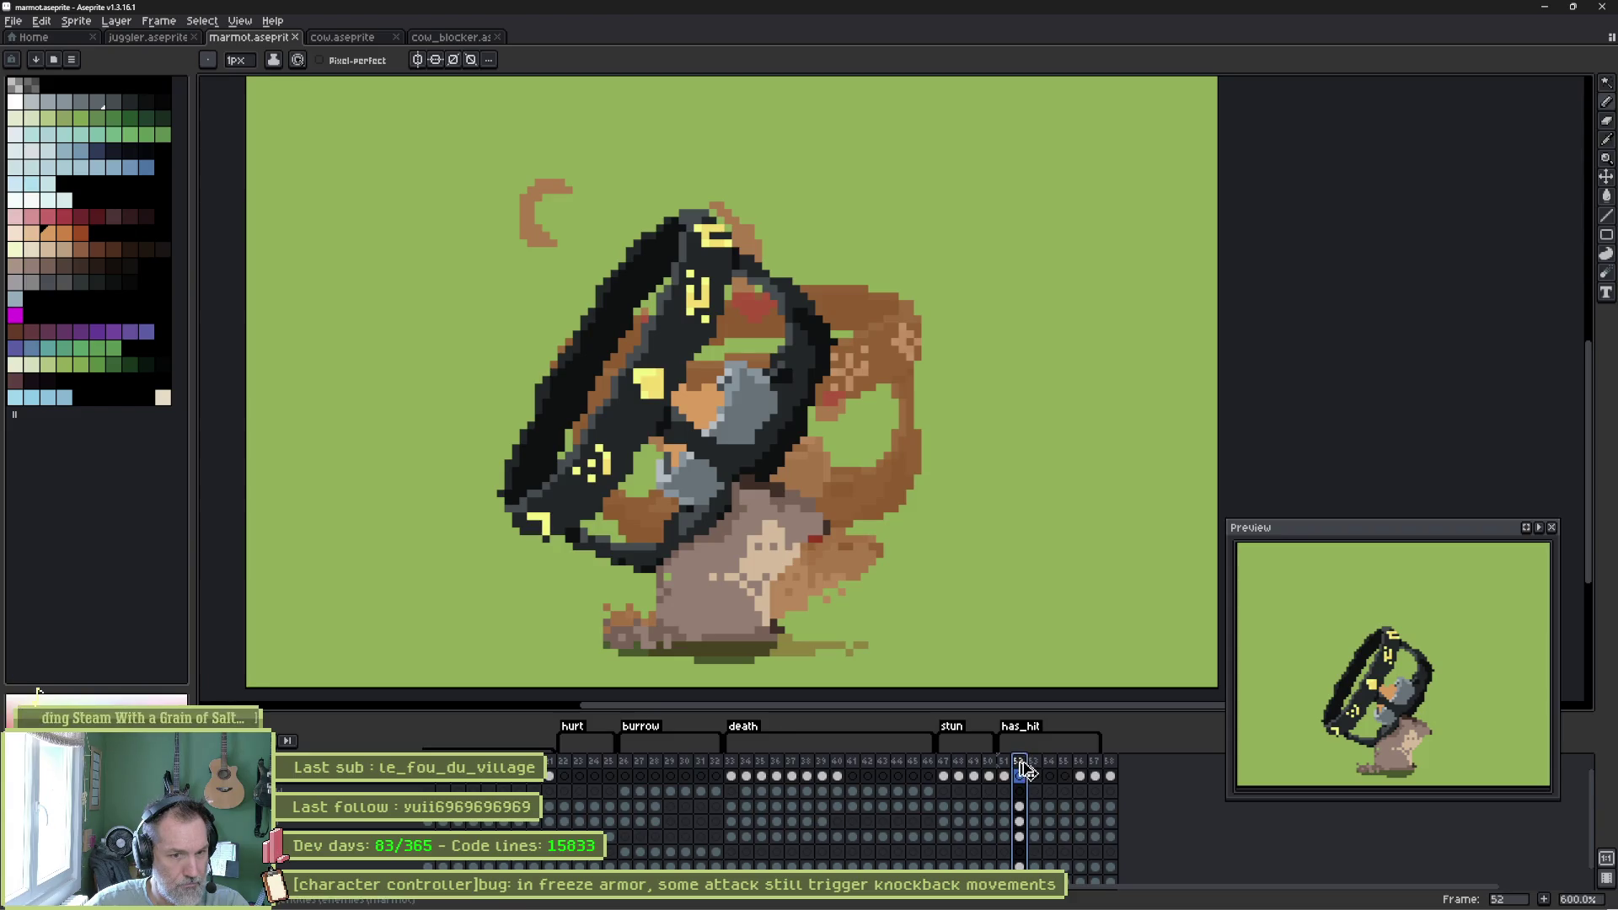
{"action": "left_click", "coordinate": [1095, 761]}
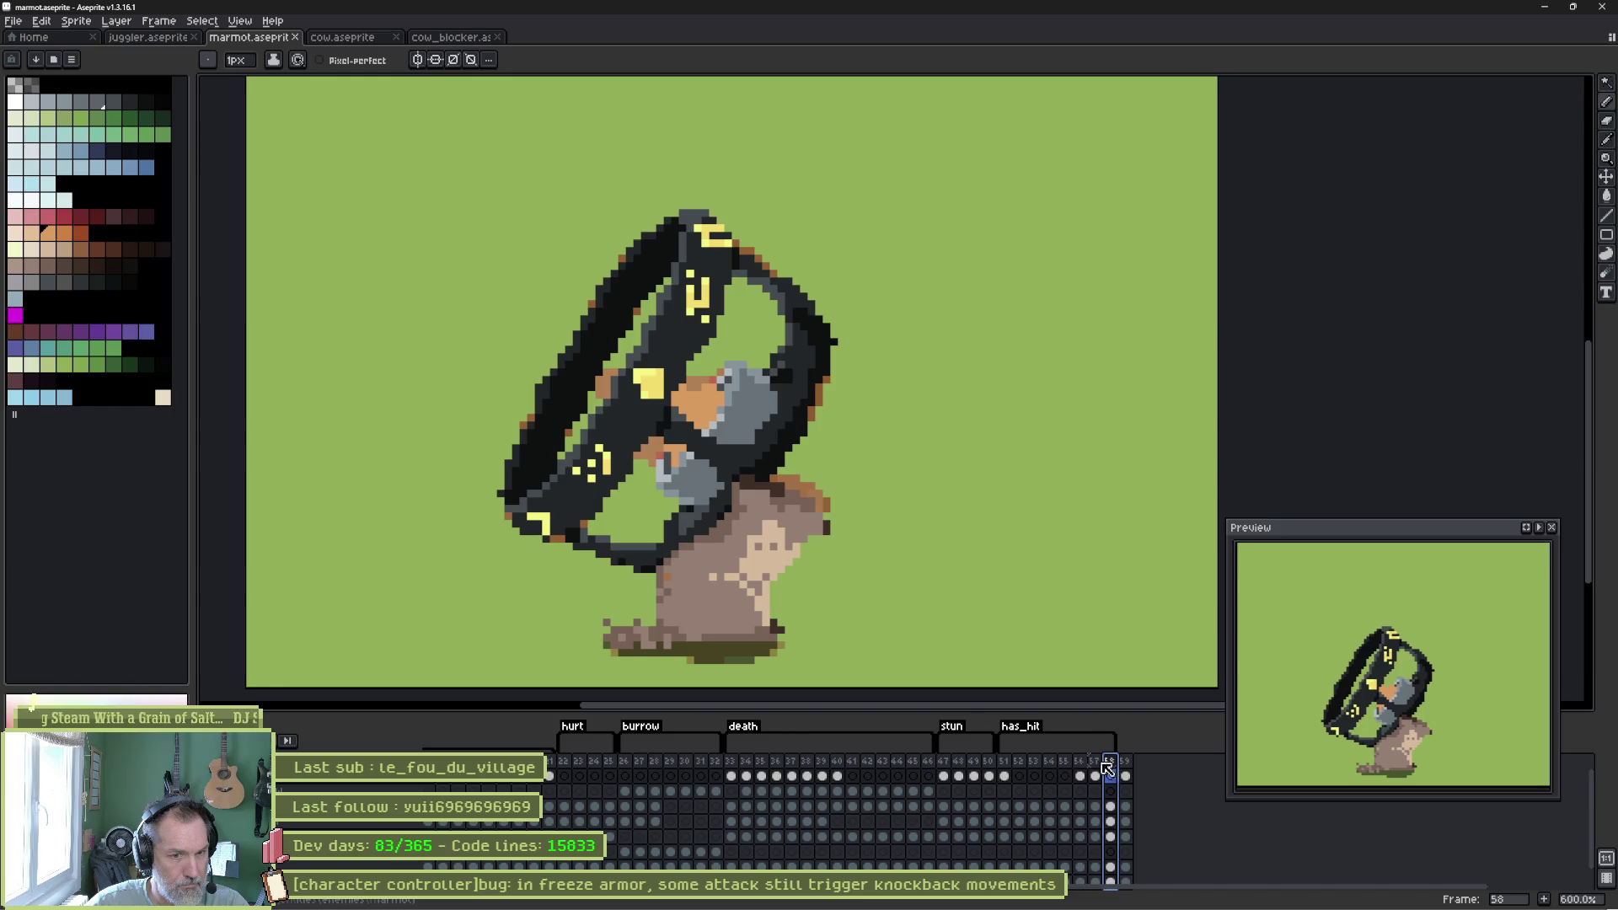
Select has_hit frames 51–58 and confirm in Tag Properties that the tag spans From 51 To 58.
{"action": "left_click", "coordinate": [1004, 761]}
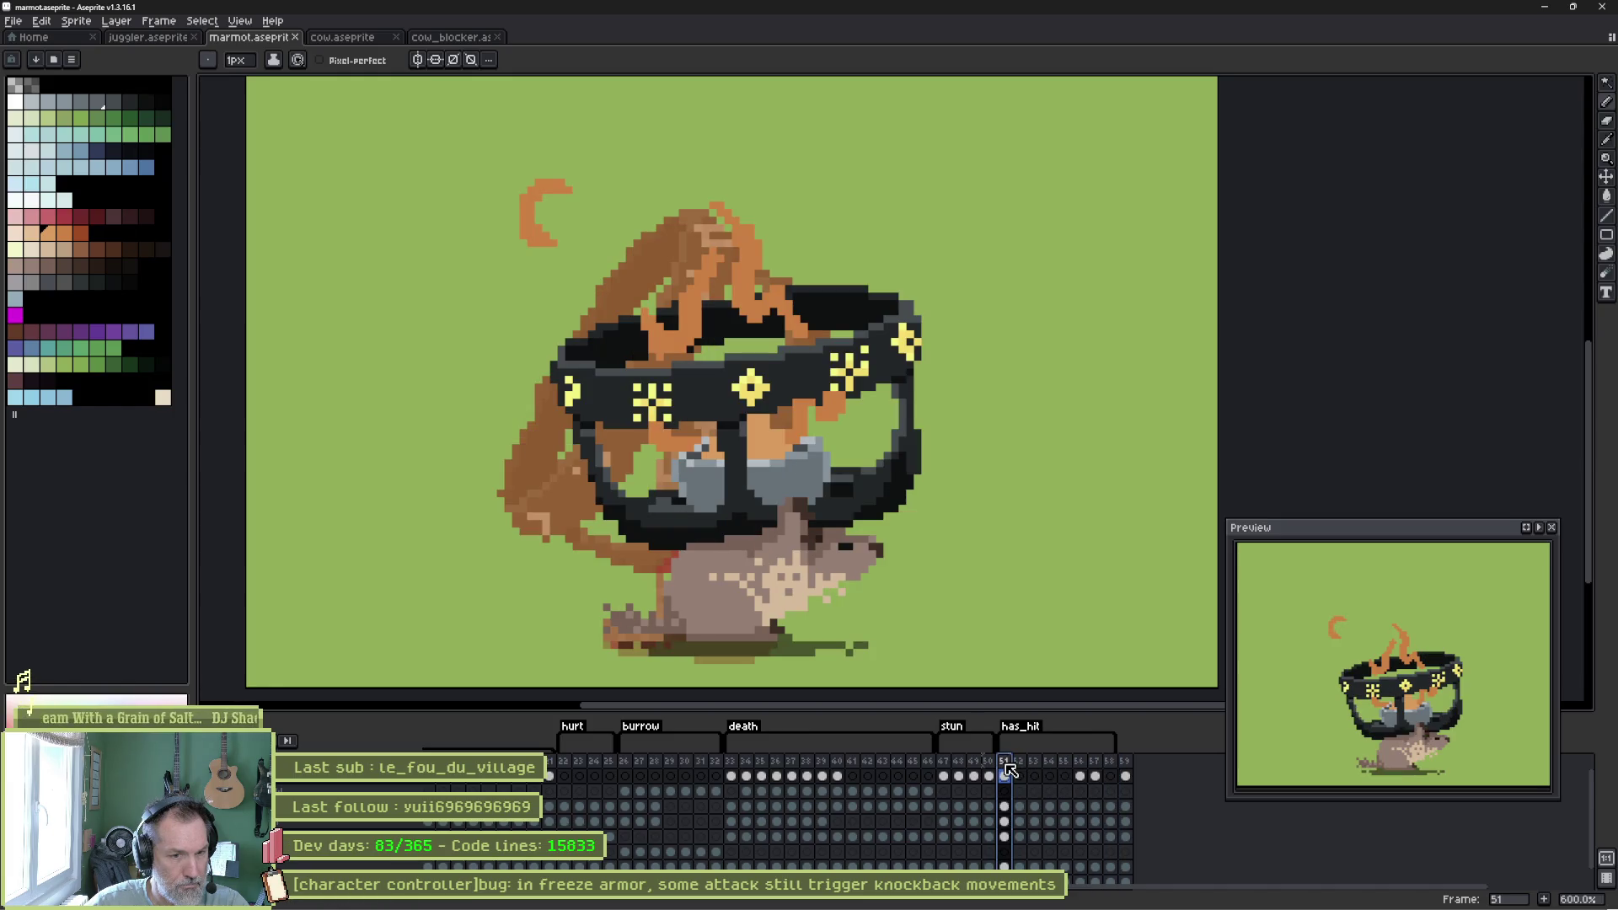
{"action": "mouse_move", "coordinate": [1007, 763]}
{"action": "left_mouse_down"}
{"action": "mouse_move", "coordinate": [1132, 763]}
{"action": "mouse_move", "coordinate": [1113, 768]}
{"action": "left_mouse_up"}
{"action": "right_click", "coordinate": [767, 413]}
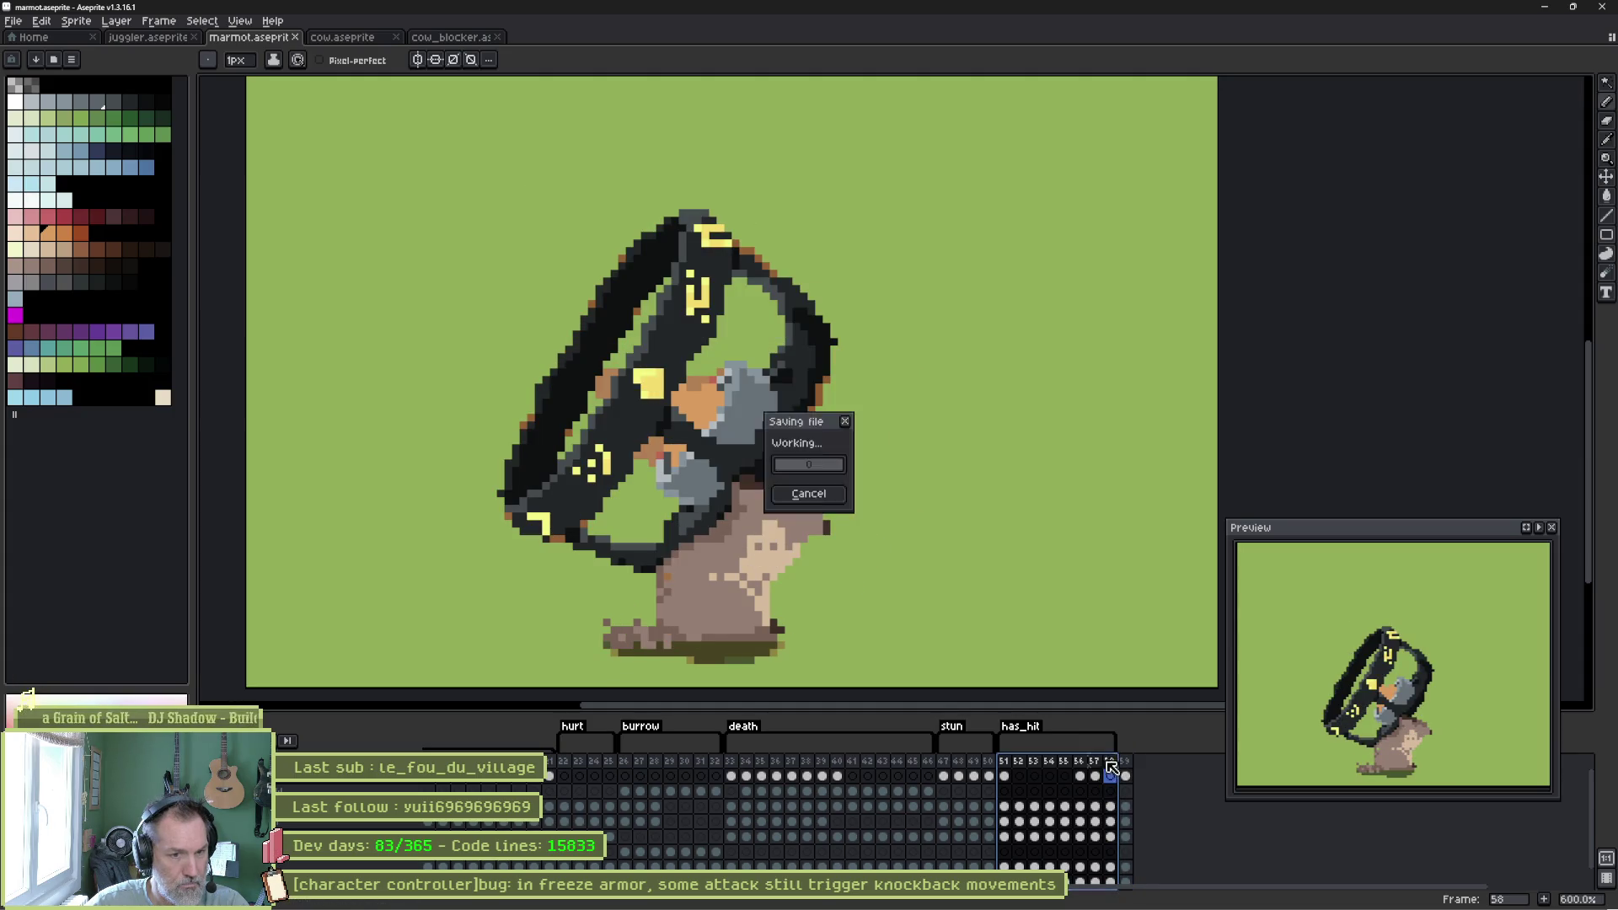
{"action": "left_click", "coordinate": [800, 472]}
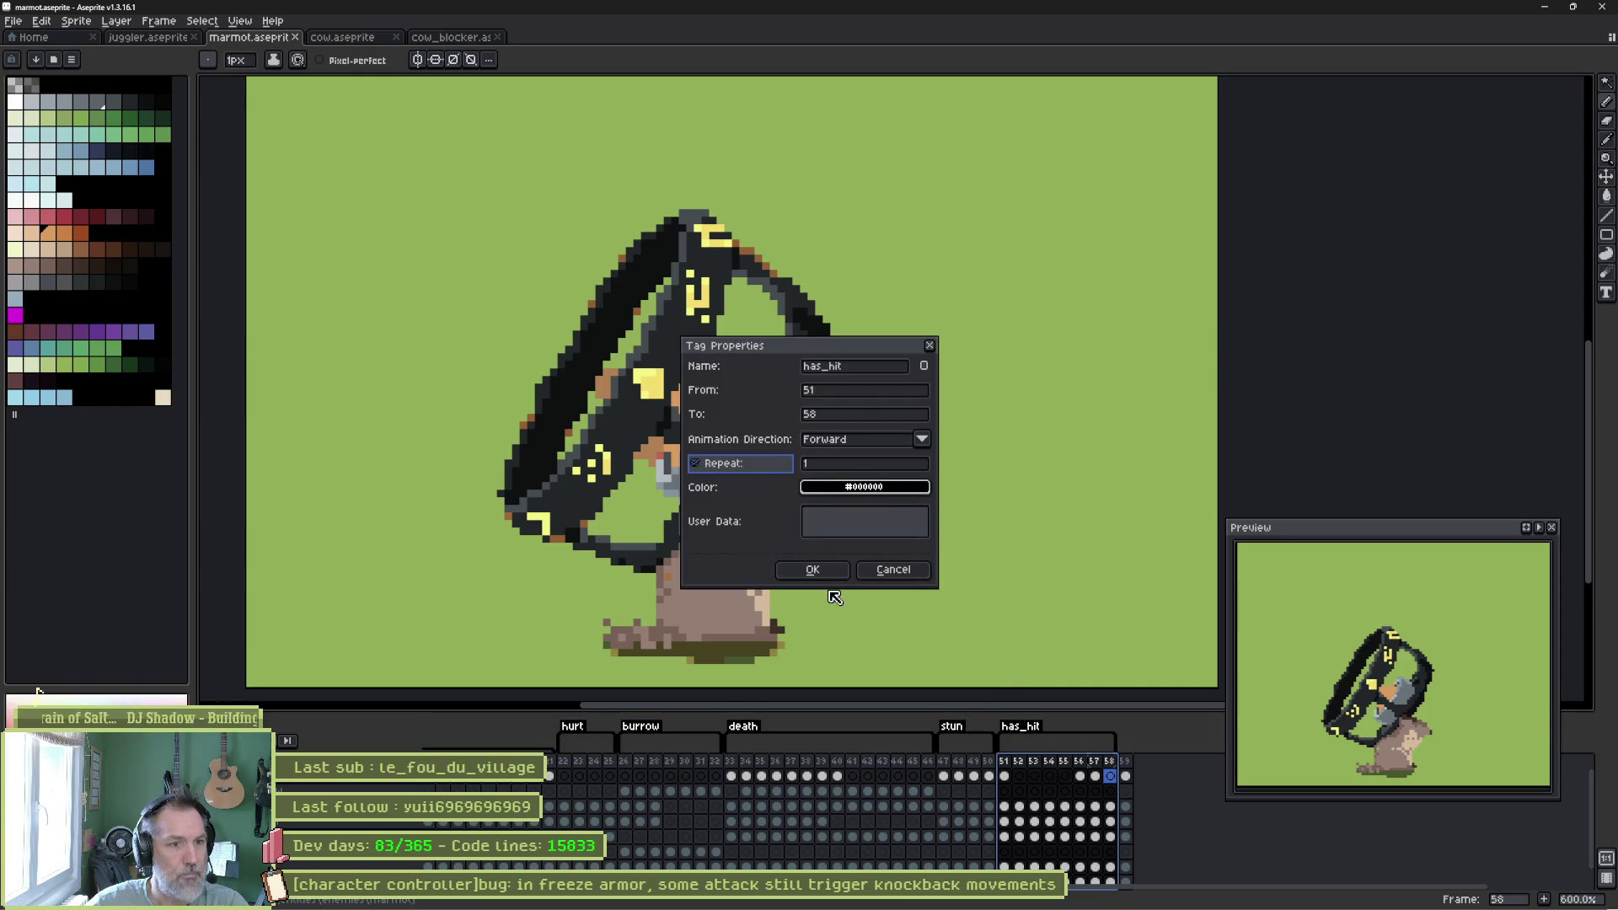
{"action": "left_click", "coordinate": [812, 570]}
{"action": "key", "text": "v"}
{"action": "left_click", "coordinate": [1545, 8]}
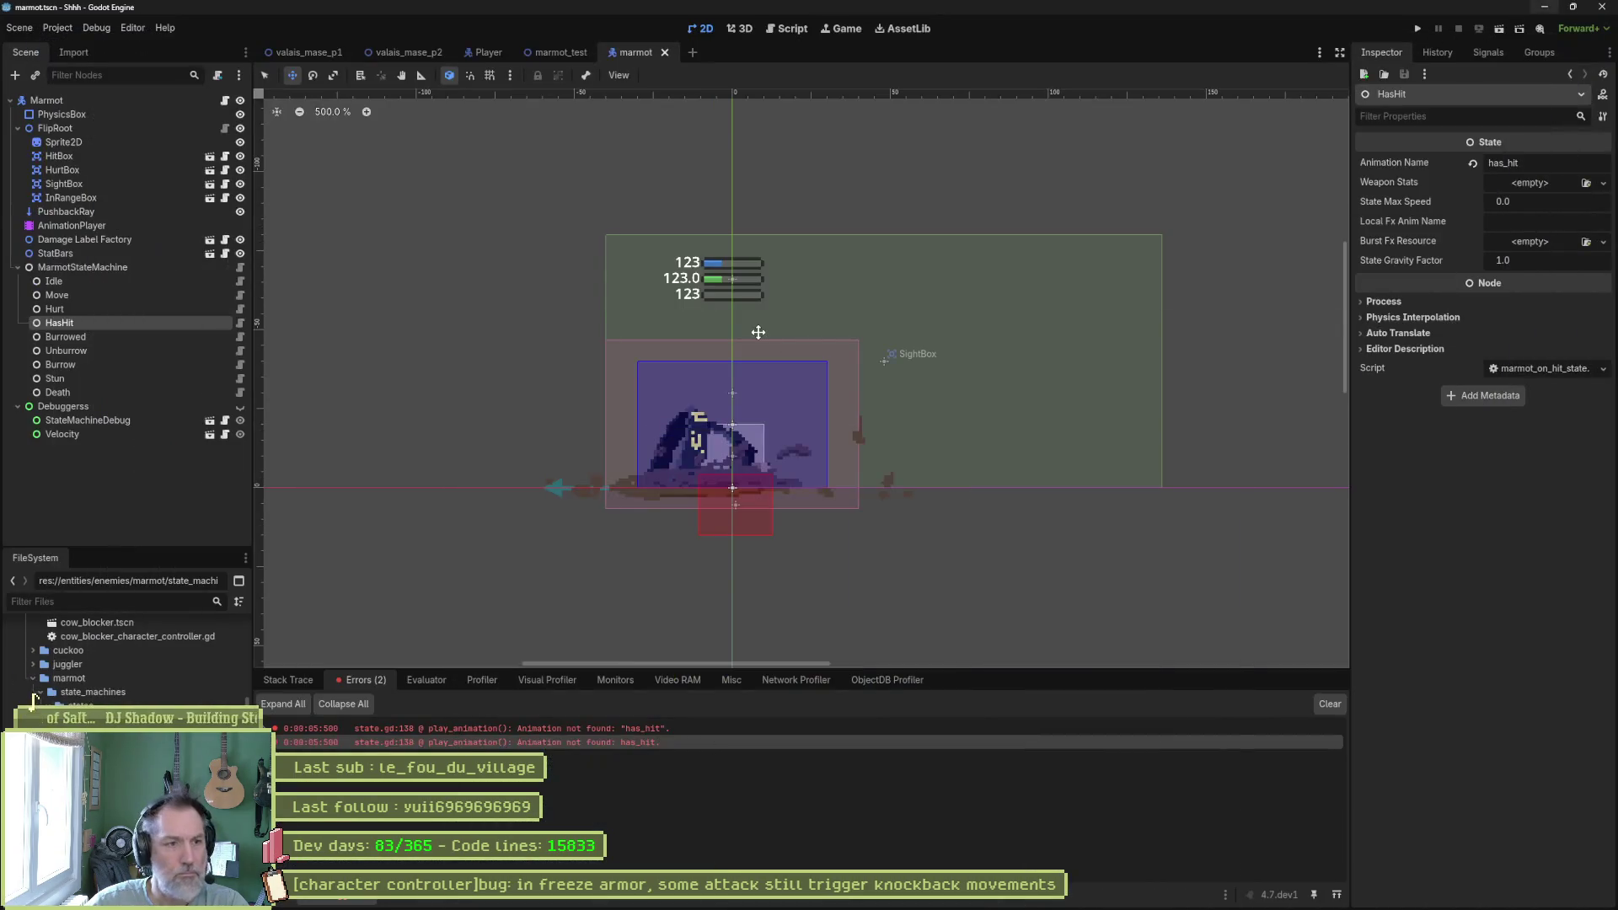
Reimport the marmot's Sprite2D from its Aseprite file.
{"action": "left_click", "coordinate": [130, 147]}
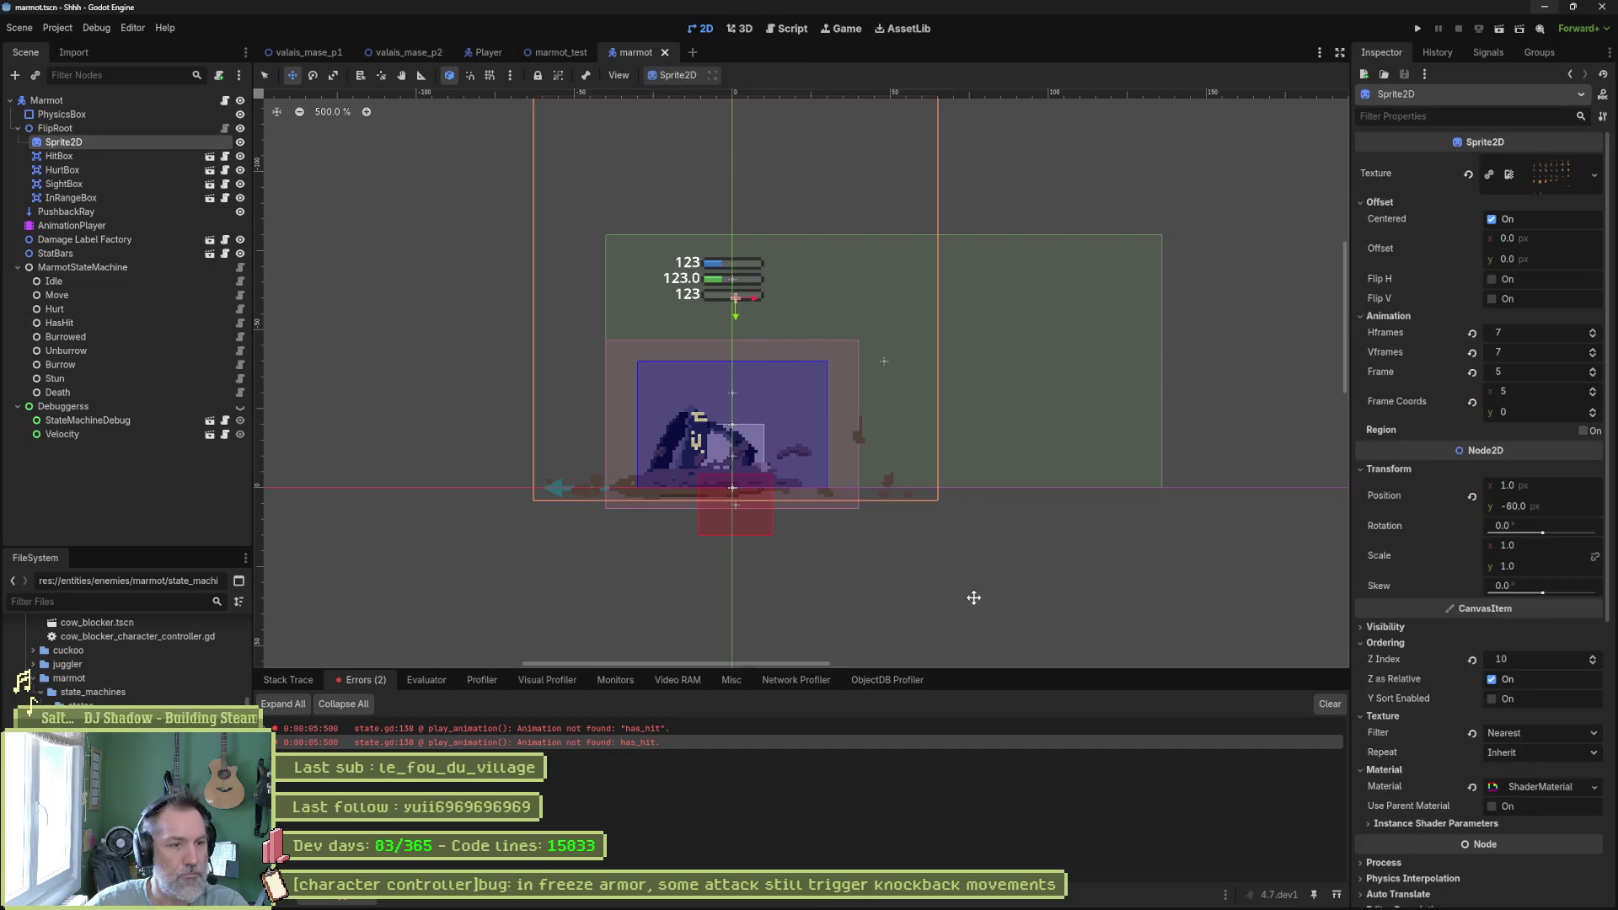
{"action": "scroll", "coordinate": [1483, 506], "scroll_direction": "down", "scroll_amount": 10}
{"action": "left_click", "coordinate": [1506, 890]}
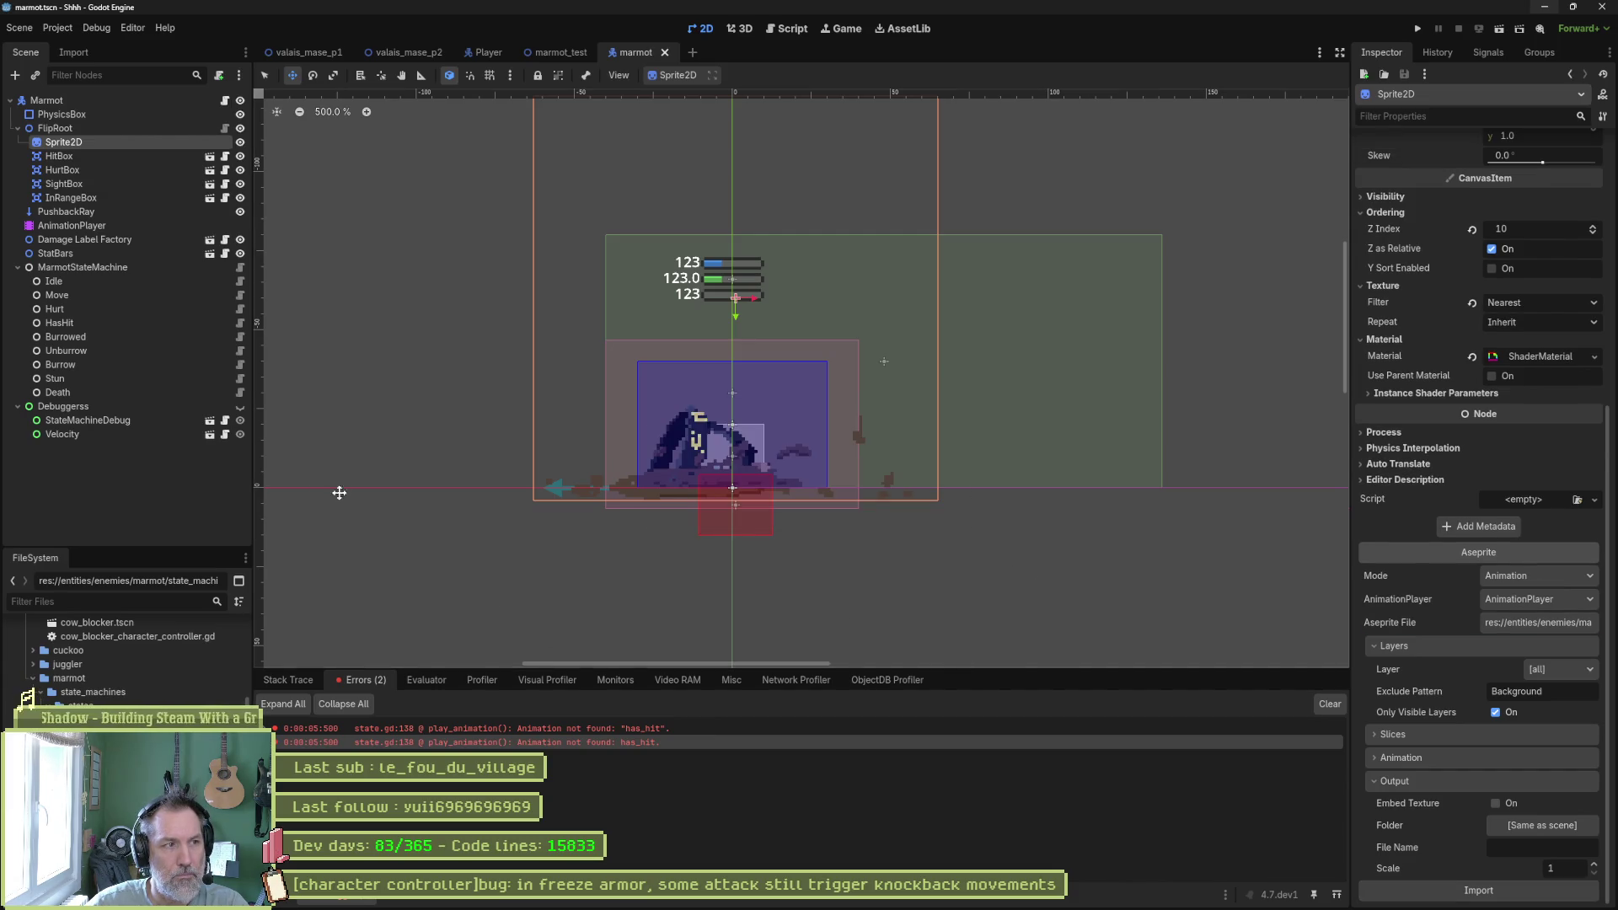
Show the has_hit animation in the marmot's AnimationPlayer and select the HasHit state node.
{"action": "left_click", "coordinate": [109, 225]}
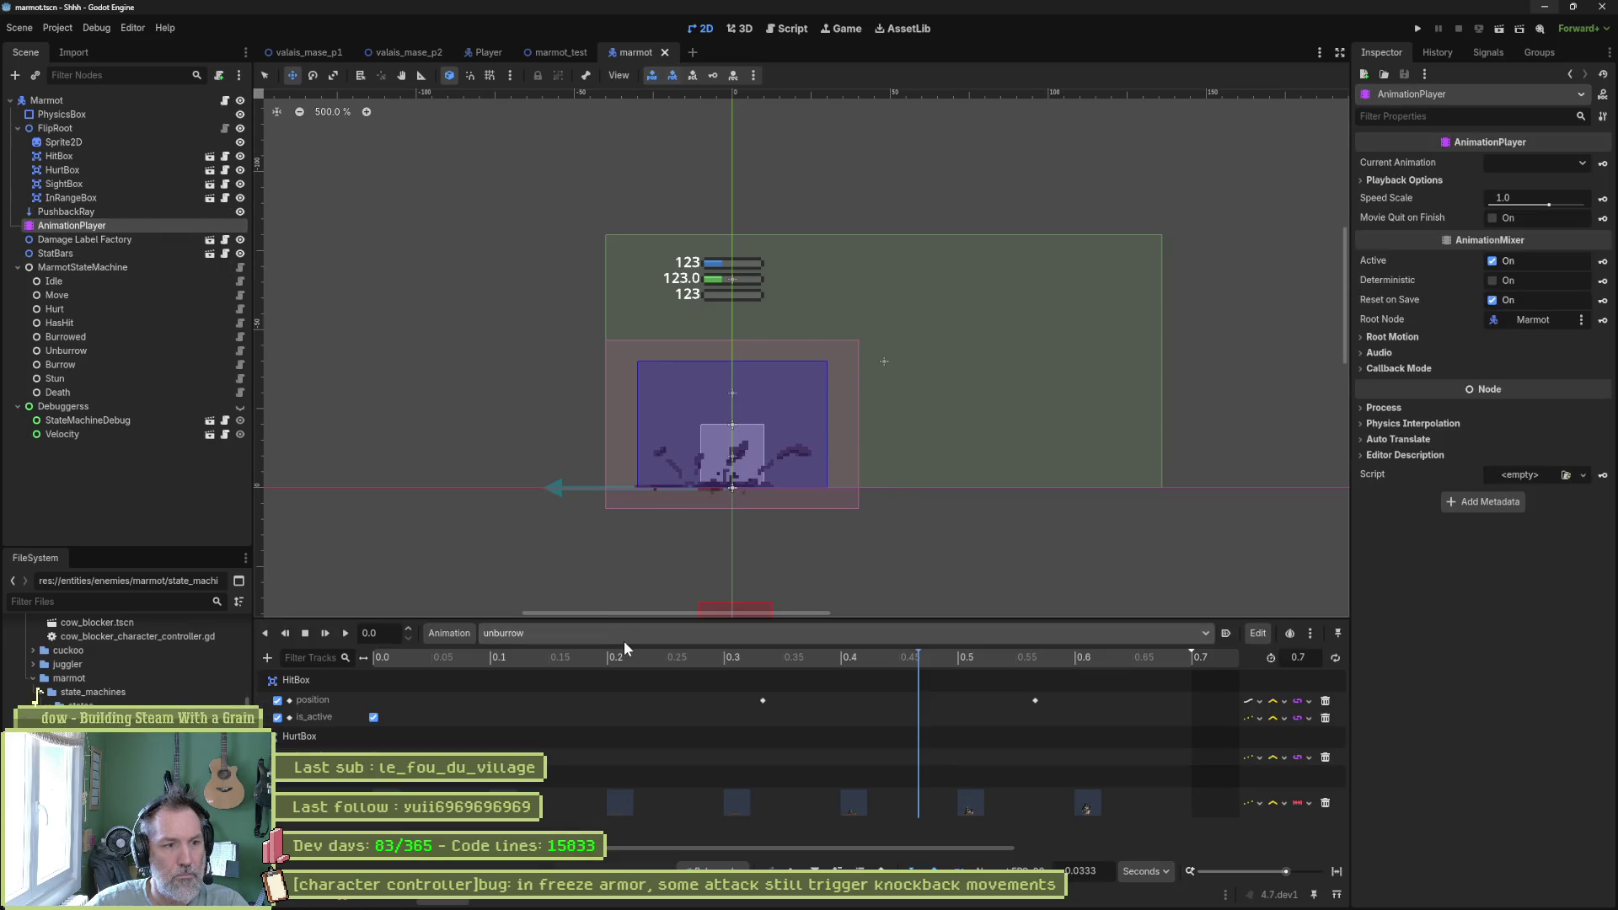
{"action": "left_click", "coordinate": [623, 637]}
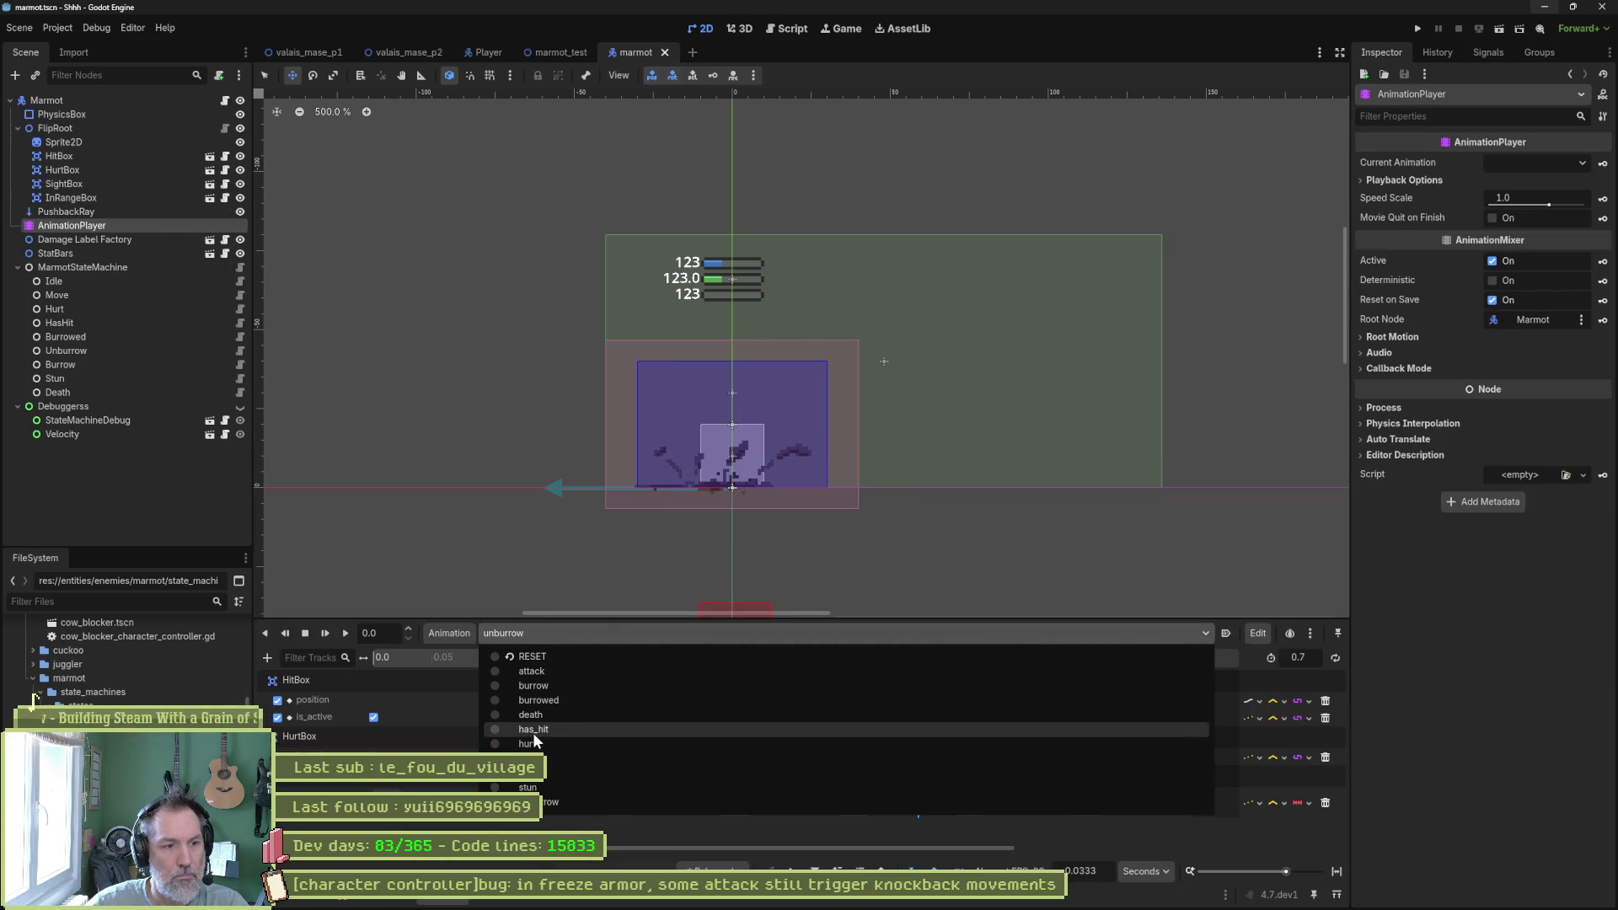
{"action": "left_click", "coordinate": [539, 802]}
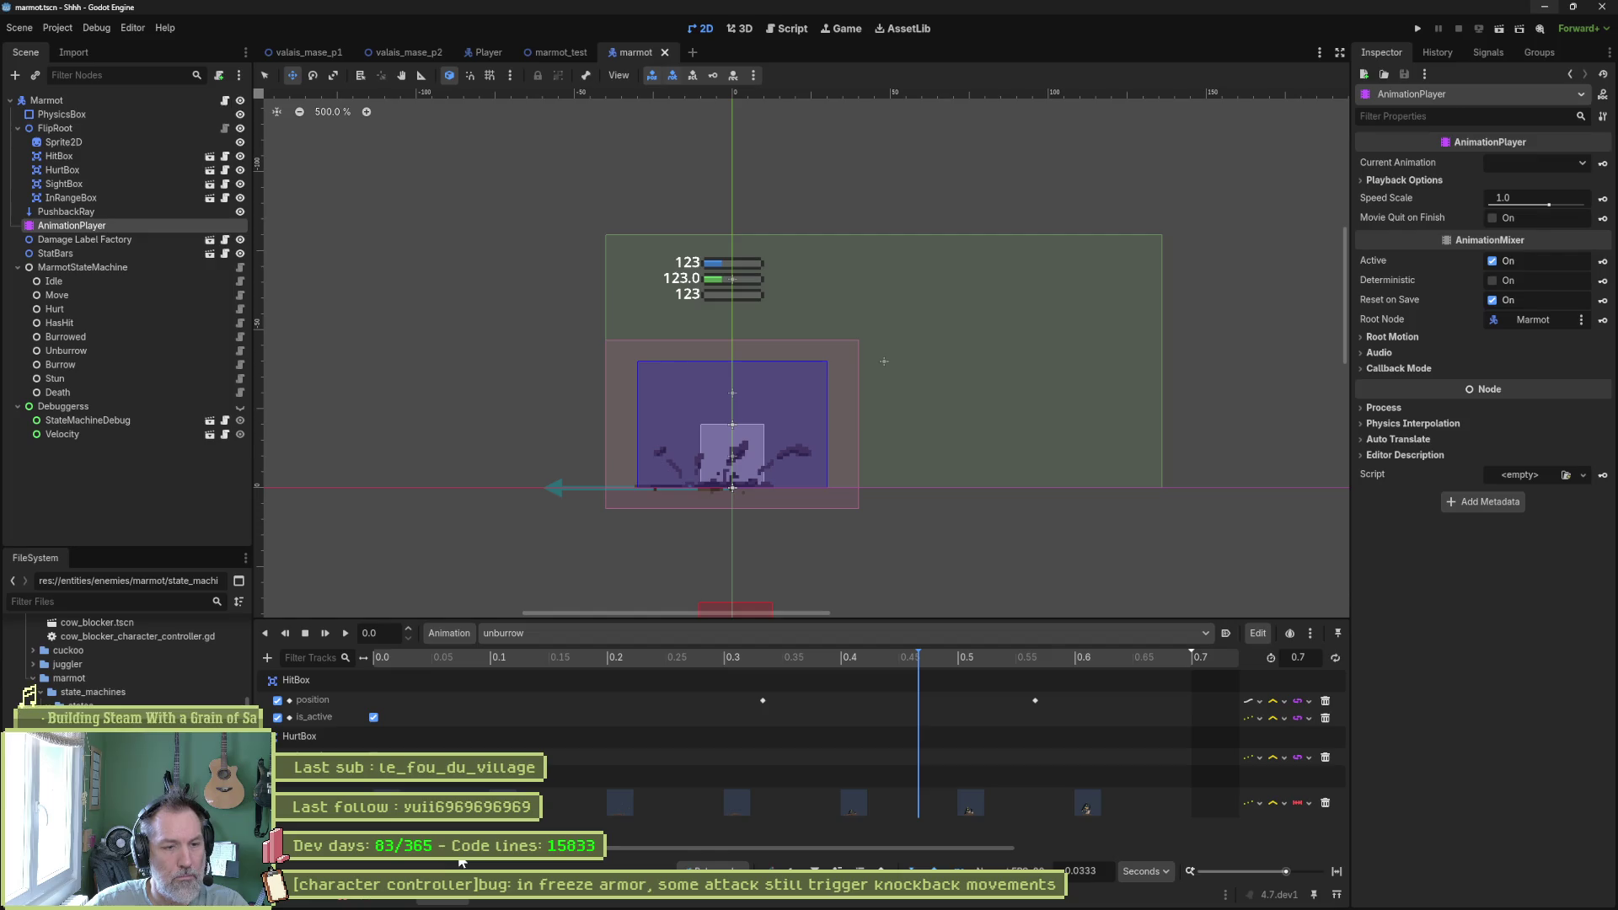
{"action": "left_click", "coordinate": [672, 640]}
{"action": "left_click", "coordinate": [559, 722]}
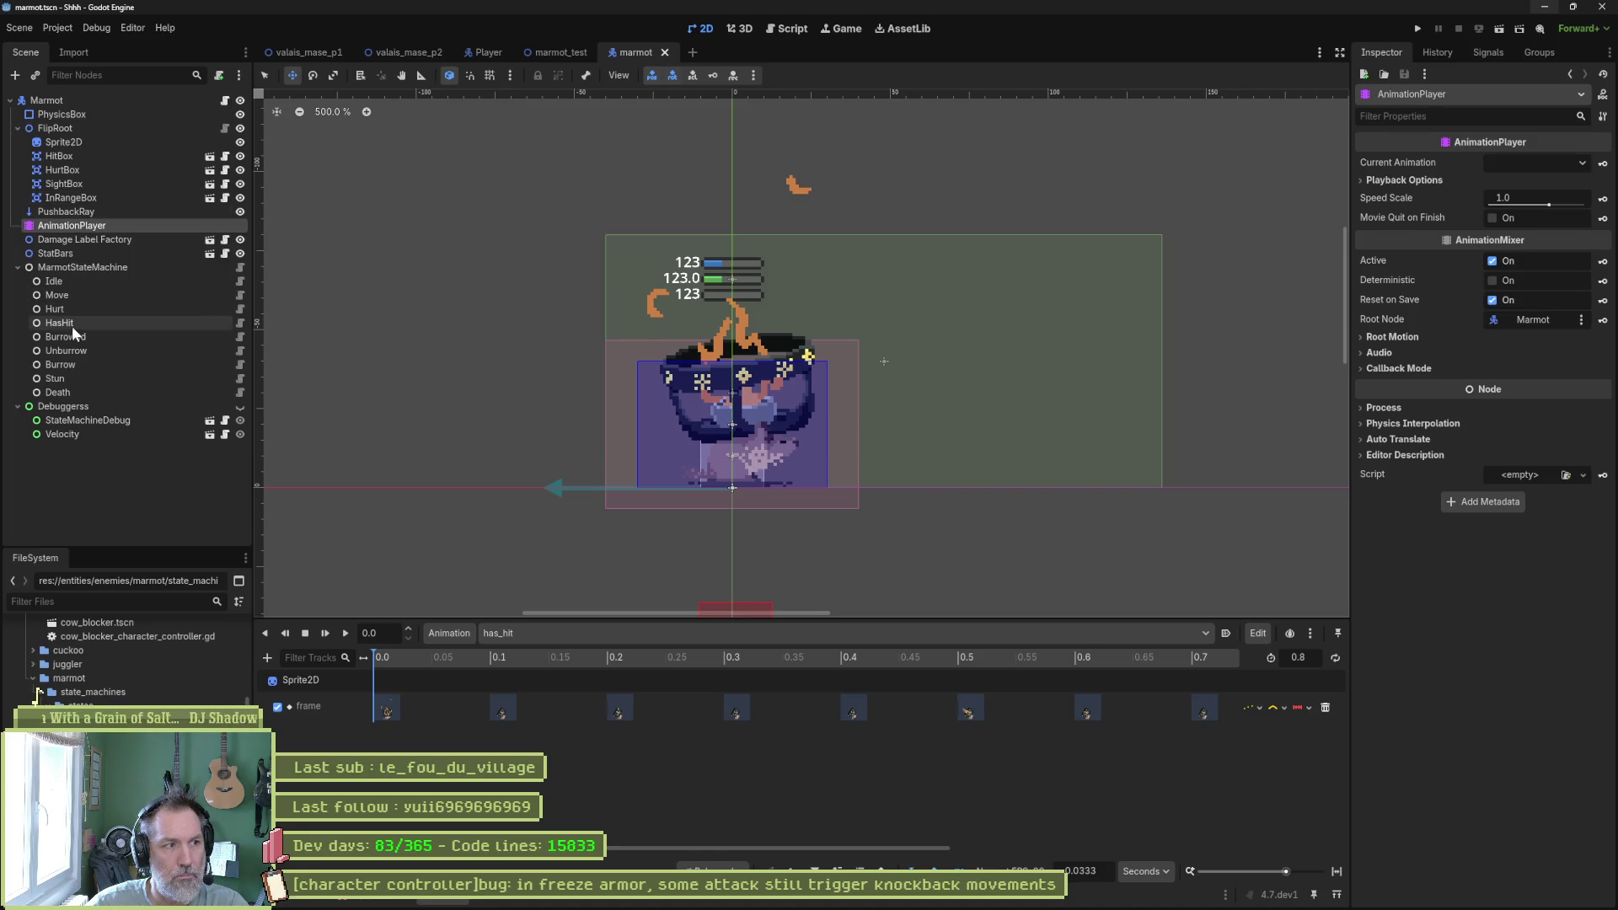
{"action": "left_click", "coordinate": [59, 324]}
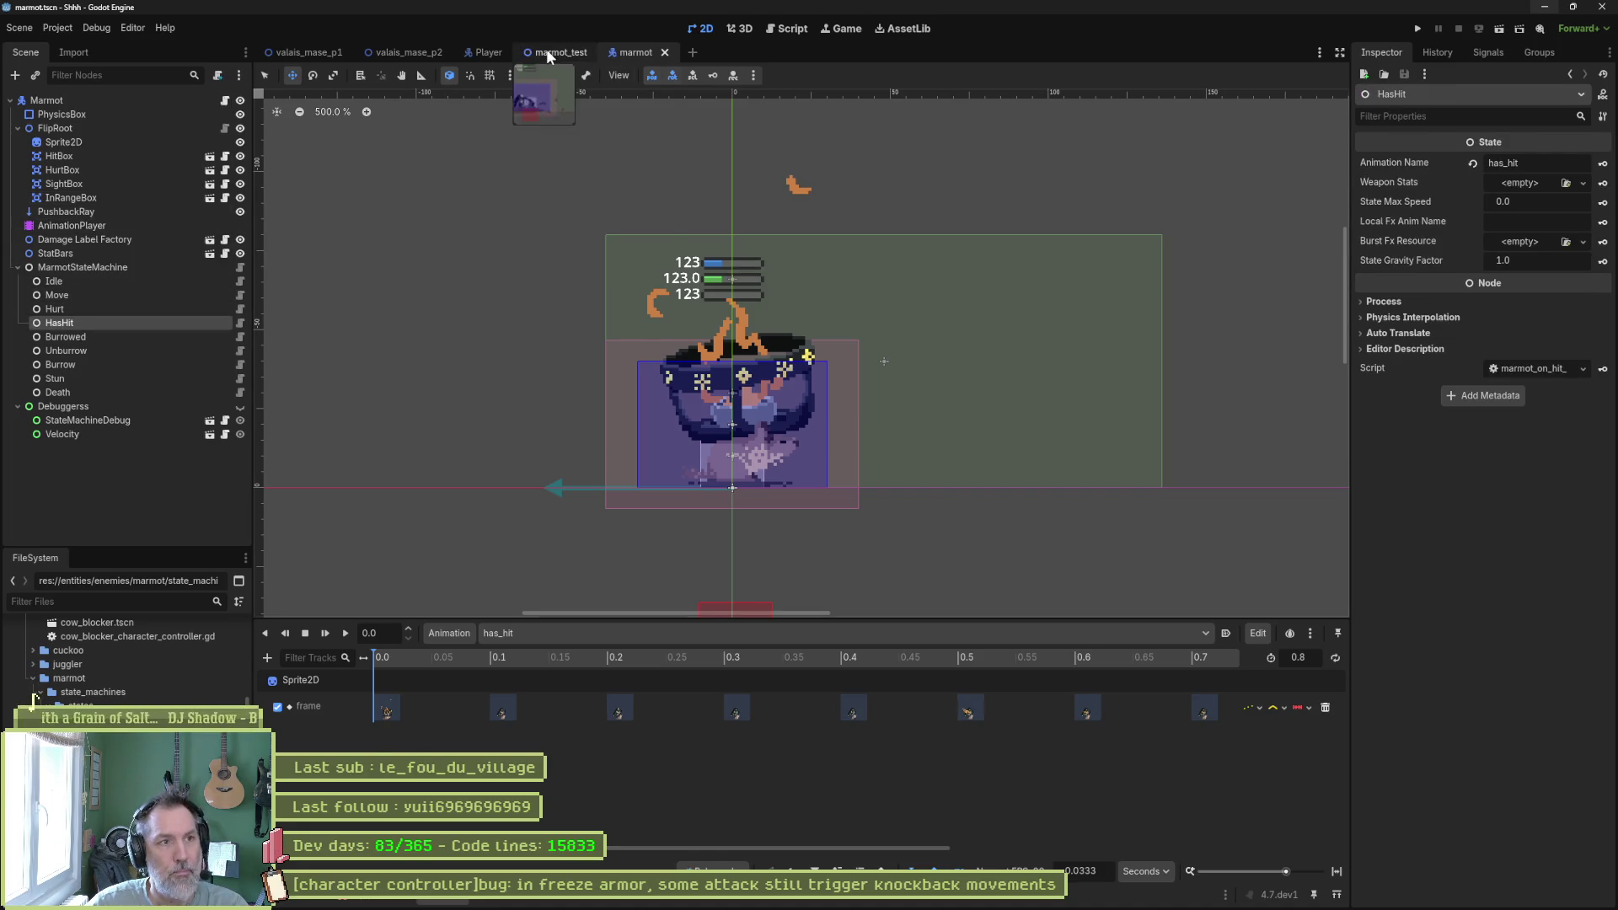
Run the marmot_test scene with F6, watch the marmot get hit, and stop it with F8.
{"action": "left_click", "coordinate": [547, 53]}
{"action": "key", "text": "F6"}
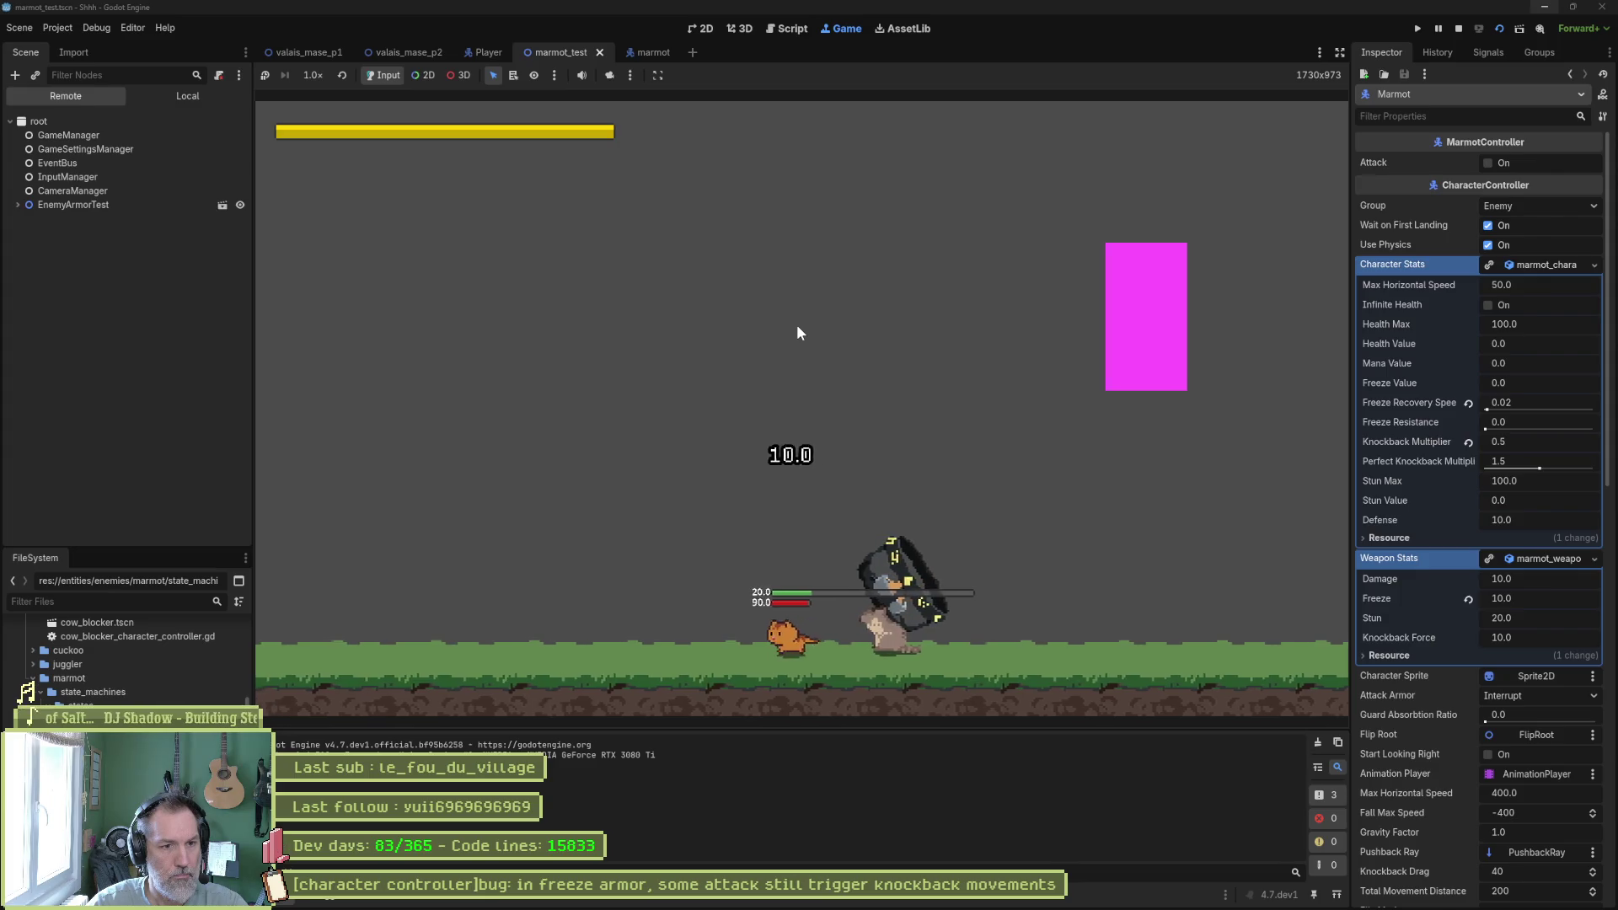
{"action": "key", "text": "F8"}
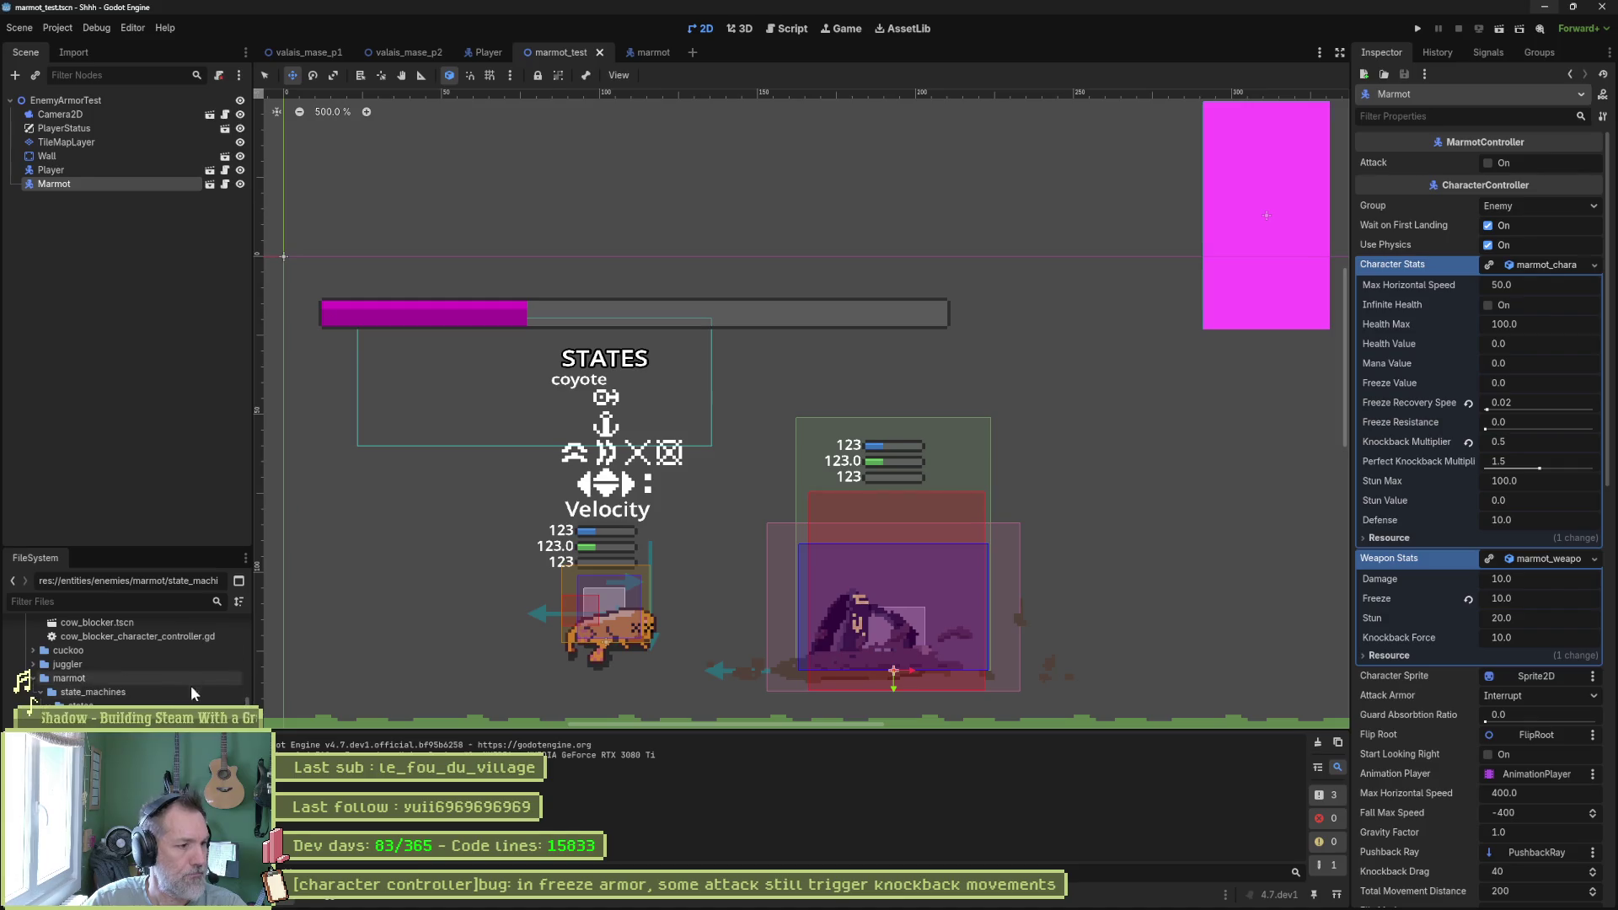
In marmot_on_hit_state.gd, add an on_animation_finished handler calling switch_state(state_machine.move).
{"action": "key", "text": "ctrl+F3"}
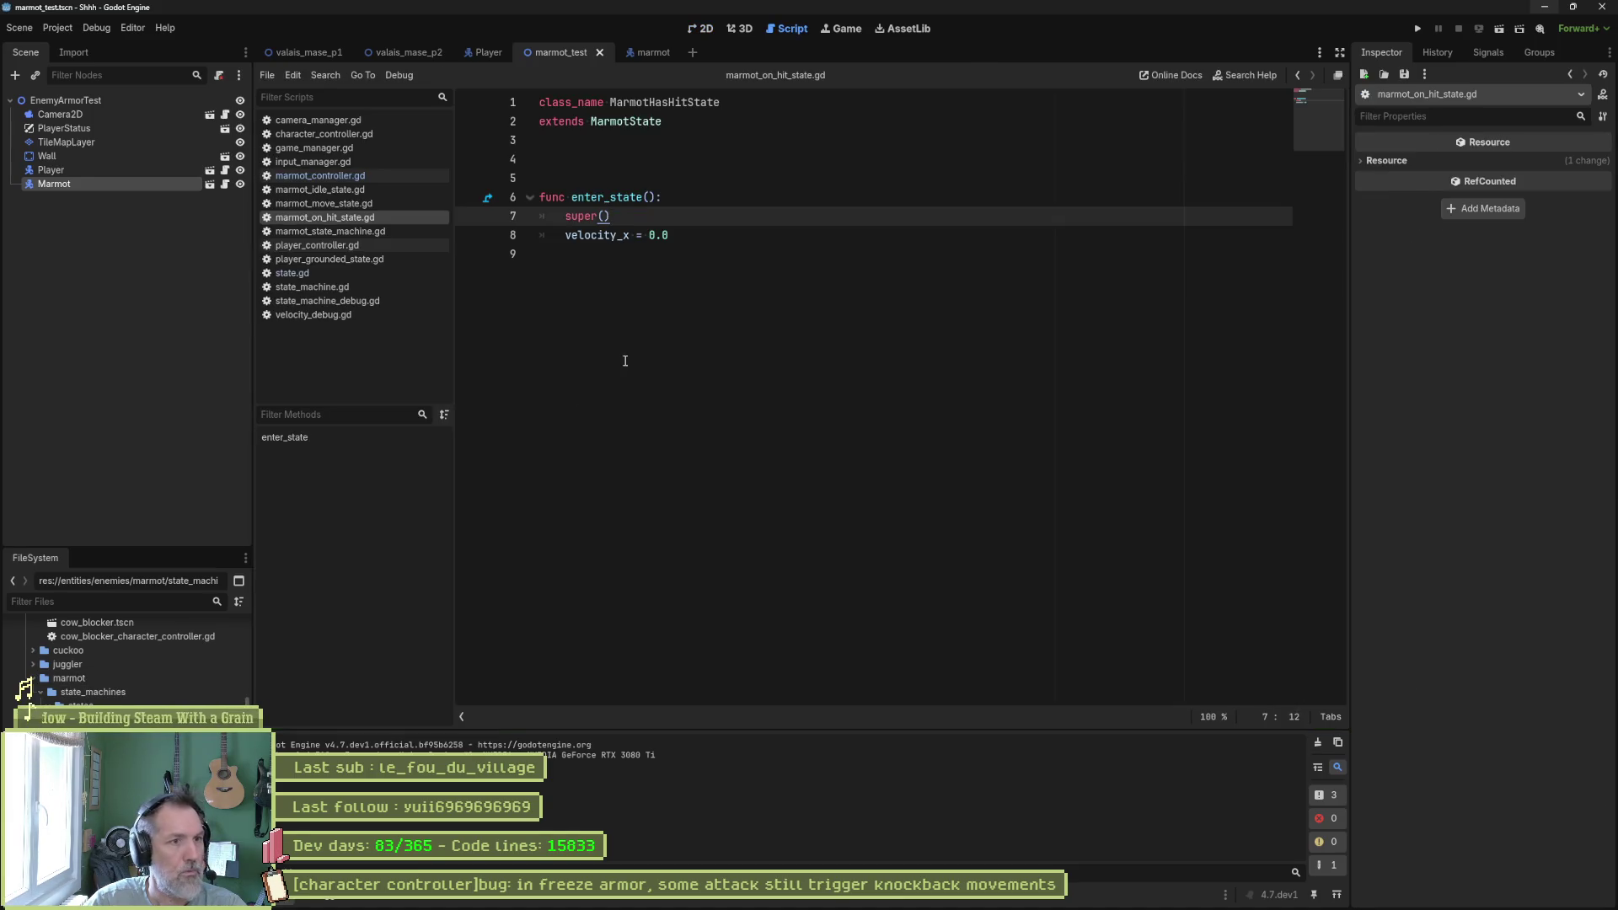
{"action": "key", "text": "Down"}
{"action": "key", "text": "End"}
{"action": "key", "text": "Return"}
{"action": "key", "text": "Return"}
{"action": "key", "text": "Return"}
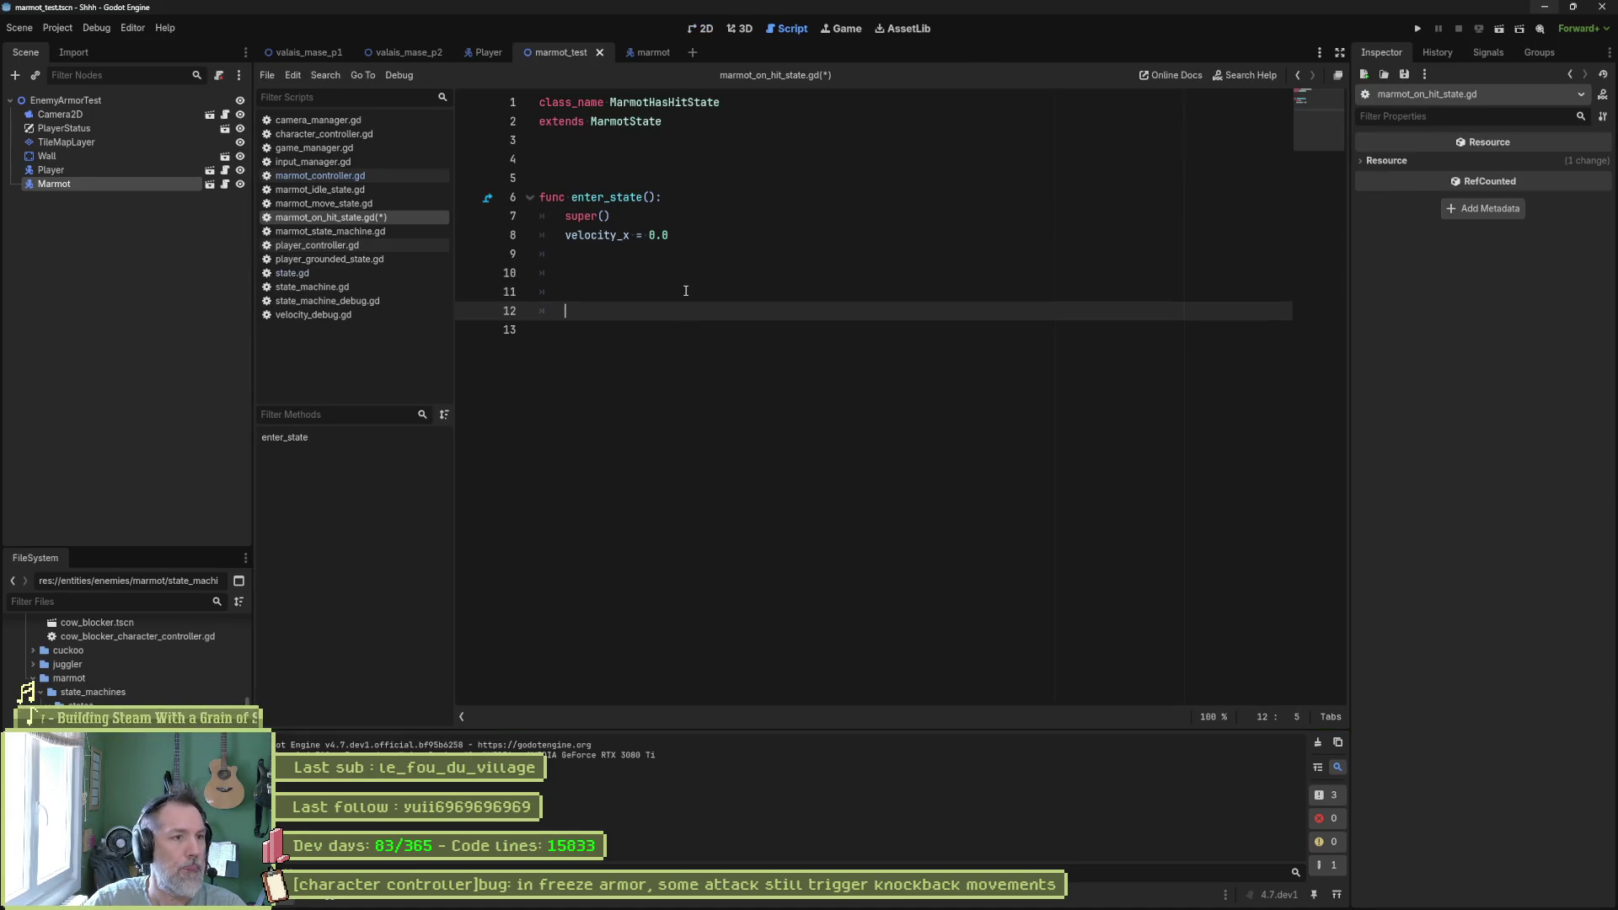
{"action": "type", "text": "func on"}
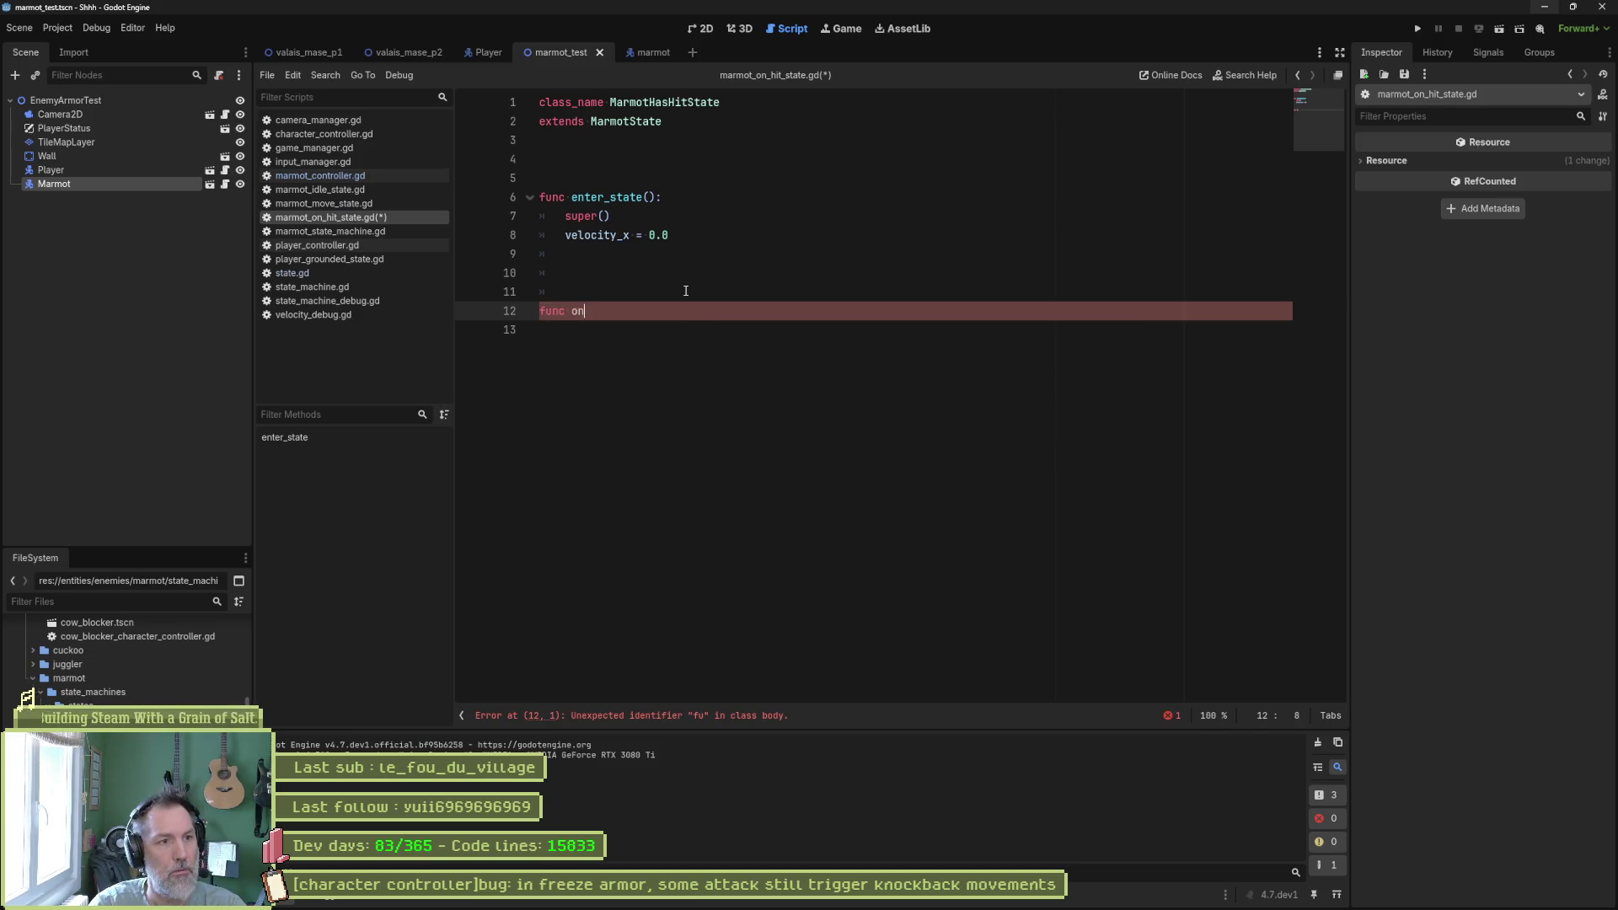
{"action": "key", "text": "Return"}
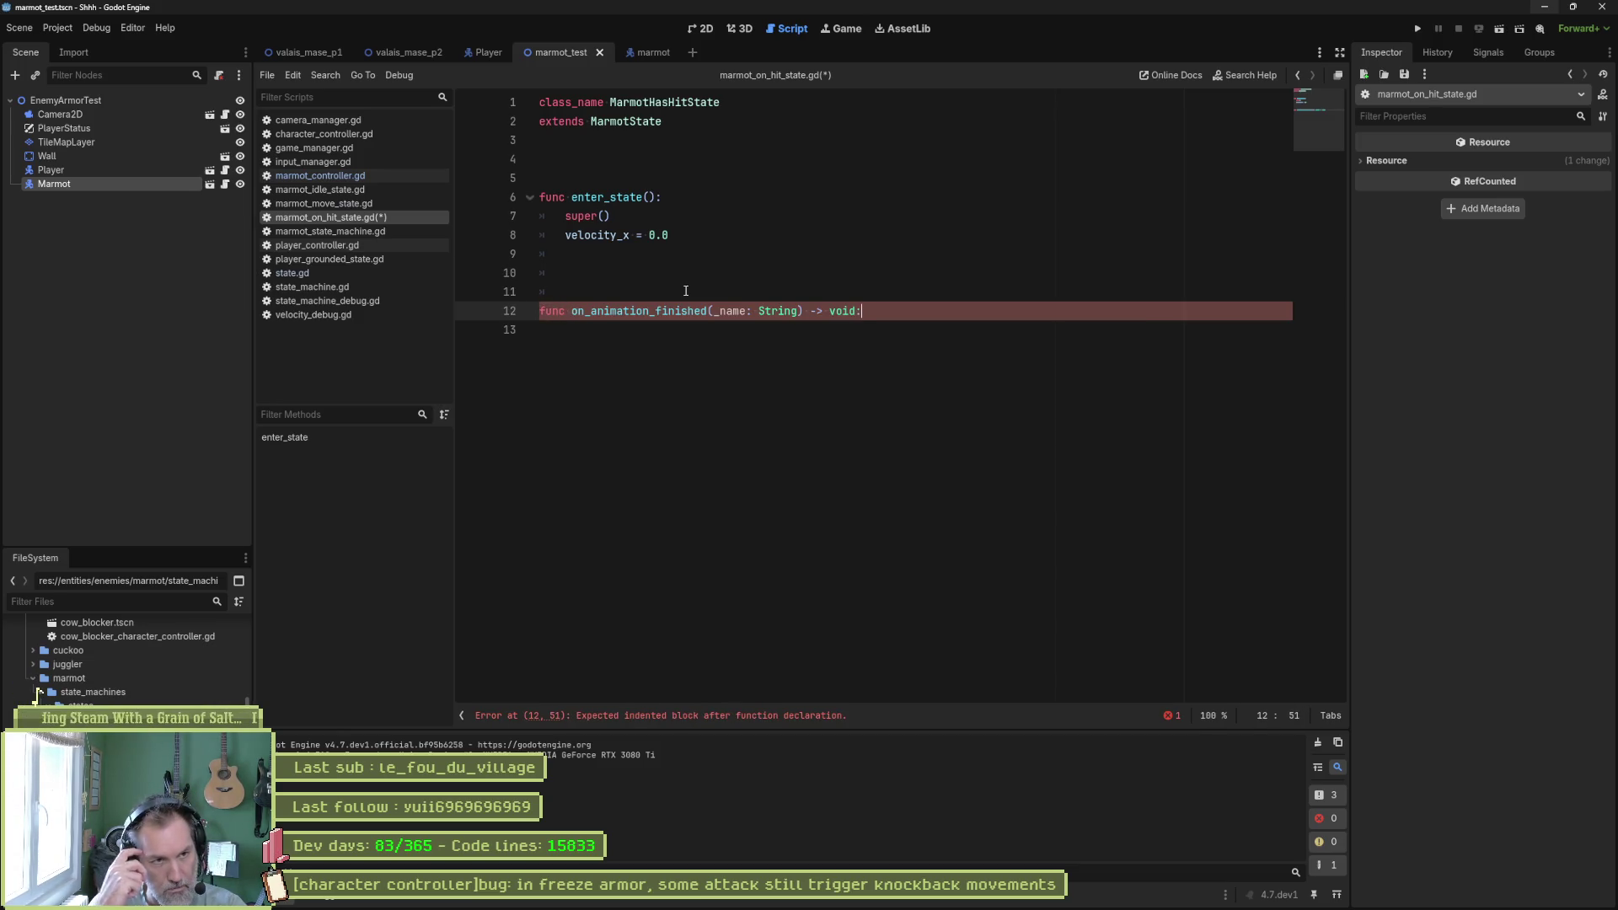
{"action": "key", "text": "Return"}
{"action": "type", "text": "s"}
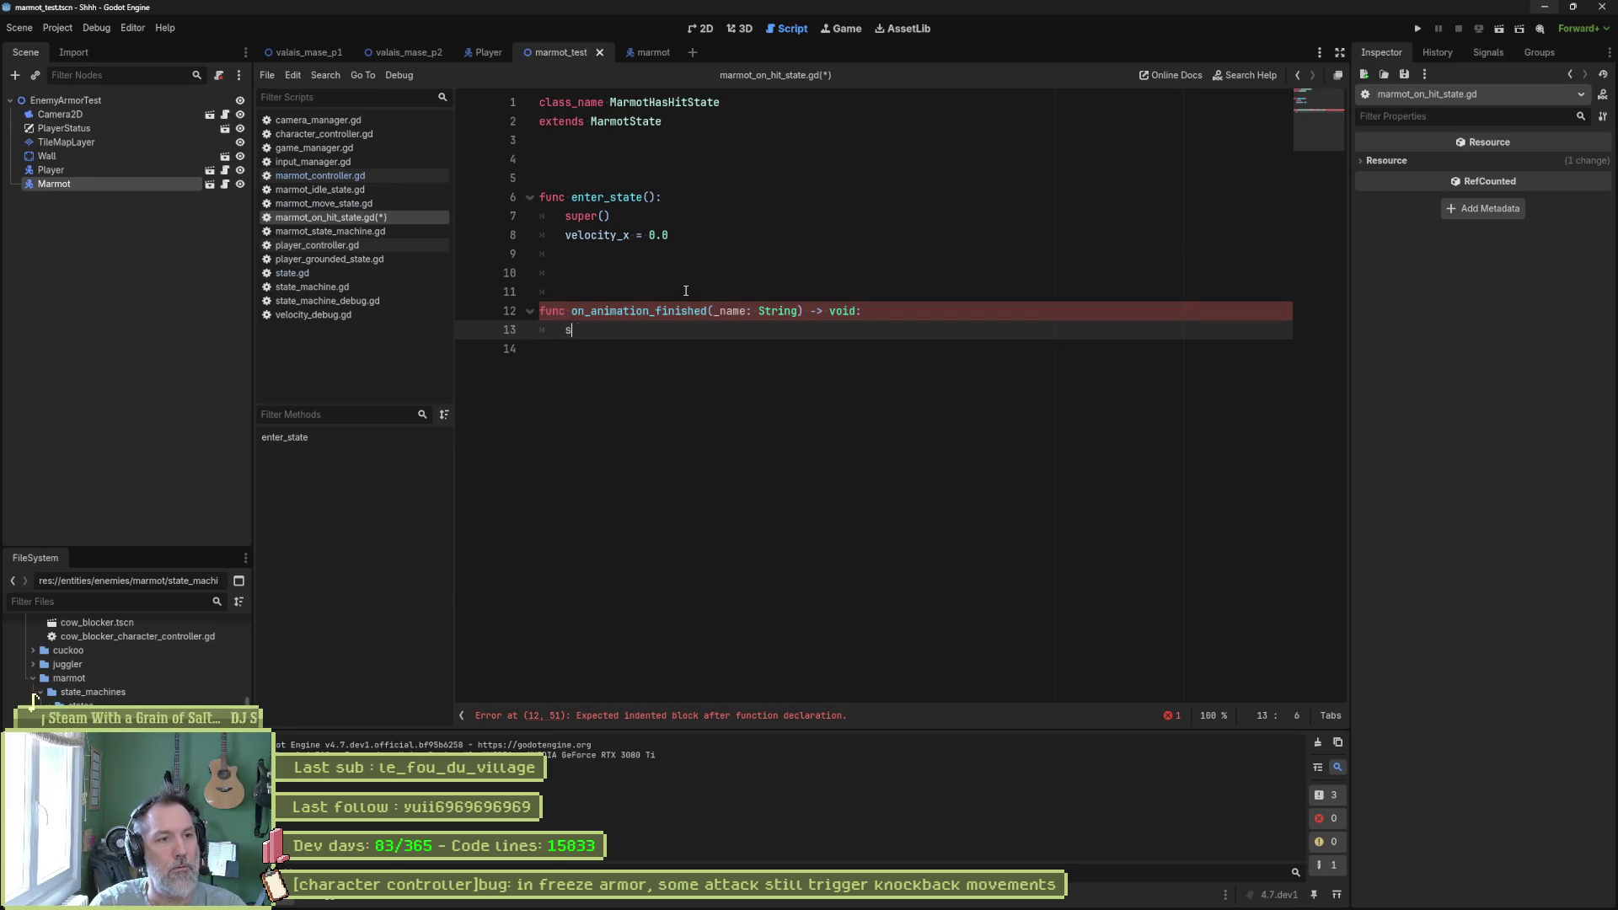
{"action": "type", "text": "wi"}
{"action": "key", "text": "Return"}
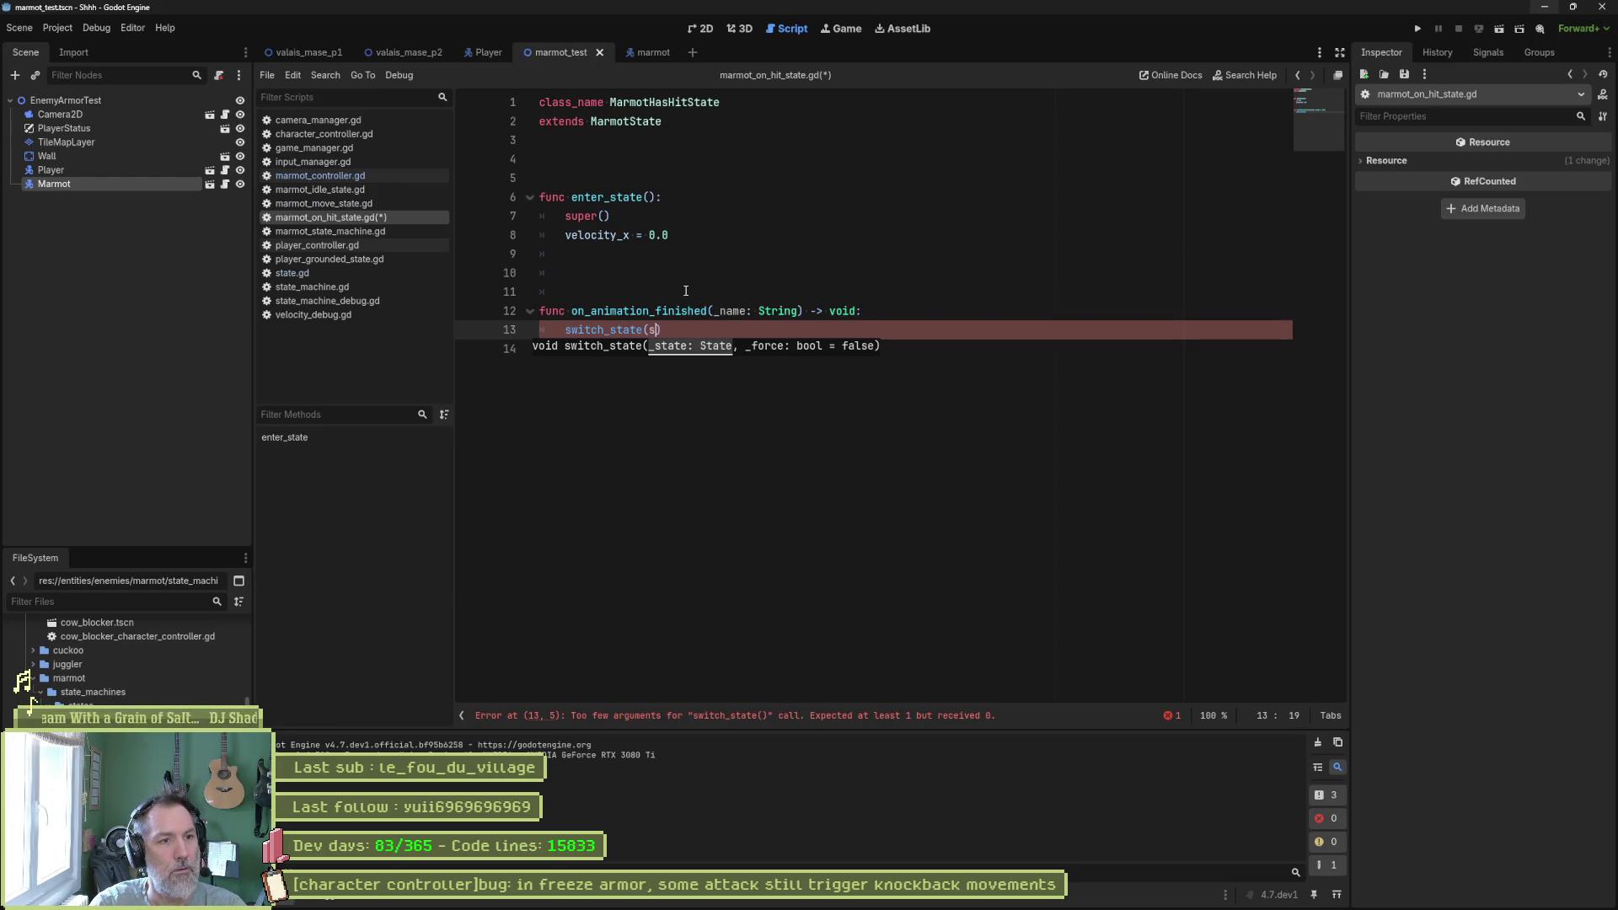
{"action": "type", "text": "e"}
{"action": "key", "text": "Down"}
{"action": "key", "text": "Return"}
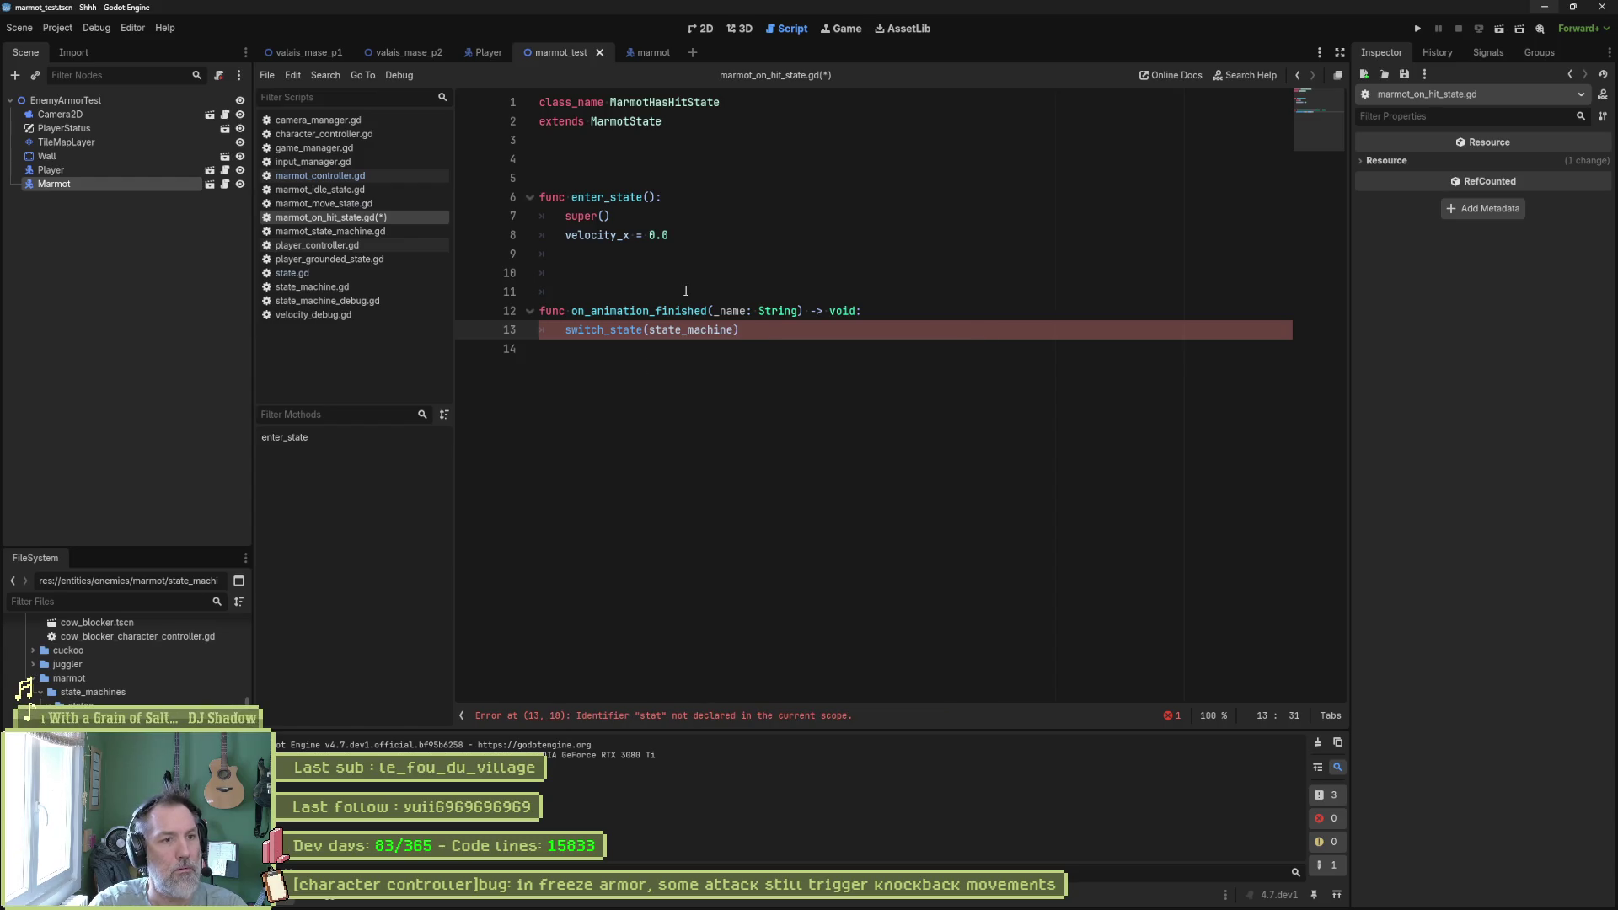
{"action": "type", "text": ".mo"}
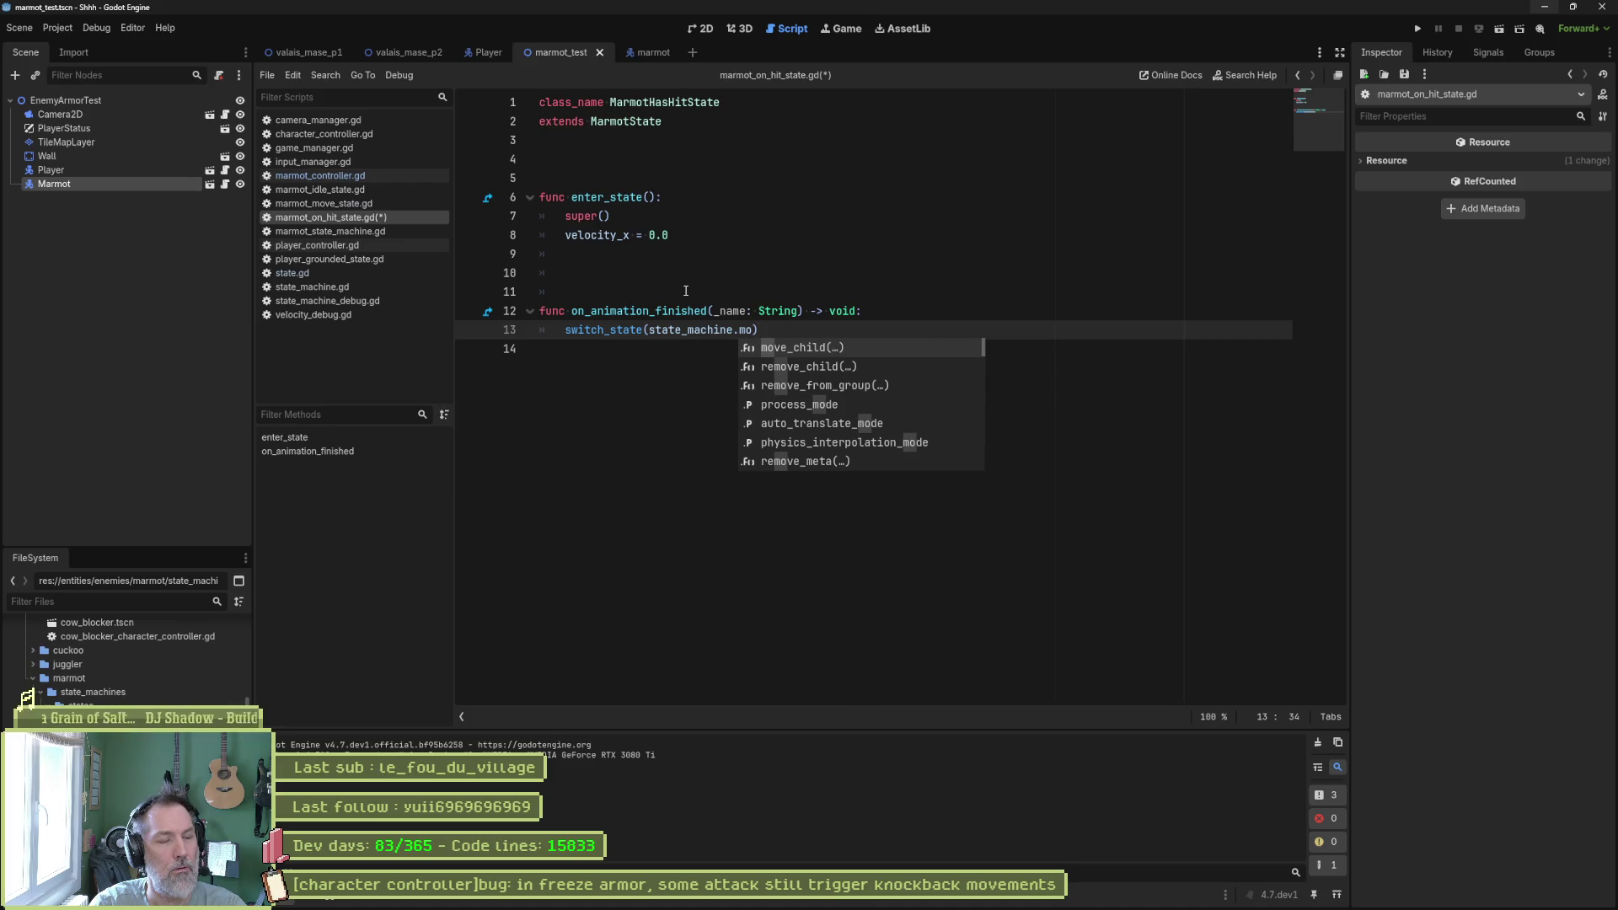
{"action": "type", "text": "ve"}
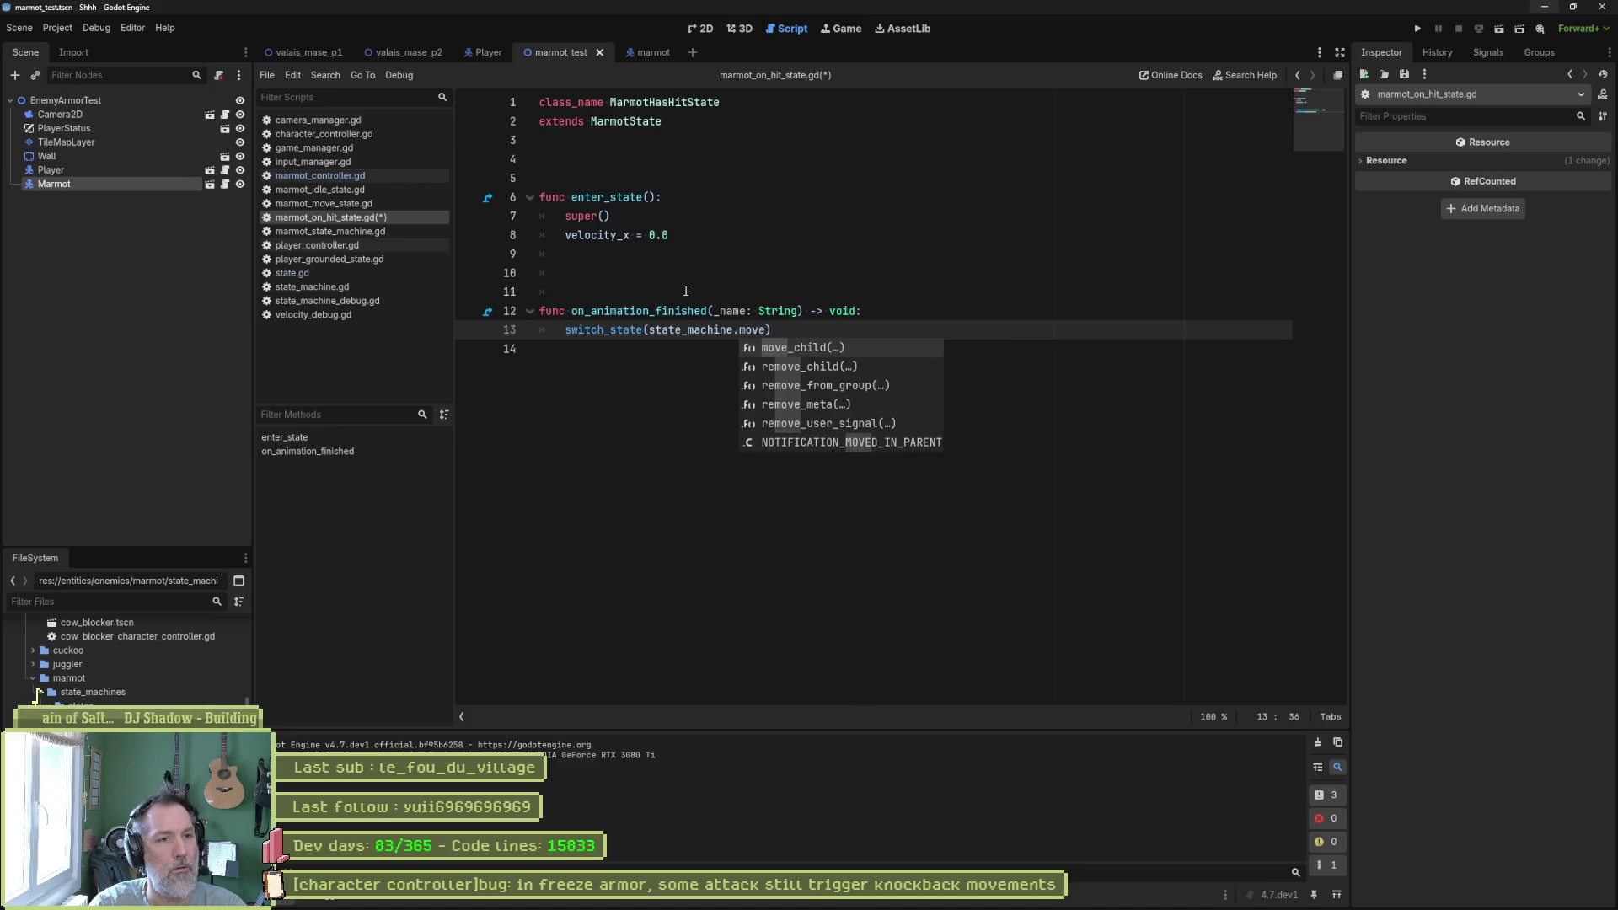
Save the script, delete the extra blank line above the function, and run the test scene.
{"action": "key", "text": "ctrl+s"}
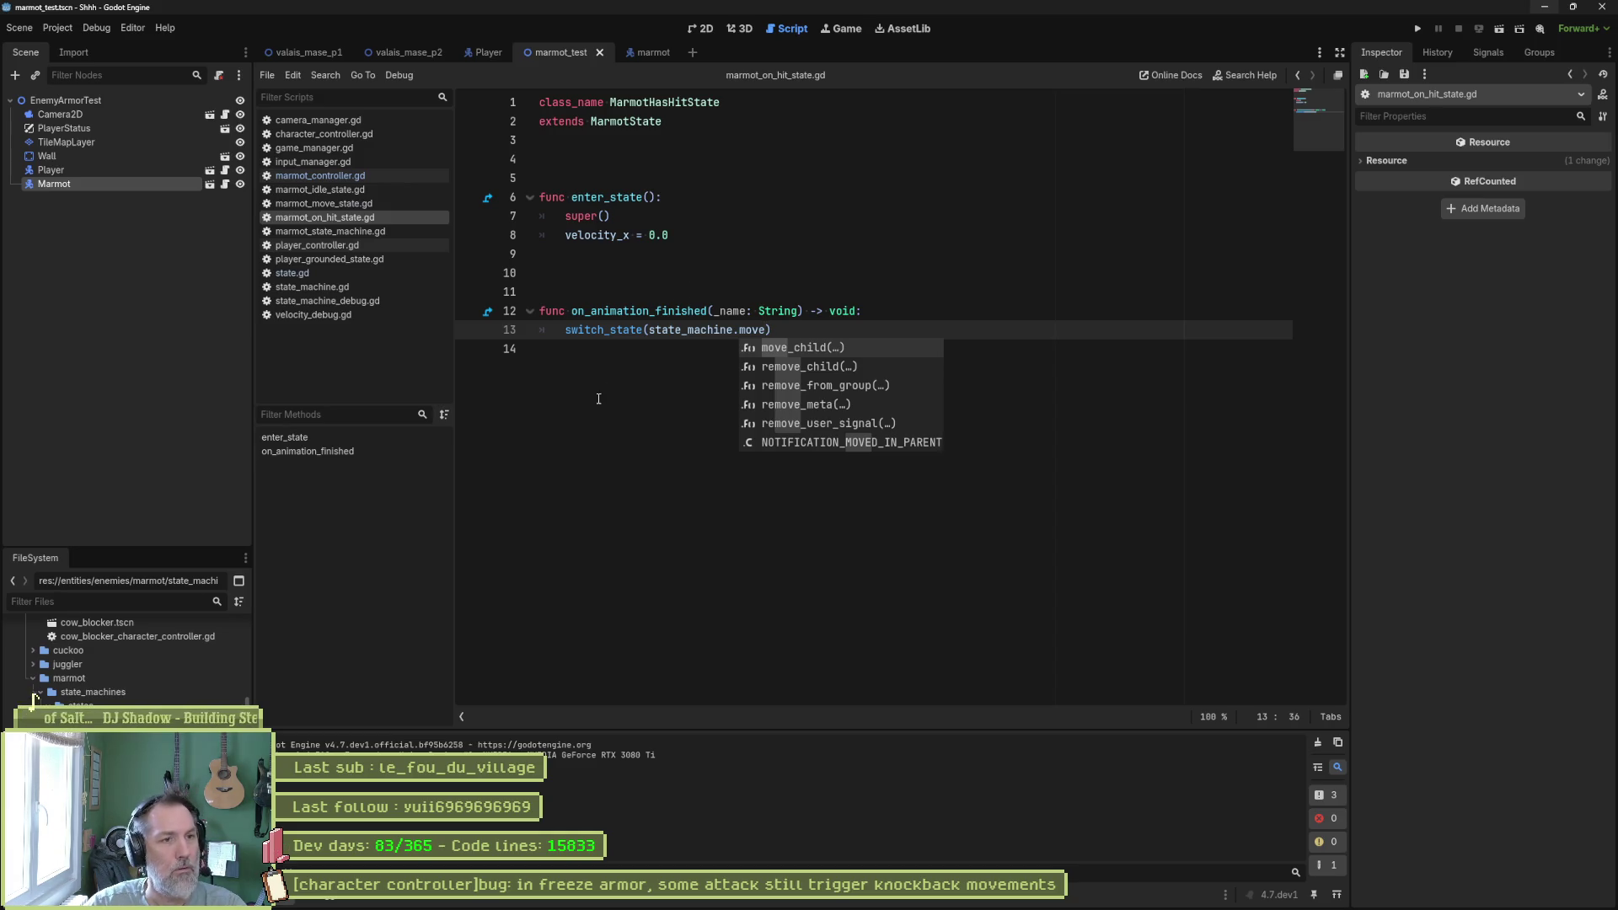
{"action": "left_click", "coordinate": [615, 292]}
{"action": "key", "text": "Delete"}
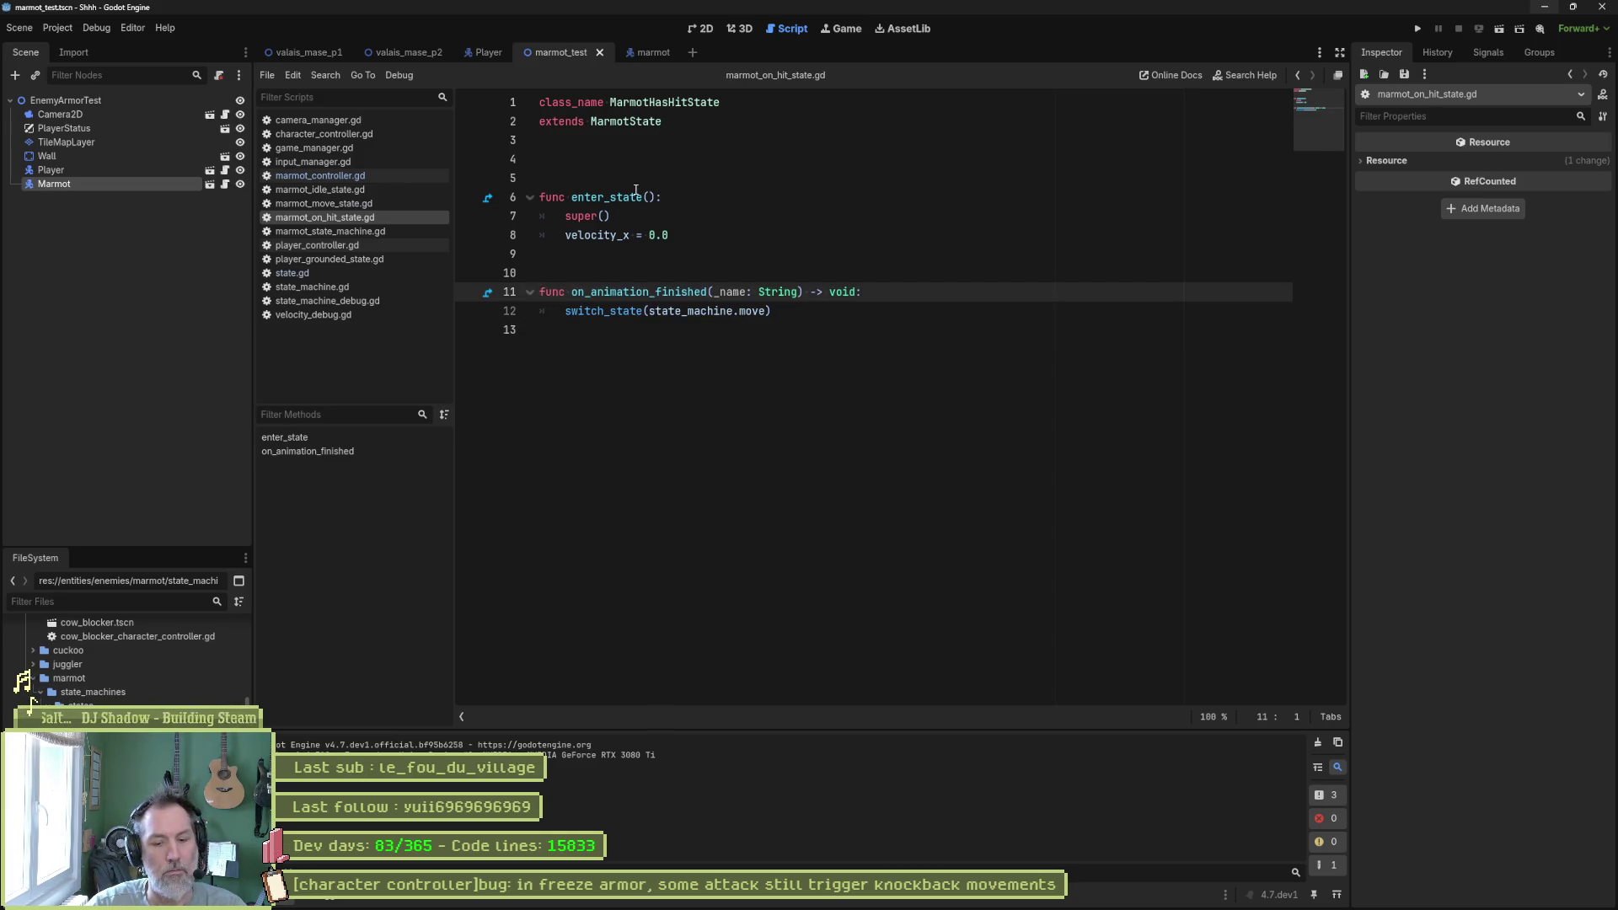
{"action": "key", "text": "F6"}
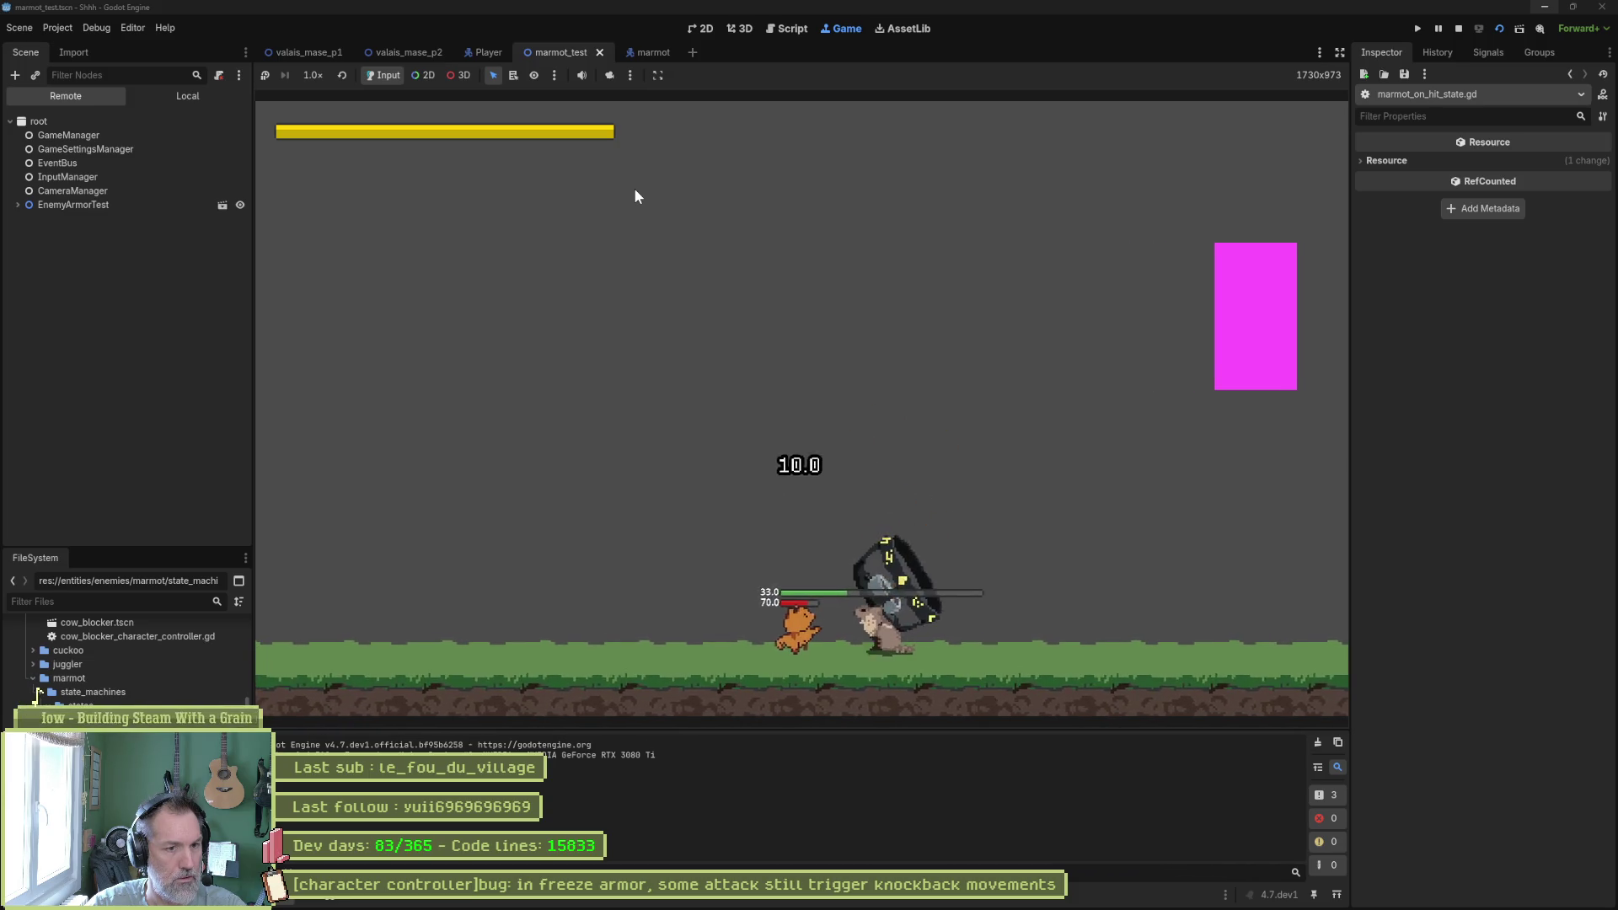
Stop the running test game and bring Aseprite with marmot.aseprite back to the front.
{"action": "key", "text": "F8"}
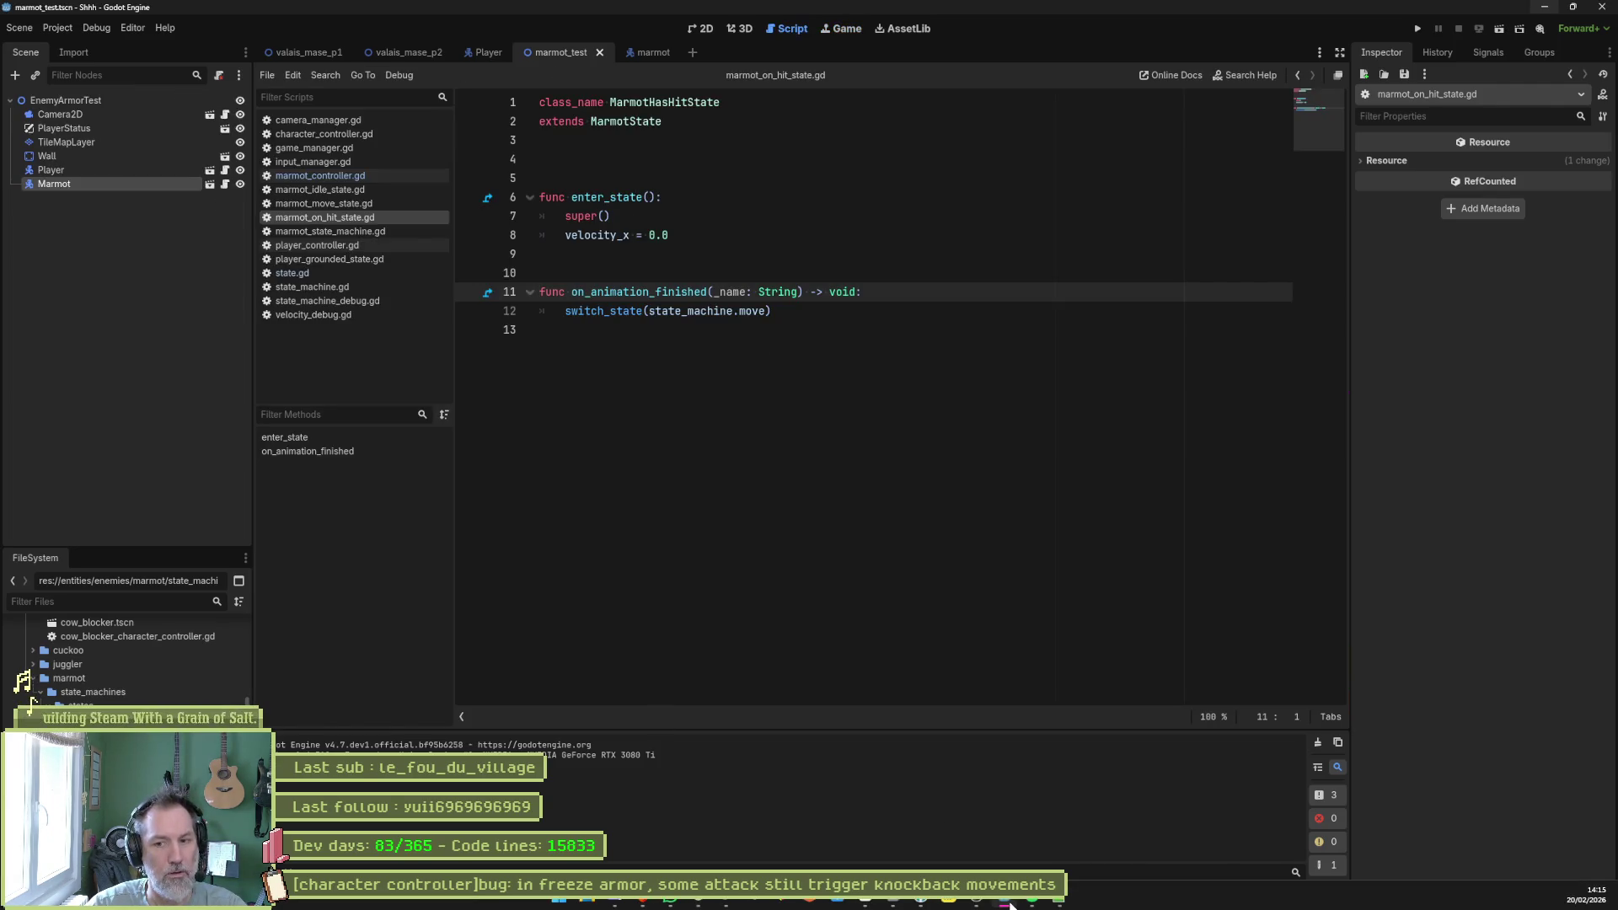
{"action": "mouse_move", "coordinate": [914, 900]}
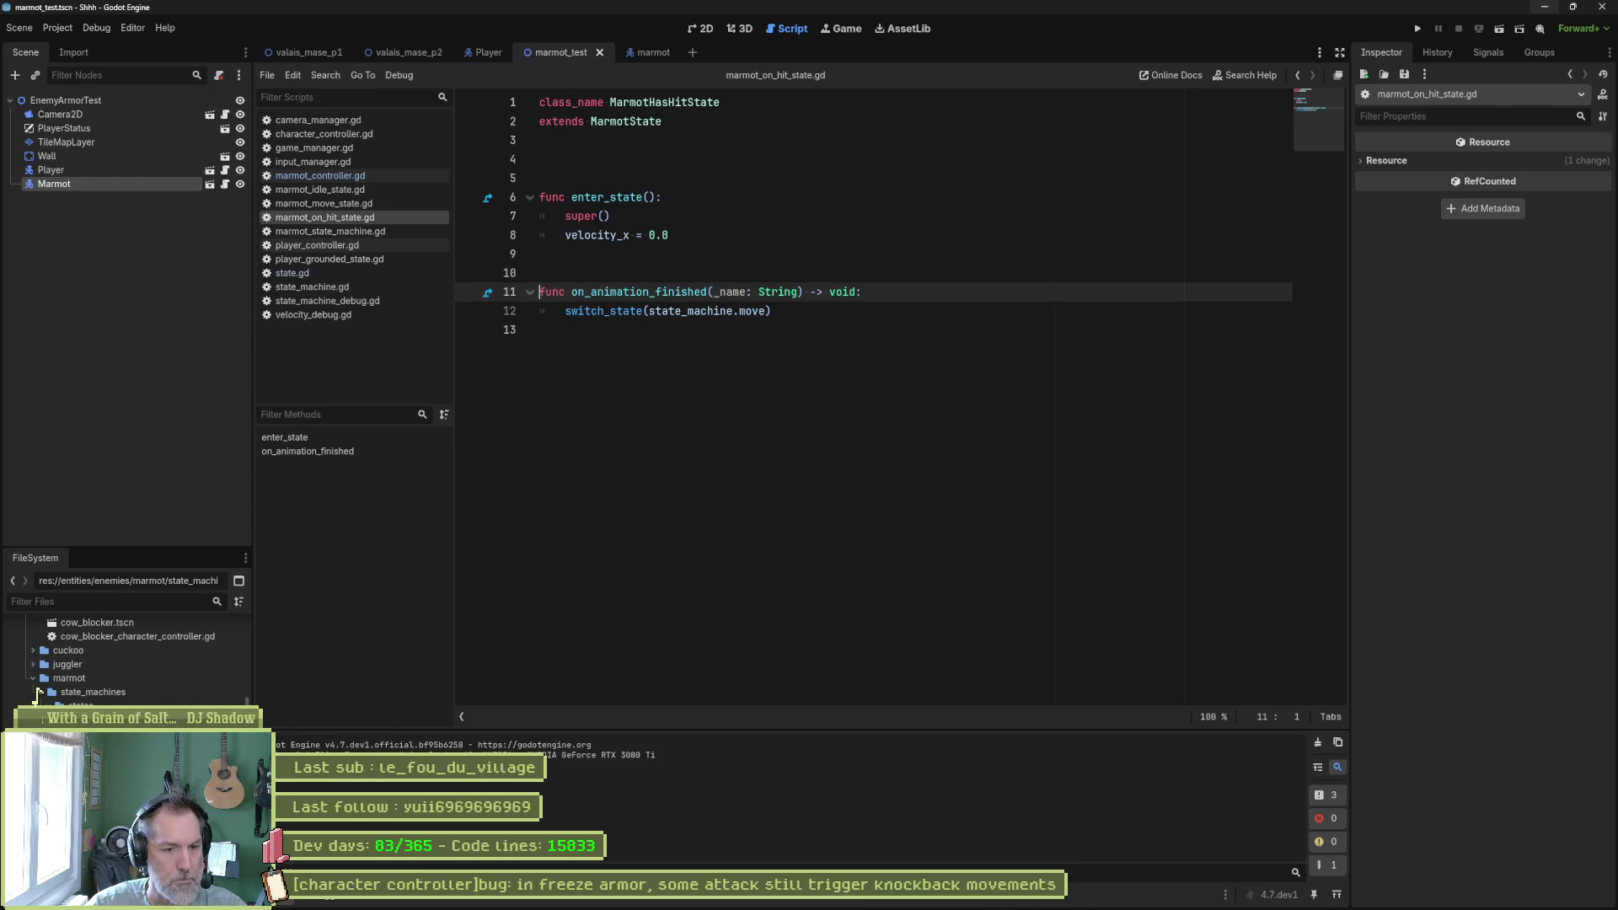
{"action": "left_click", "coordinate": [910, 897]}
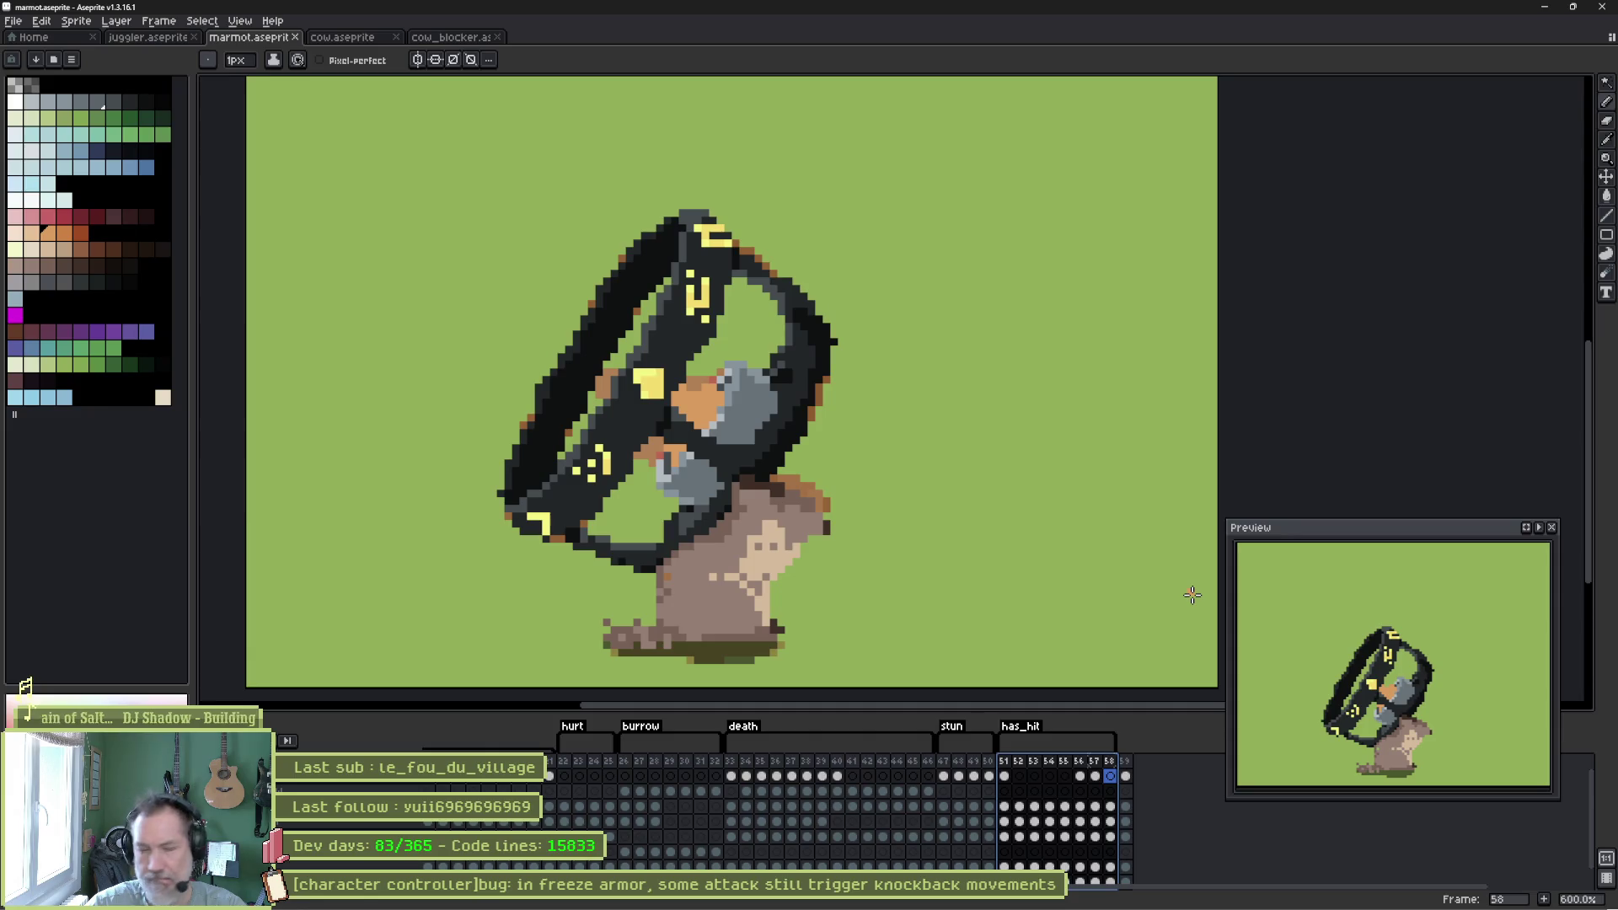
Compare has_hit frames 51 and 52 by switching back and forth between them.
{"action": "left_click", "coordinate": [1004, 762]}
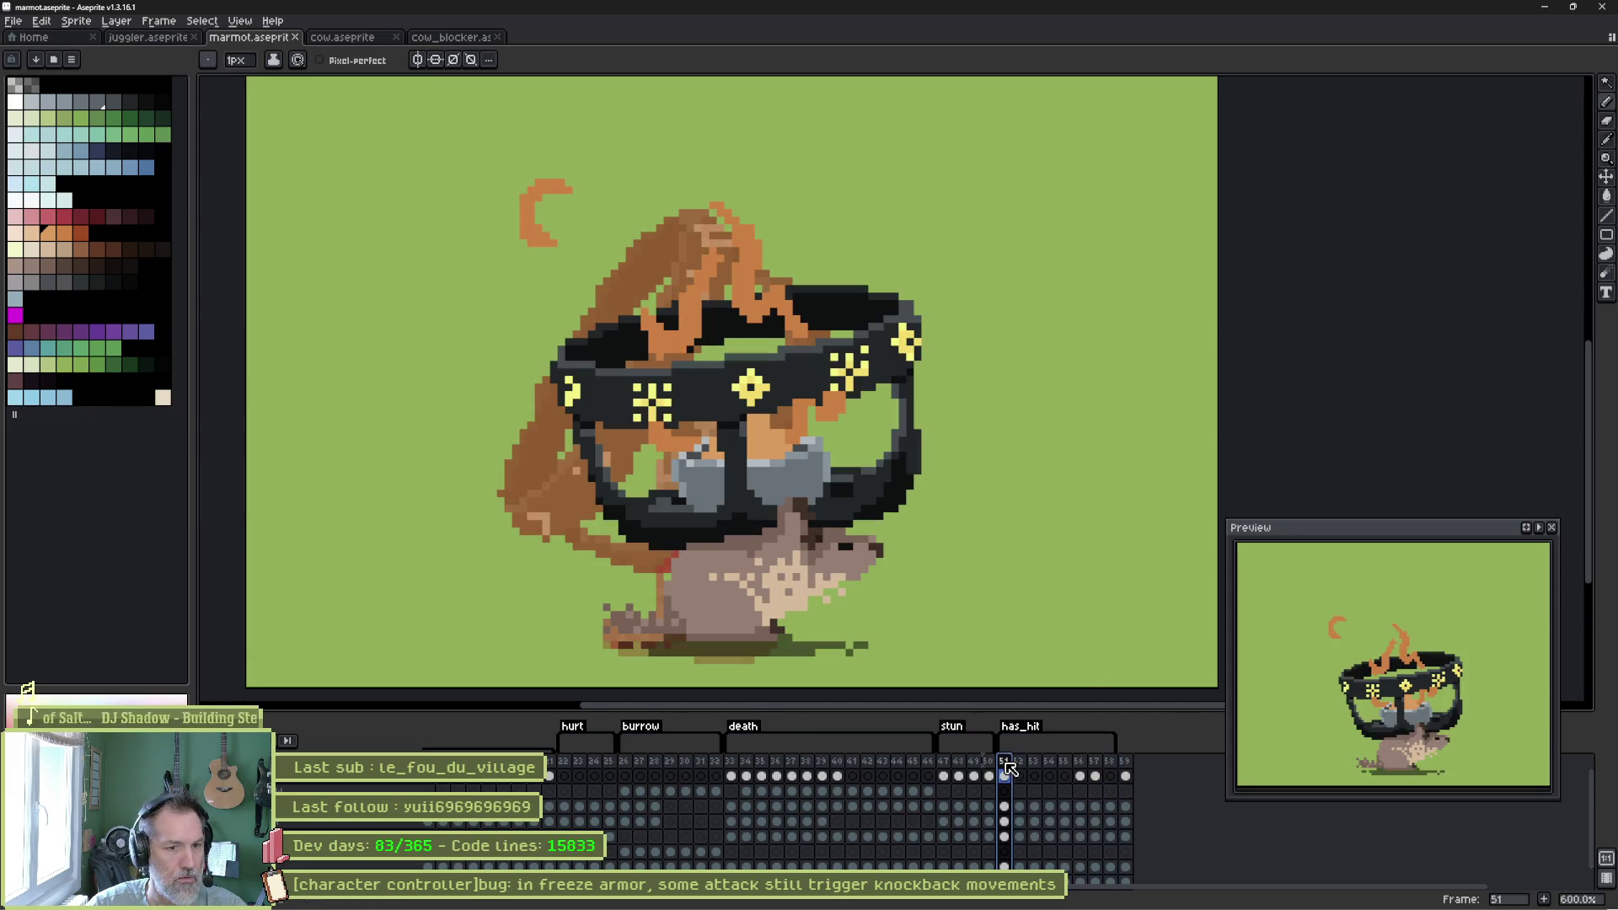
{"action": "mouse_move", "coordinate": [1008, 767]}
{"action": "left_mouse_down"}
{"action": "mouse_move", "coordinate": [1052, 767]}
{"action": "mouse_move", "coordinate": [1005, 765]}
{"action": "left_mouse_up"}
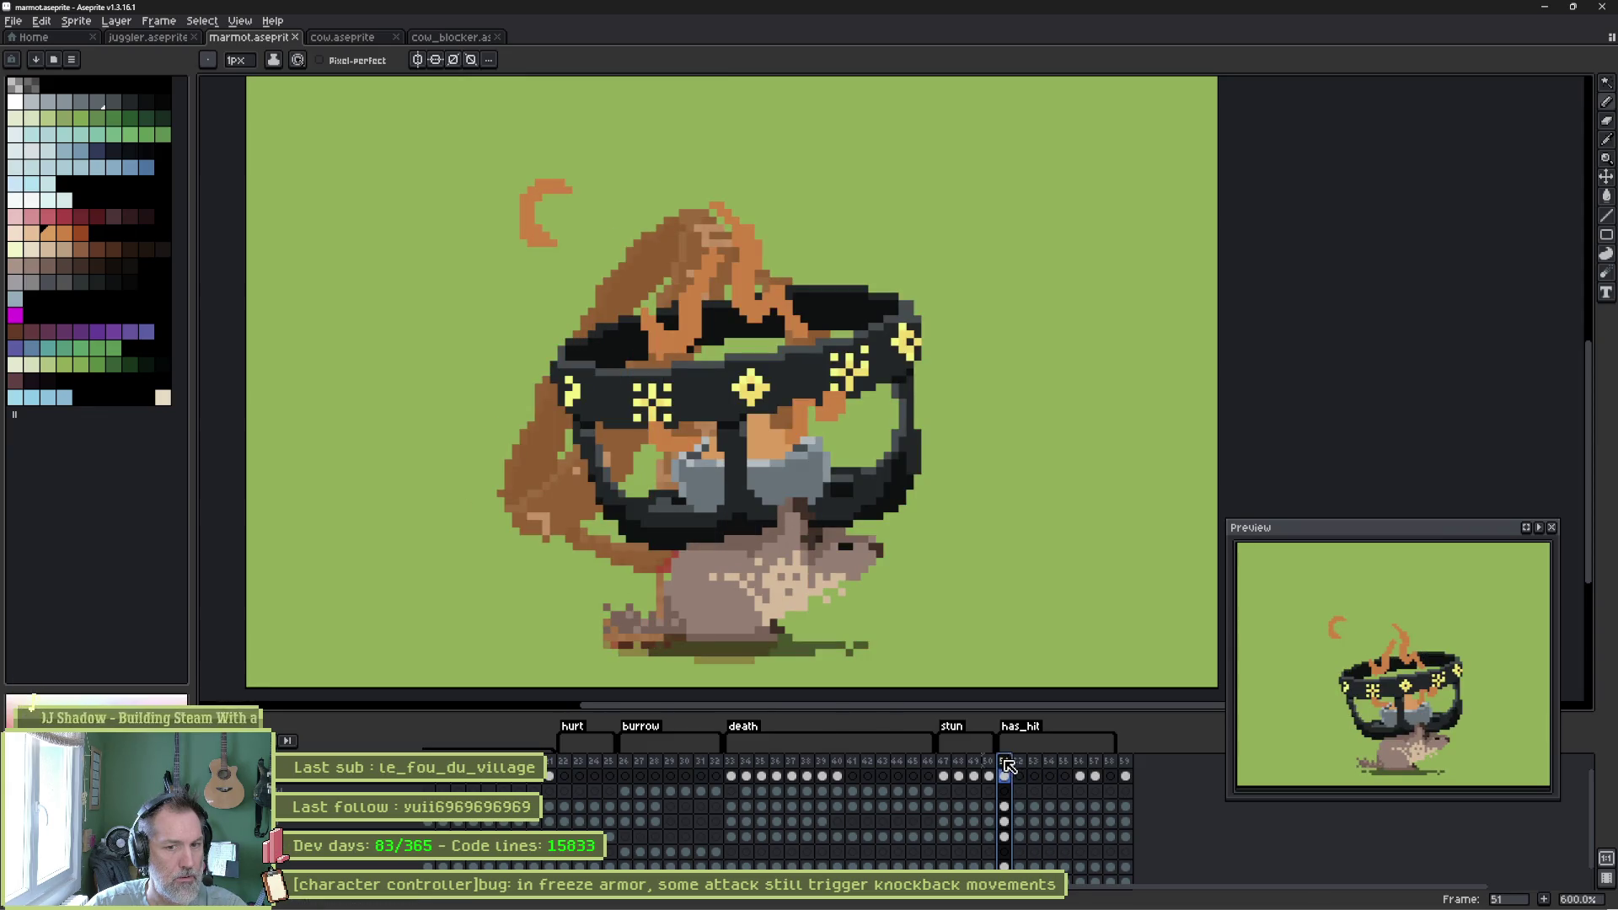
{"action": "left_click", "coordinate": [1021, 763]}
{"action": "left_click", "coordinate": [1009, 760]}
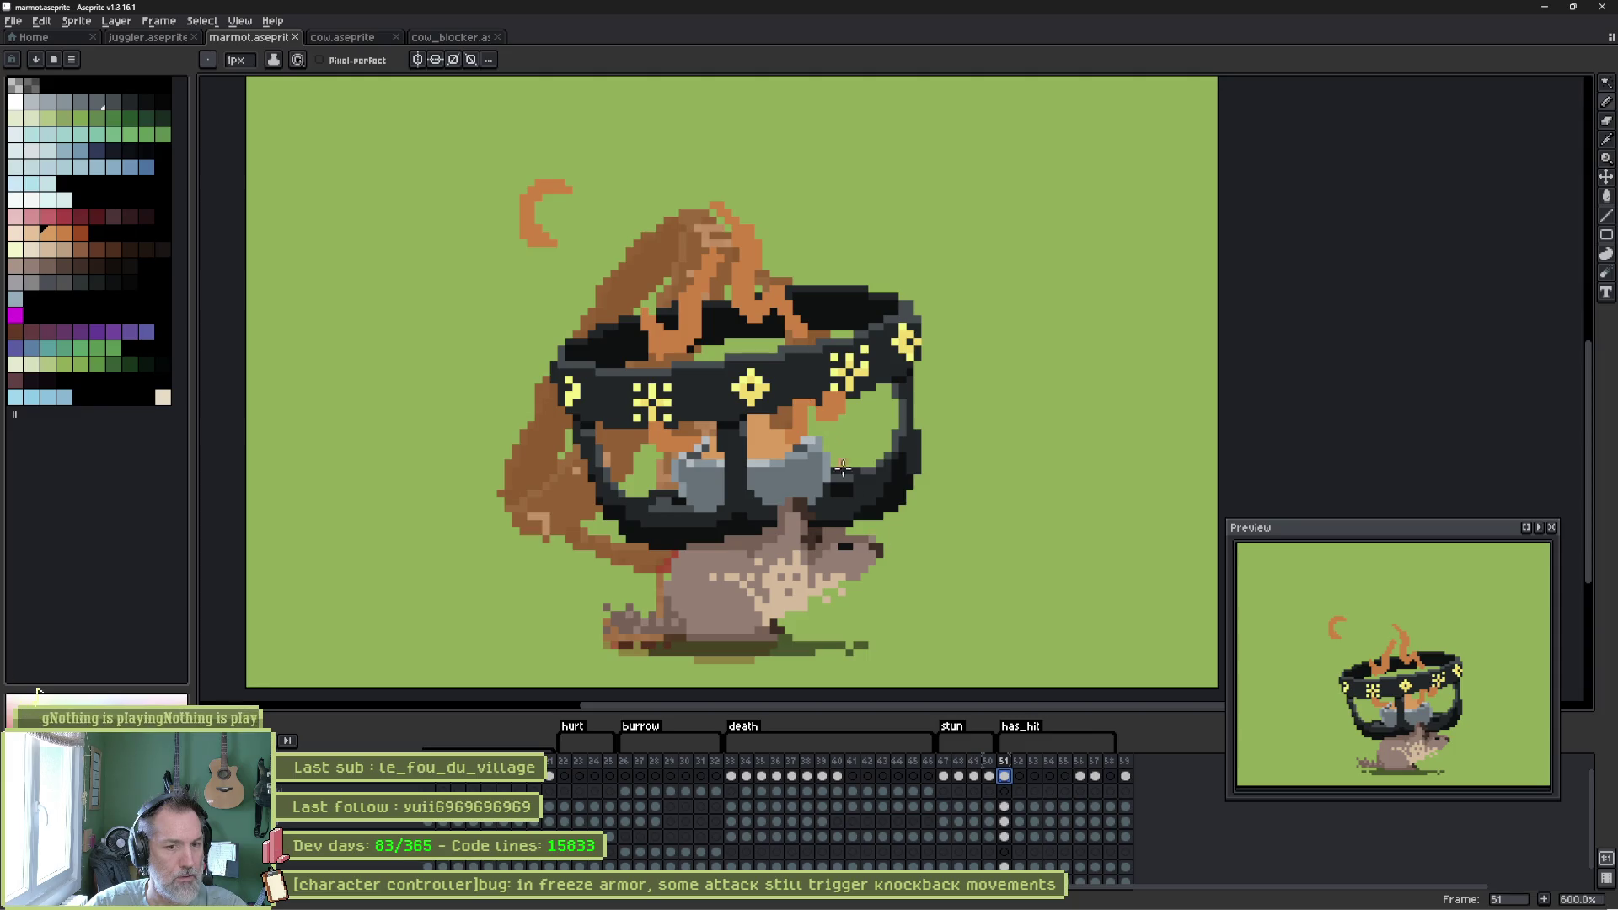
{"action": "left_click", "coordinate": [1021, 776]}
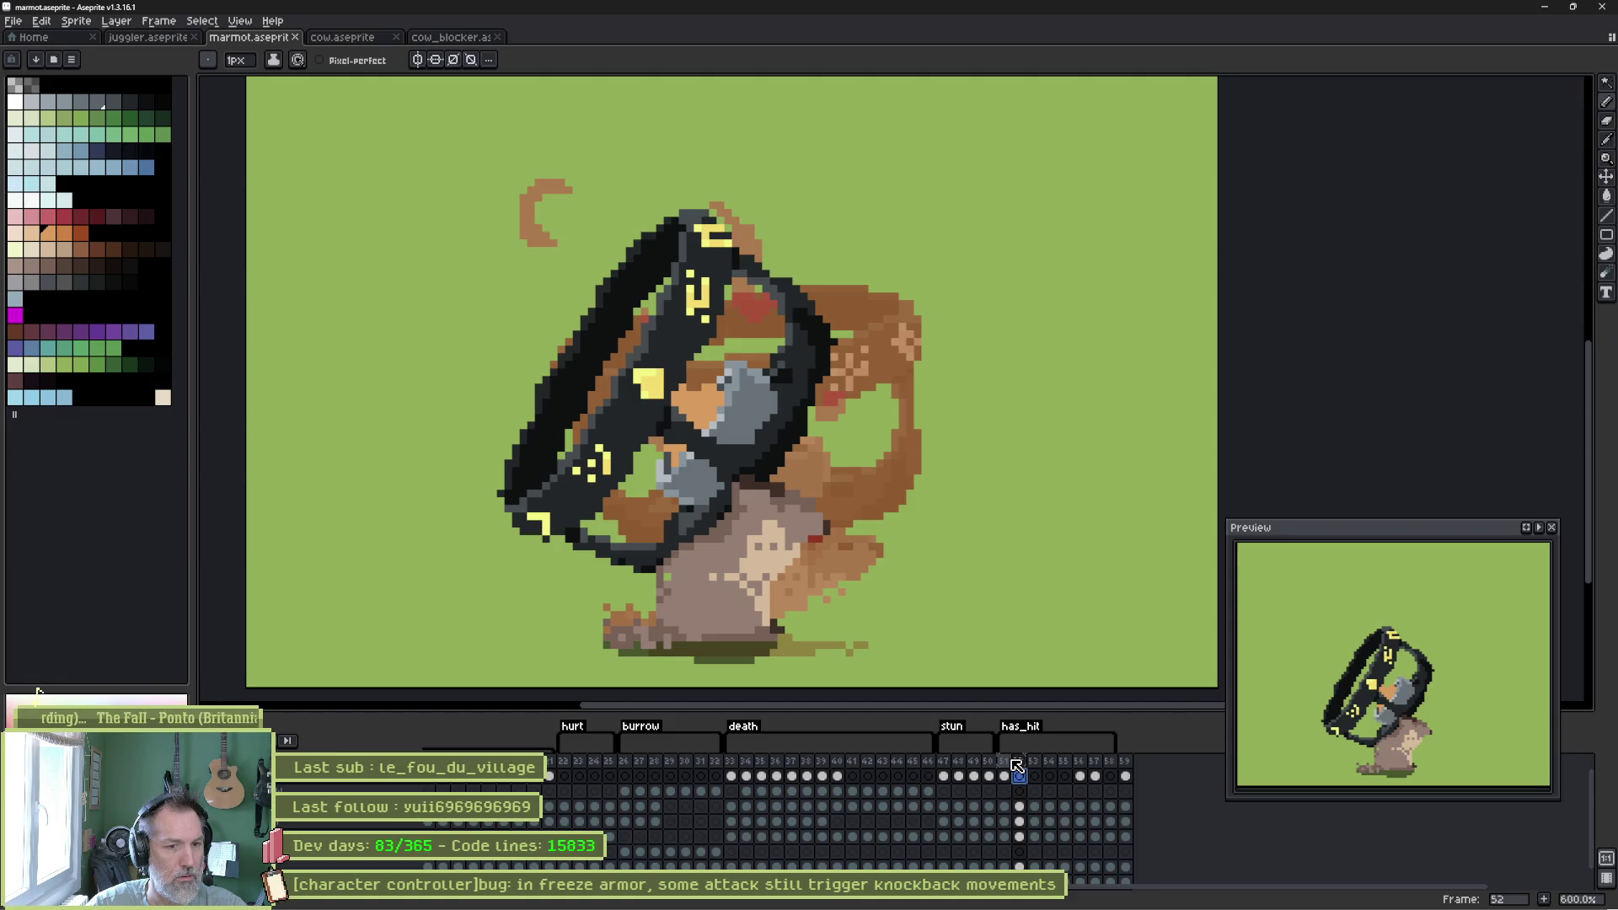
{"action": "left_click", "coordinate": [1004, 776]}
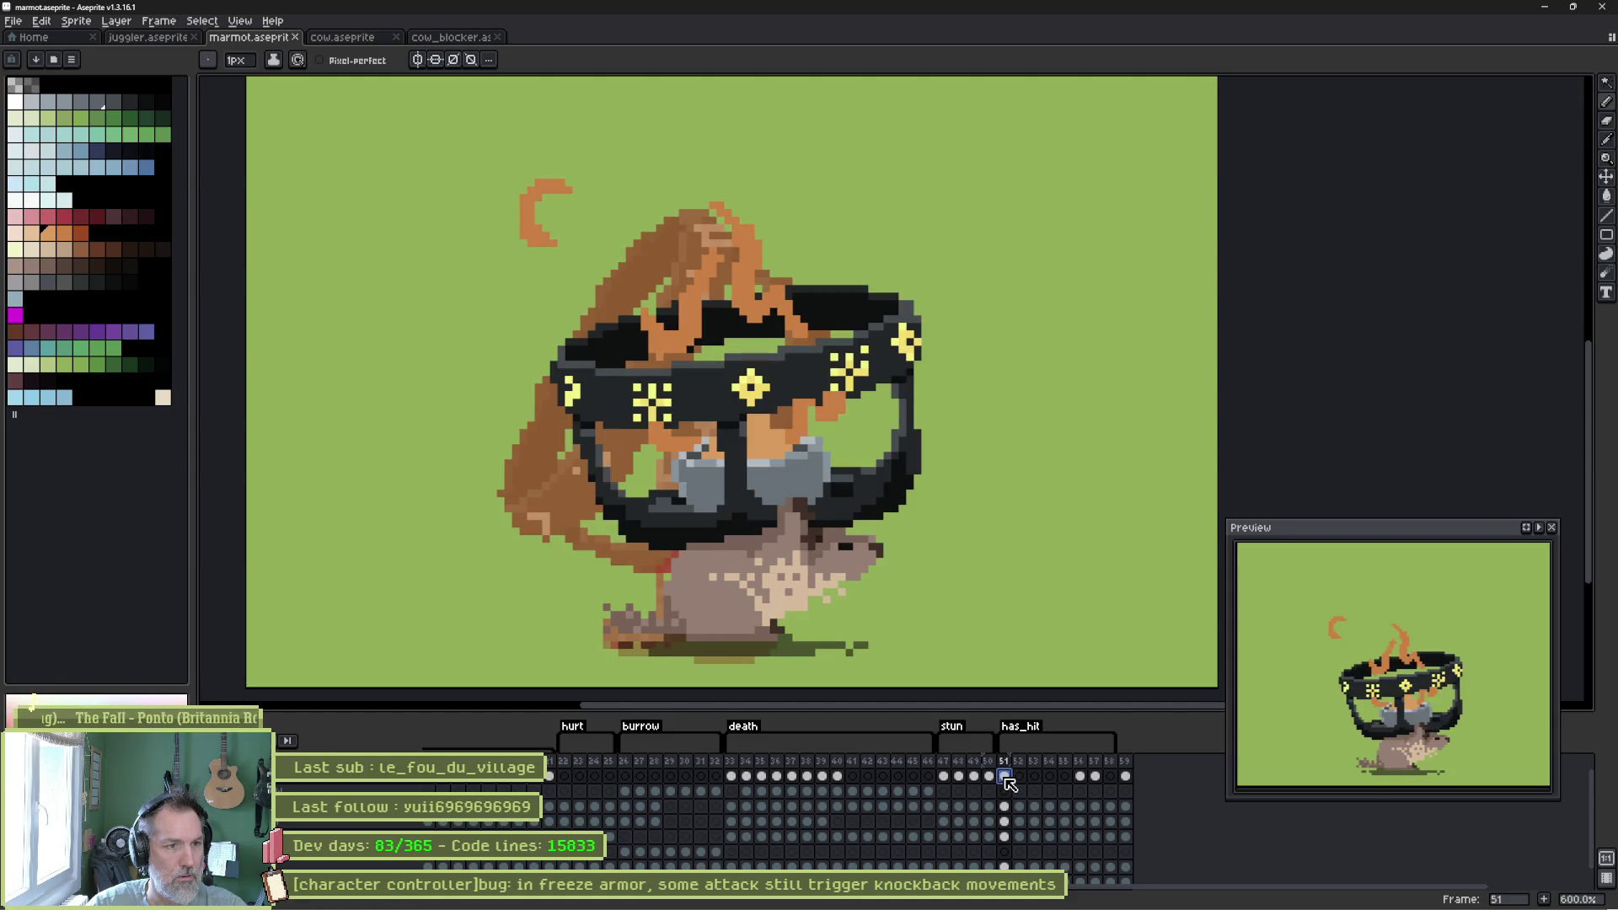
{"action": "left_click", "coordinate": [1019, 776]}
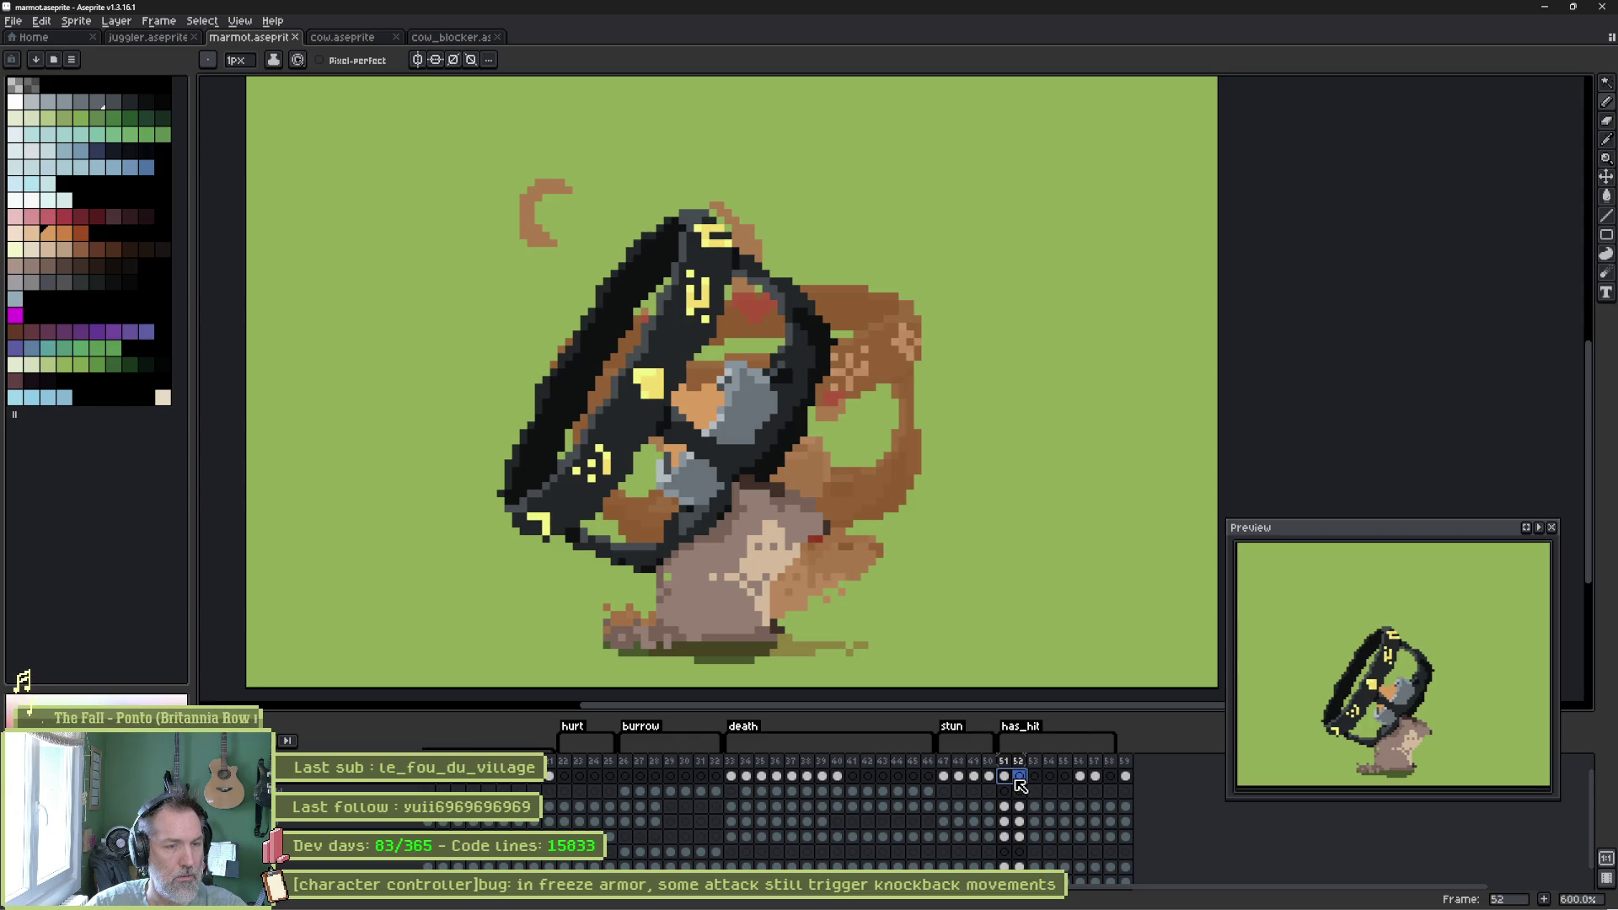
Set onion skinning to 'Current layer only' and recheck frames 51 and 52.
{"action": "left_click", "coordinate": [281, 713]}
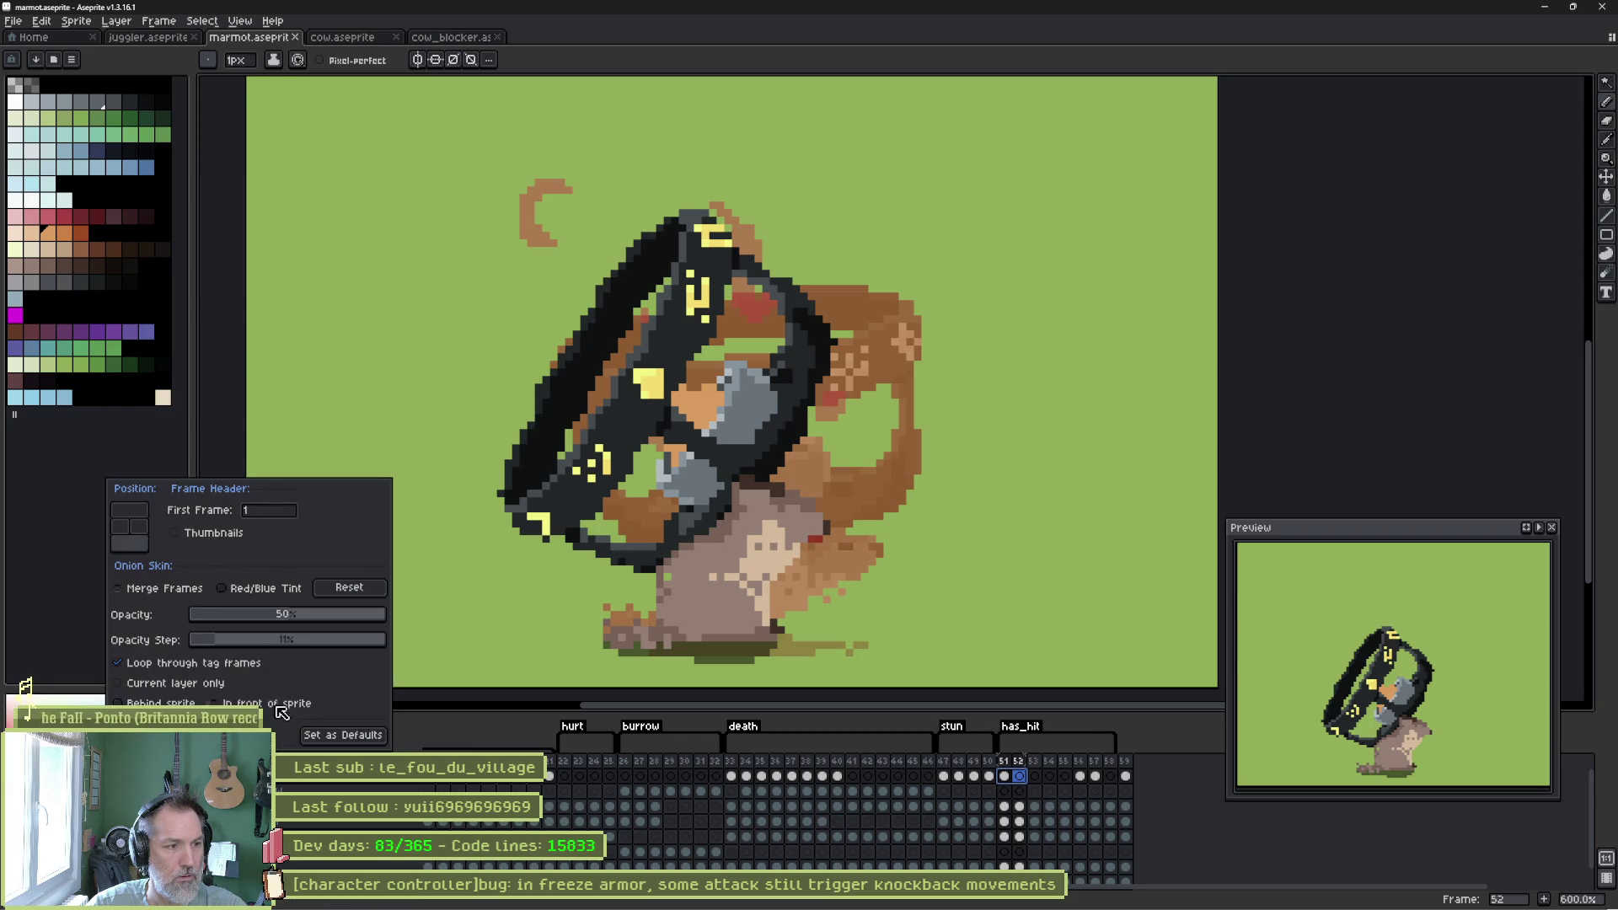
{"action": "left_click", "coordinate": [354, 683]}
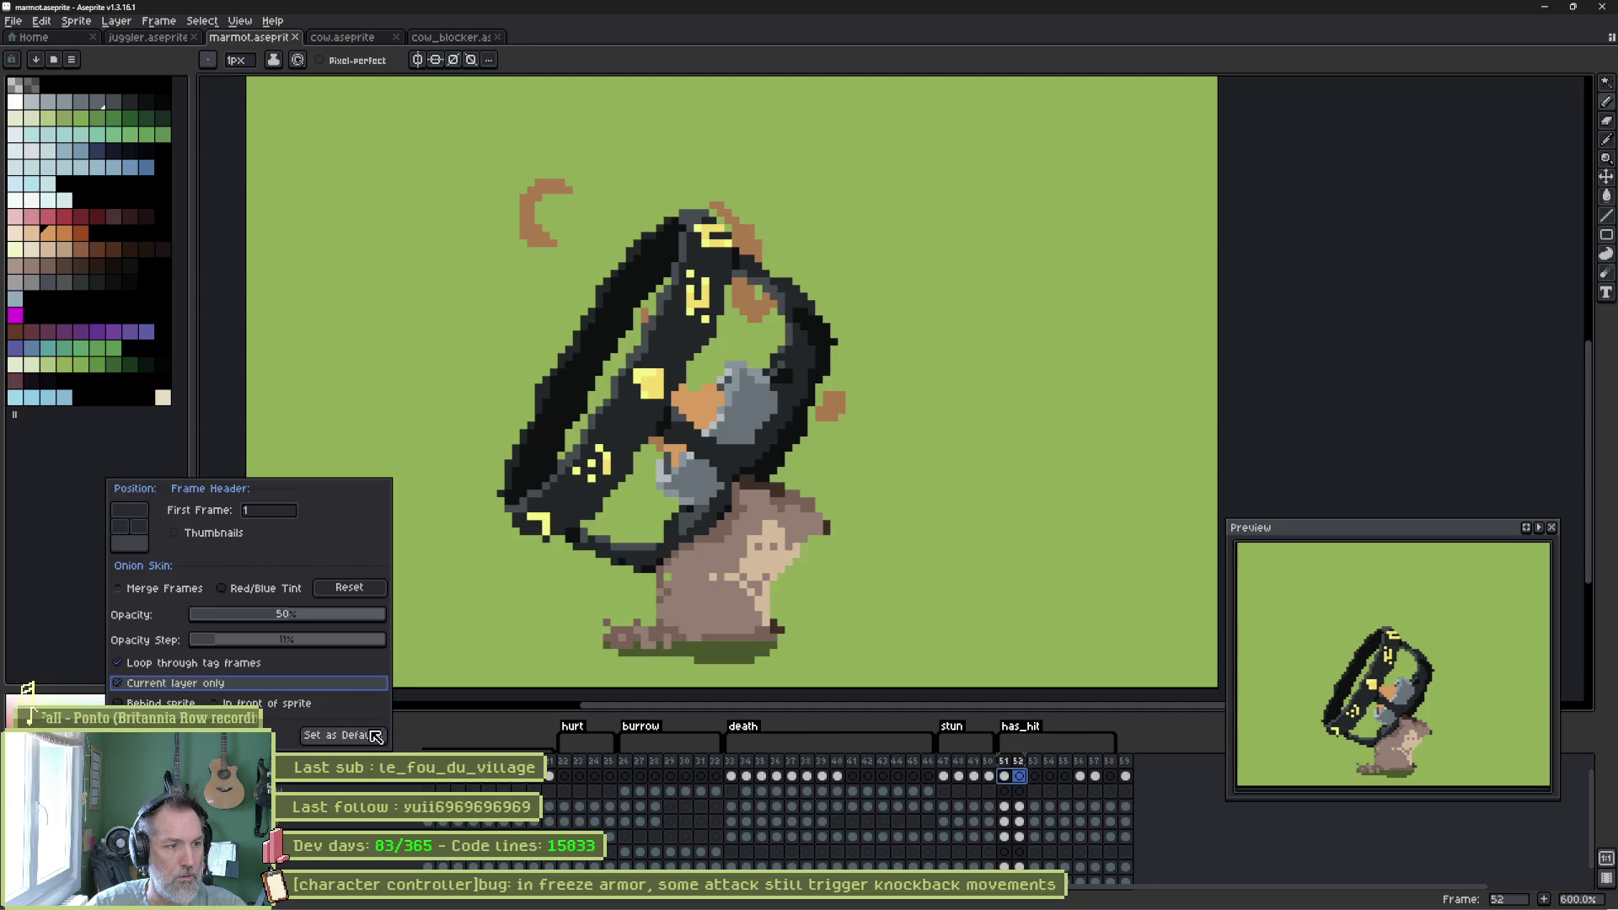
{"action": "left_click", "coordinate": [1206, 795]}
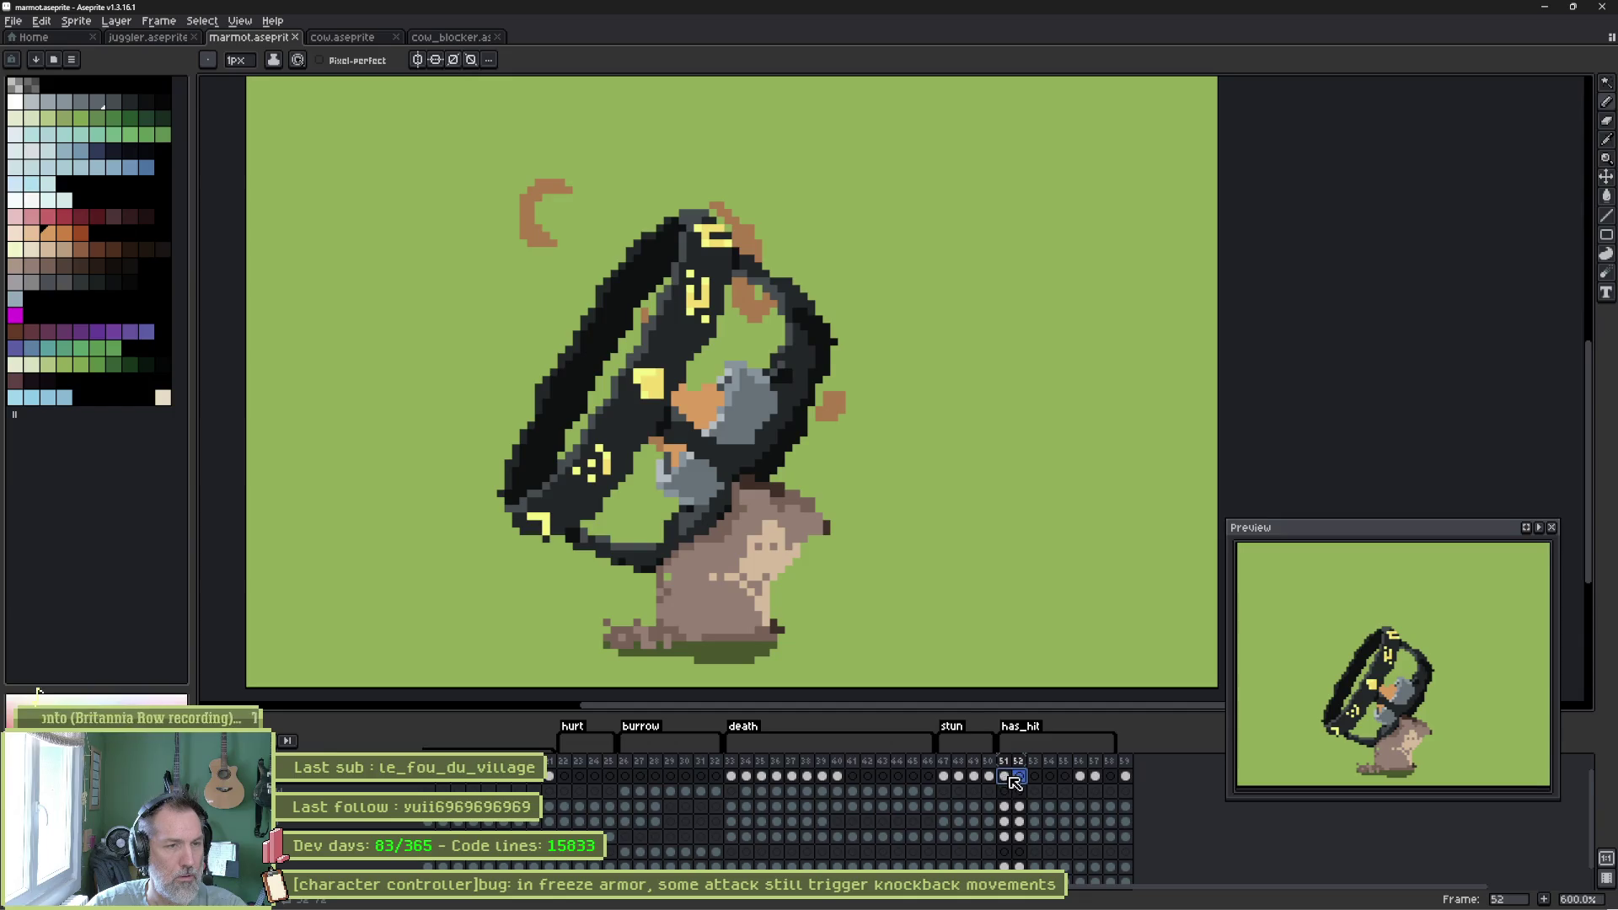
{"action": "key", "text": "Left"}
{"action": "key", "text": "Left"}
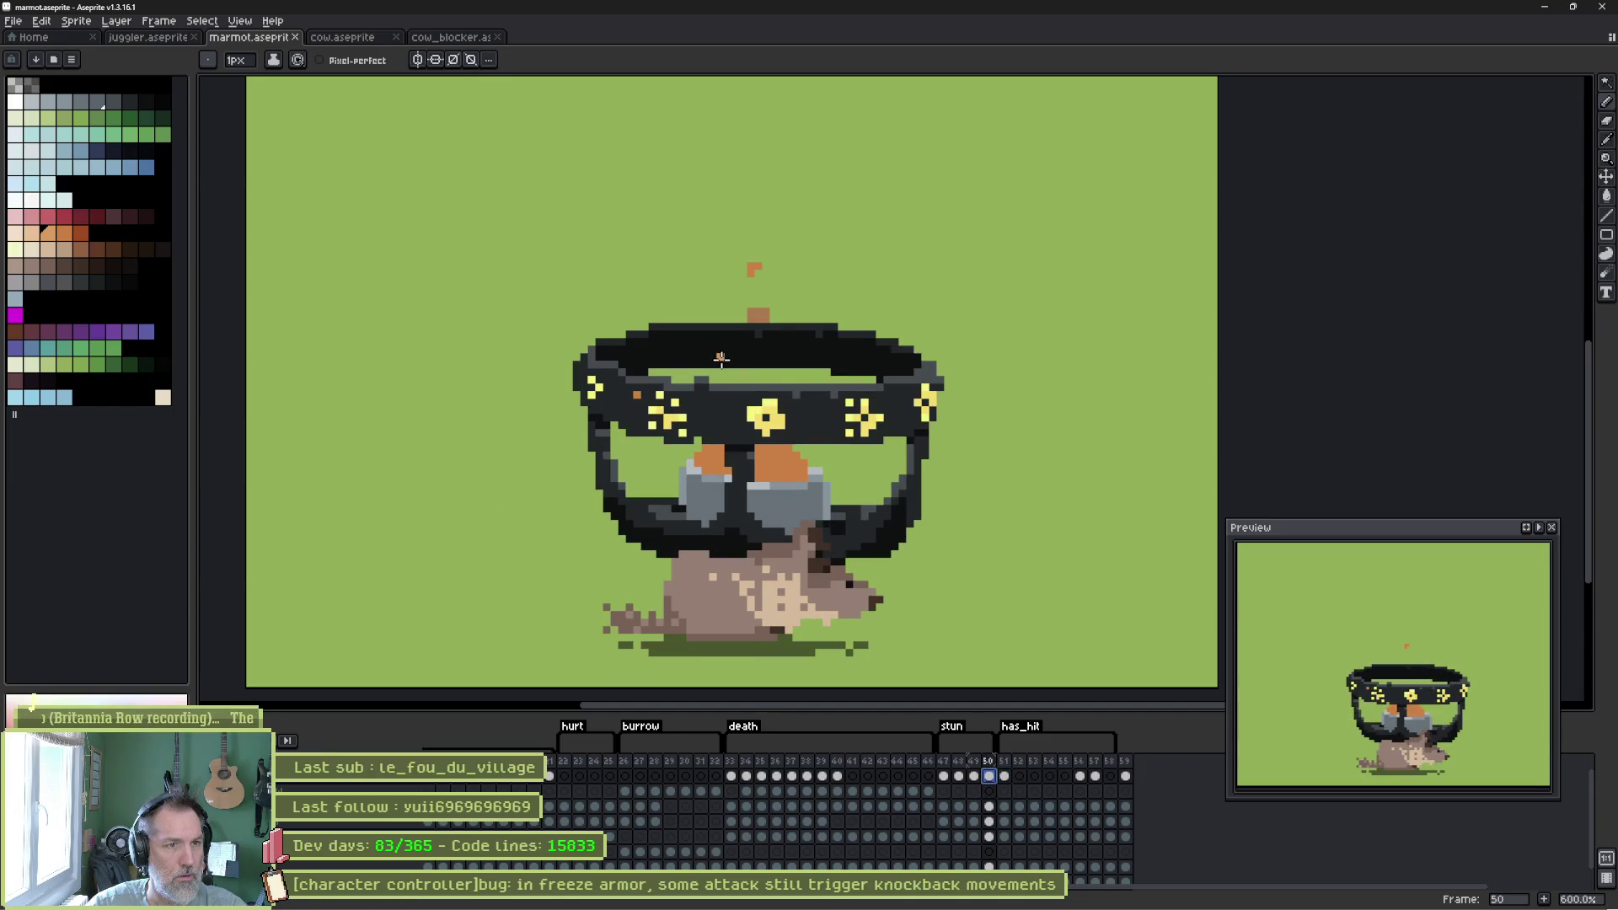
{"action": "left_click", "coordinate": [1019, 776]}
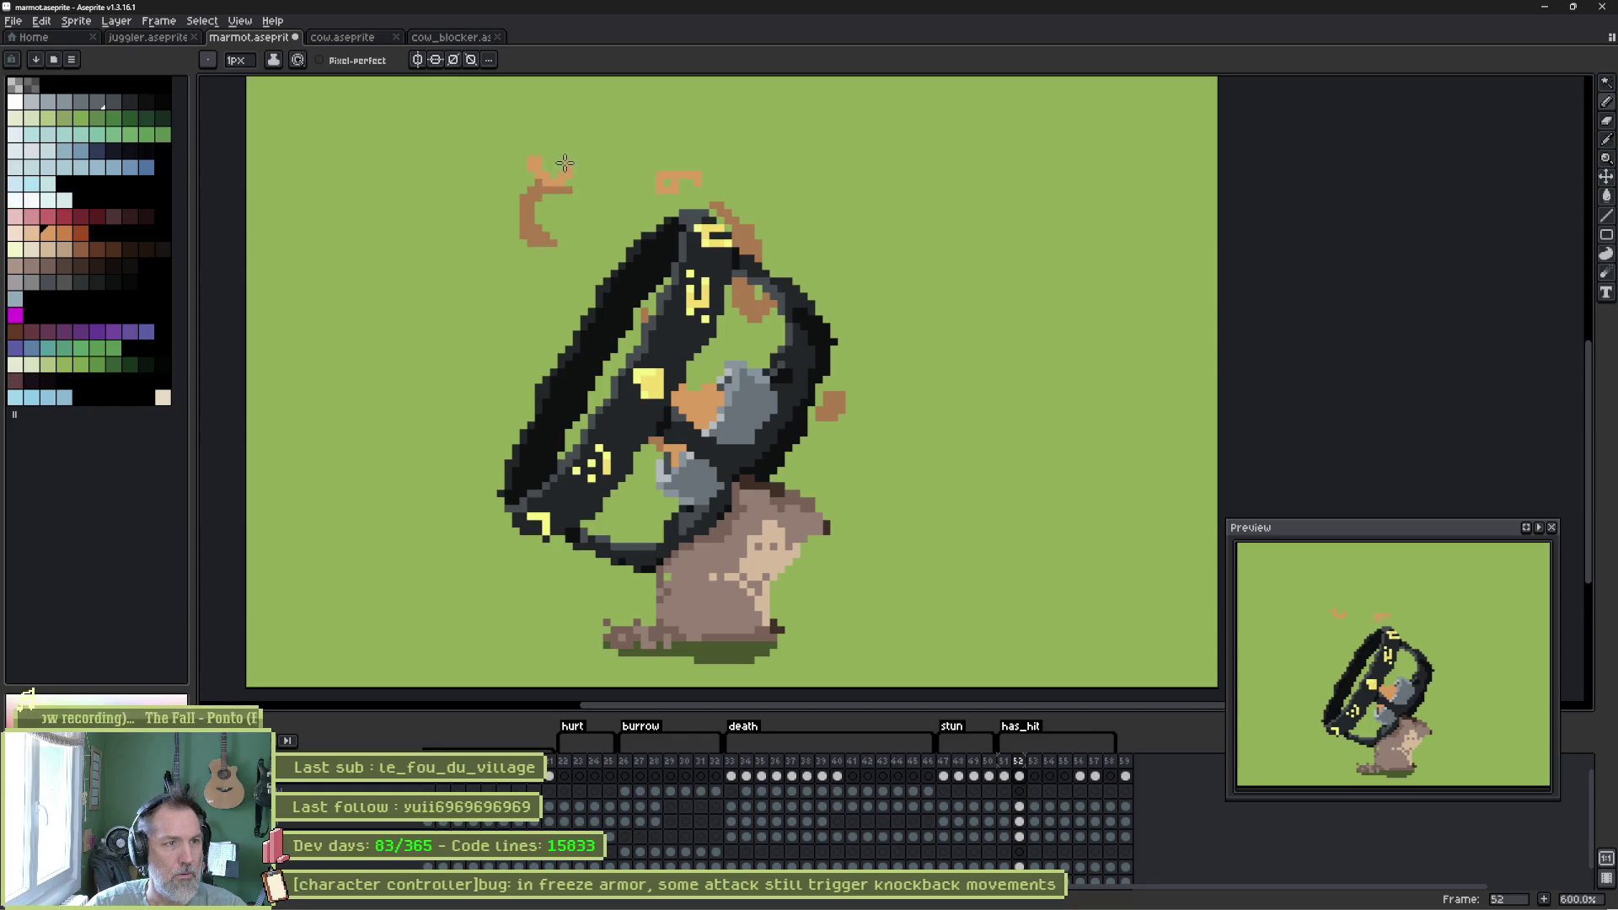
Turn on Pixel-perfect and delete the orange heart from frame 52 with the Magic Wand.
{"action": "left_click", "coordinate": [320, 60]}
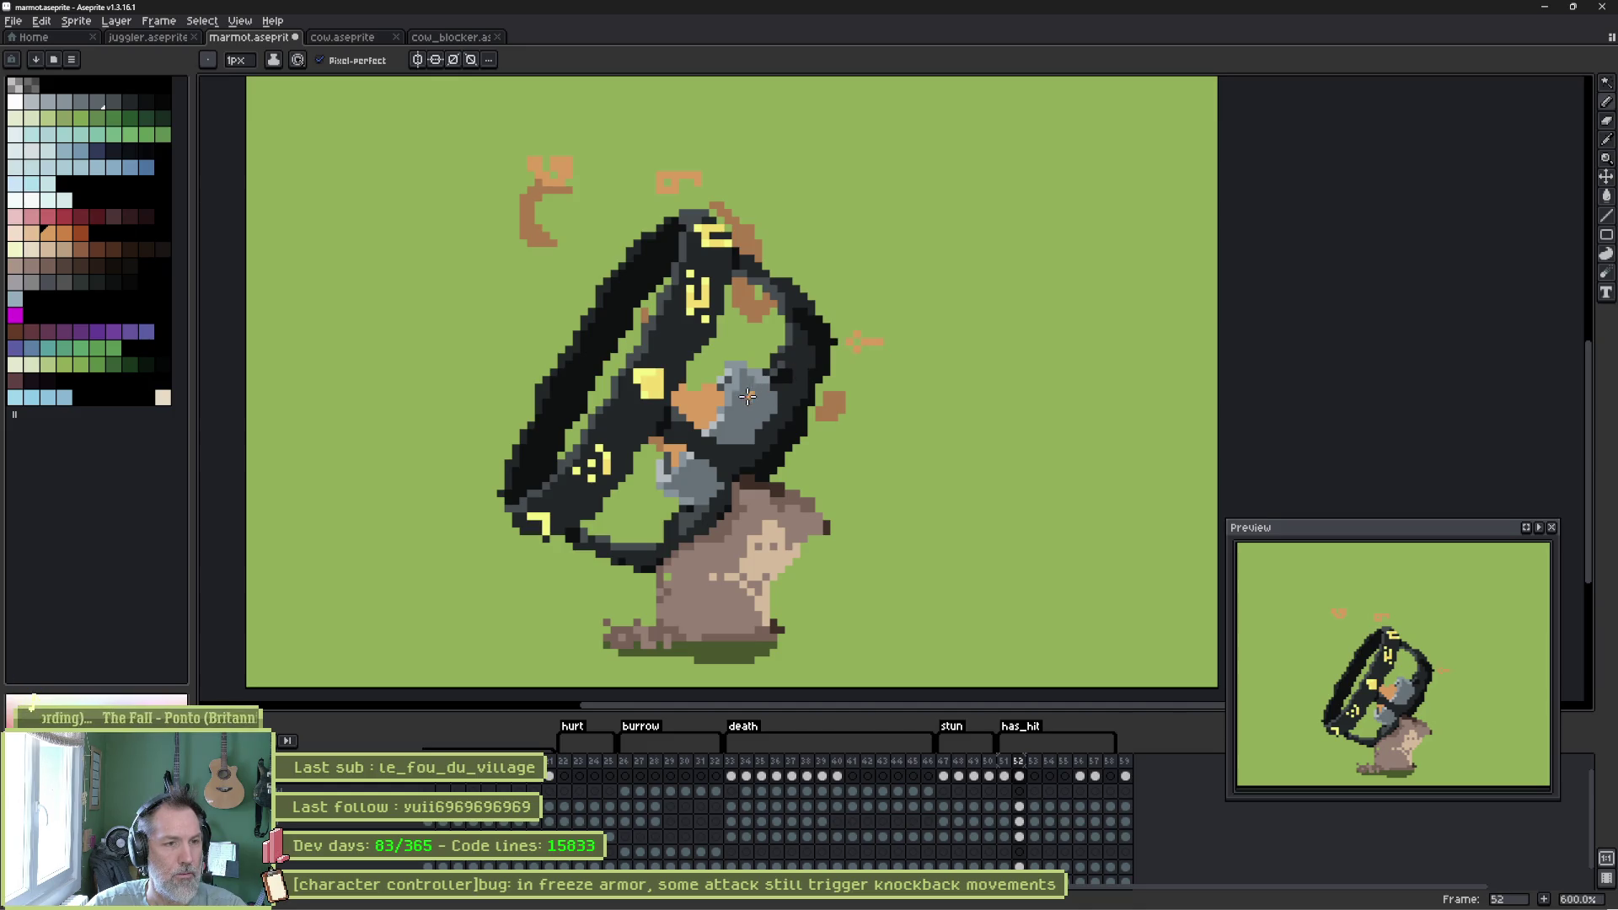
{"action": "key", "text": "w"}
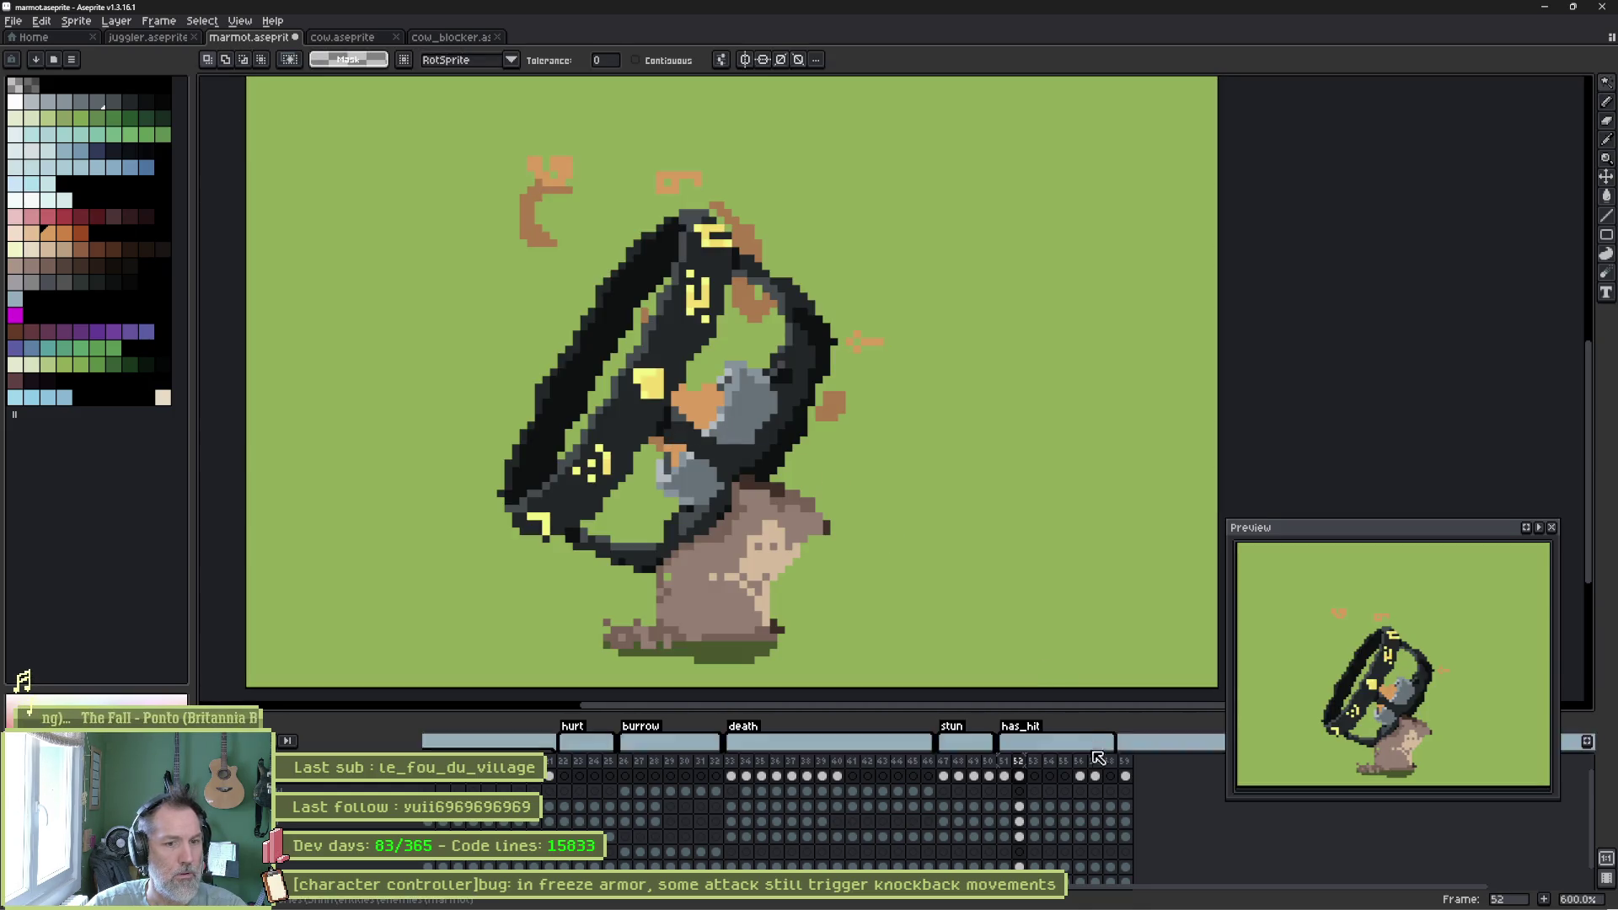
{"action": "left_click", "coordinate": [695, 404], "text": "ctrl"}
{"action": "left_click", "coordinate": [695, 405]}
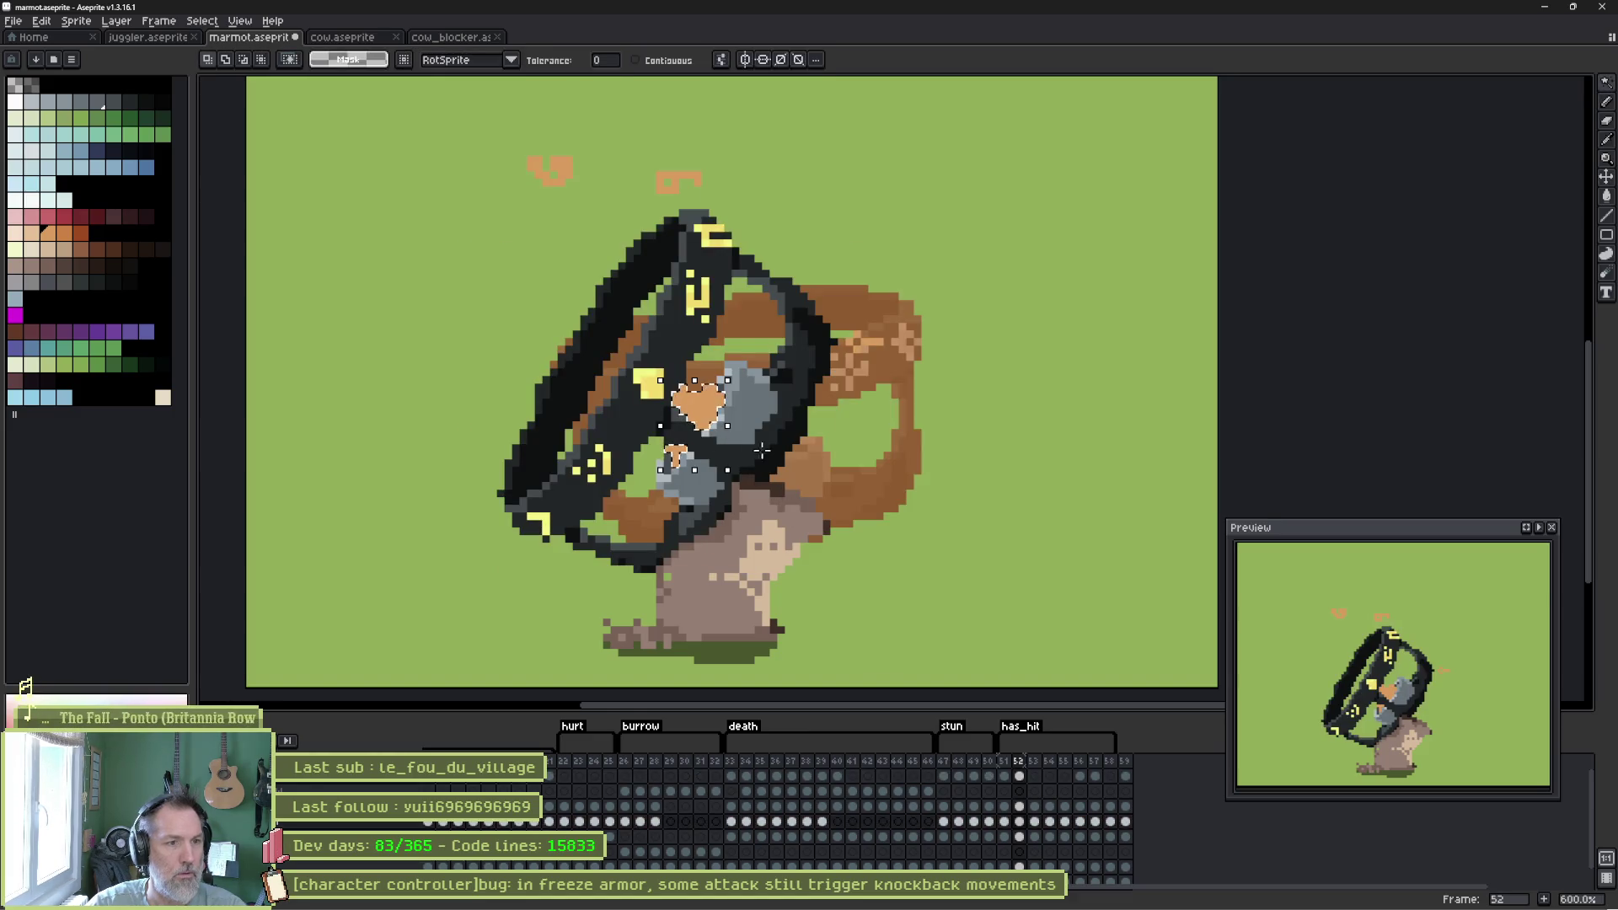
{"action": "key", "text": "Delete"}
Repaint the leftover light-orange pixel brown and add dark-grey and near-black sword pixels.
{"action": "key", "text": "b"}
{"action": "scroll", "coordinate": [708, 396], "scroll_direction": "up", "scroll_amount": 4}
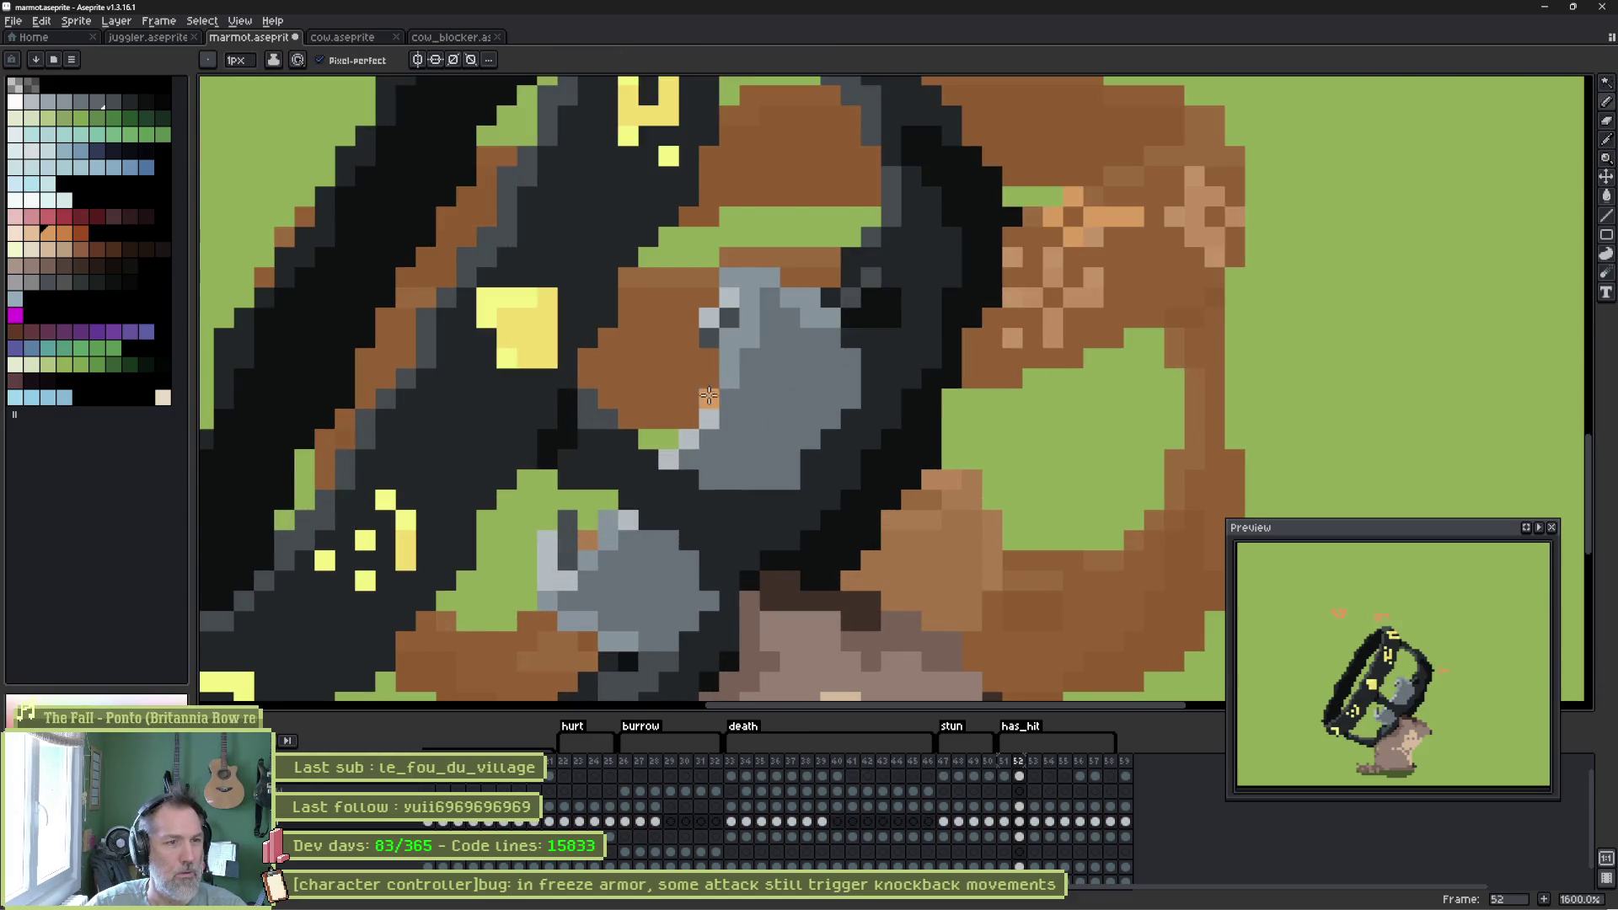
{"action": "left_click", "coordinate": [686, 351], "text": "alt"}
{"action": "left_click", "coordinate": [691, 341]}
{"action": "mouse_move", "coordinate": [647, 400]}
{"action": "left_mouse_down"}
{"action": "mouse_move", "coordinate": [670, 426]}
{"action": "mouse_move", "coordinate": [696, 376]}
{"action": "left_mouse_up"}
{"action": "left_click", "coordinate": [607, 419], "text": "alt"}
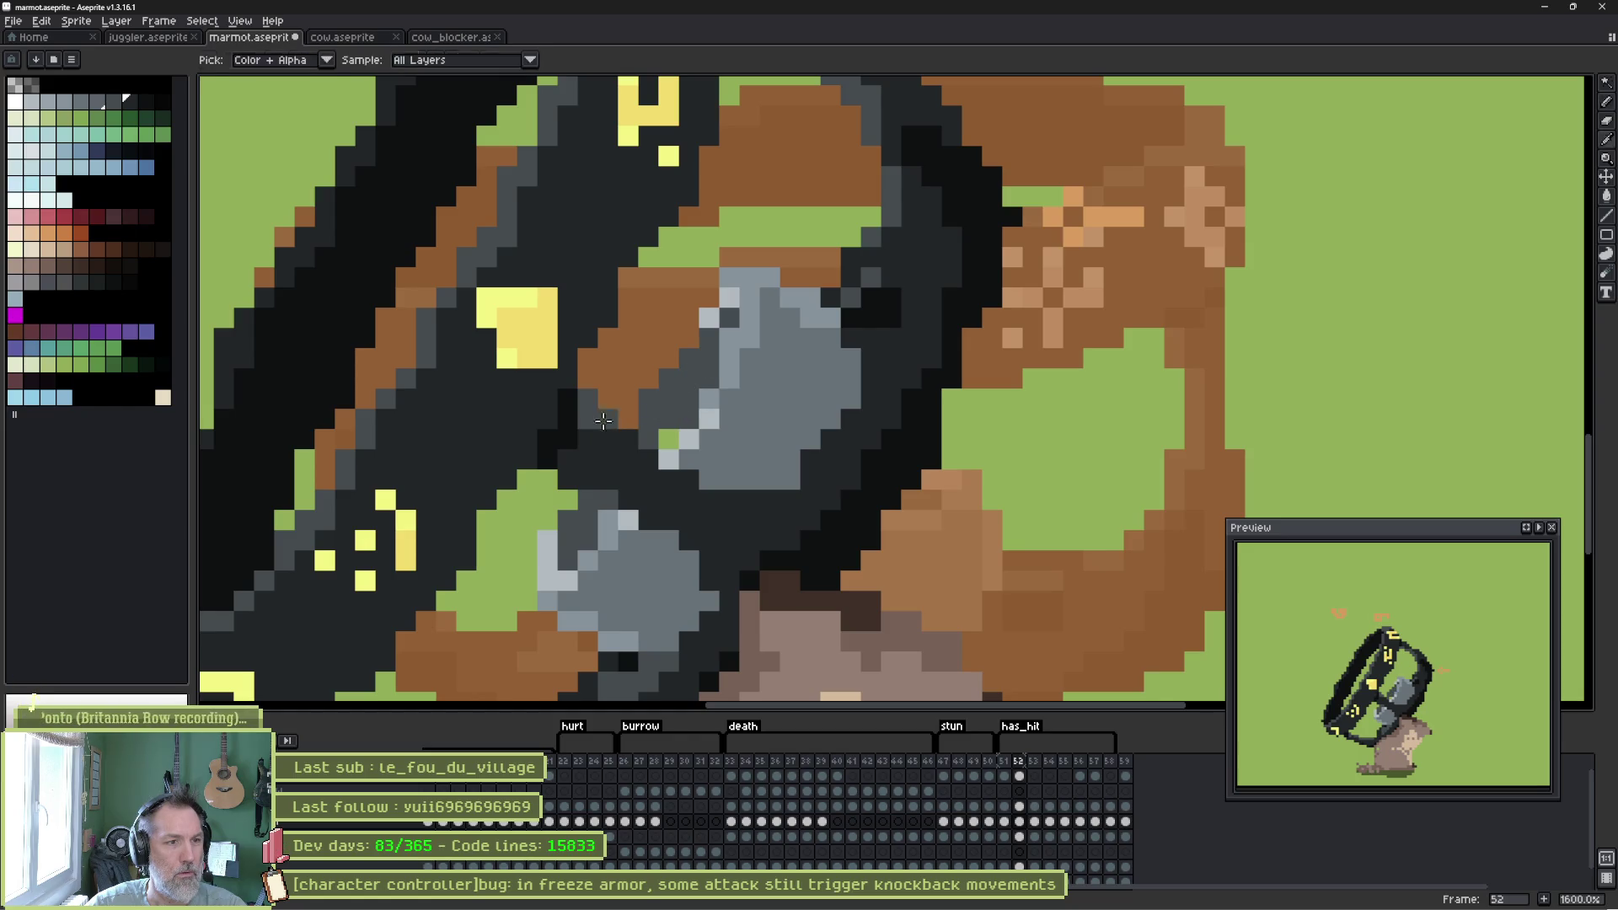
{"action": "left_click", "coordinate": [590, 407]}
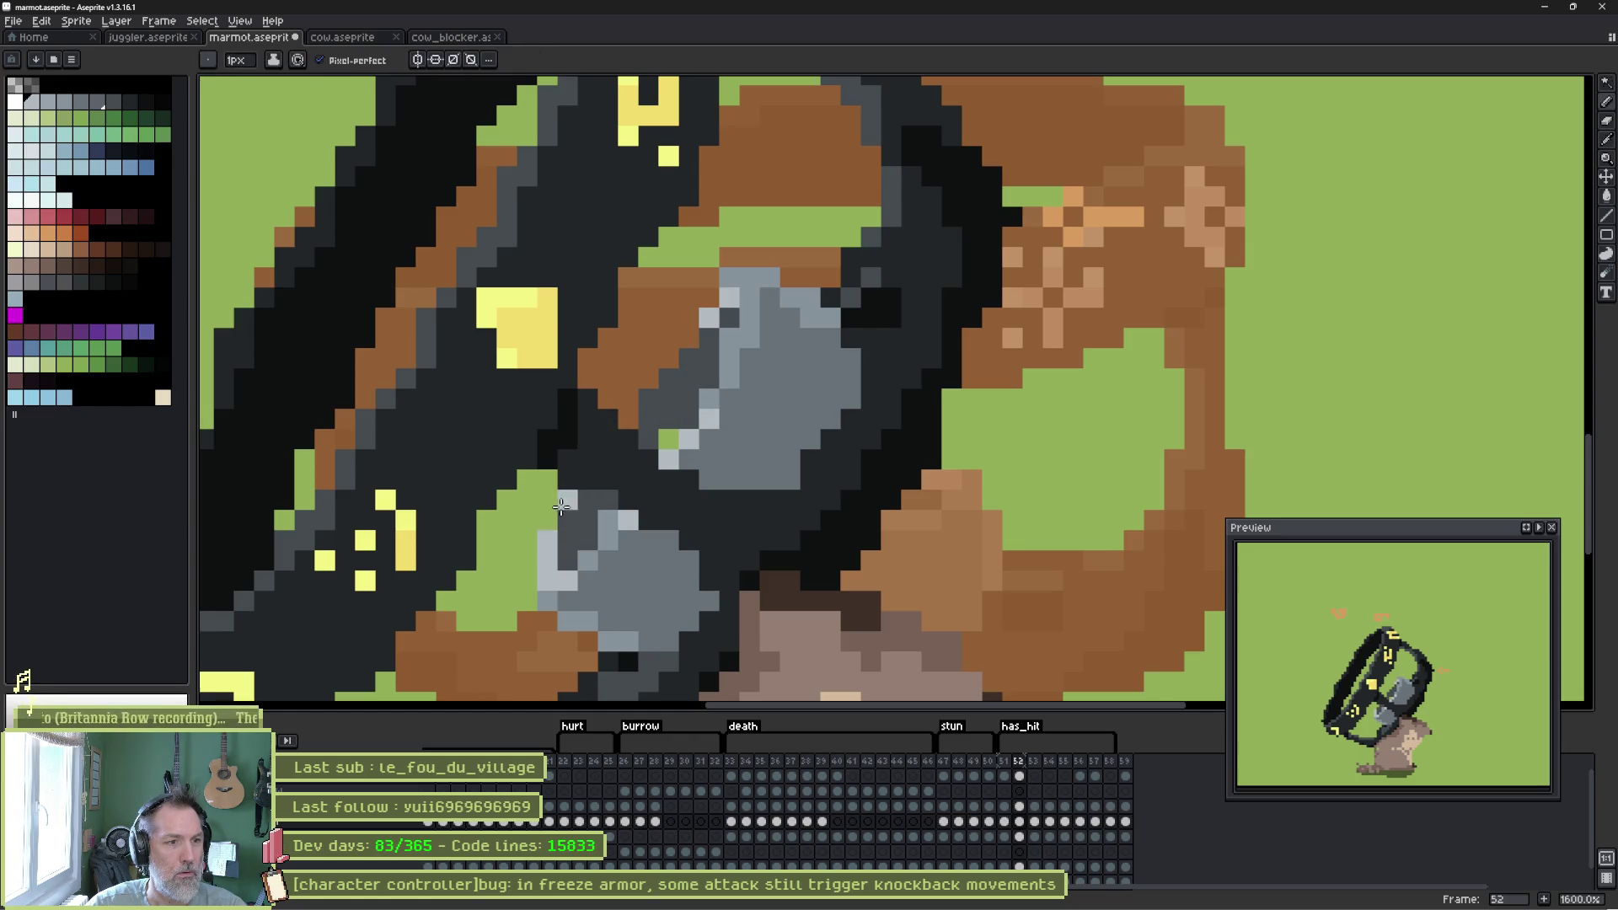
Sample the sword edge colour, add a light-grey edge pixel, cover the green gap, then go to frame 53.
{"action": "key", "text": "alt"}
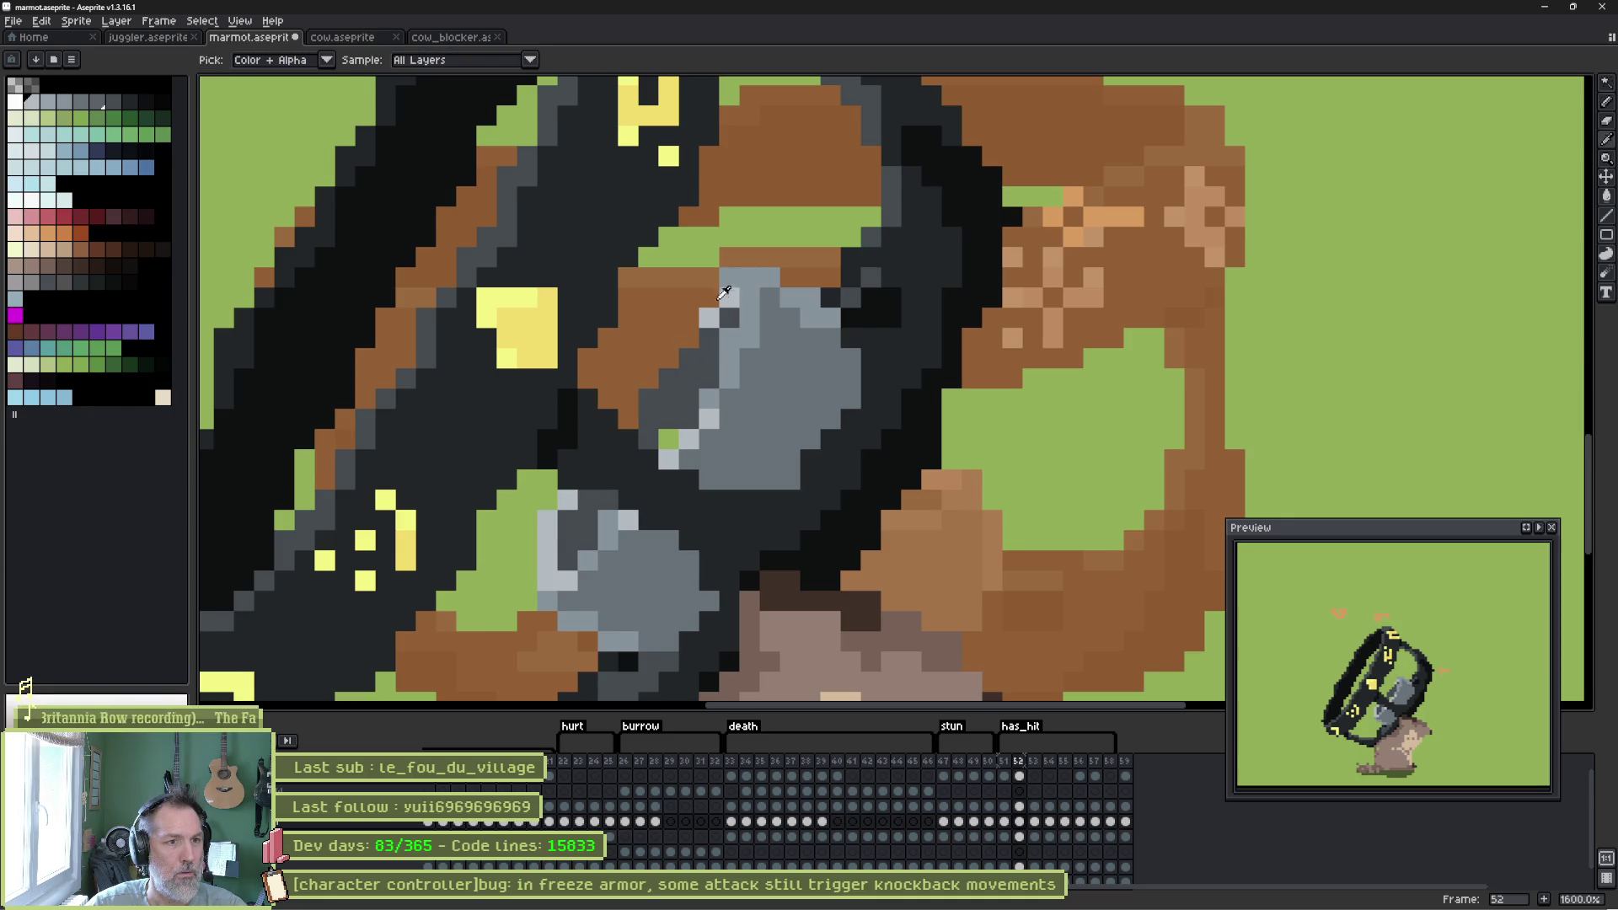
{"action": "left_click", "coordinate": [721, 295], "text": "alt"}
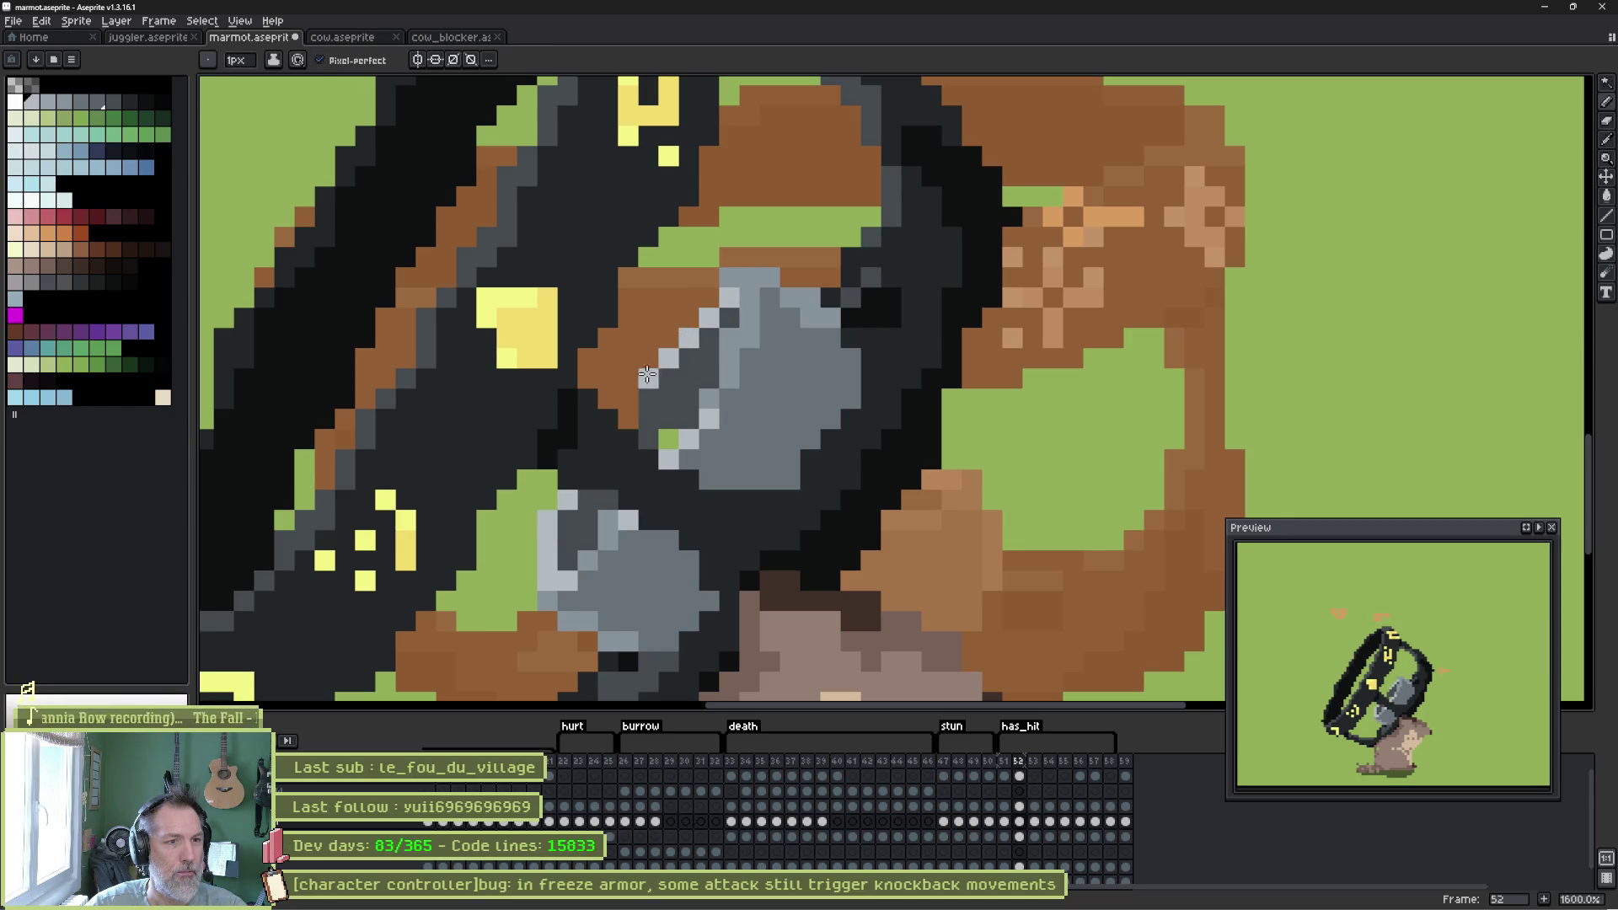
{"action": "left_click", "coordinate": [628, 398]}
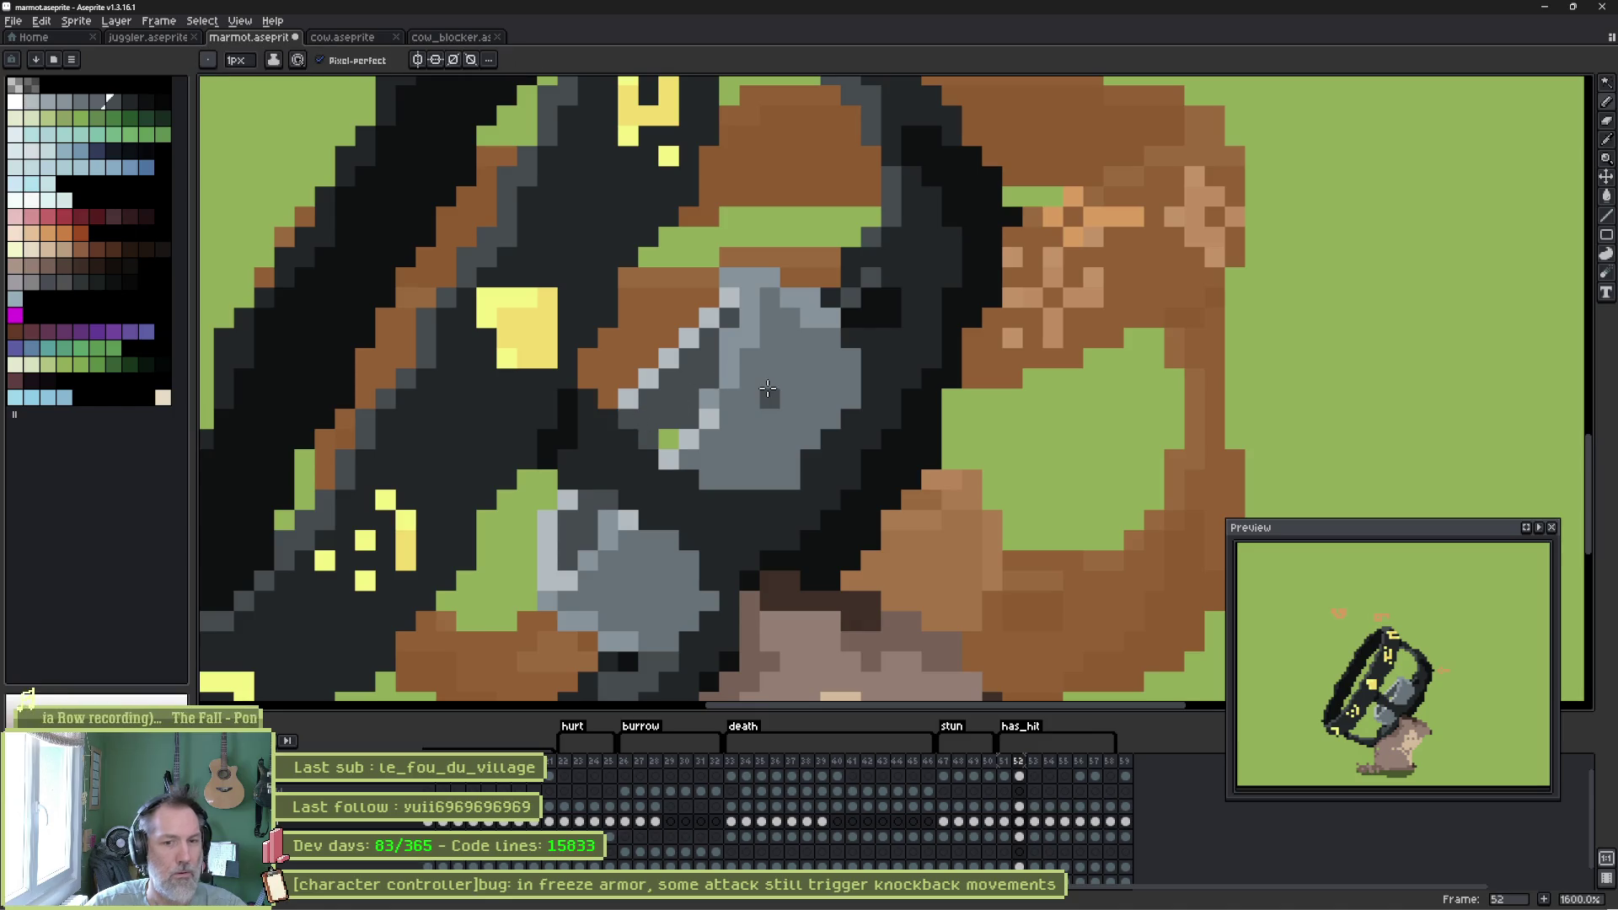
{"action": "left_click", "coordinate": [666, 440]}
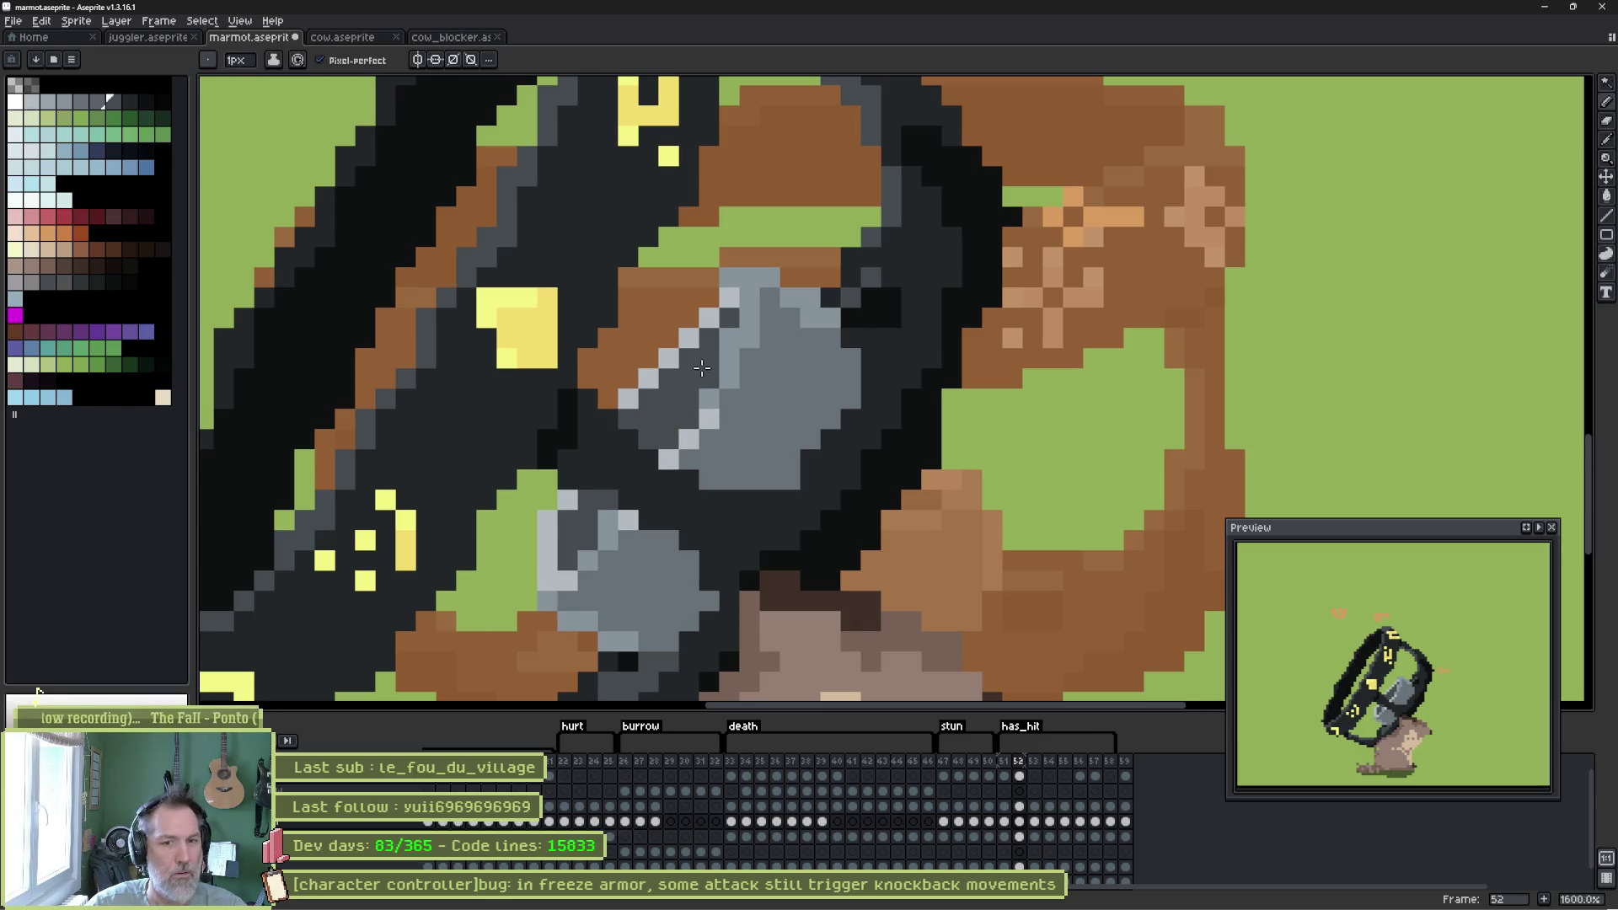
{"action": "key", "text": "period"}
On frame 53, erase the orange pixels and repaint the sword with dark- and light-grey diagonals and fill.
{"action": "key", "text": "w"}
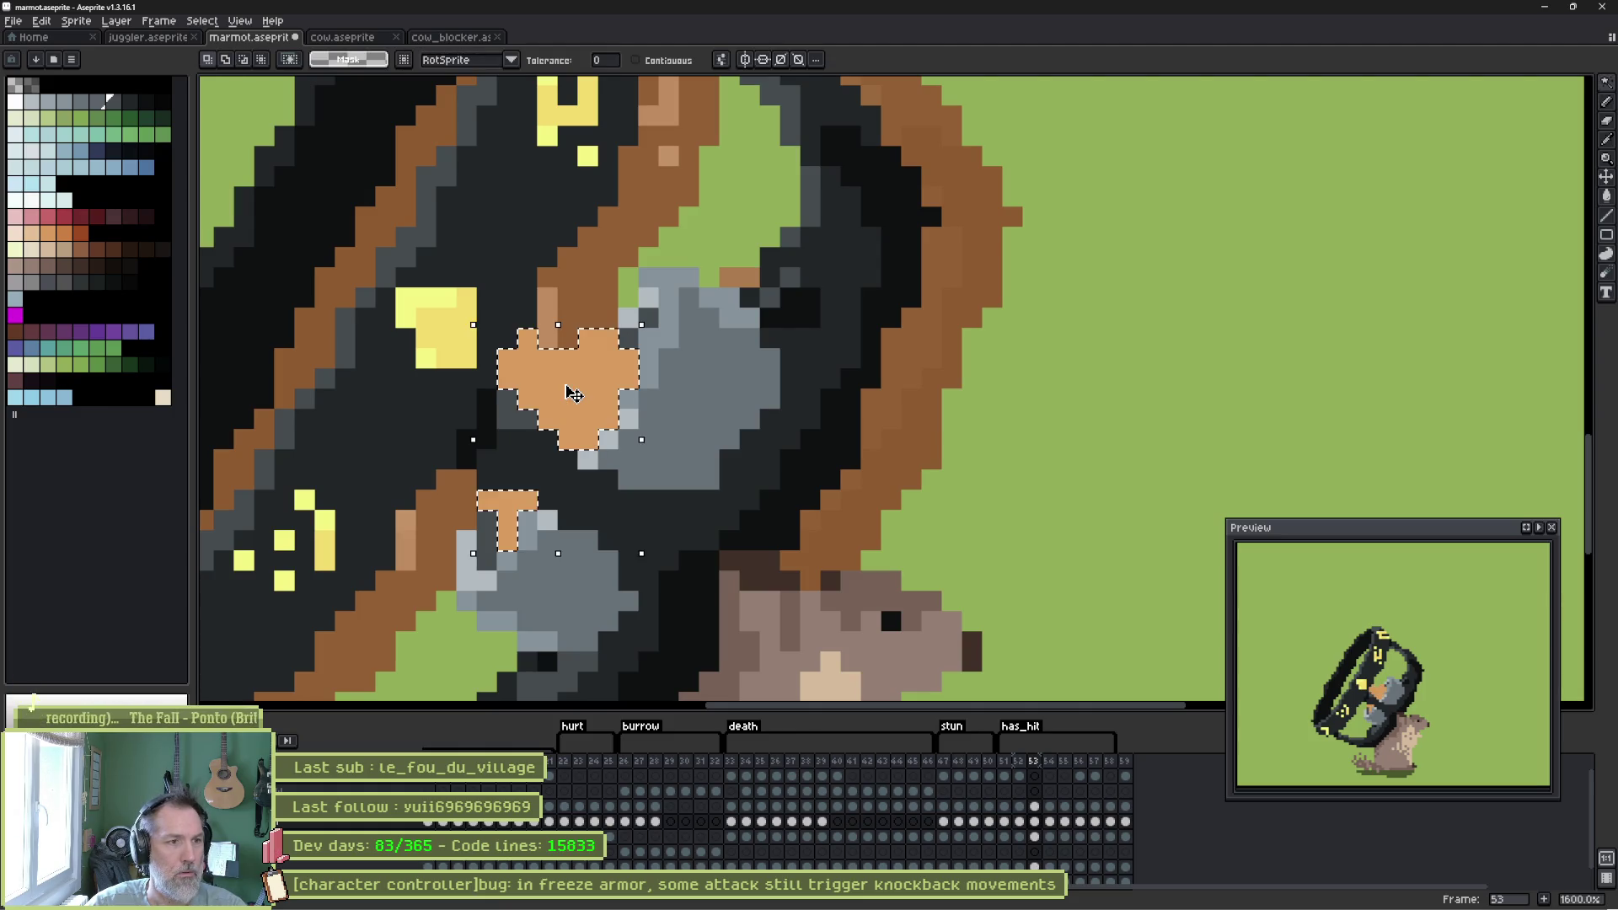
{"action": "left_click", "coordinate": [553, 371]}
{"action": "key", "text": "Delete"}
{"action": "key", "text": "b"}
{"action": "left_click_drag", "start_coordinate": [608, 358], "coordinate": [558, 425]}
{"action": "left_click", "coordinate": [641, 305], "text": "alt"}
{"action": "left_click_drag", "start_coordinate": [619, 316], "coordinate": [578, 368]}
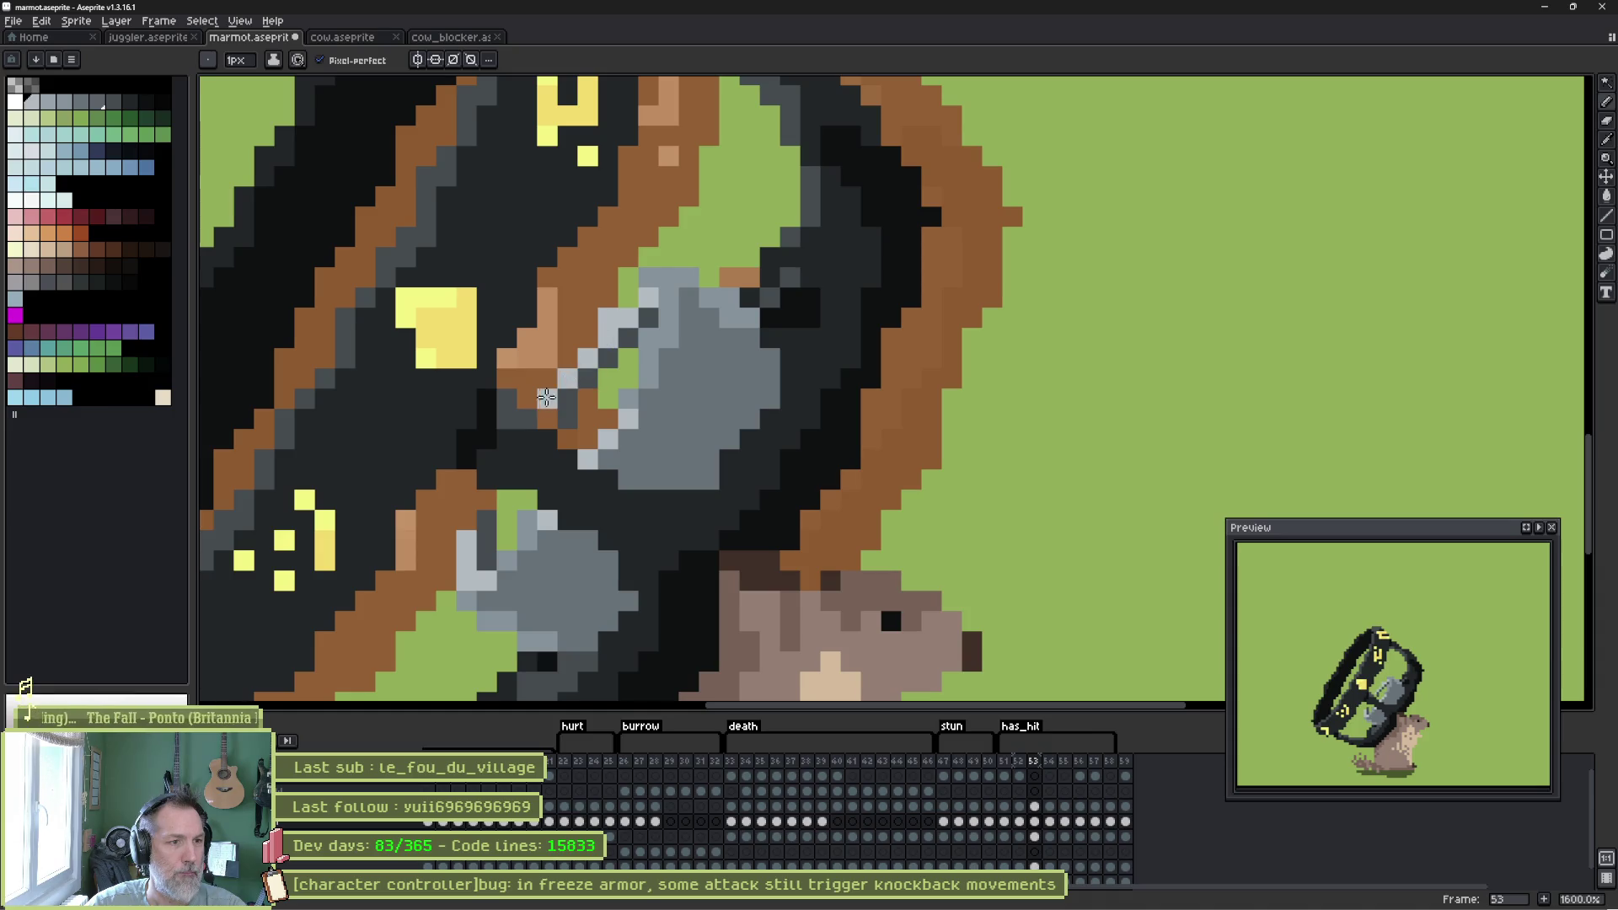
{"action": "key", "text": "g"}
{"action": "left_click", "coordinate": [593, 403]}
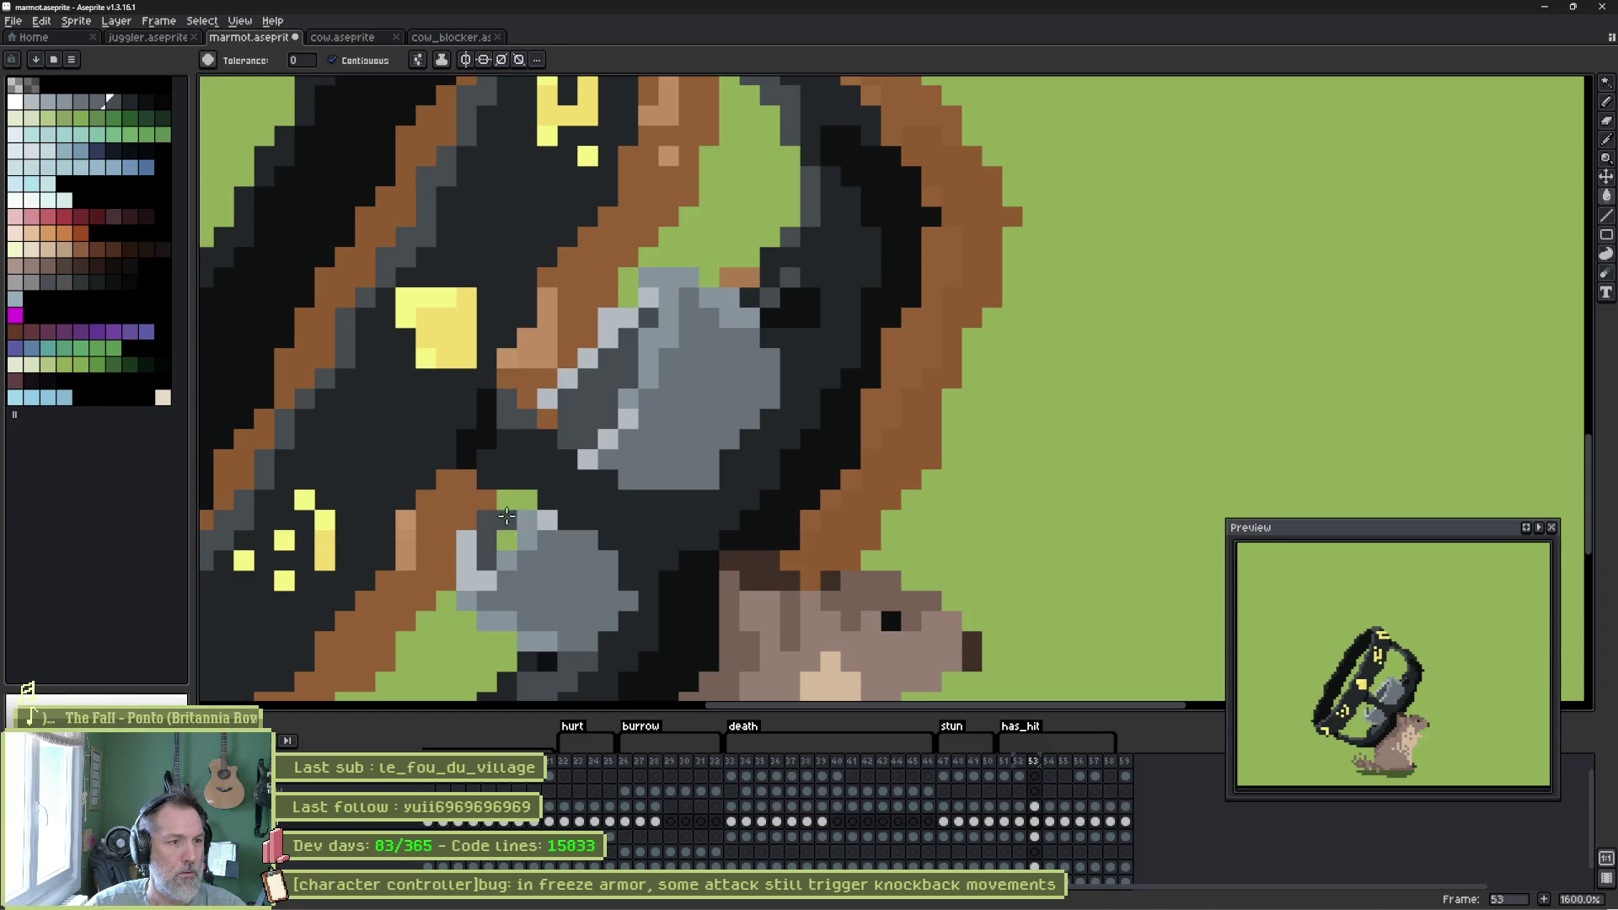
Touch up the sword's stray green, light-grey edge and dark-grey gap pixels.
{"action": "key", "text": "b"}
{"action": "left_click_drag", "start_coordinate": [497, 501], "coordinate": [507, 539]}
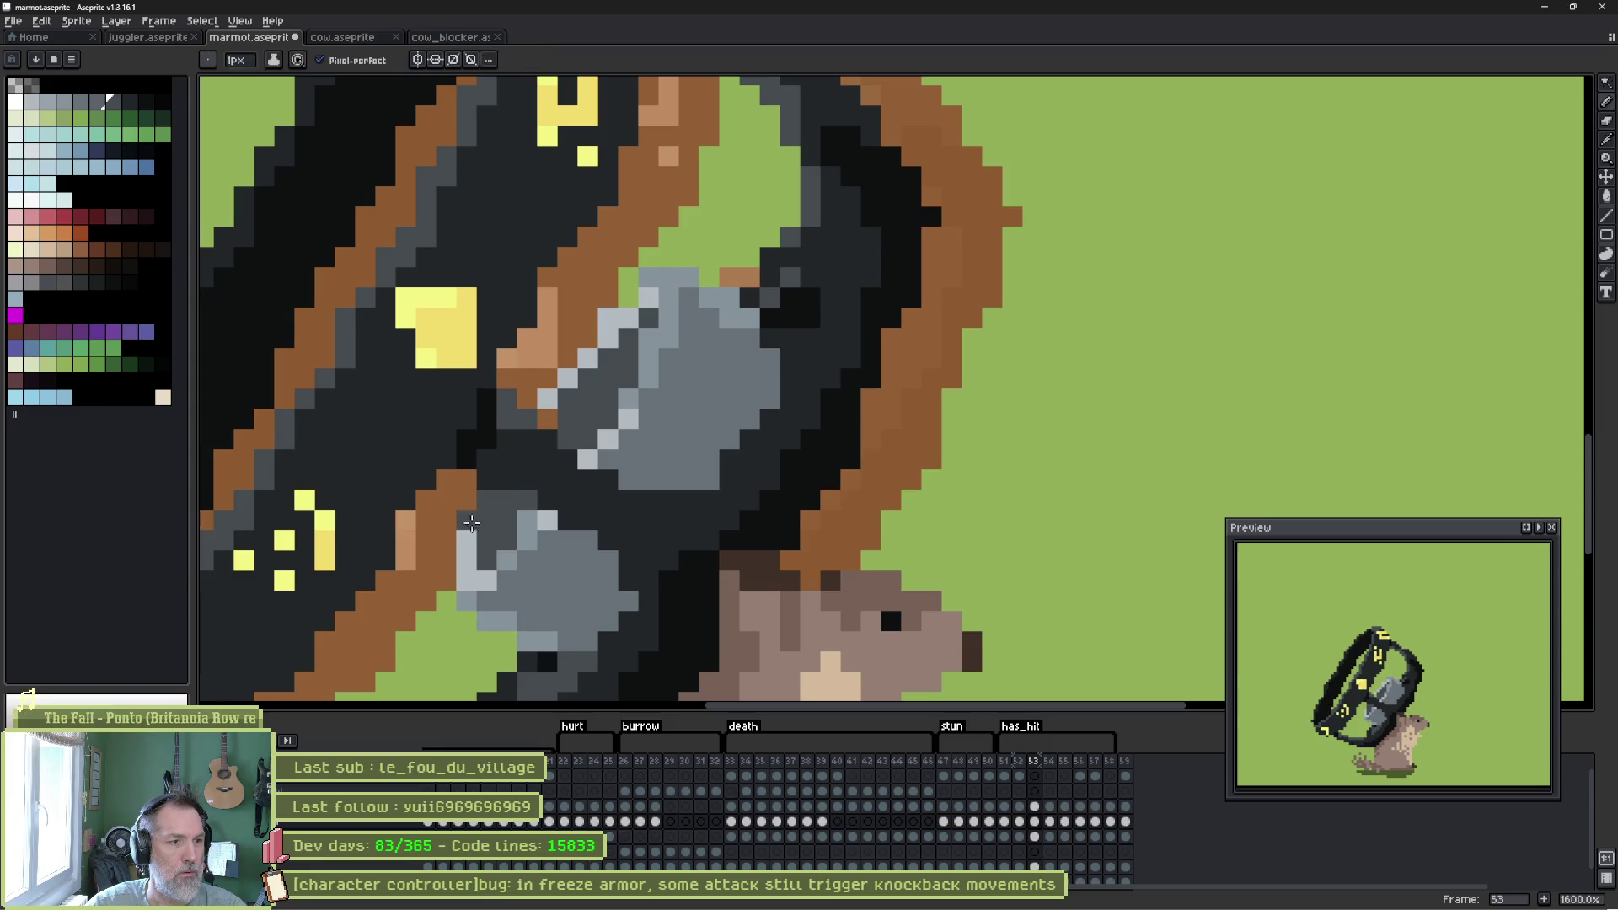
{"action": "left_click", "coordinate": [445, 600], "text": "alt"}
{"action": "left_click", "coordinate": [466, 520]}
{"action": "left_click", "coordinate": [629, 293]}
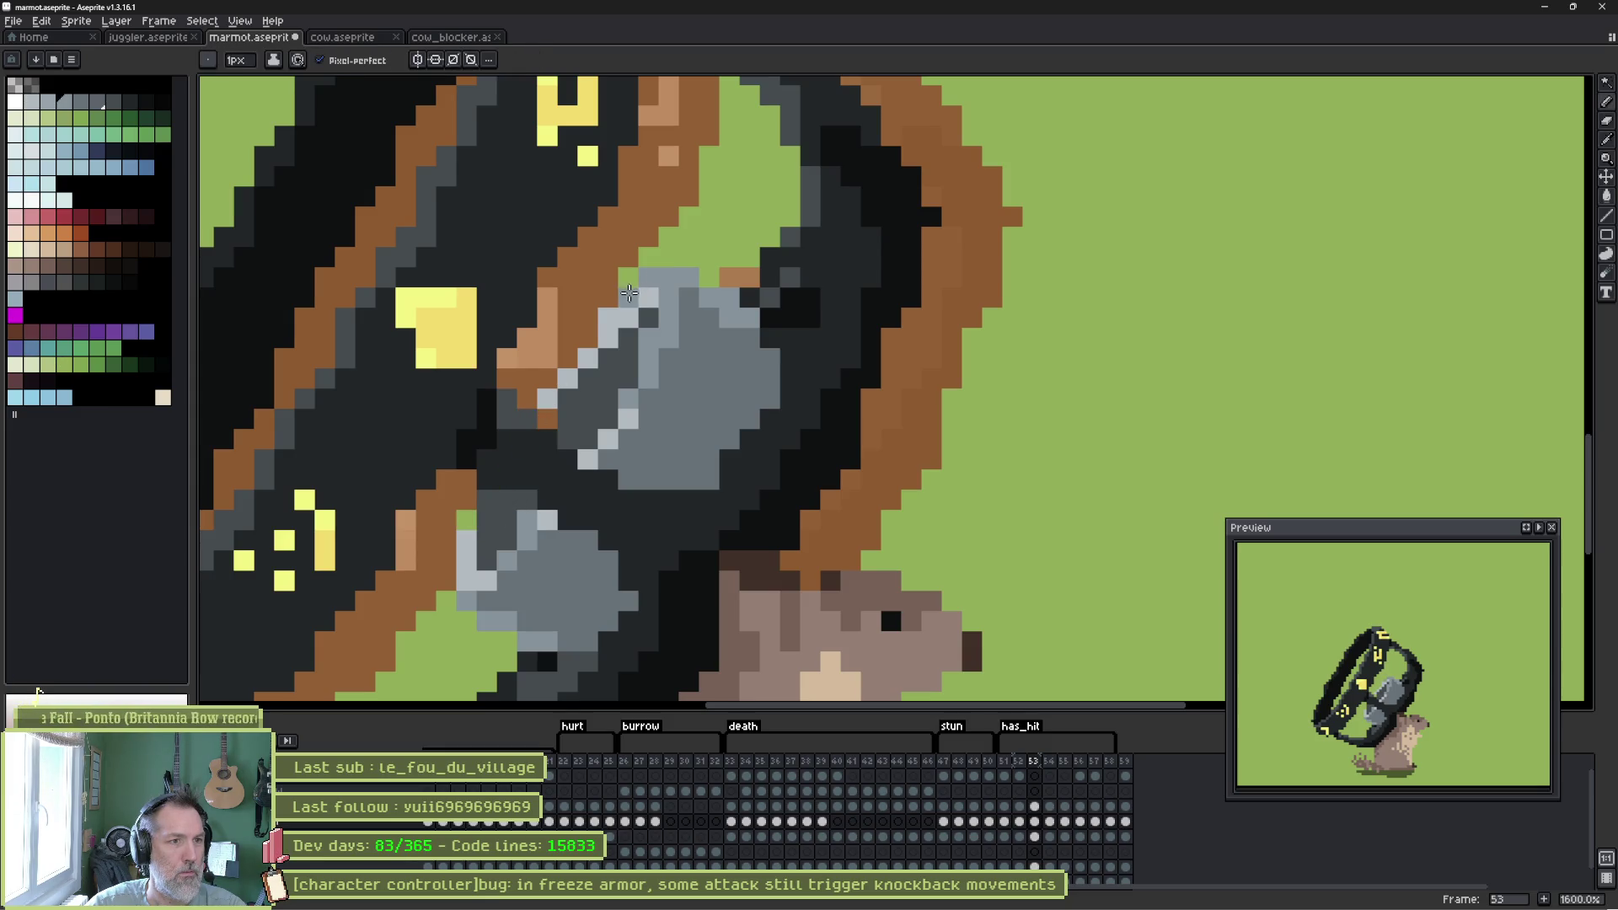
{"action": "left_click_drag", "start_coordinate": [559, 376], "coordinate": [546, 394]}
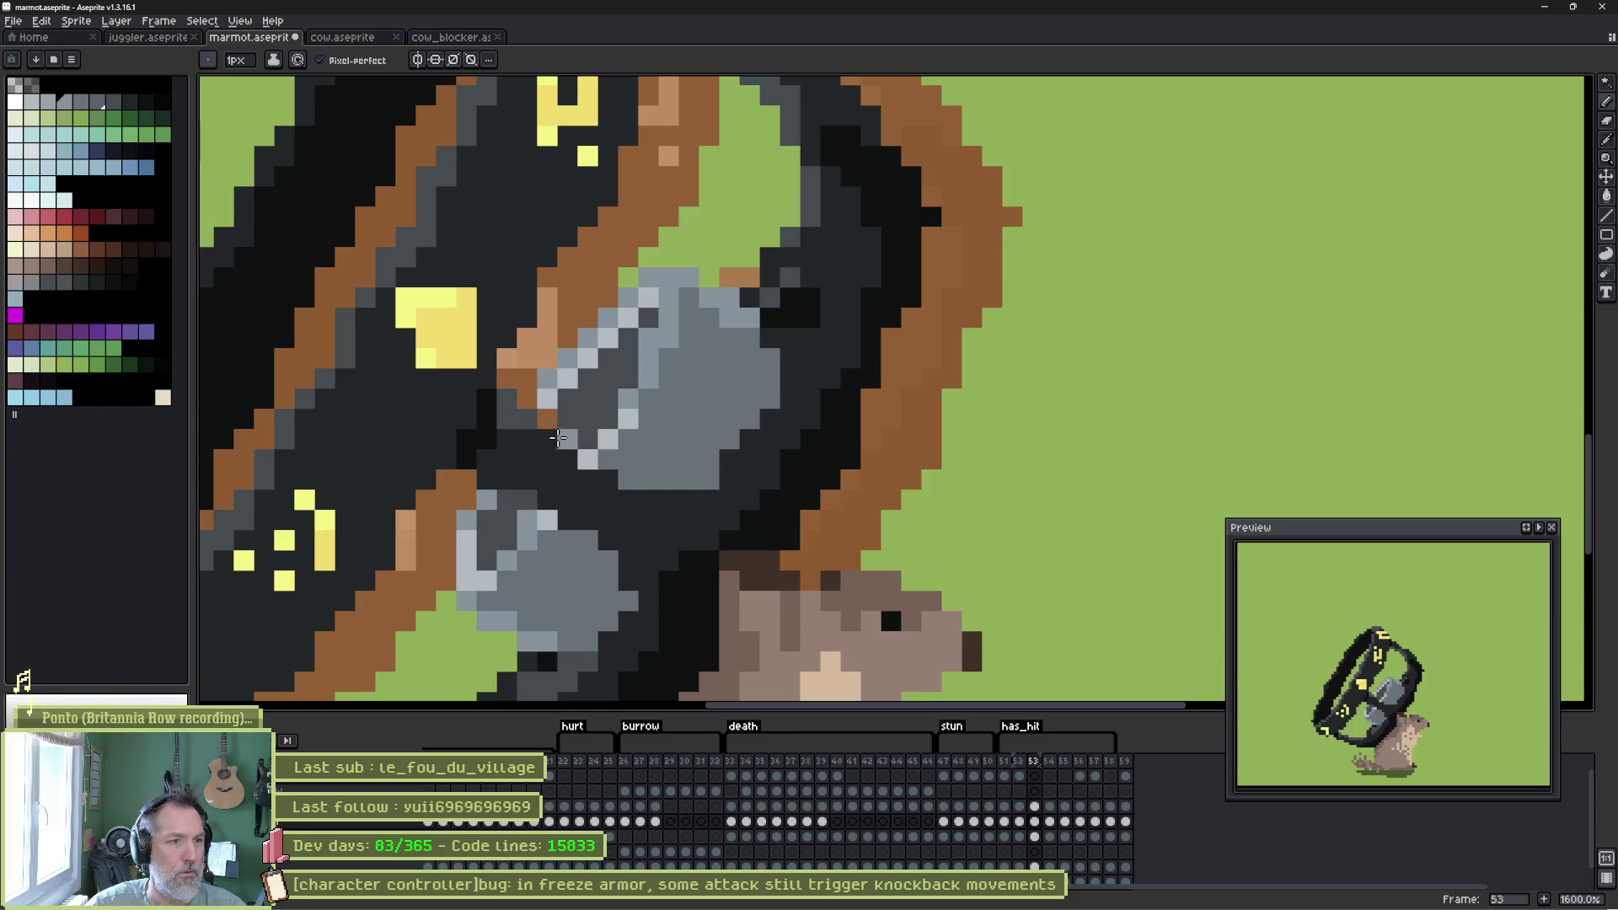
{"action": "left_click", "coordinate": [534, 422], "text": "alt"}
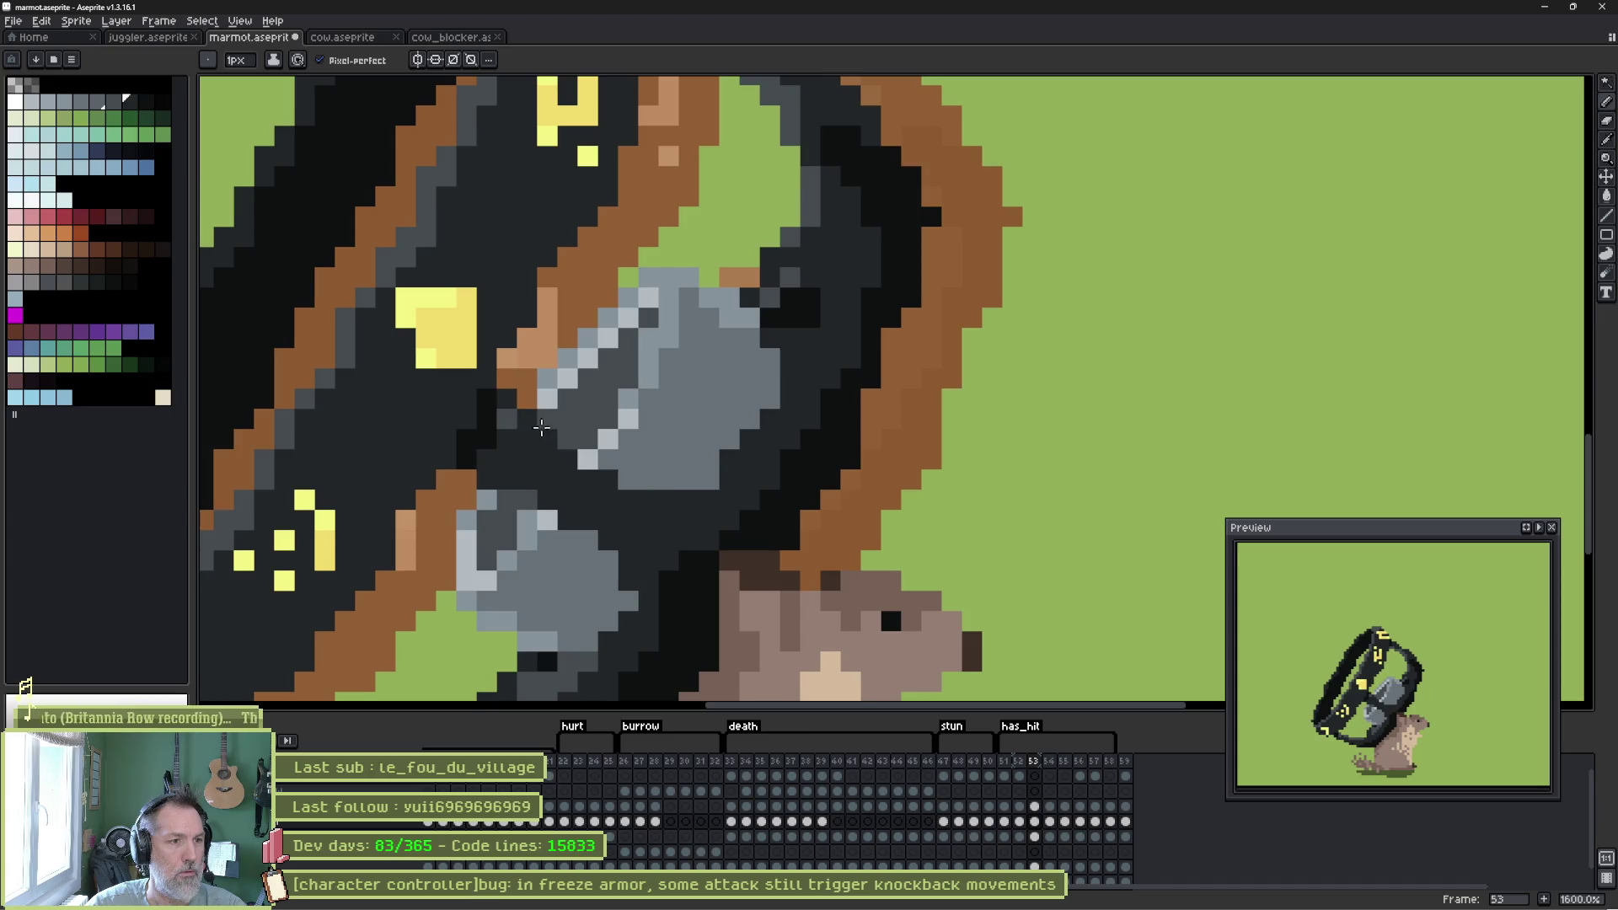
{"action": "left_click", "coordinate": [646, 464]}
Flip through neighbouring frames to check the motion, ending on frame 51.
{"action": "key", "text": "Right"}
{"action": "key", "text": "Left"}
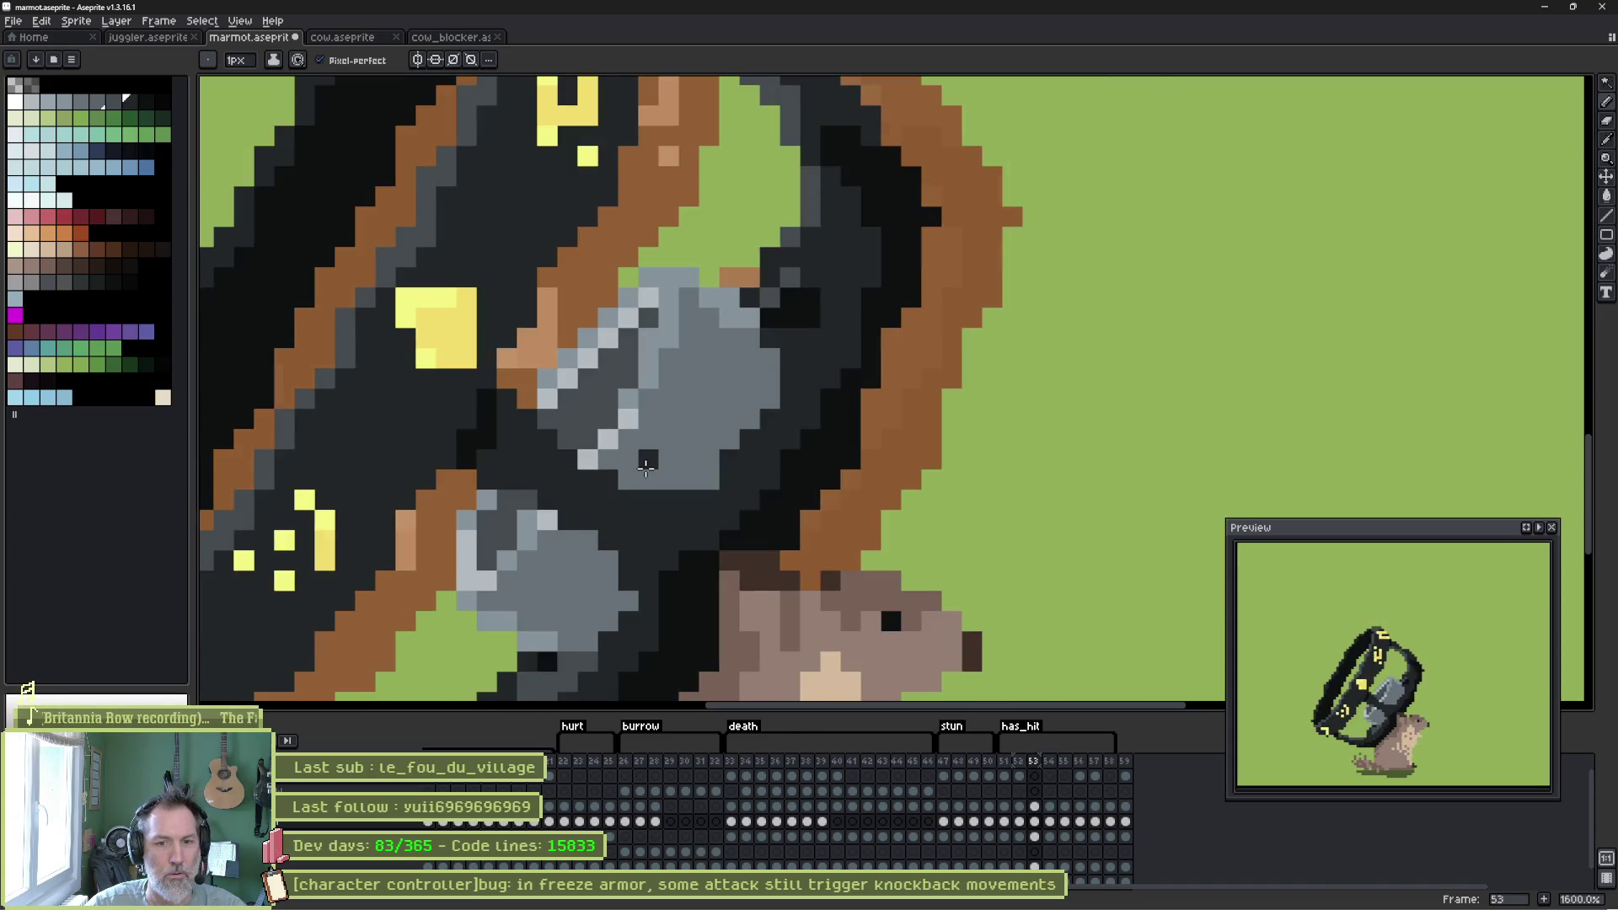
{"action": "key", "text": "Left"}
{"action": "key", "text": "Left"}
{"action": "key", "text": "Right"}
{"action": "key", "text": "Right"}
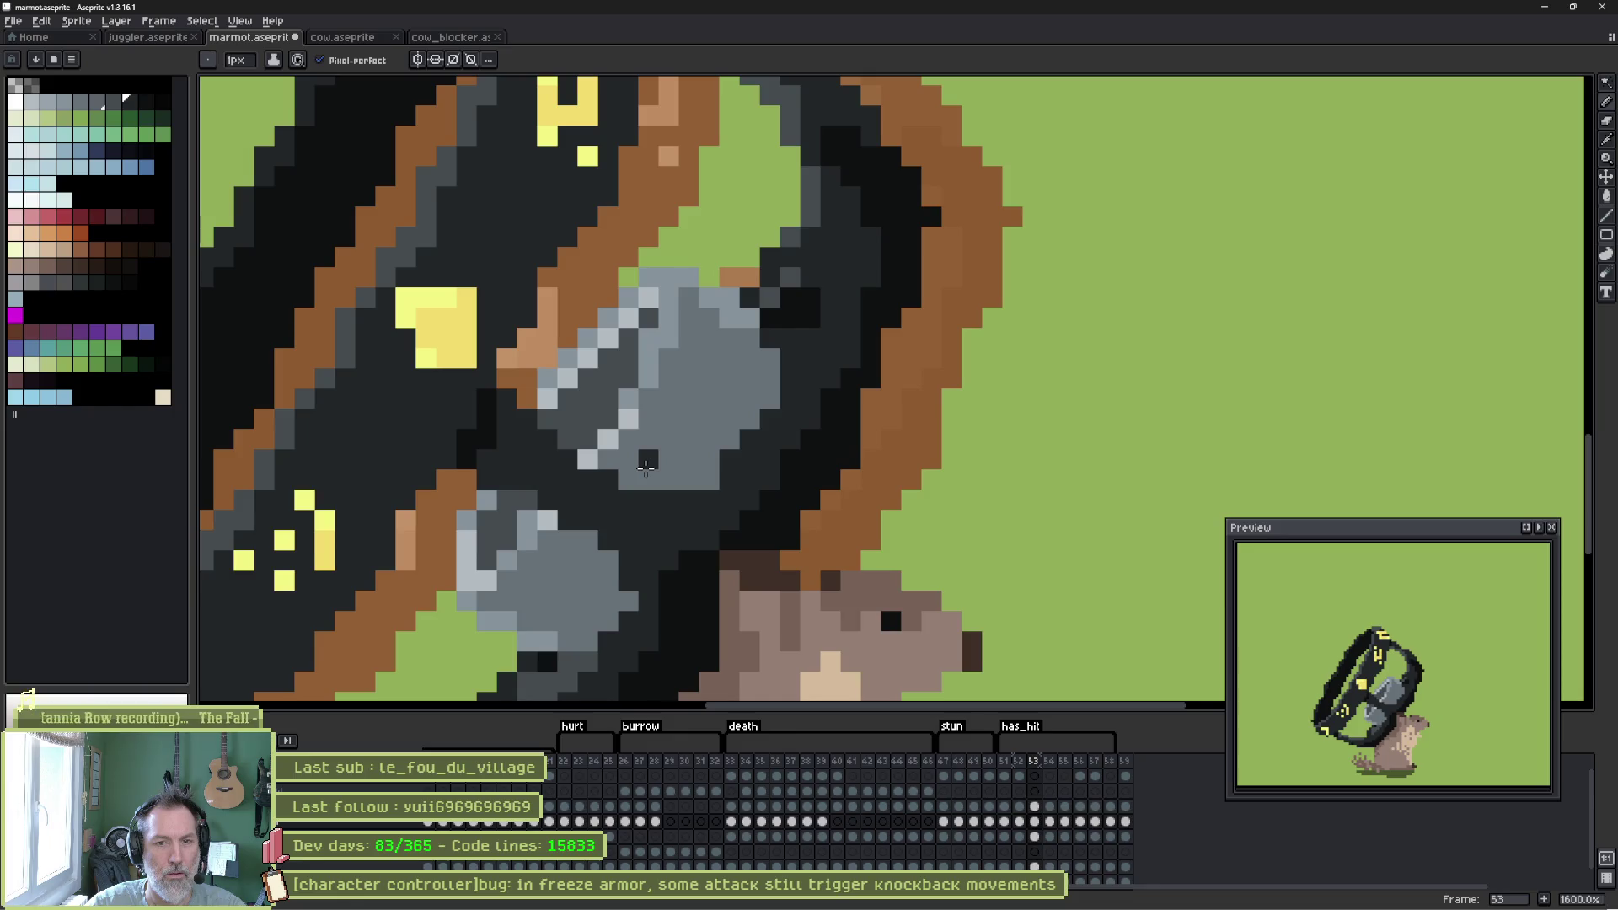
{"action": "key", "text": "Left"}
{"action": "key", "text": "Left"}
{"action": "key", "text": "Right"}
{"action": "key", "text": "Right"}
{"action": "key", "text": "Right"}
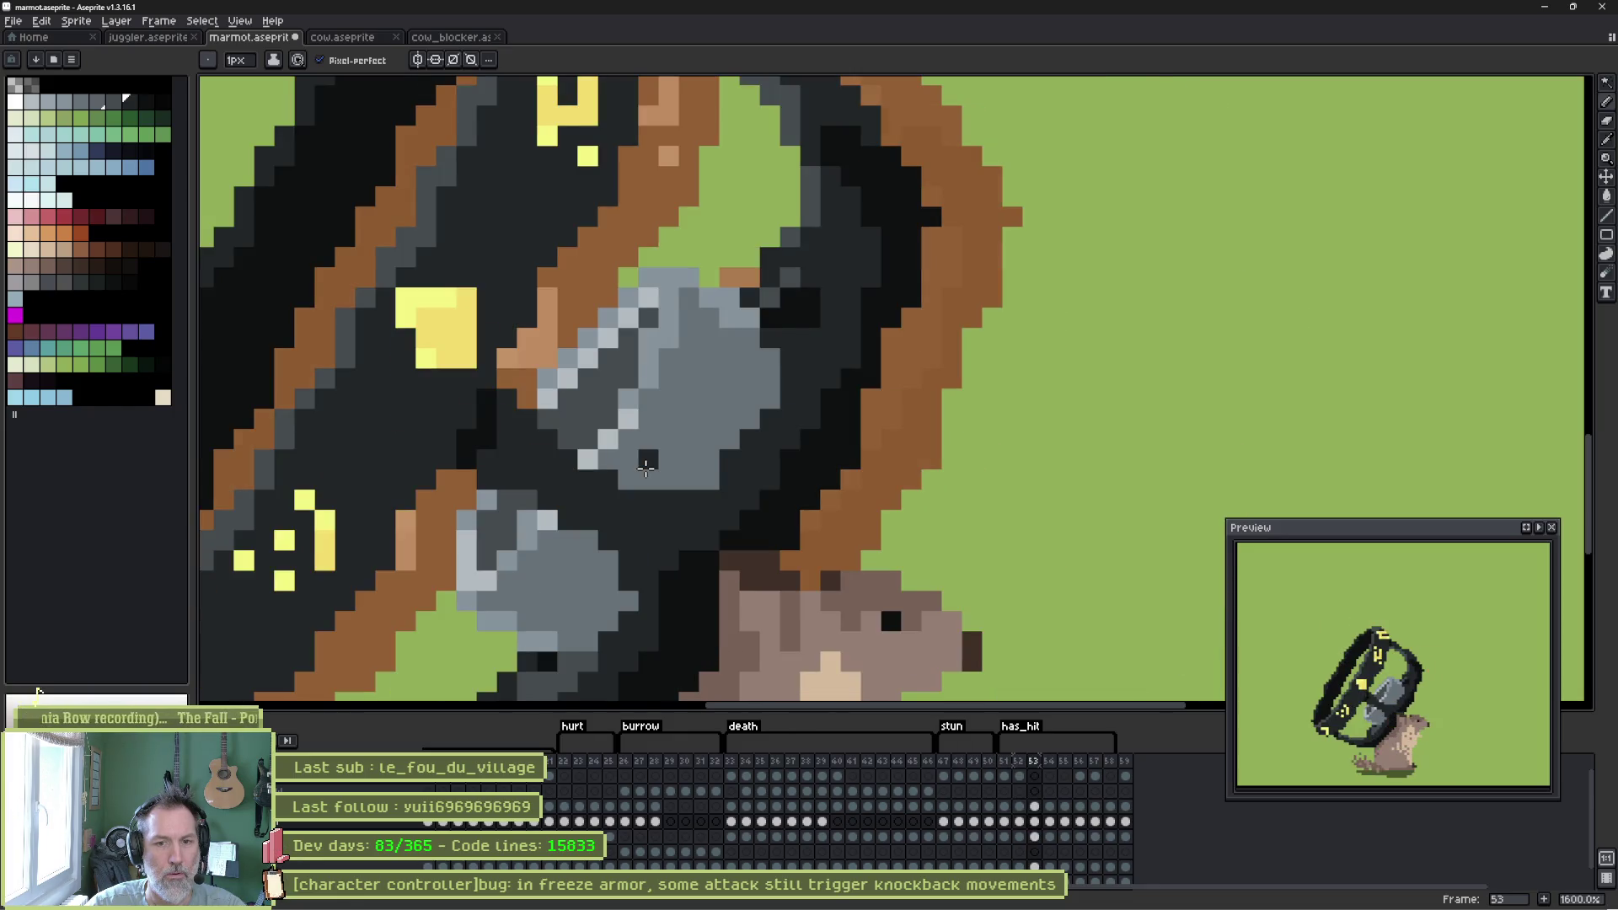
{"action": "key", "text": "Left"}
{"action": "key", "text": "Left"}
{"action": "key", "text": "Left"}
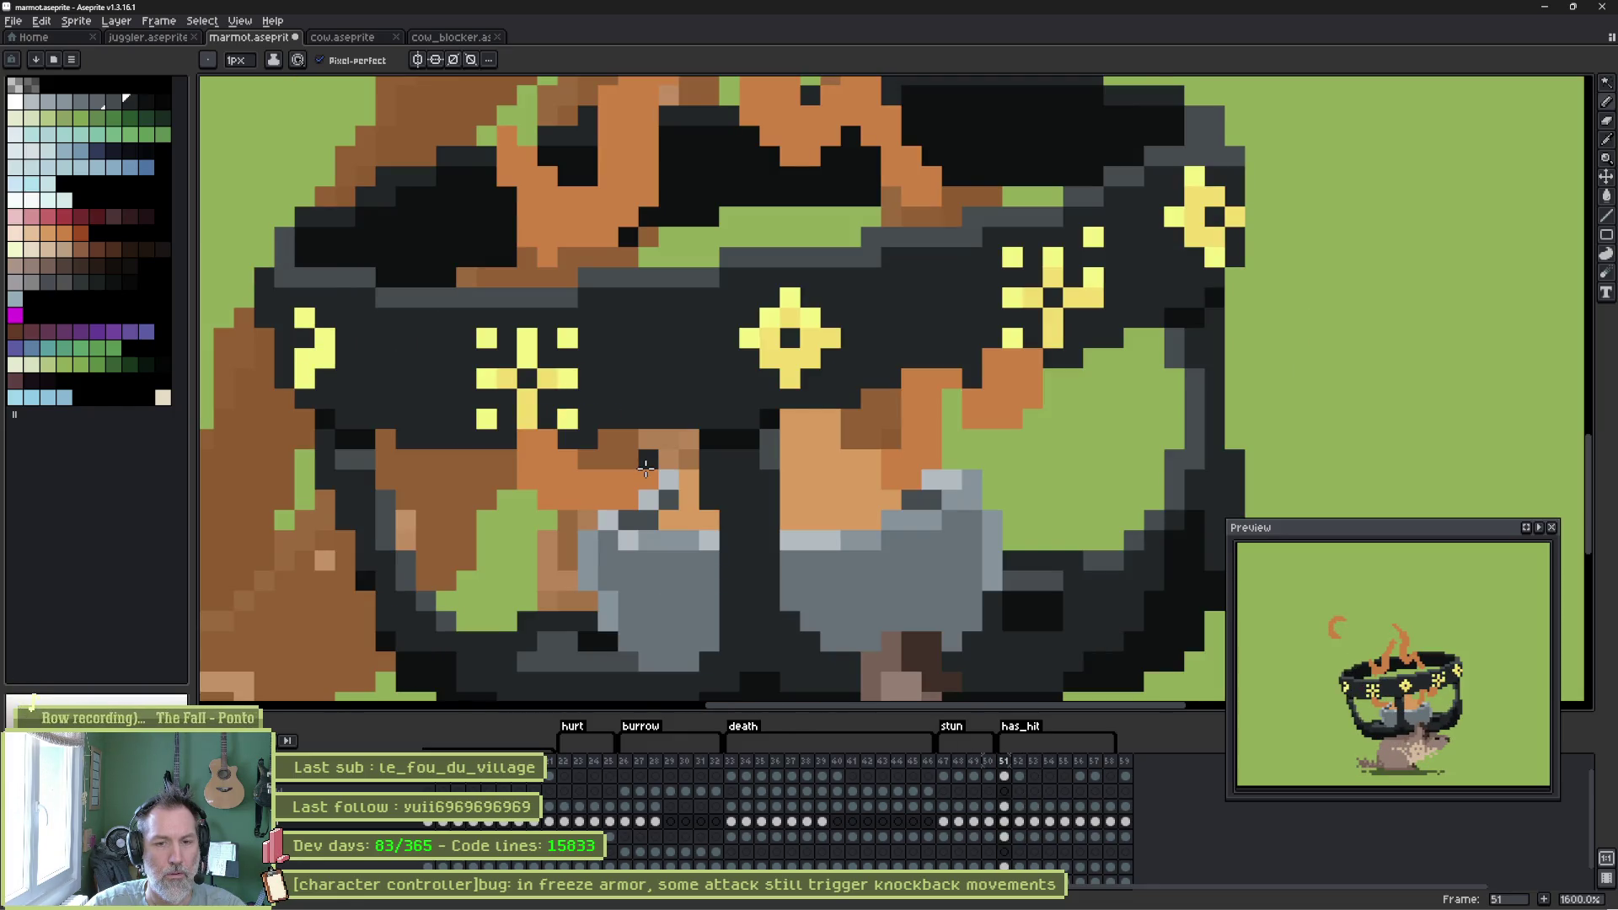
On frame 51, erase the light-orange flame pixels and paint the brown rows under the band dark grey.
{"action": "key", "text": "w"}
{"action": "left_click", "coordinate": [830, 497]}
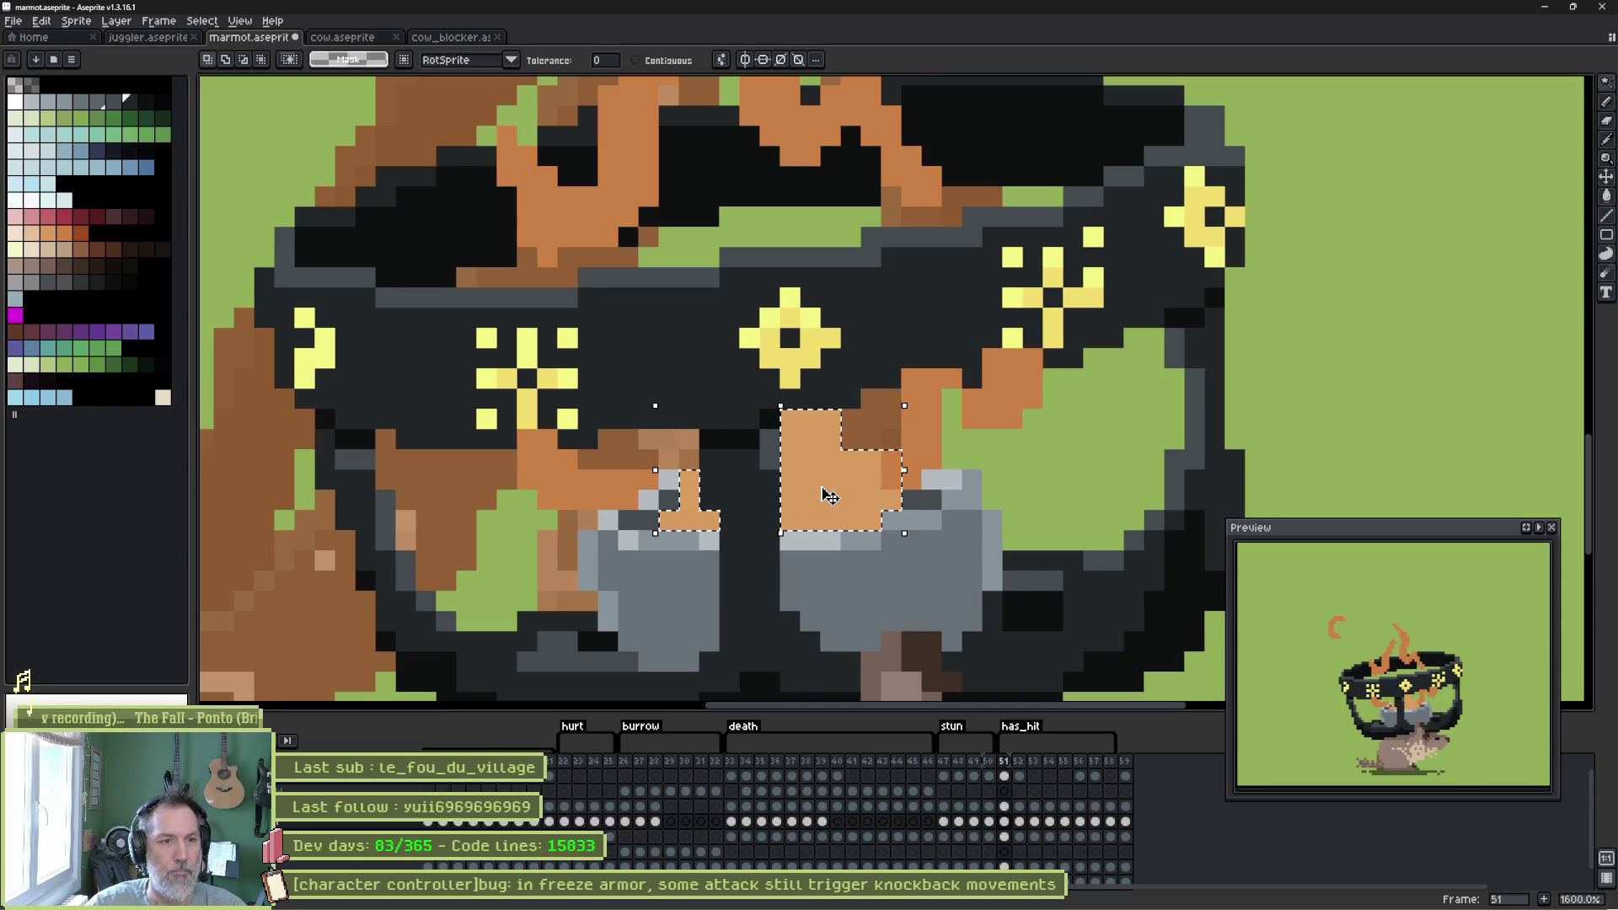
{"action": "key", "text": "Delete"}
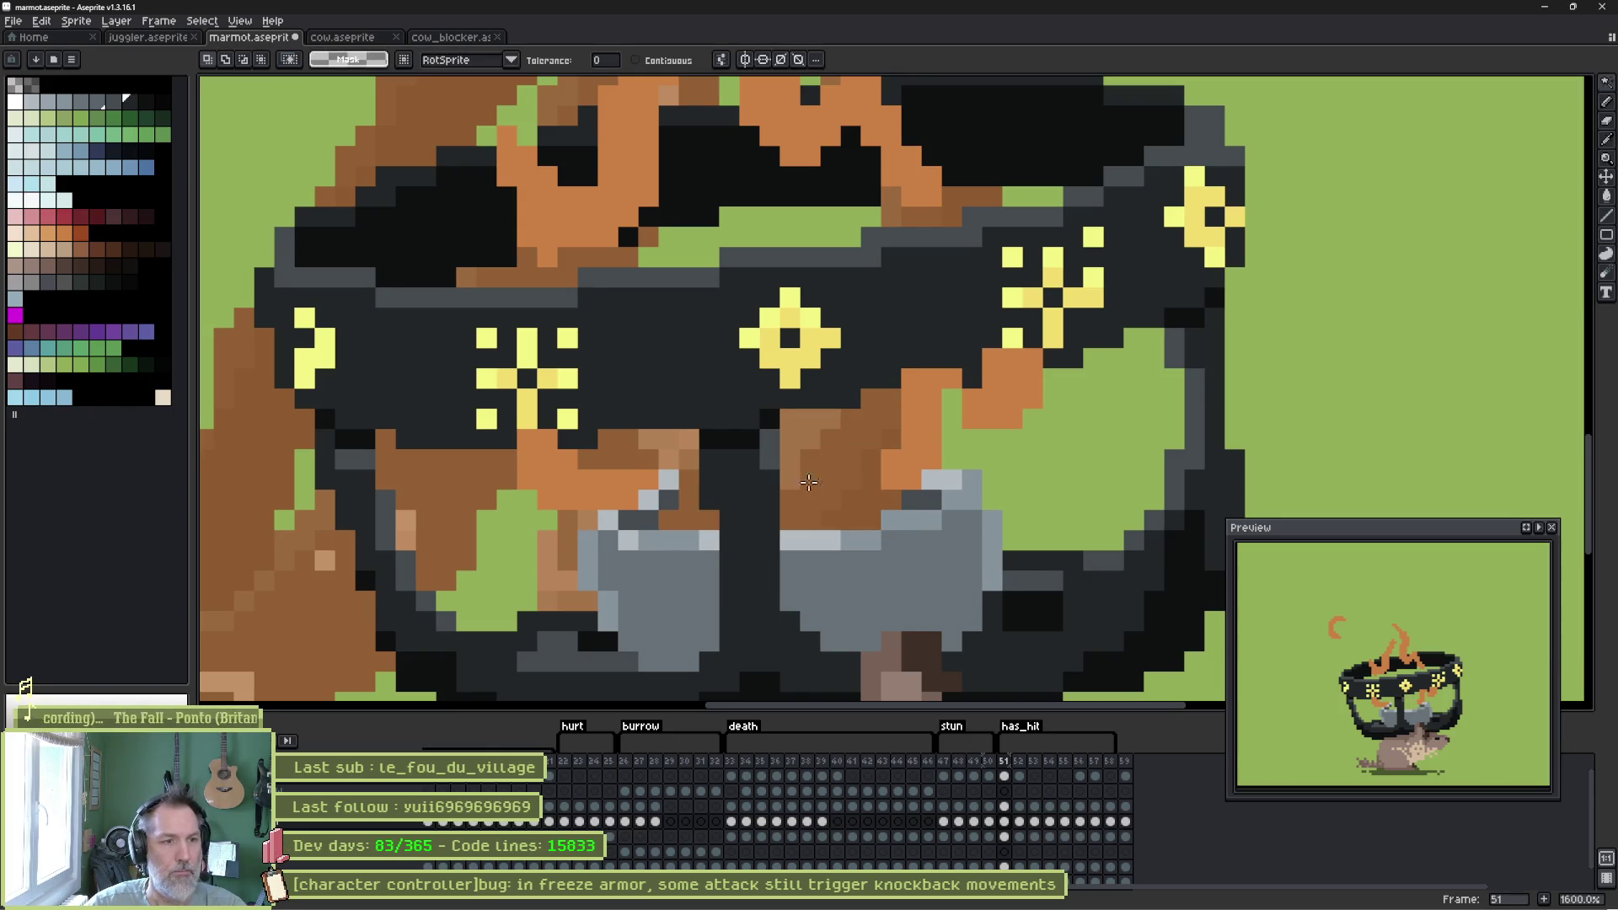
{"action": "key", "text": "b"}
{"action": "left_click", "coordinate": [687, 498], "text": "alt"}
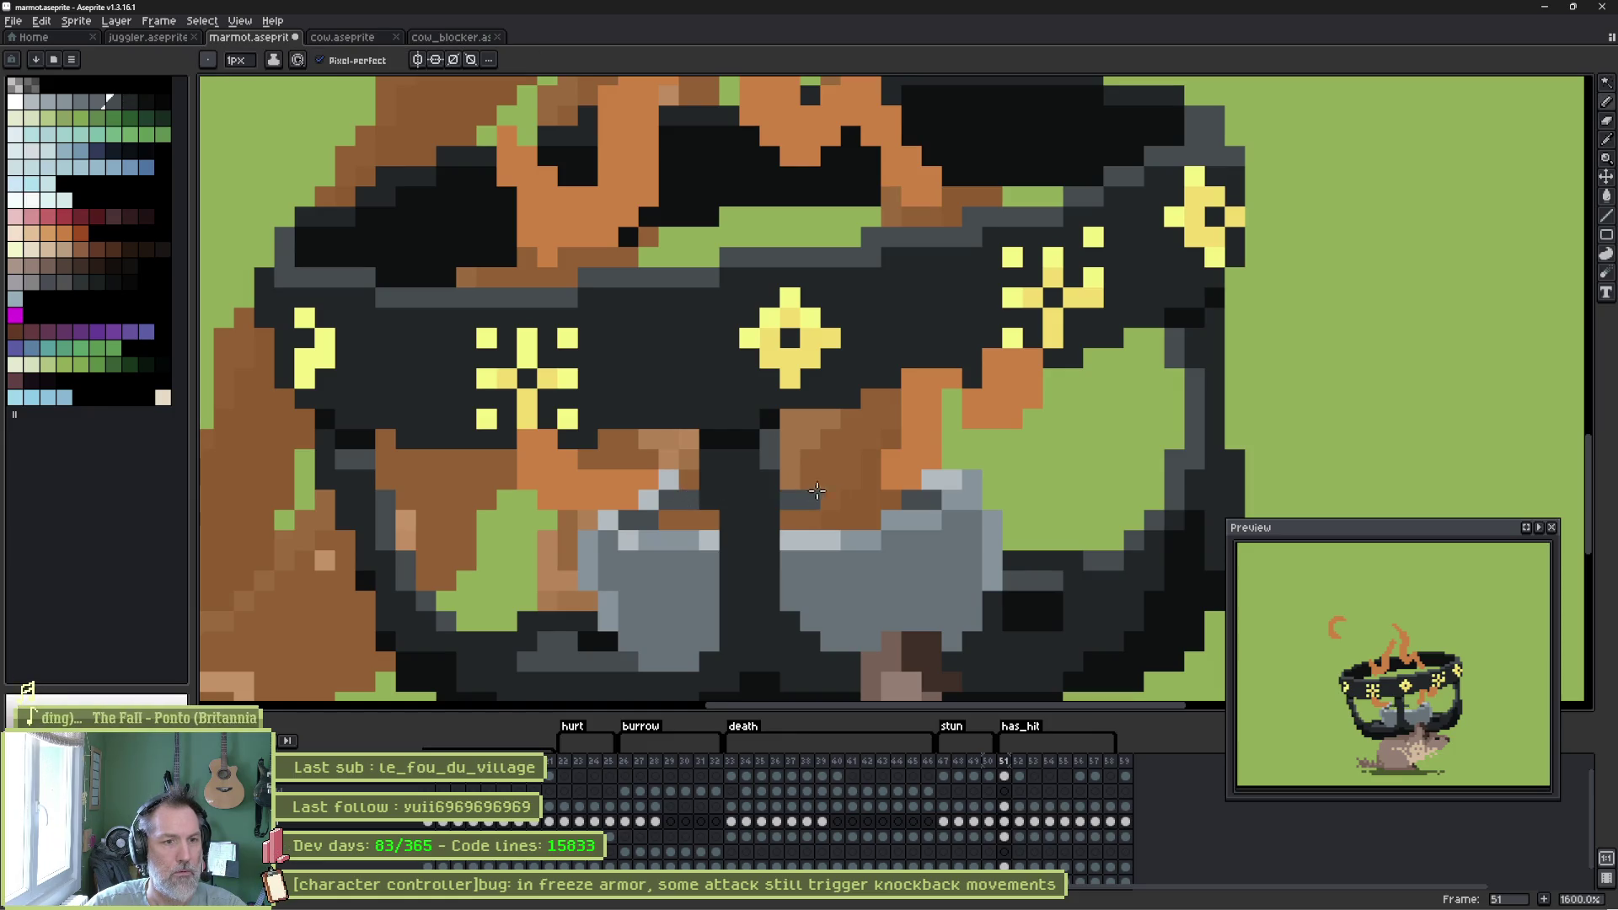
{"action": "mouse_move", "coordinate": [816, 491]}
{"action": "left_mouse_down"}
{"action": "mouse_move", "coordinate": [876, 501]}
{"action": "mouse_move", "coordinate": [665, 519]}
{"action": "left_mouse_up"}
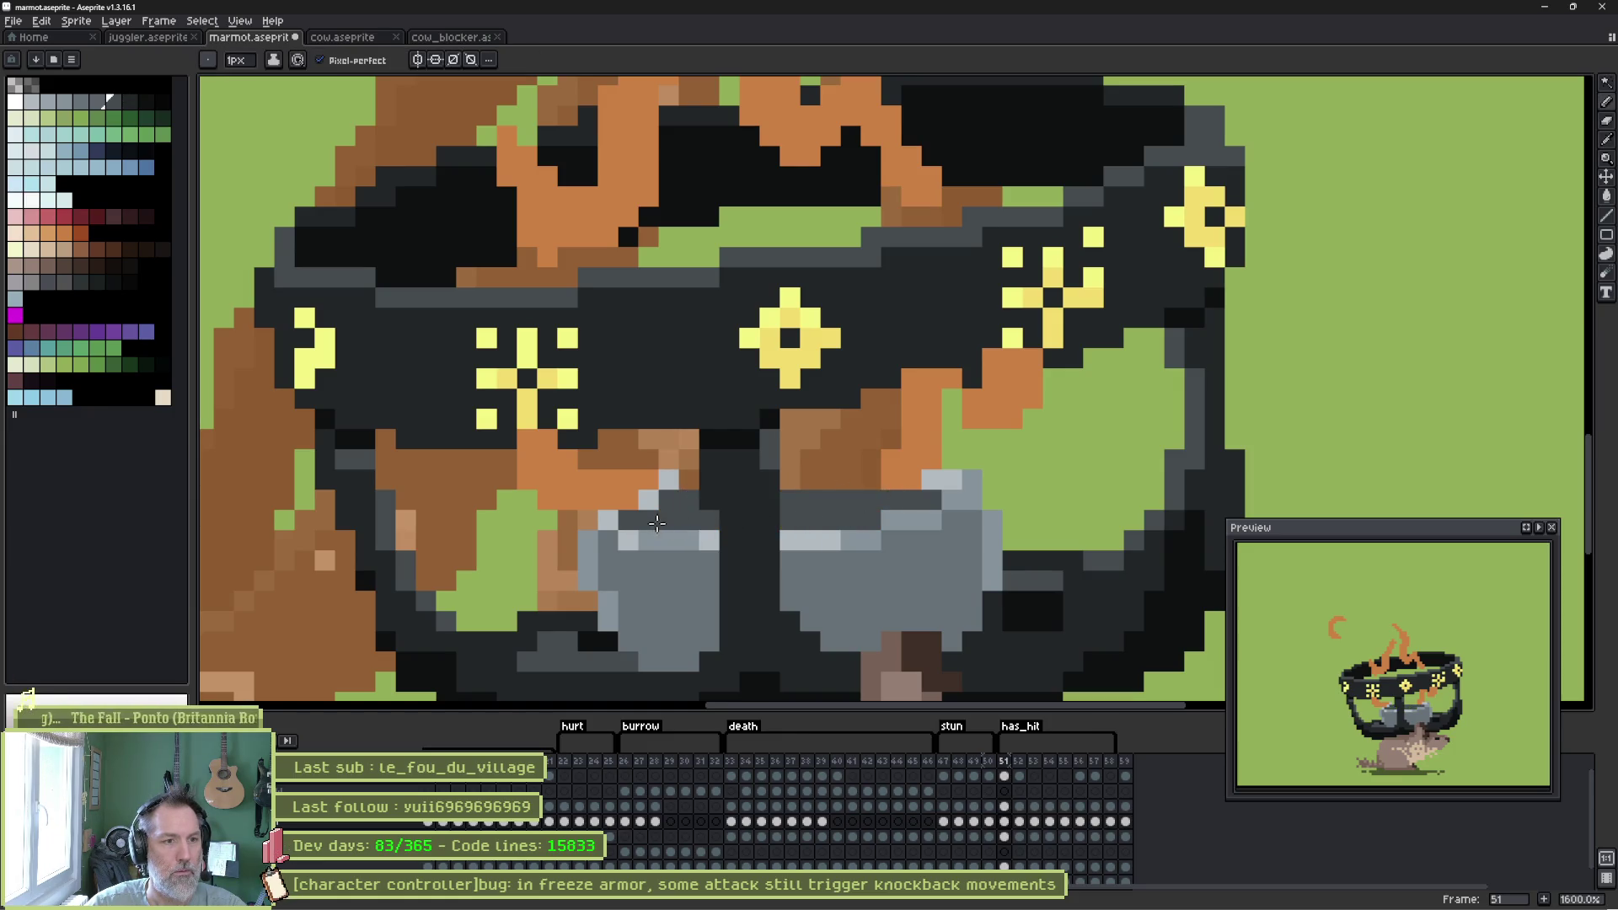
{"action": "left_click", "coordinate": [758, 469], "text": "alt"}
{"action": "left_click", "coordinate": [770, 444]}
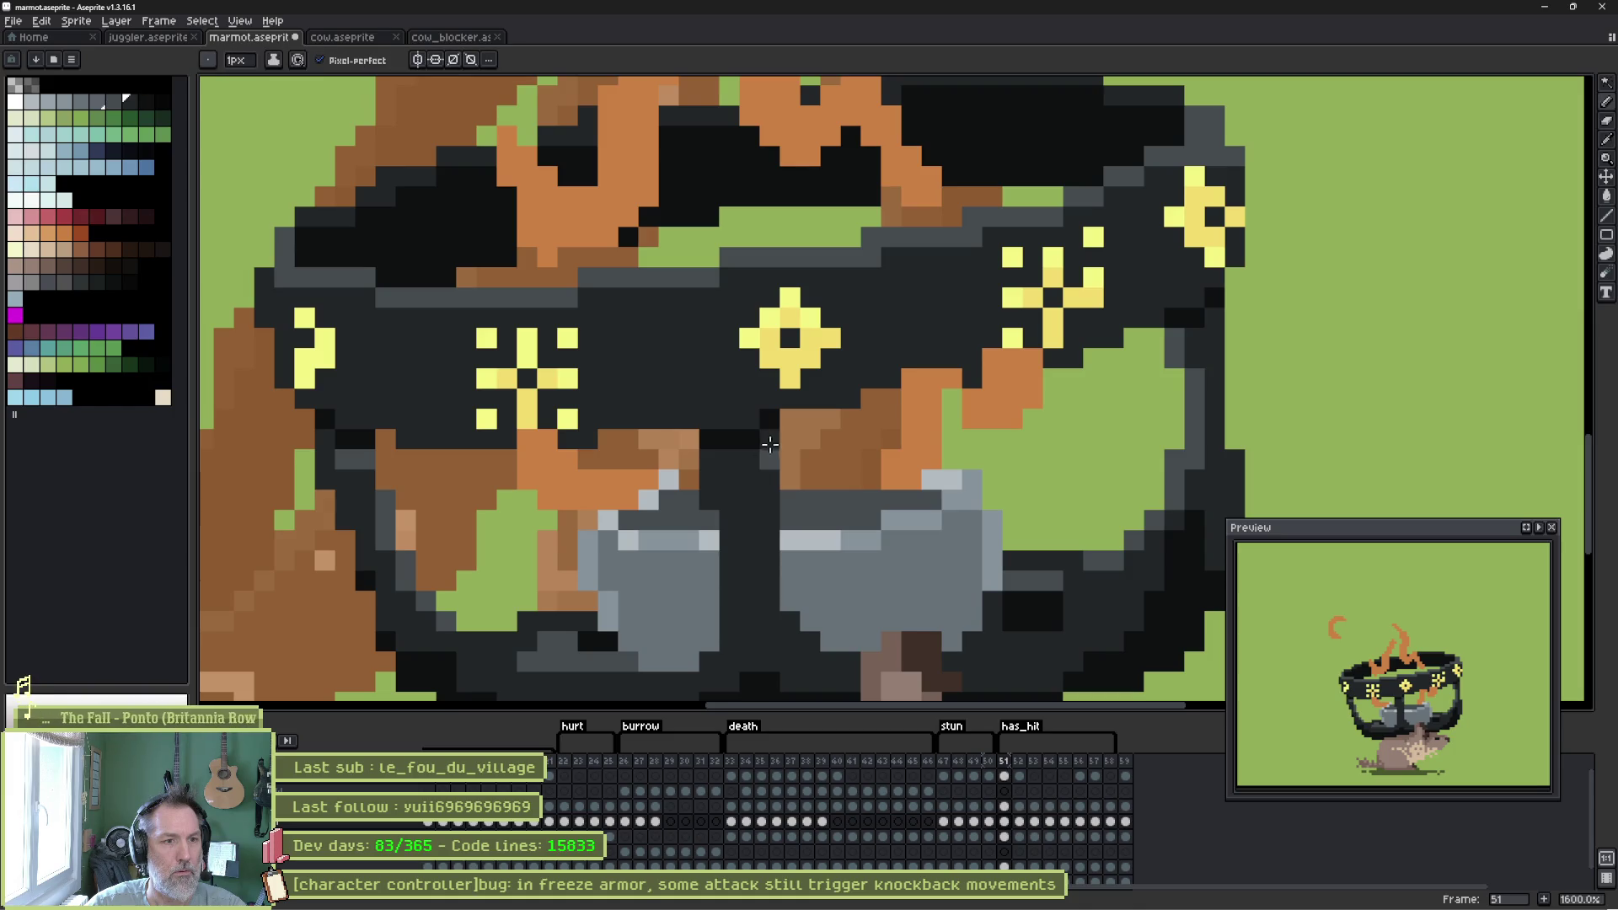
Paint a brown row under the band light grey, toggling the onion skin to check.
{"action": "left_click", "coordinate": [691, 473], "text": "alt"}
{"action": "left_click_drag", "start_coordinate": [790, 459], "coordinate": [867, 456]}
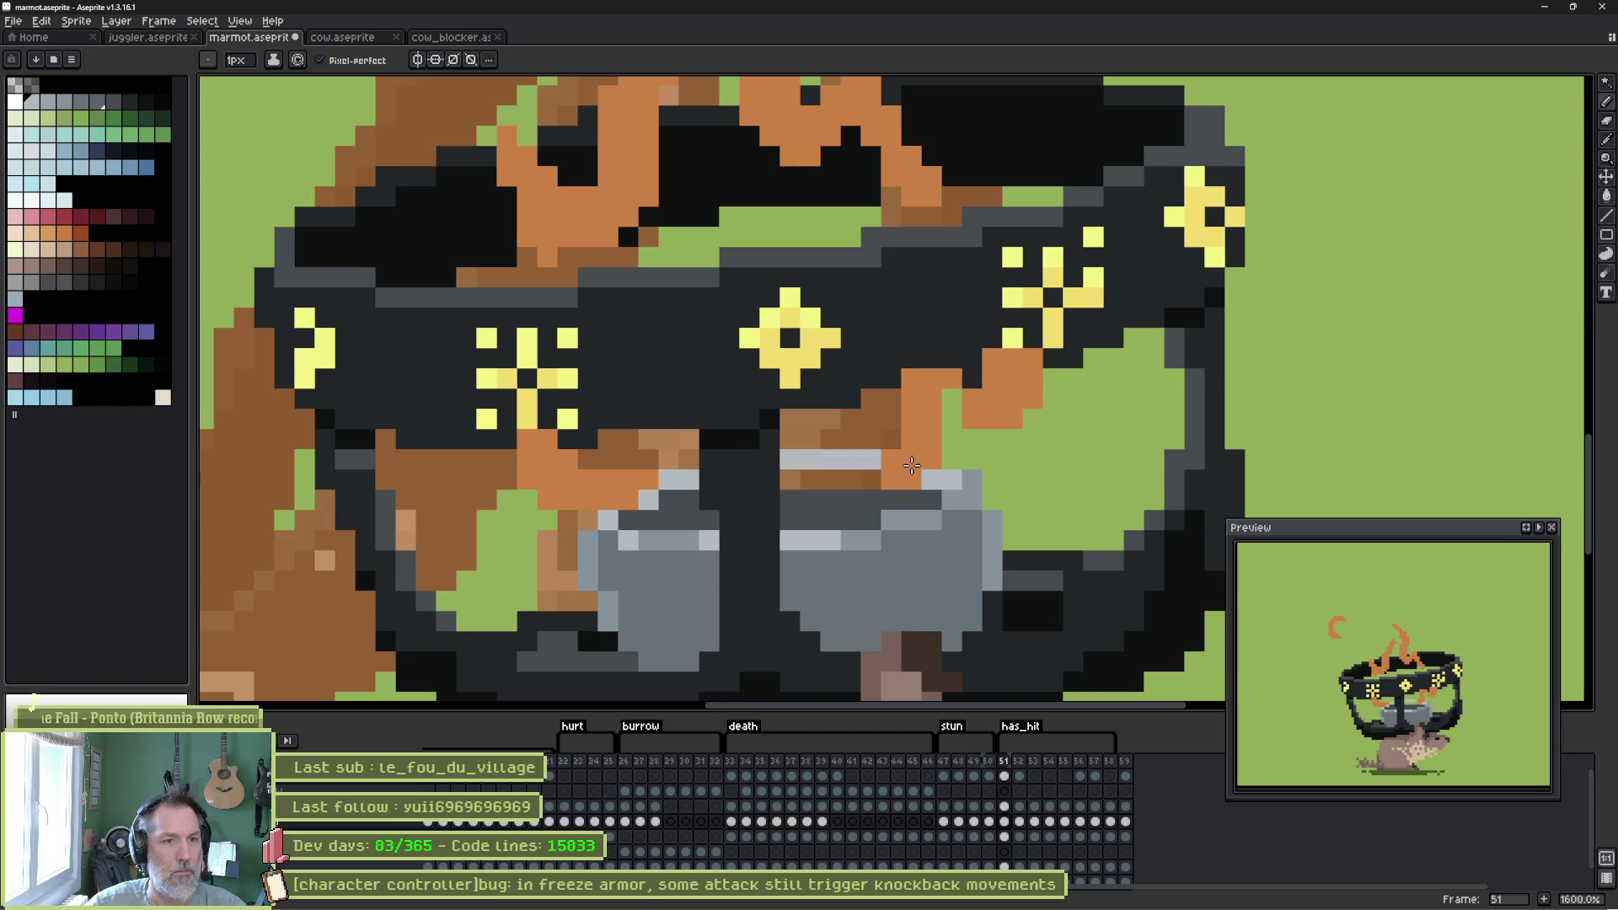
{"action": "key", "text": "alt"}
{"action": "left_click", "coordinate": [973, 472], "text": "alt"}
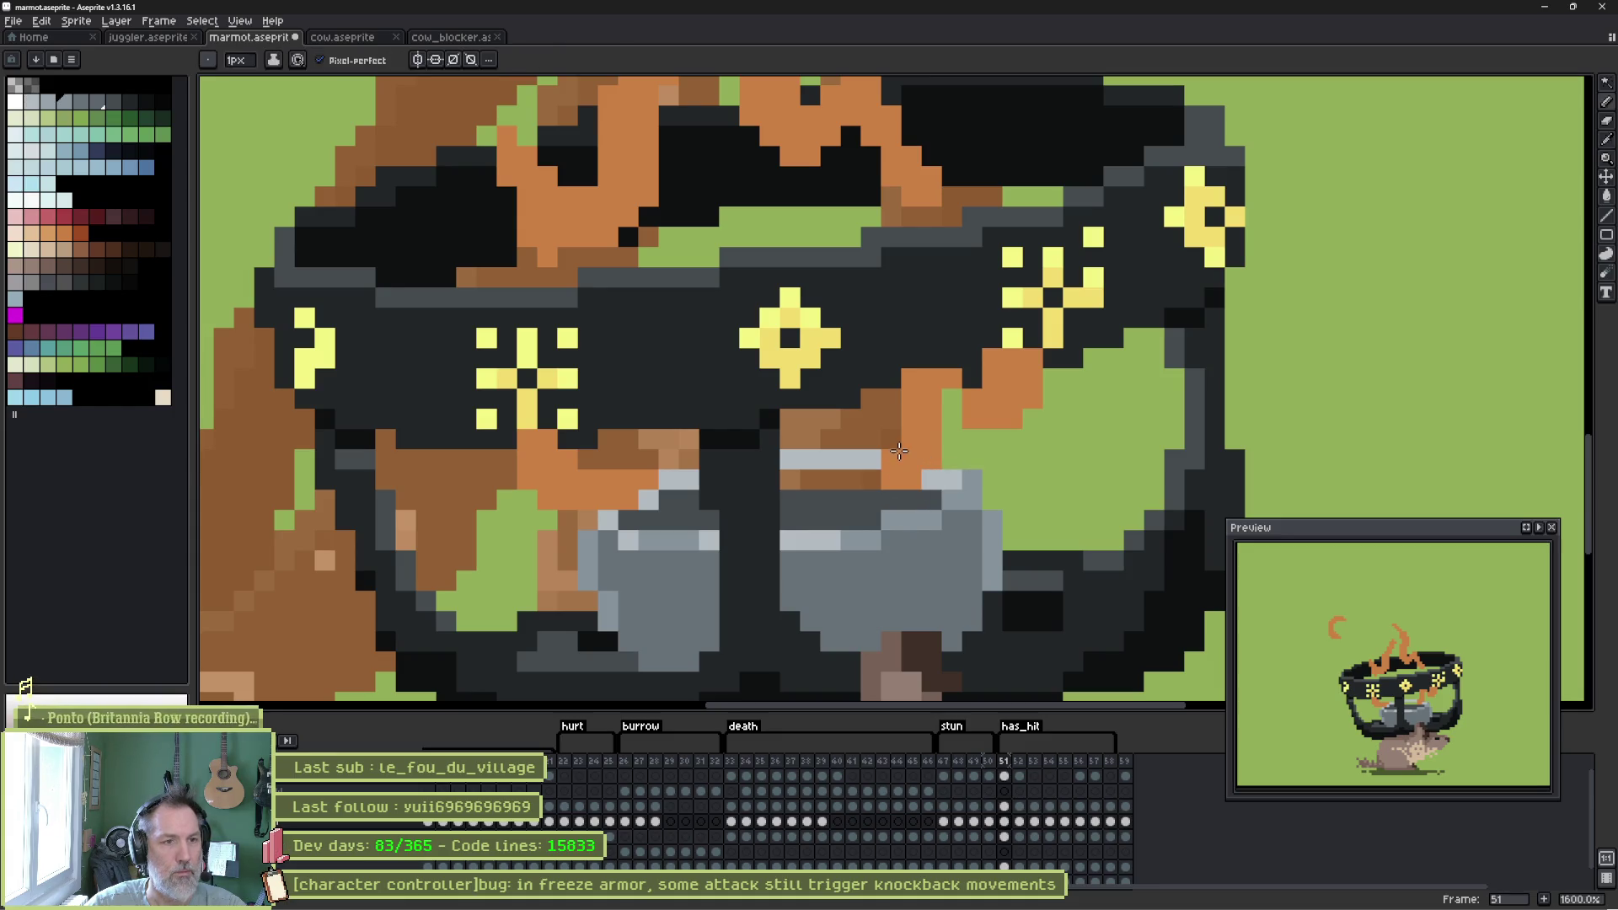
{"action": "key", "text": "w"}
{"action": "key", "text": "F3"}
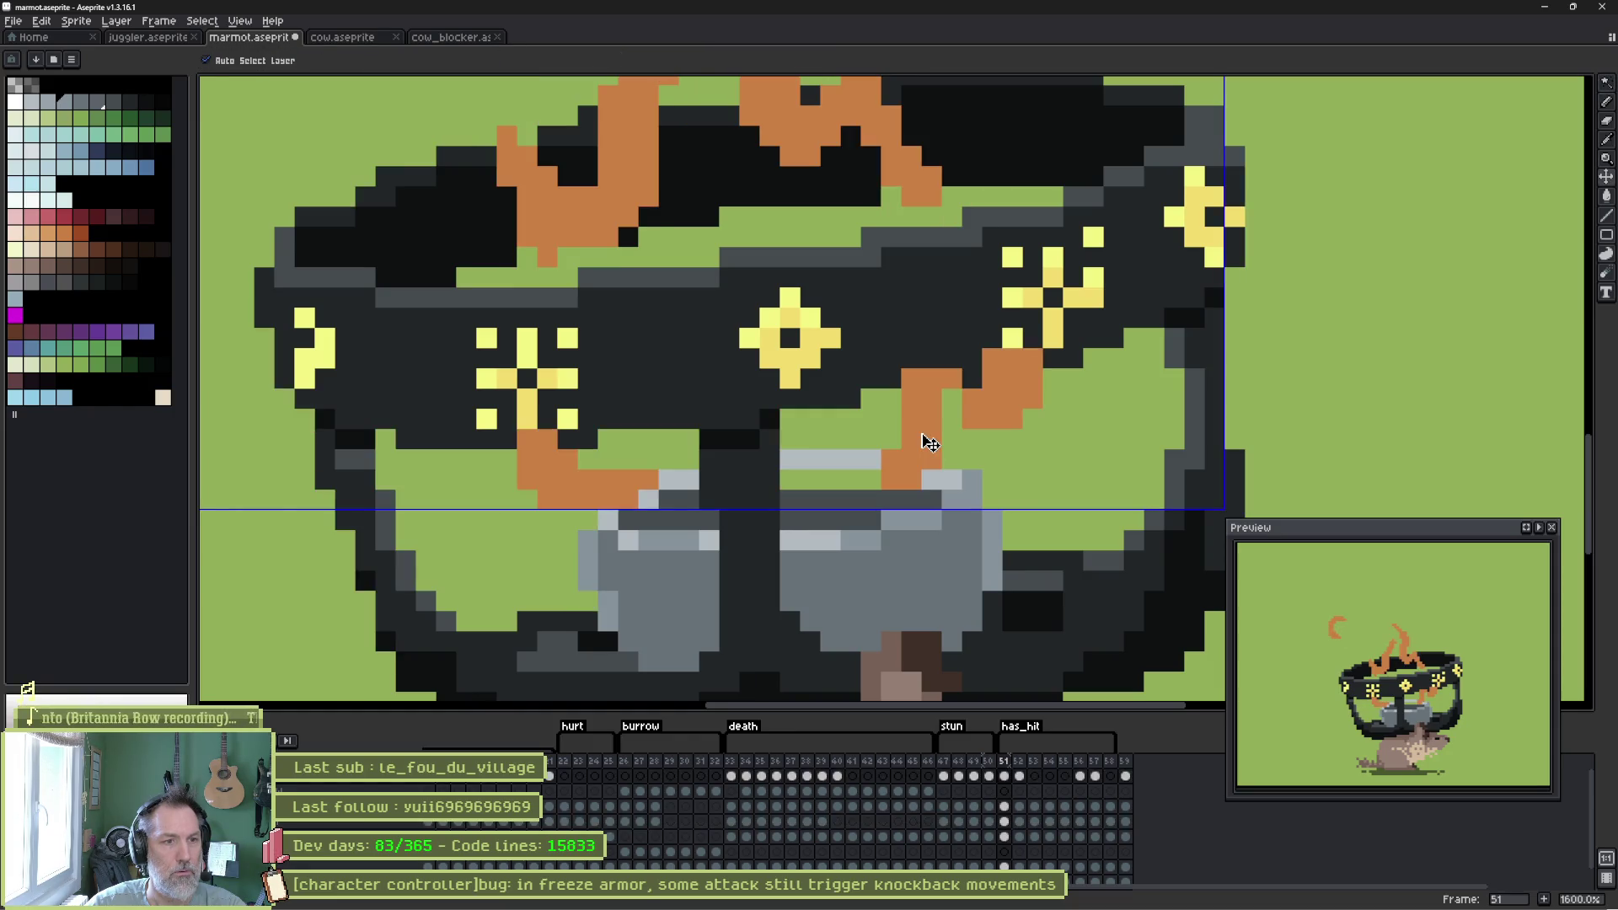
{"action": "key", "text": "b"}
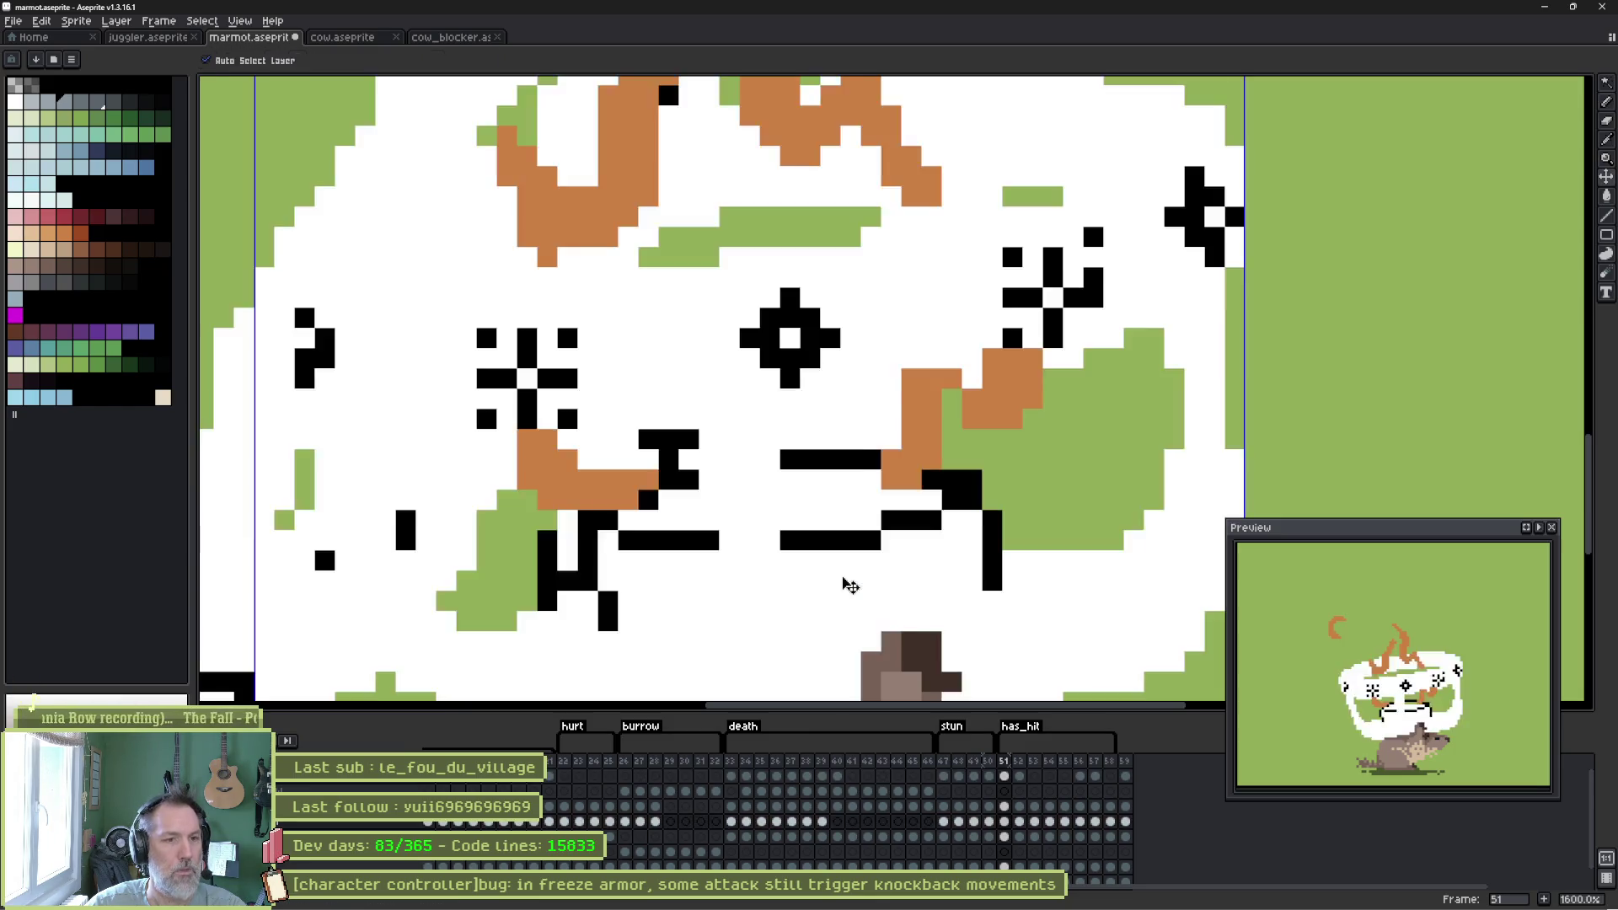
{"action": "key", "text": "F3"}
{"action": "key", "text": "i"}
{"action": "key", "text": "b"}
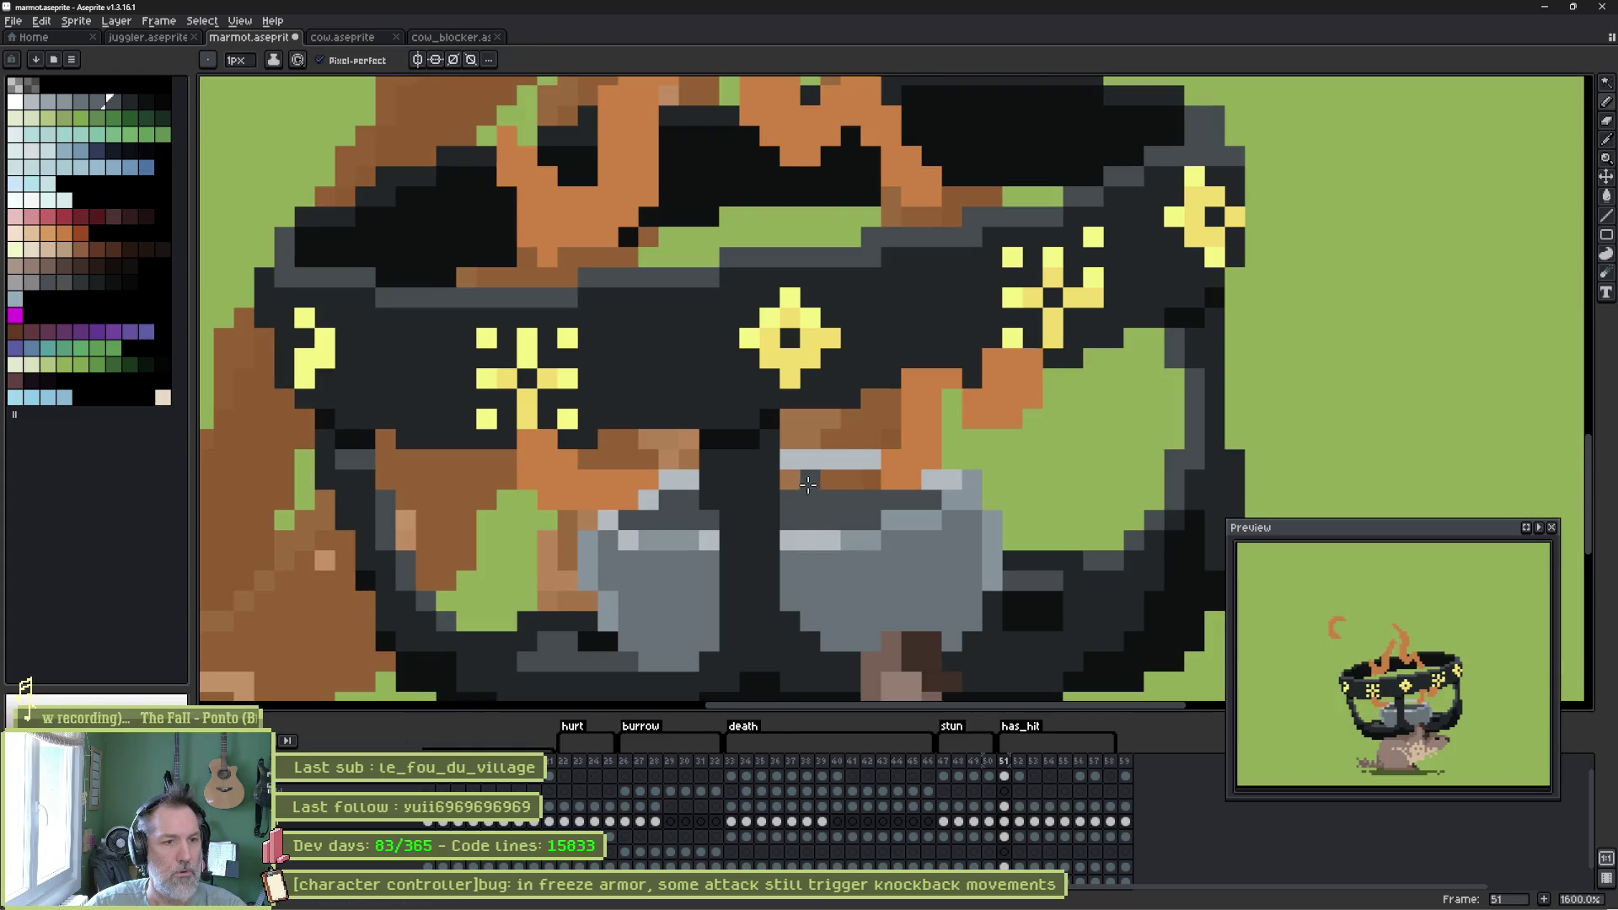
Paint the remaining brown row dark grey and shade the orange pixels grey.
{"action": "left_click_drag", "start_coordinate": [788, 480], "coordinate": [870, 478]}
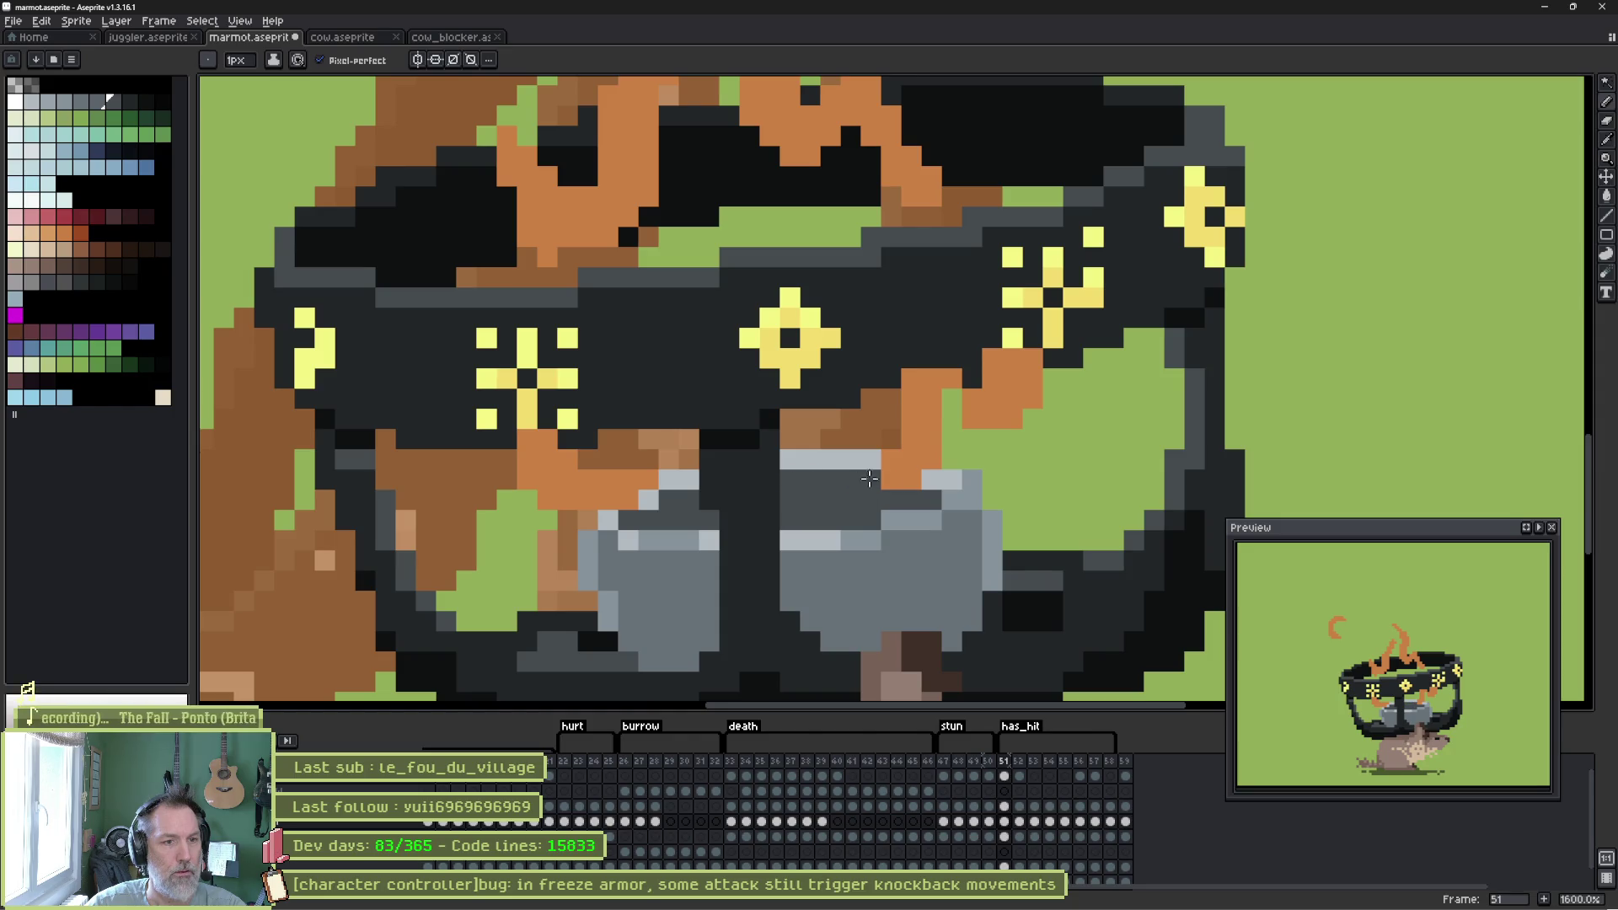
{"action": "left_click", "coordinate": [931, 478]}
{"action": "left_click", "coordinate": [957, 476], "text": "alt"}
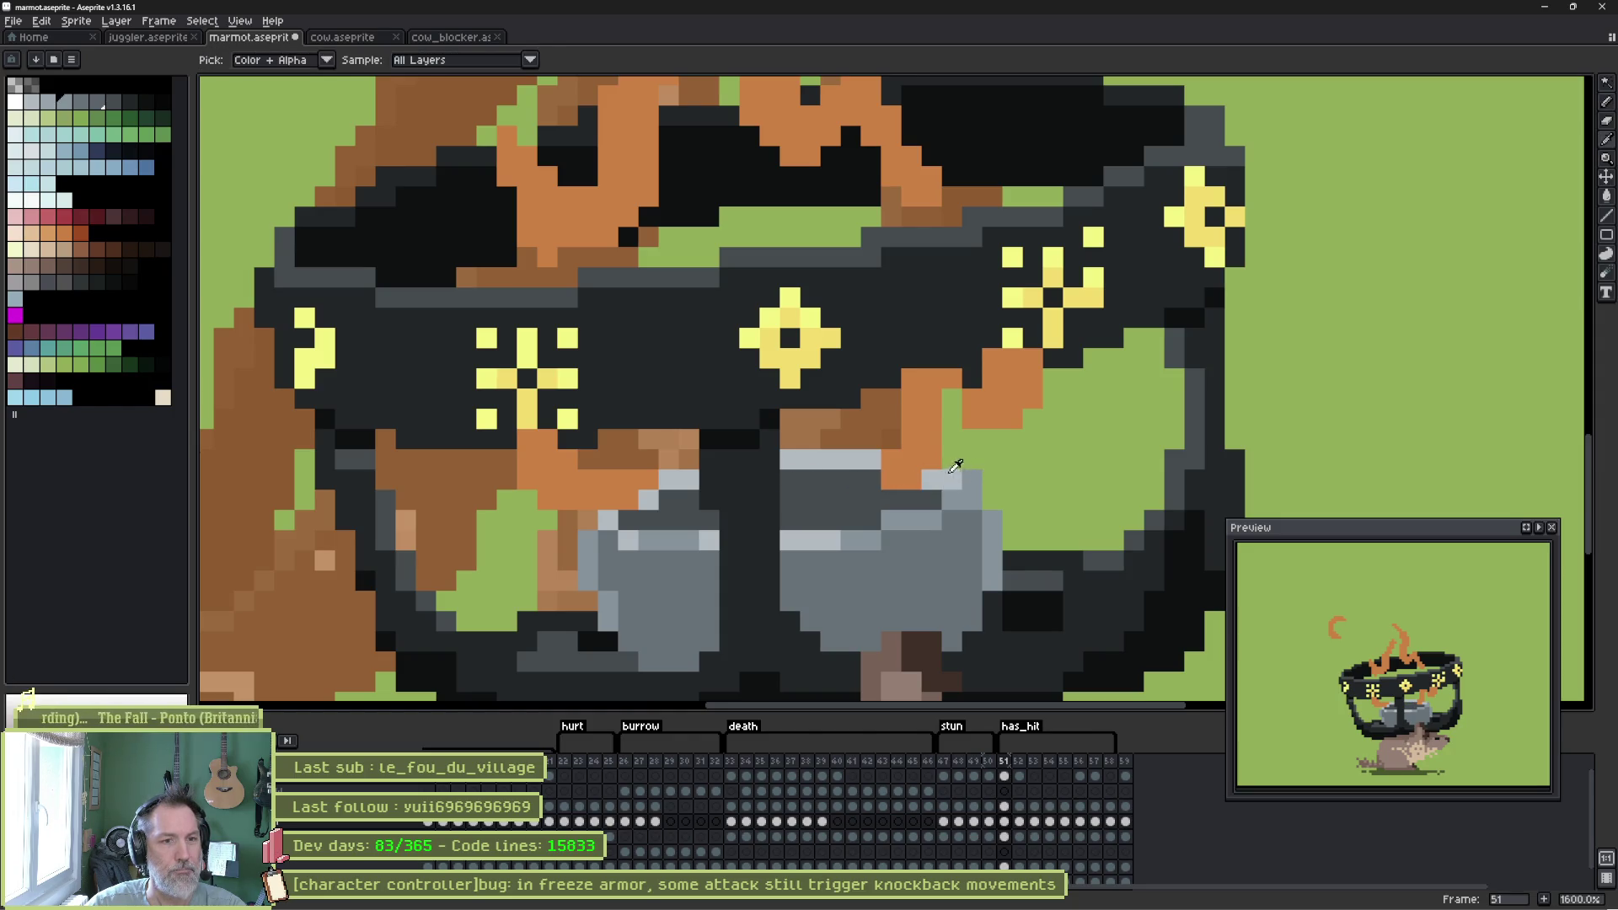
{"action": "left_click", "coordinate": [971, 479]}
Flip between frames 51 and 52 to compare, ending on frame 52.
{"action": "key", "text": "Left"}
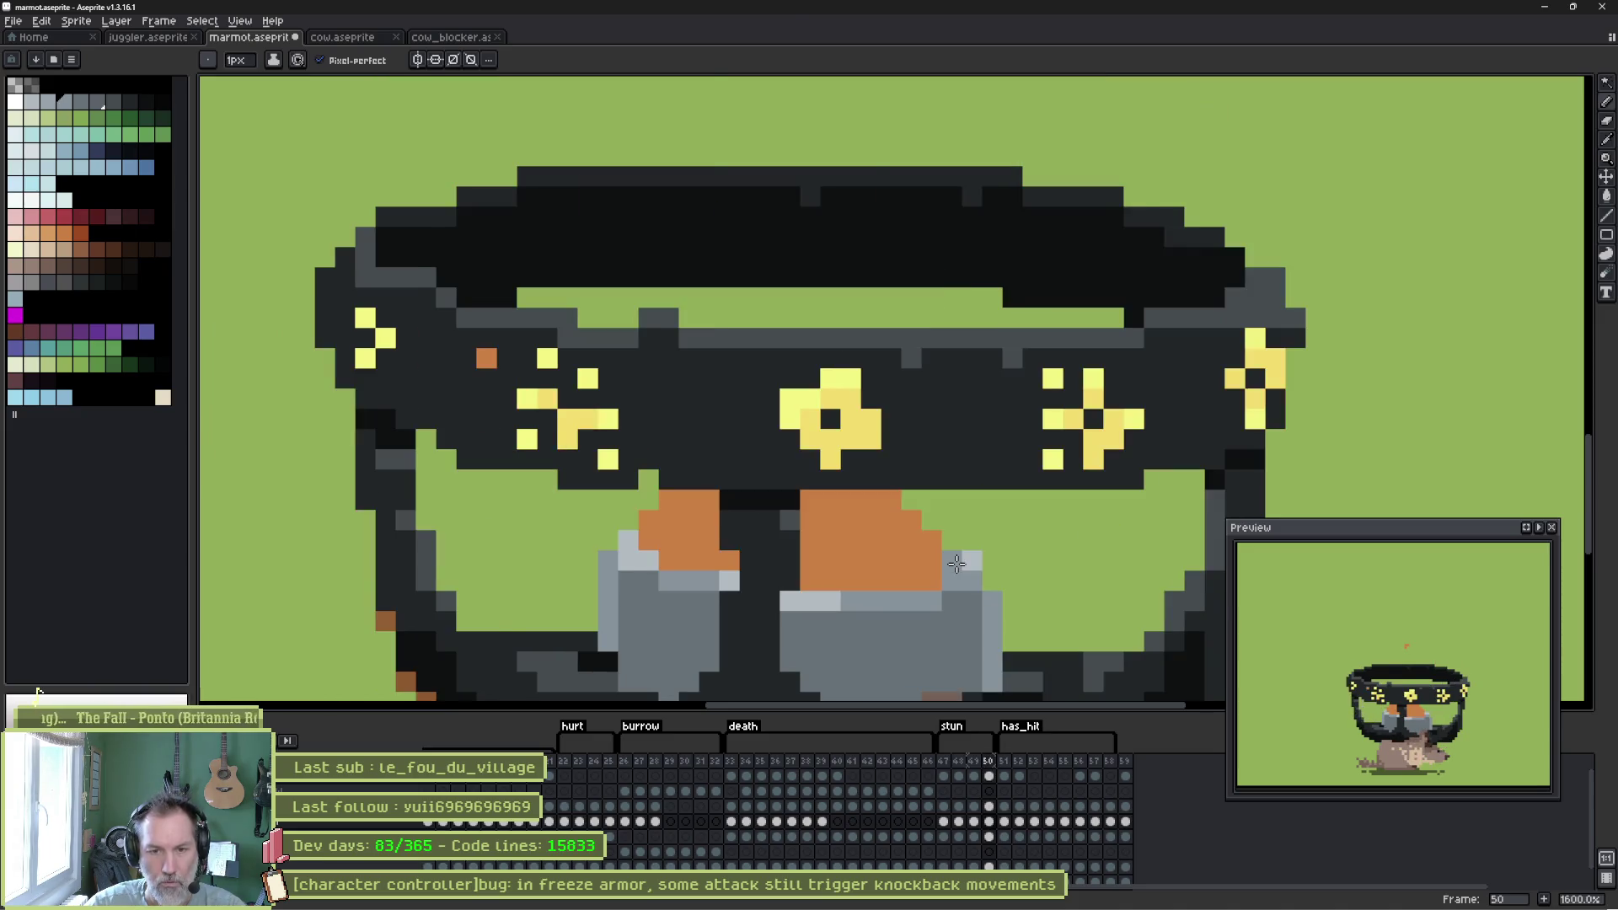
{"action": "key", "text": "Right"}
{"action": "key", "text": "Right"}
{"action": "key", "text": "Left"}
{"action": "key", "text": "Right"}
{"action": "key", "text": "Left"}
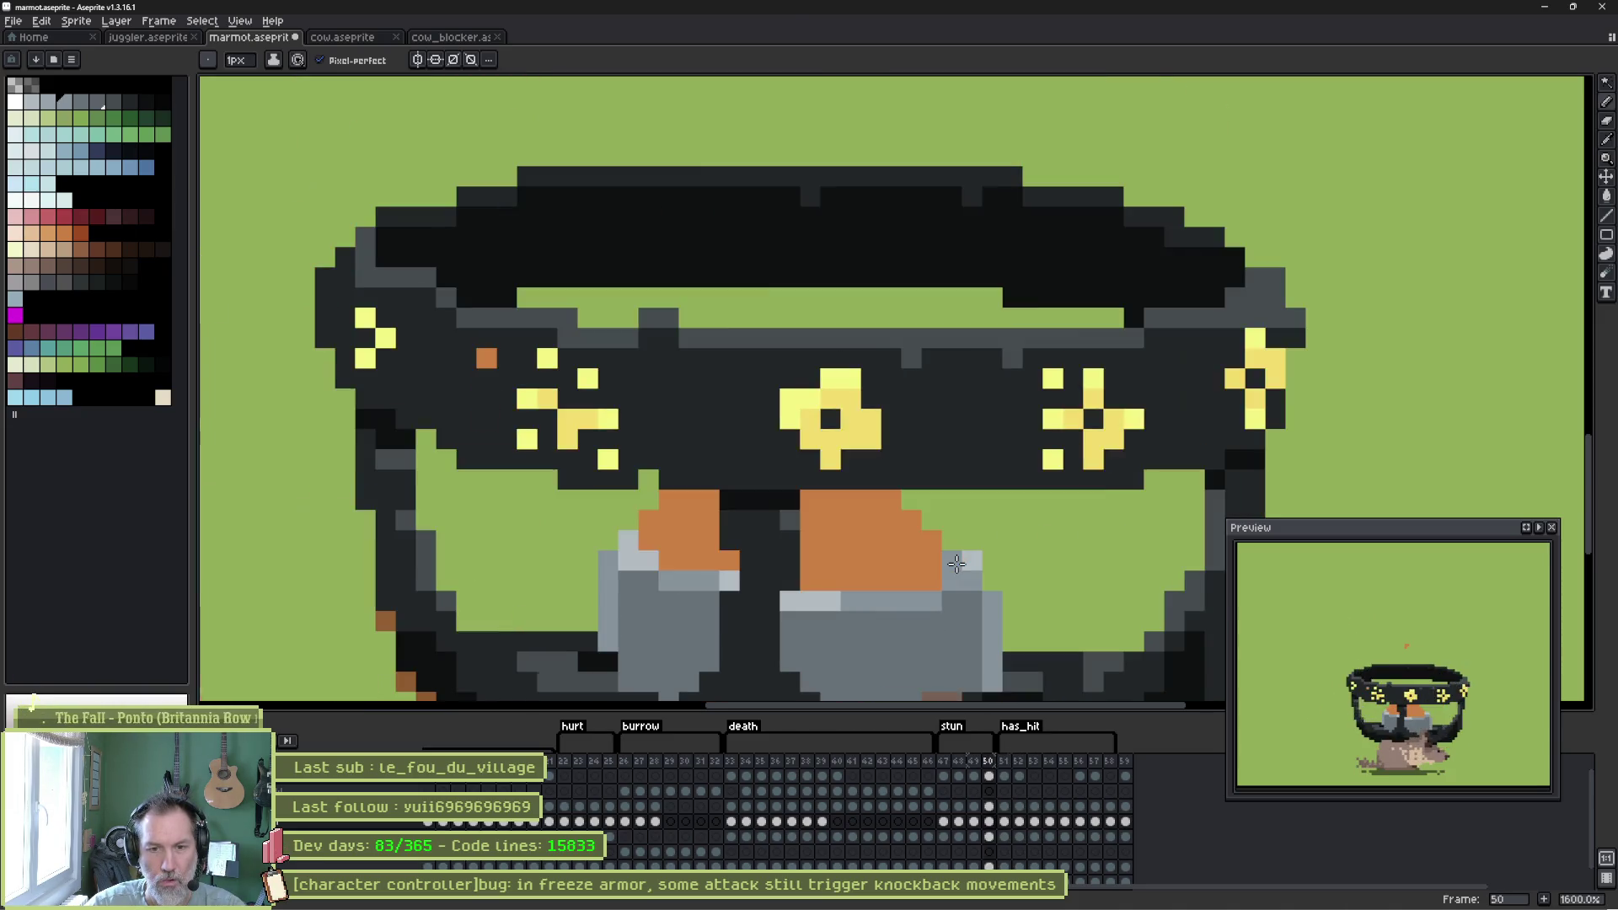
{"action": "key", "text": "Right"}
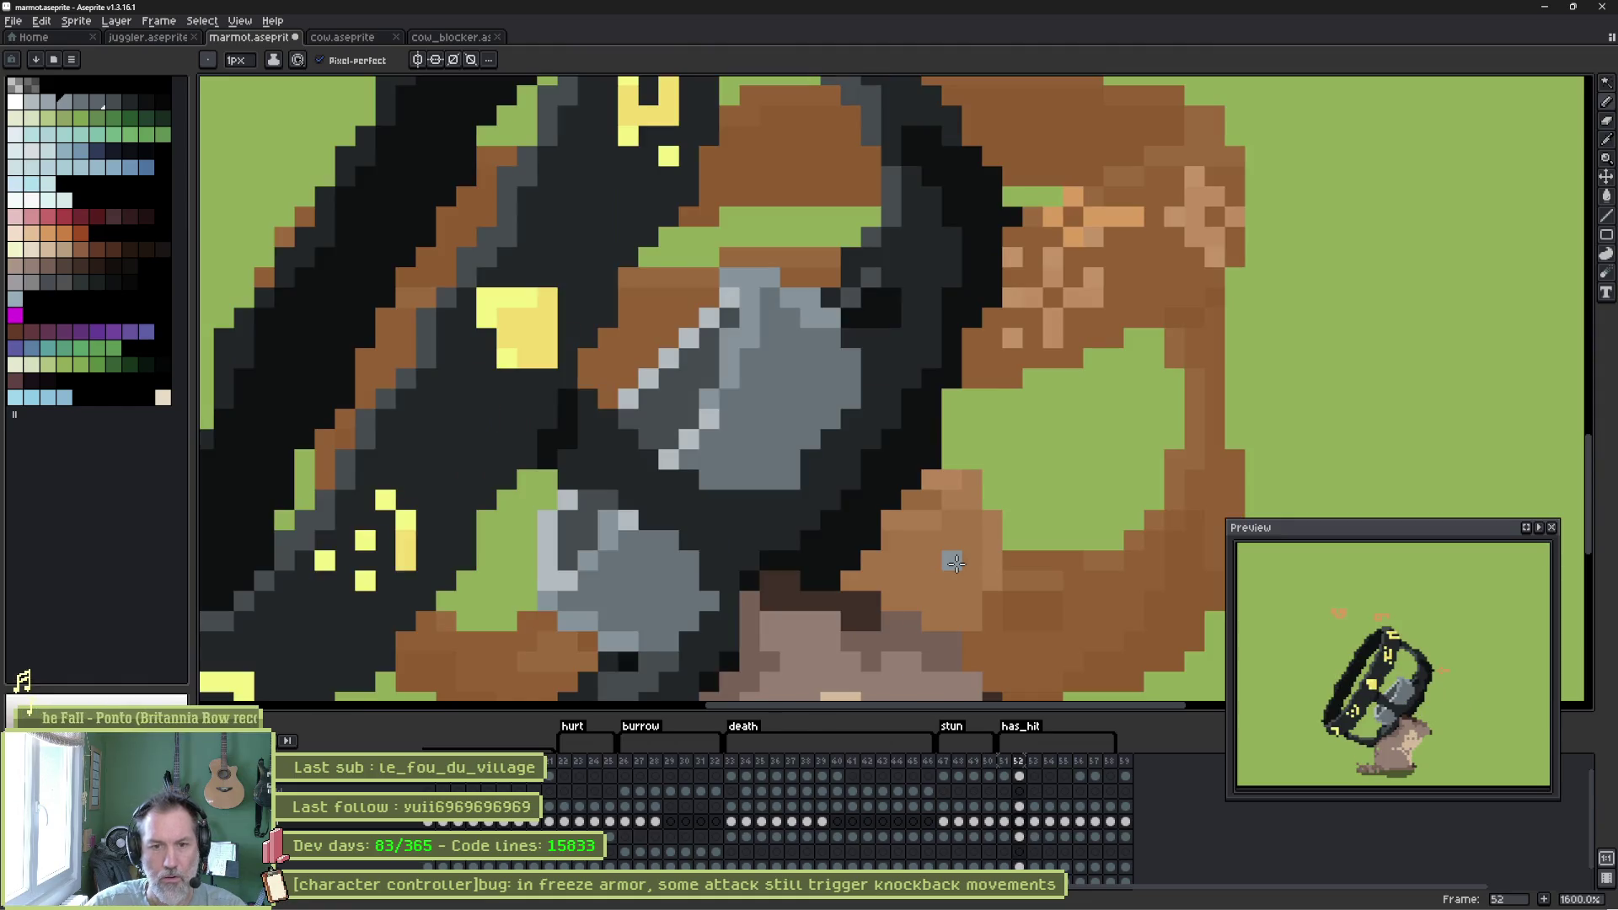
Select the top layer's frame 52 cel and paint brown smoke swirls above the armour.
{"action": "scroll", "coordinate": [956, 563], "scroll_direction": "down", "scroll_amount": 1}
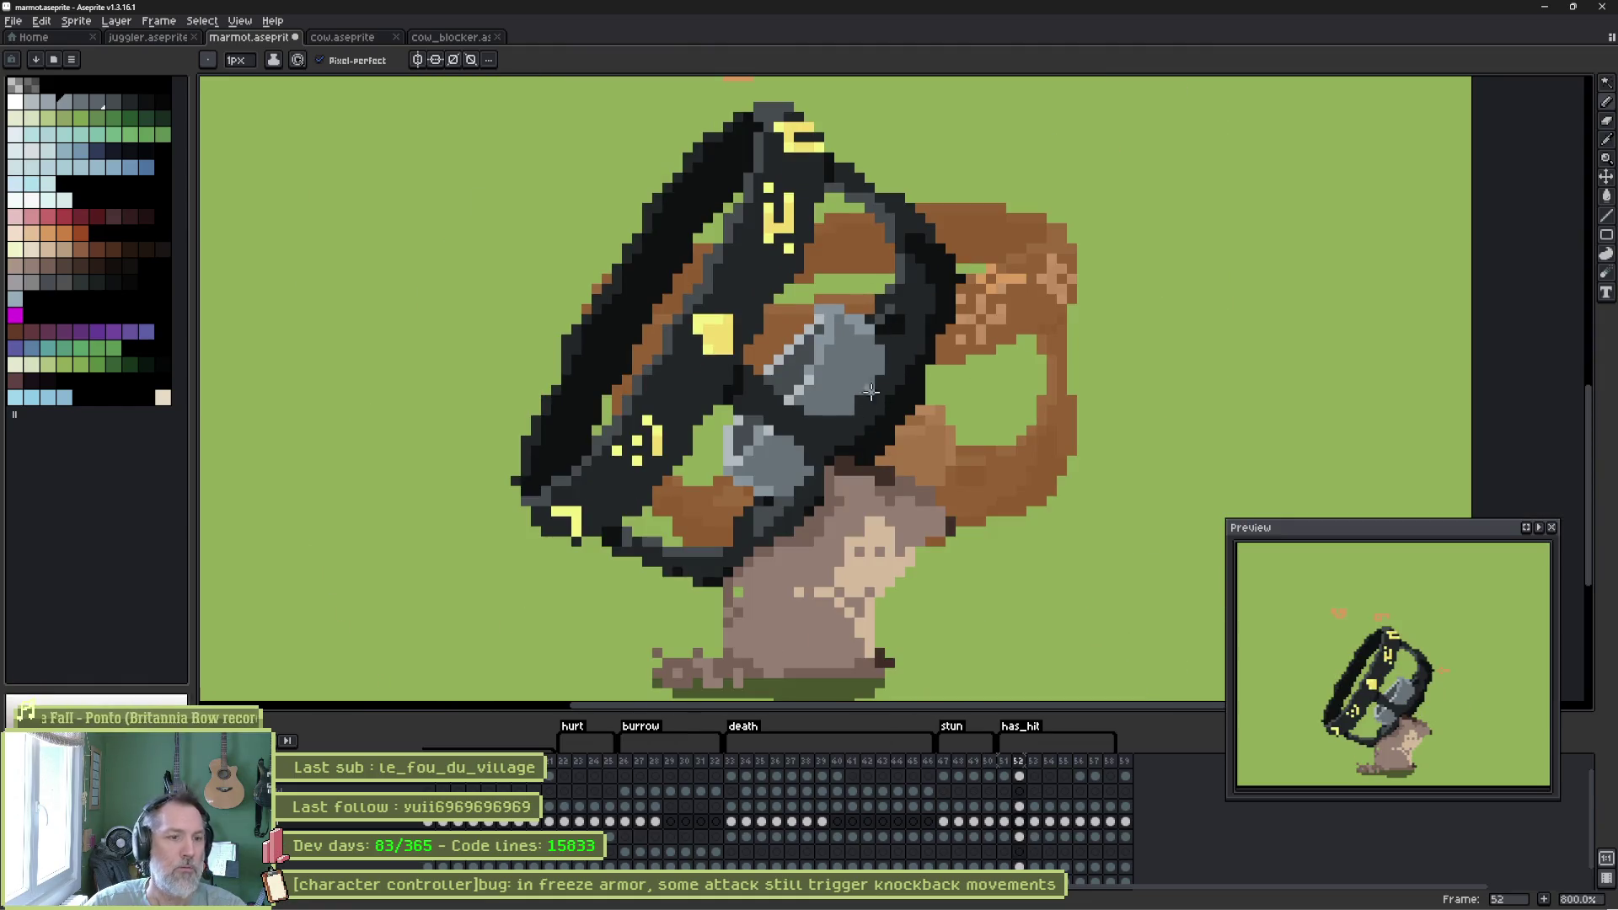
{"action": "left_click", "coordinate": [1021, 776]}
{"action": "scroll", "coordinate": [842, 352], "scroll_direction": "up", "scroll_amount": 2}
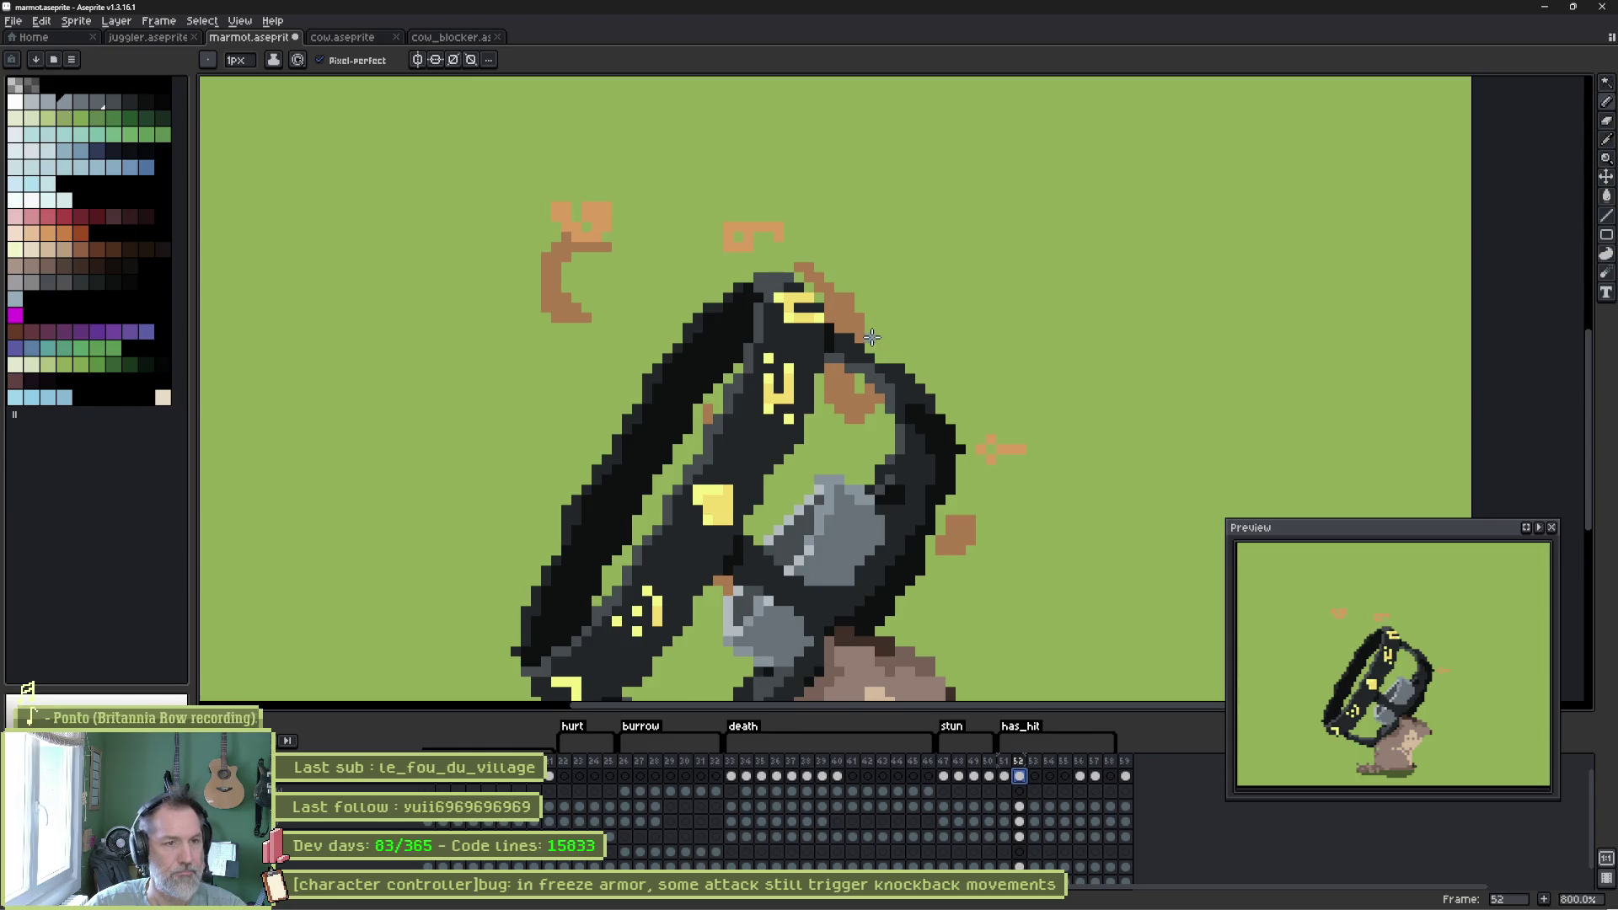
{"action": "left_click", "coordinate": [767, 240], "text": "alt"}
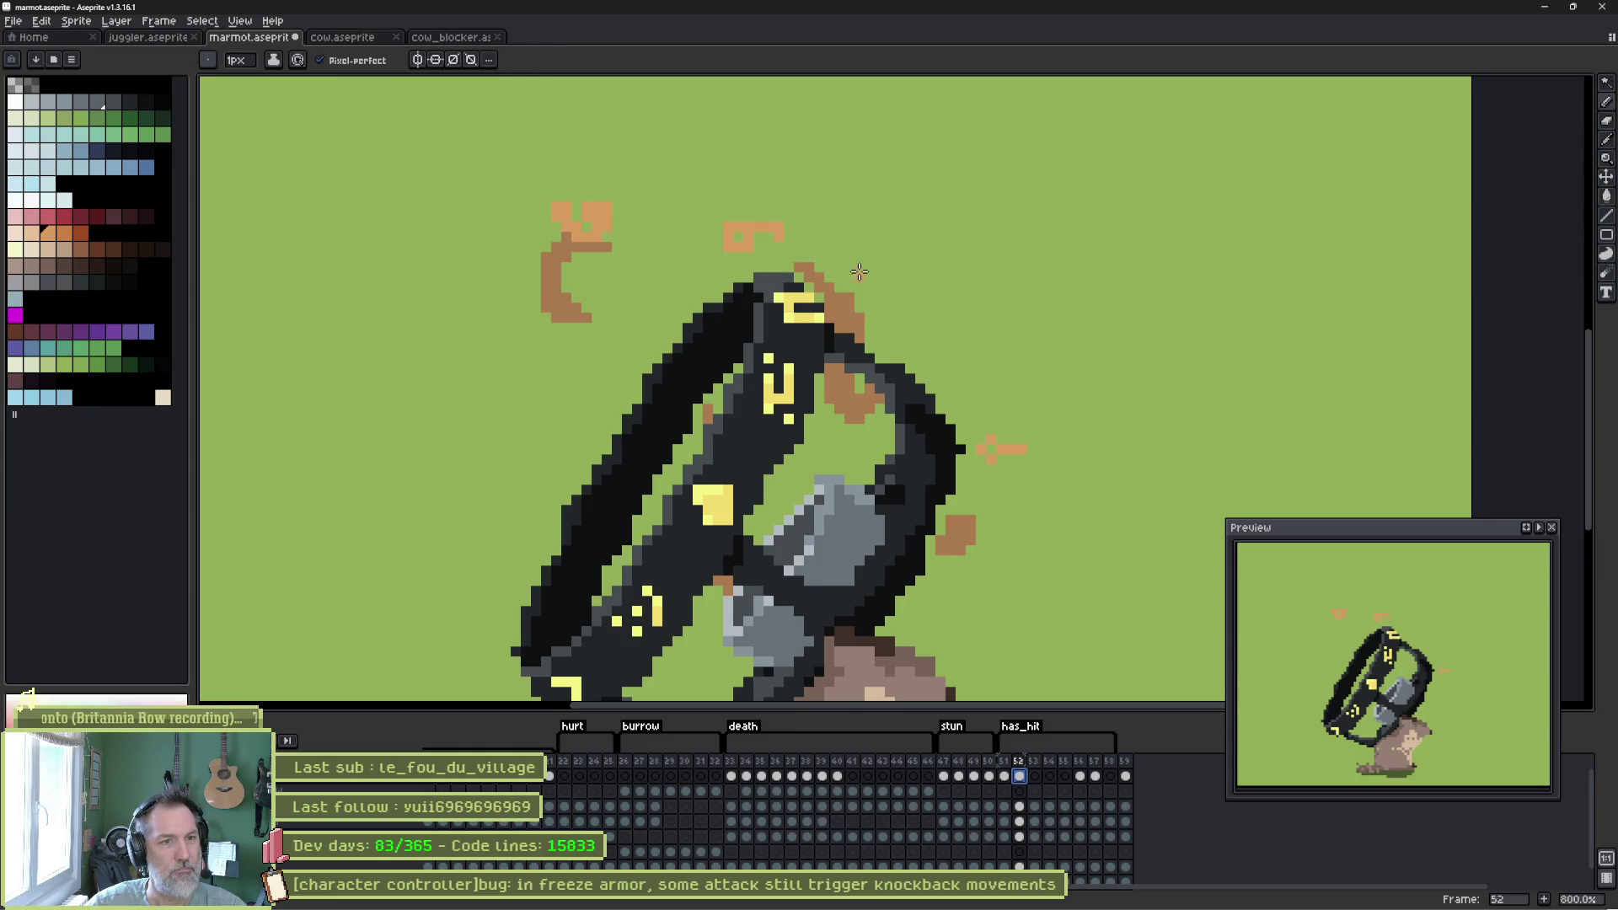
{"action": "left_click", "coordinate": [762, 233], "text": "alt"}
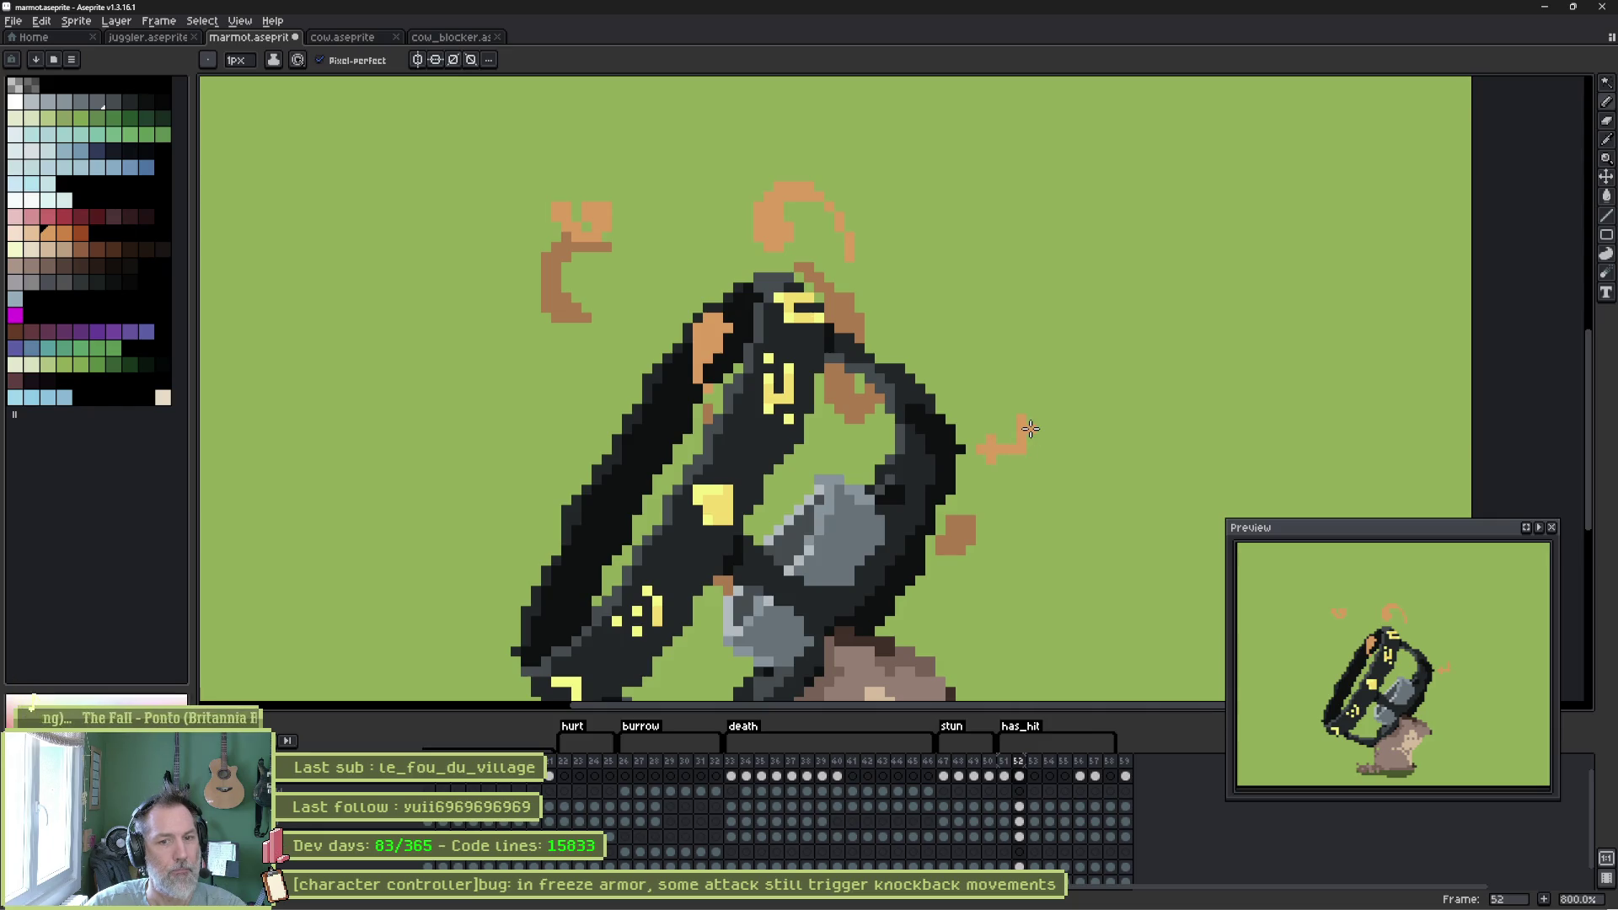
Step through frames 52 and 53 and play the animation to review the smoke.
{"action": "key", "text": "Right"}
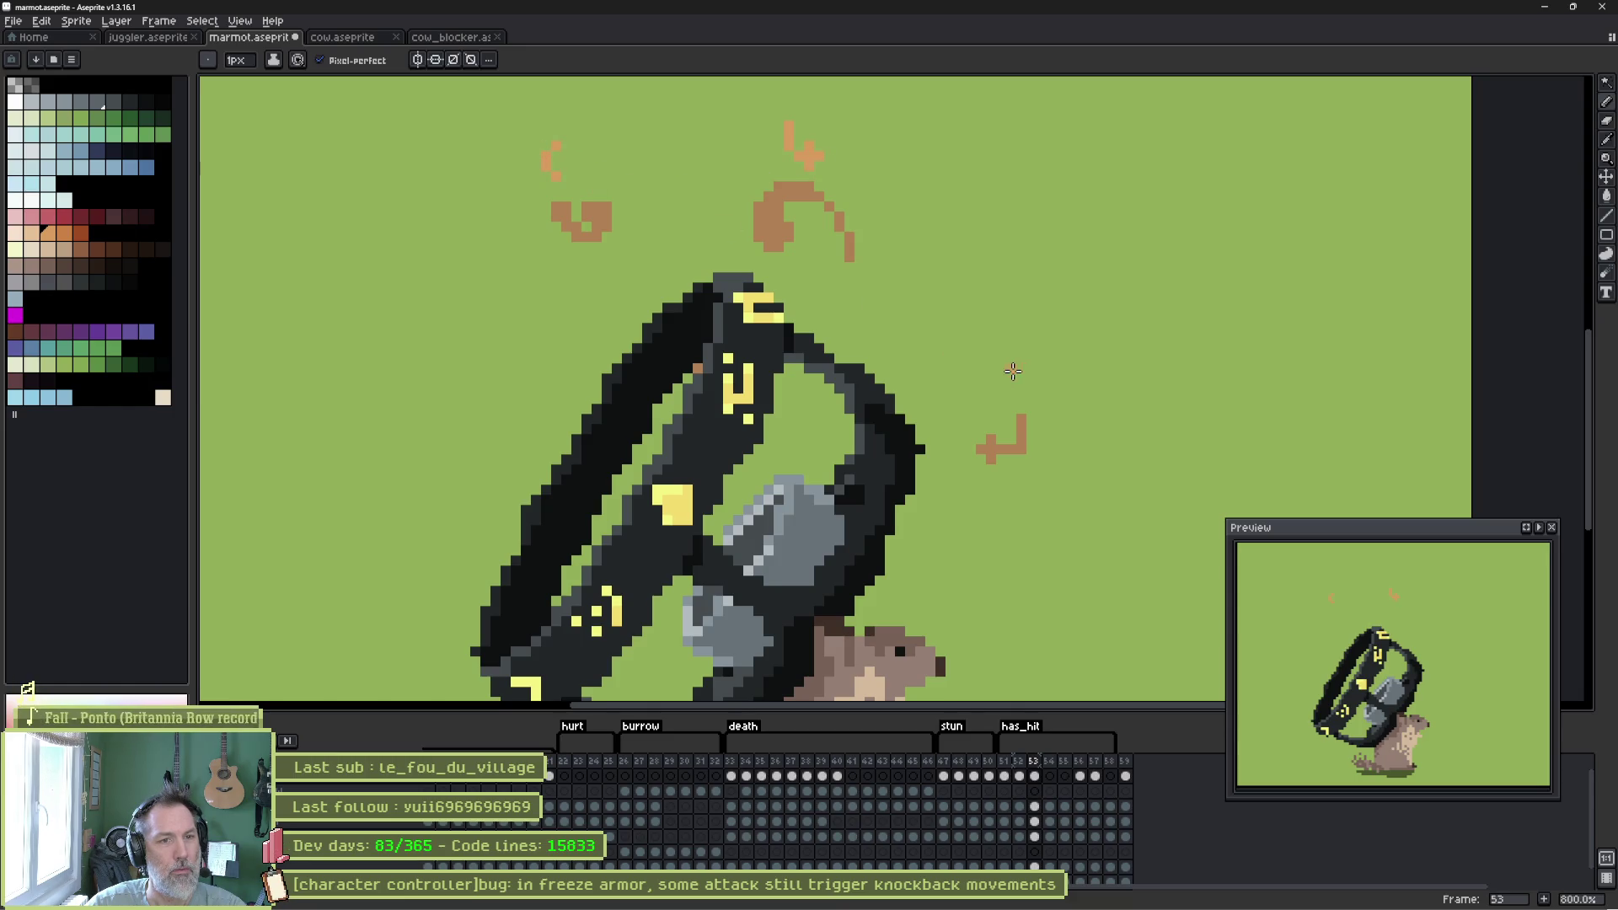
{"action": "key", "text": "Right"}
{"action": "key", "text": "Right"}
{"action": "key", "text": "Right"}
{"action": "key", "text": "Left"}
{"action": "key", "text": "Left"}
{"action": "key", "text": "Left"}
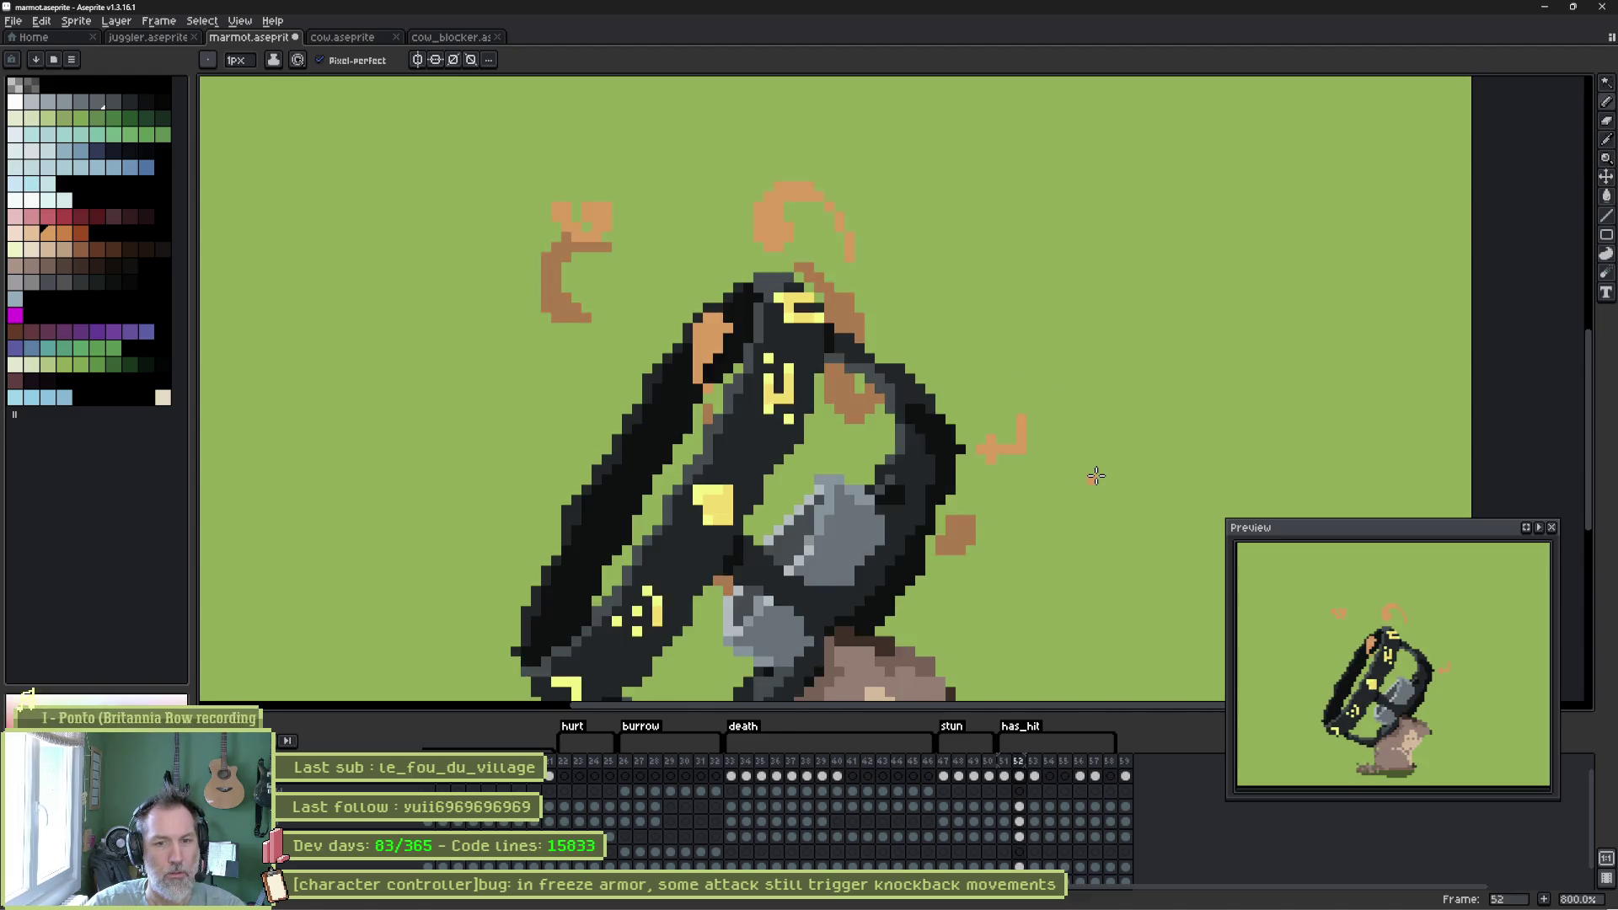
{"action": "key", "text": "Return"}
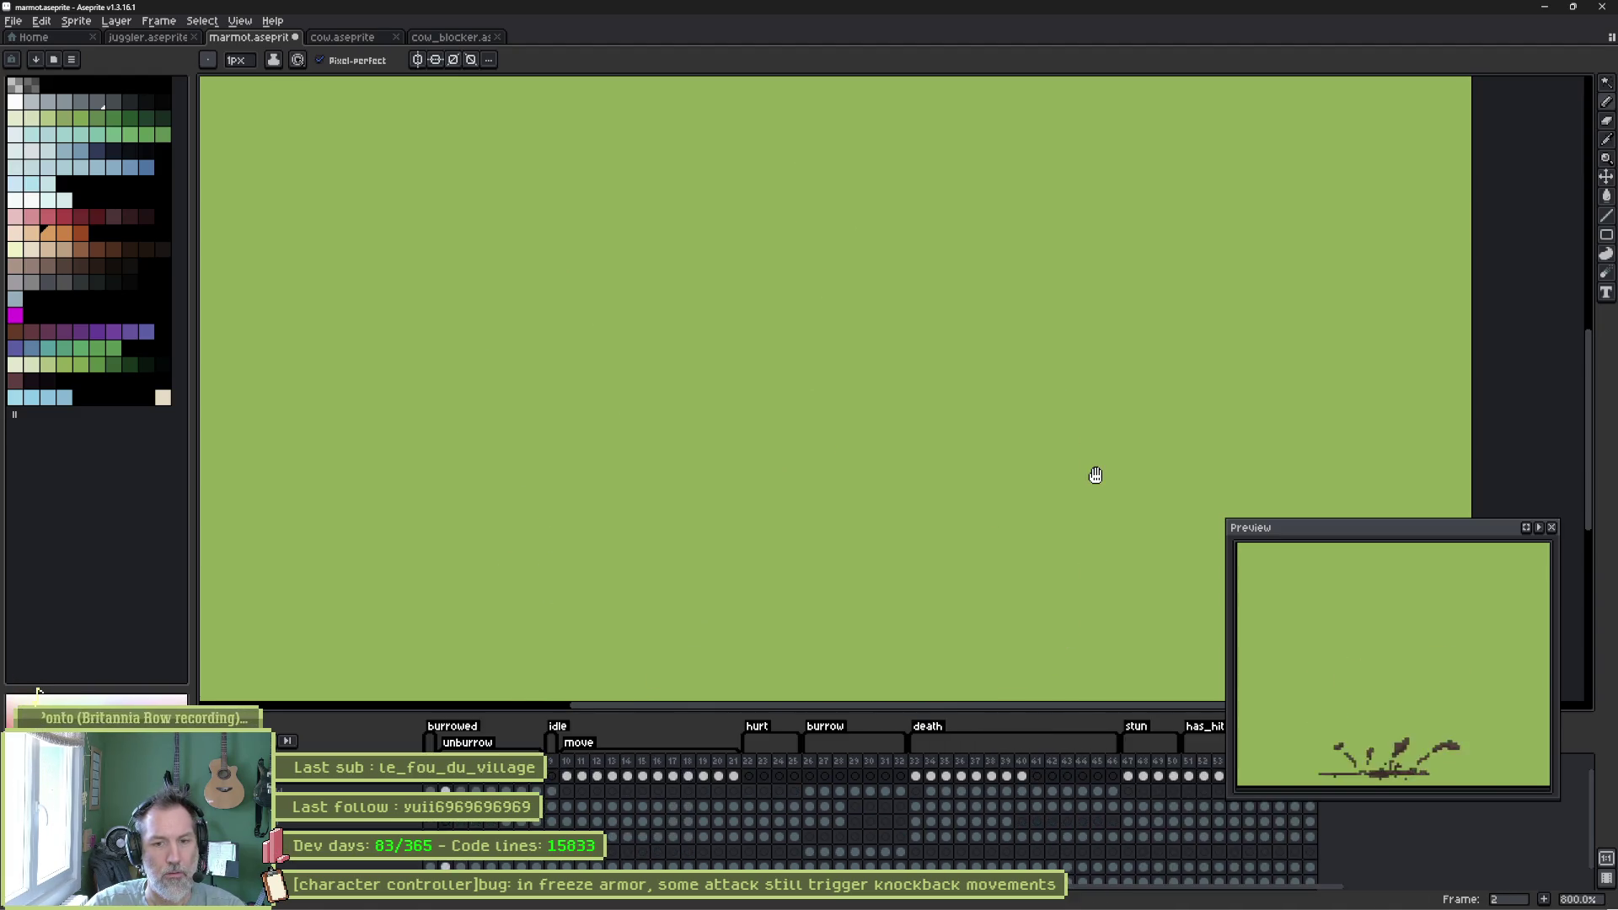
Check the has_hit tag properties and play the animation from frame 51.
{"action": "scroll", "coordinate": [1191, 776], "scroll_direction": "right", "scroll_amount": 3}
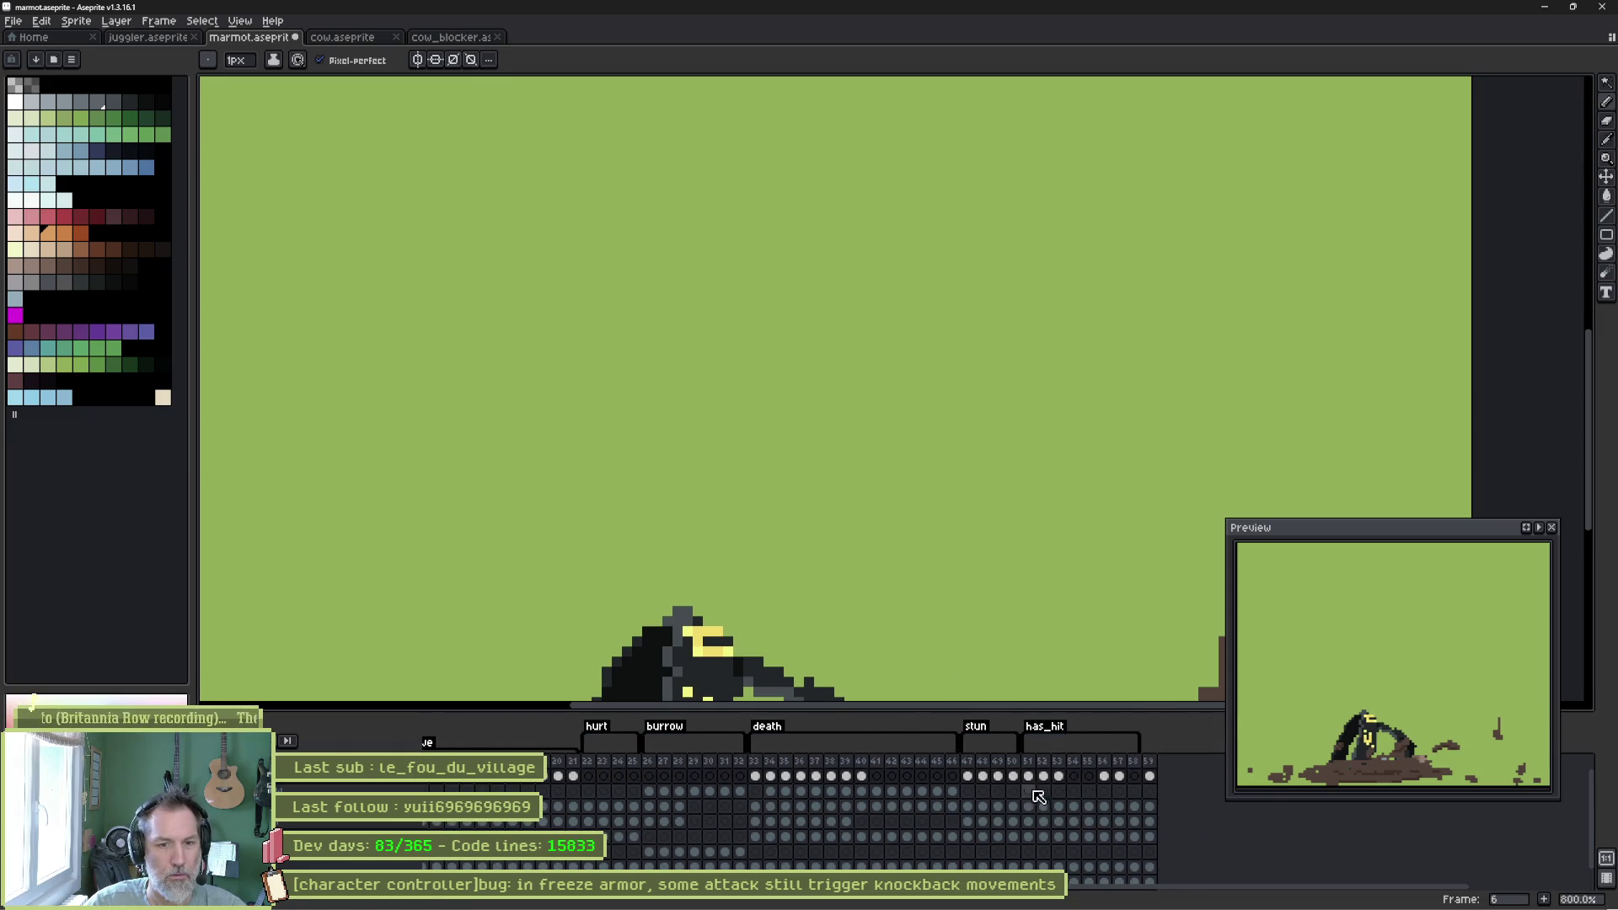
{"action": "double_click", "coordinate": [1046, 728]}
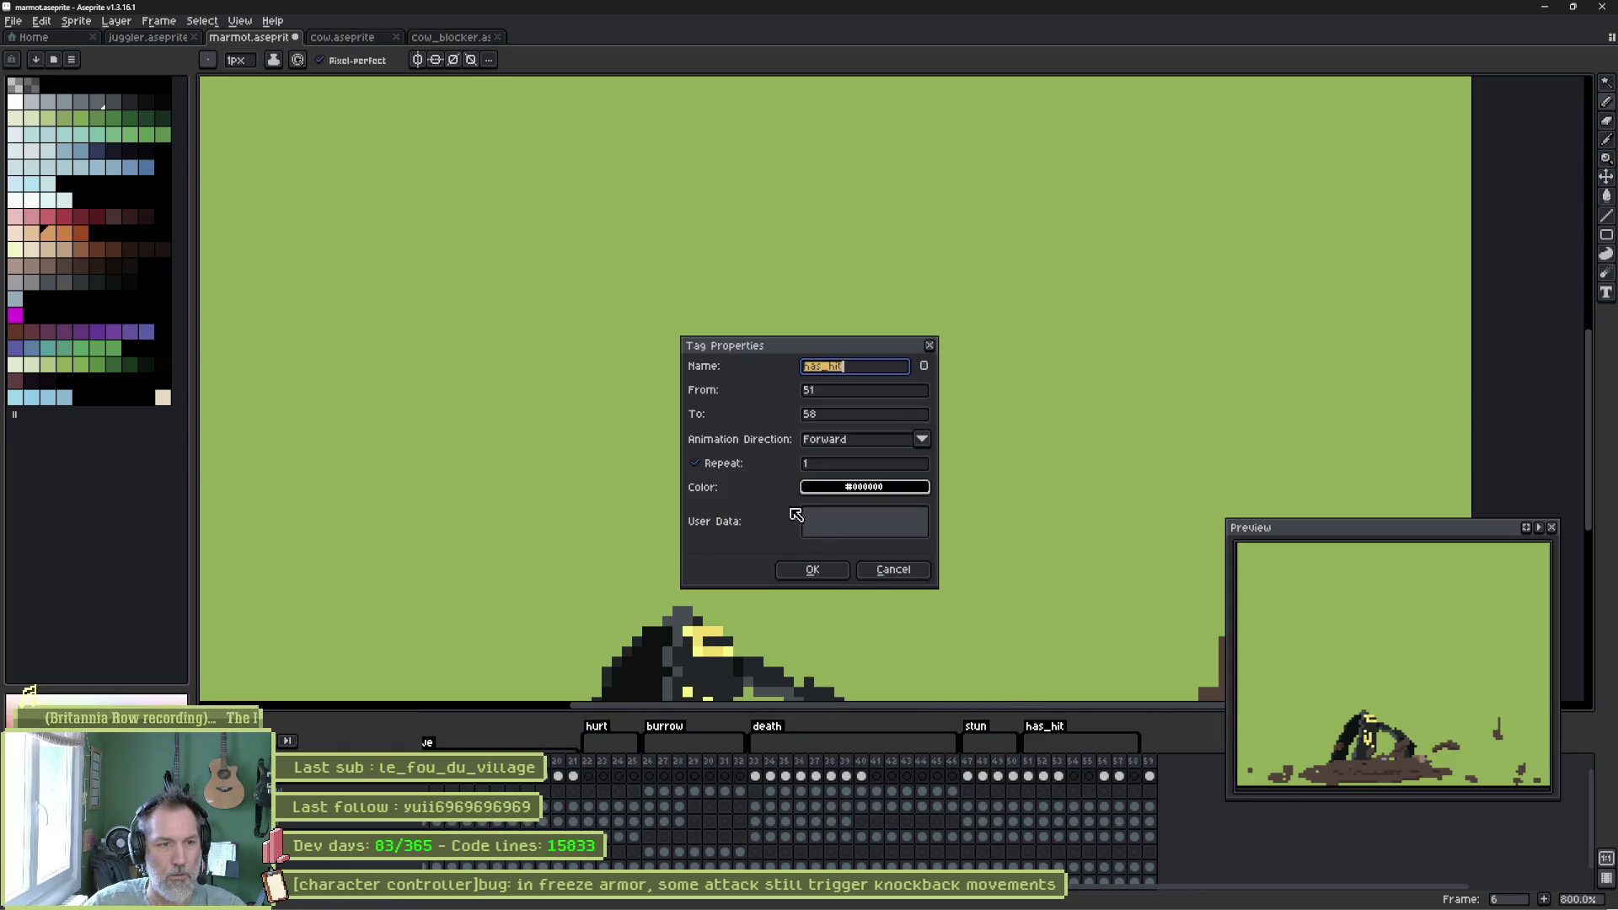
{"action": "left_click", "coordinate": [809, 573]}
{"action": "left_click", "coordinate": [1027, 763]}
{"action": "key", "text": "Return"}
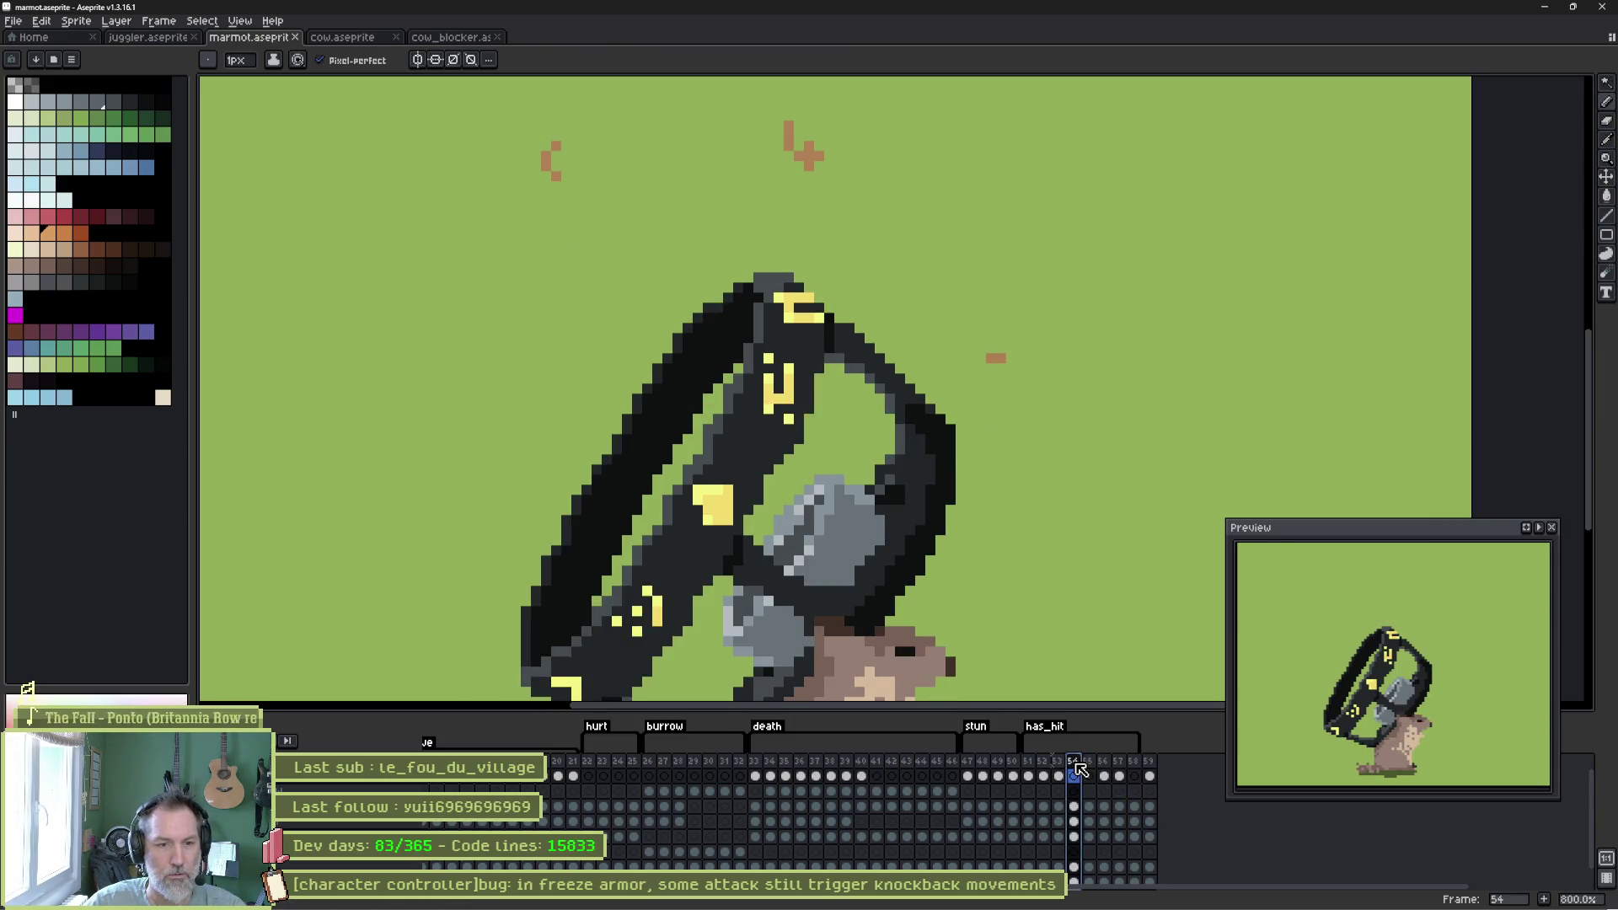
Add new frames with Alt+N and confirm the has_hit tag now spans frames 51–60.
{"action": "key", "text": "alt+n"}
{"action": "key", "text": "alt+n"}
{"action": "key", "text": "period"}
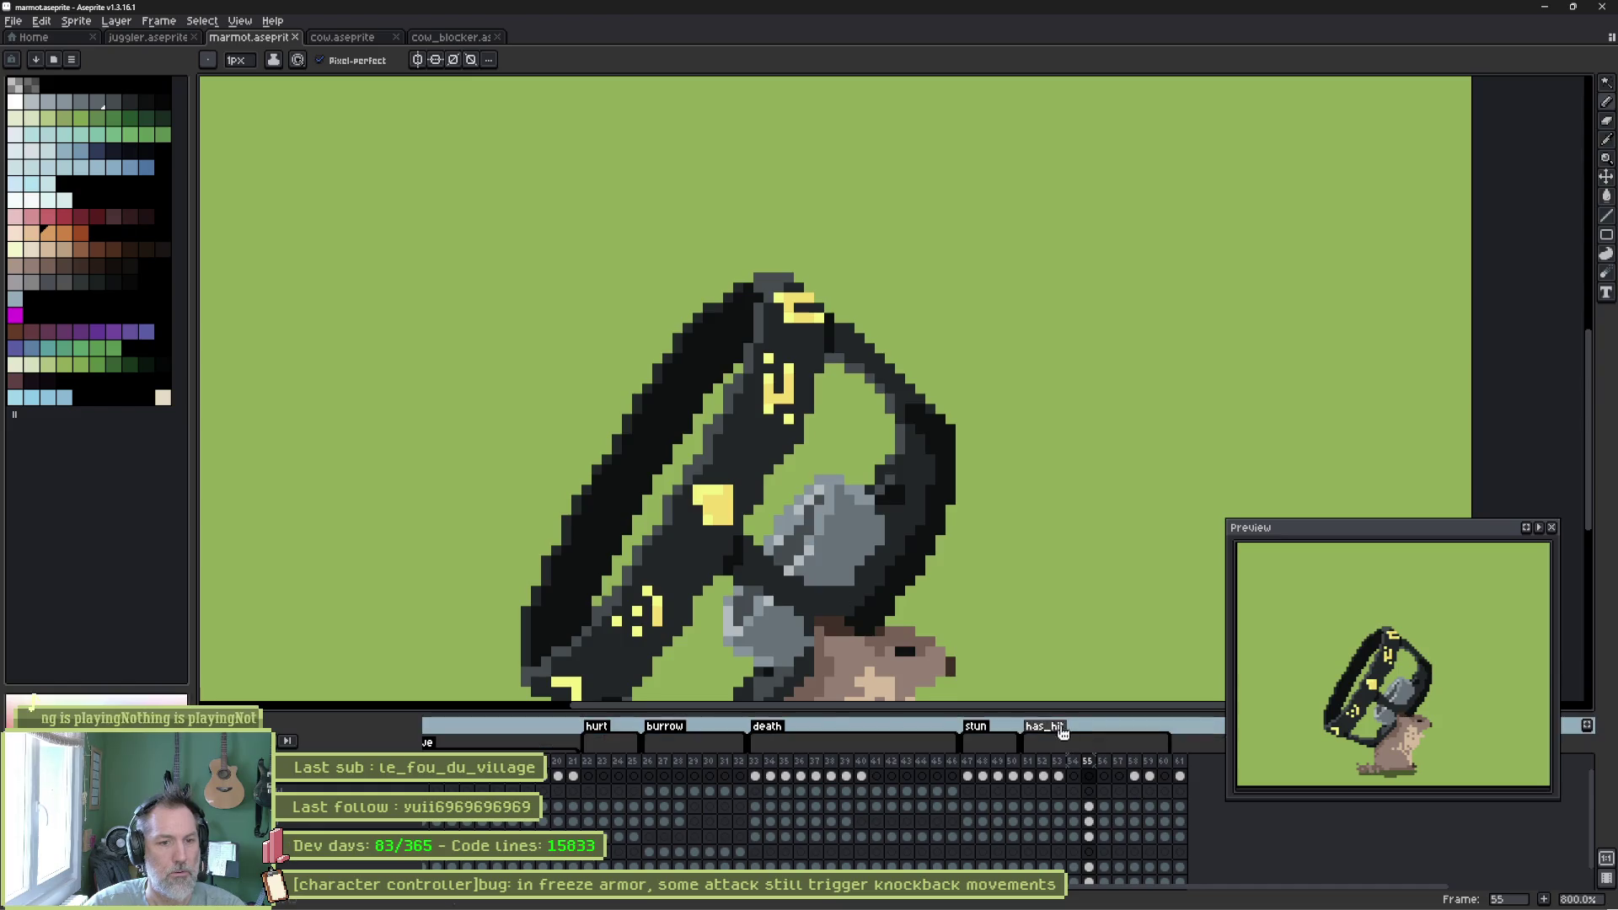
{"action": "double_click", "coordinate": [1049, 730]}
{"action": "left_click", "coordinate": [813, 569]}
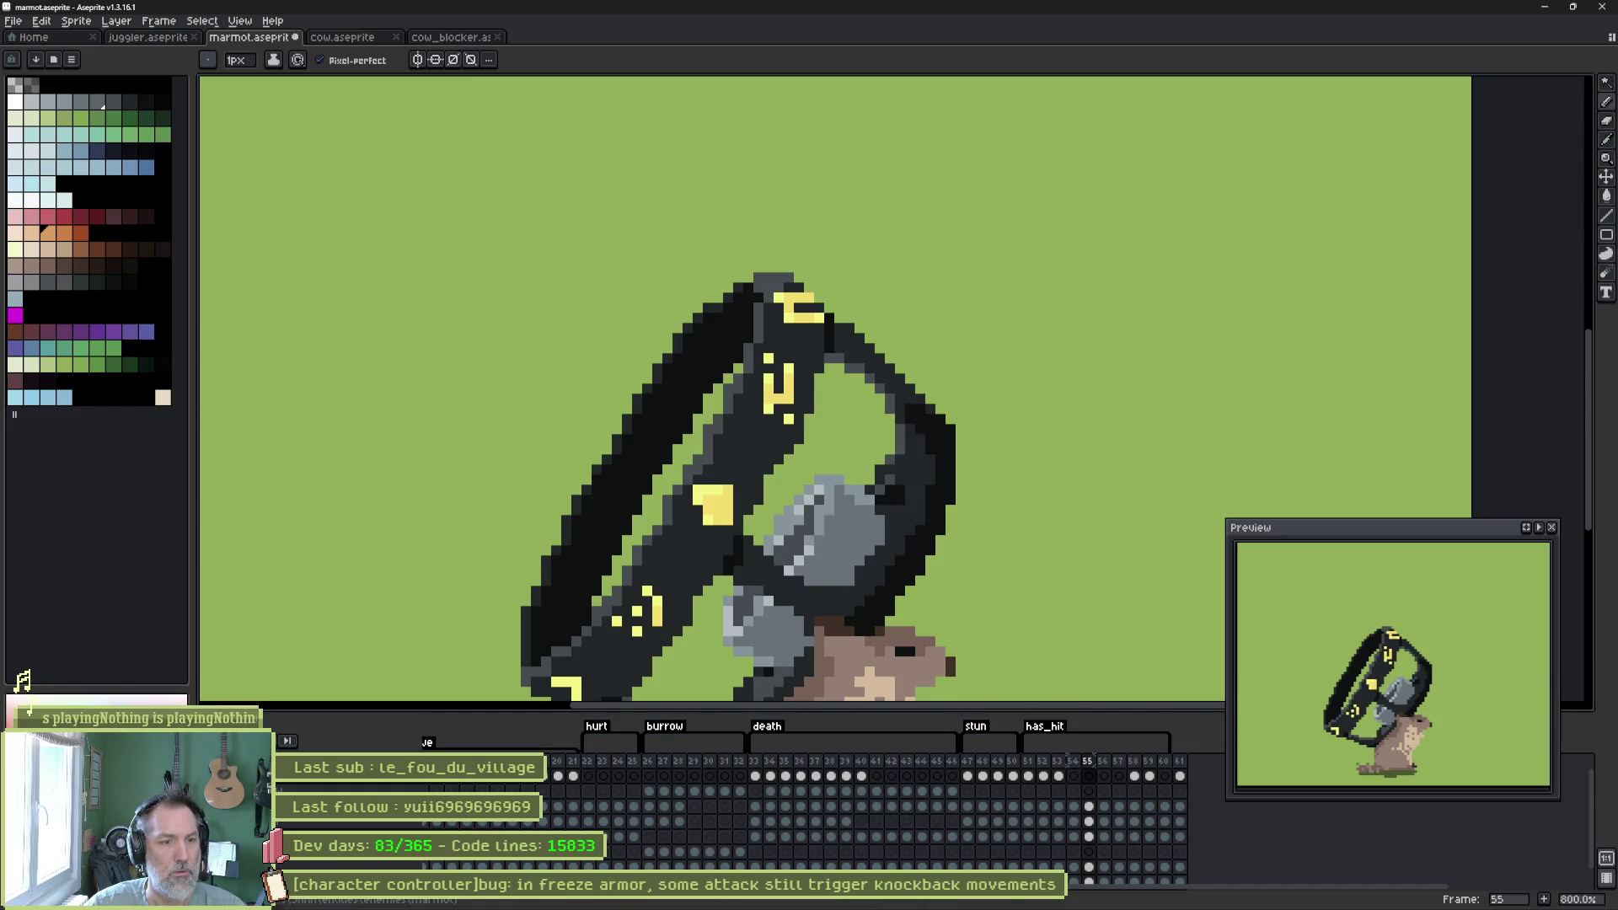
{"action": "key", "text": "alt+Tab"}
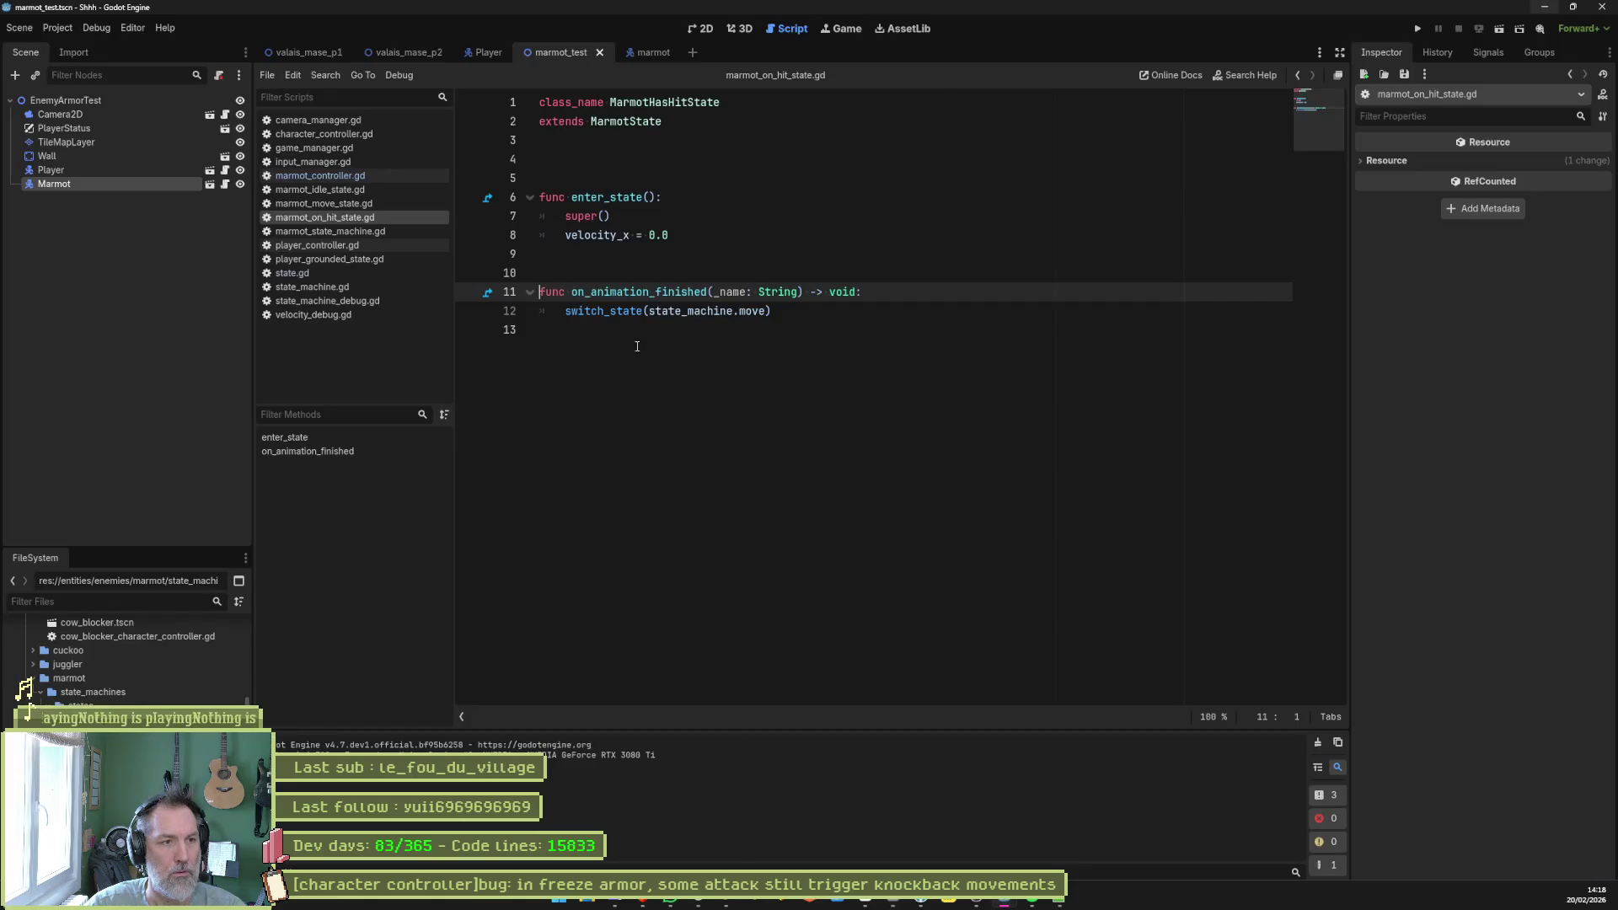
Select the marmot's Sprite2D, reimport its Aseprite file, and run the test scene with F6.
{"action": "left_click", "coordinate": [644, 52]}
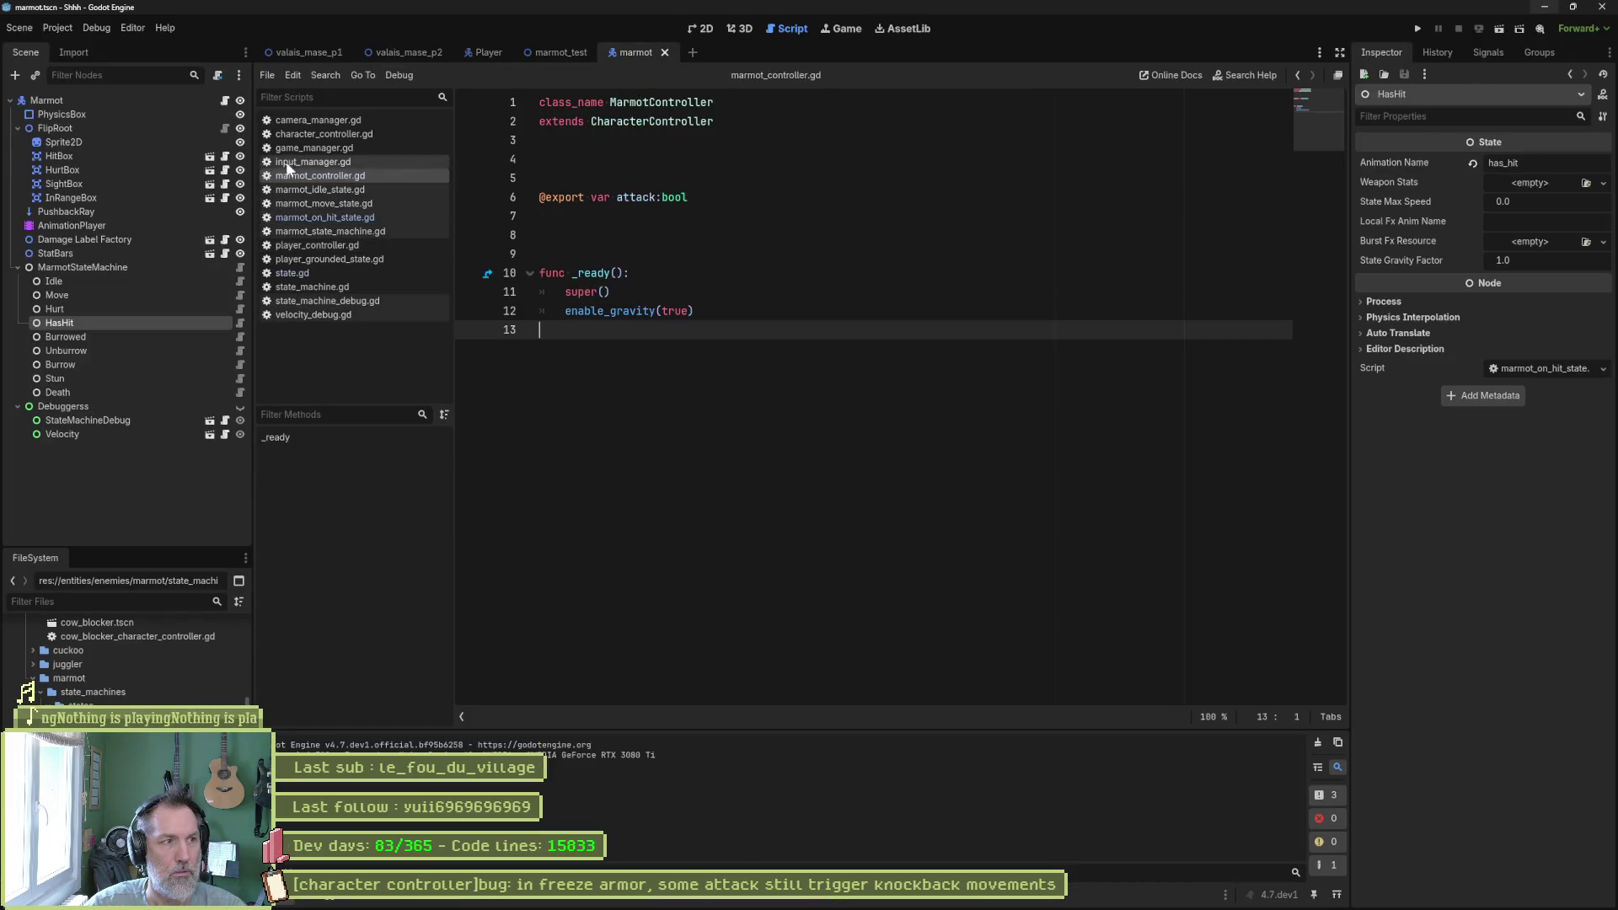
{"action": "left_click", "coordinate": [160, 142]}
{"action": "scroll", "coordinate": [1480, 898], "scroll_direction": "down", "scroll_amount": 1}
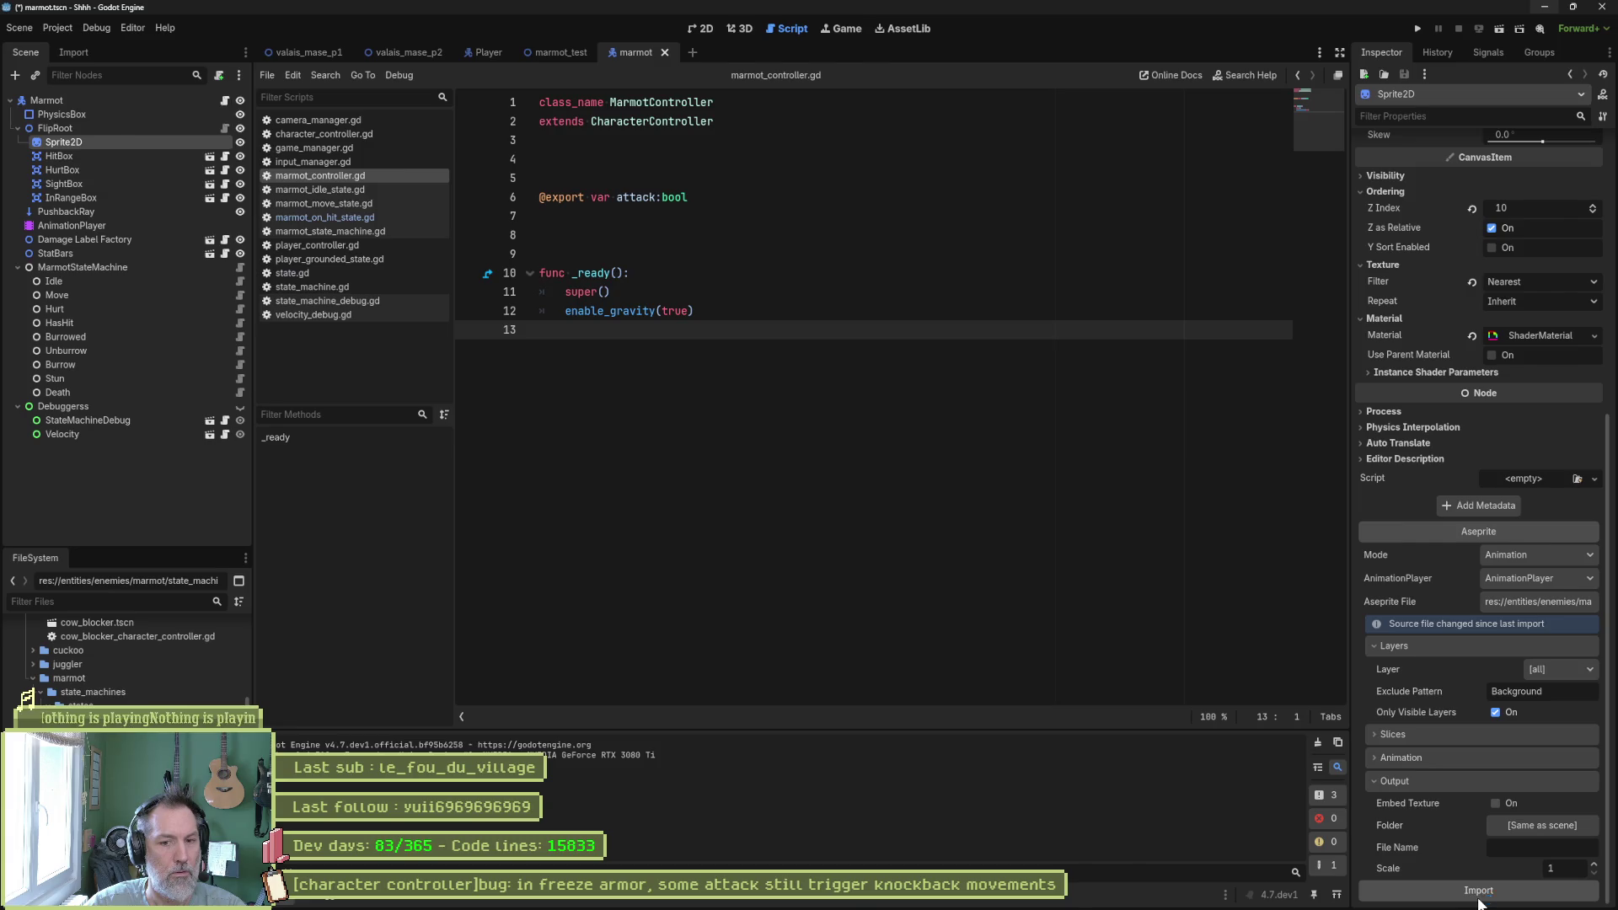
{"action": "left_click", "coordinate": [556, 52]}
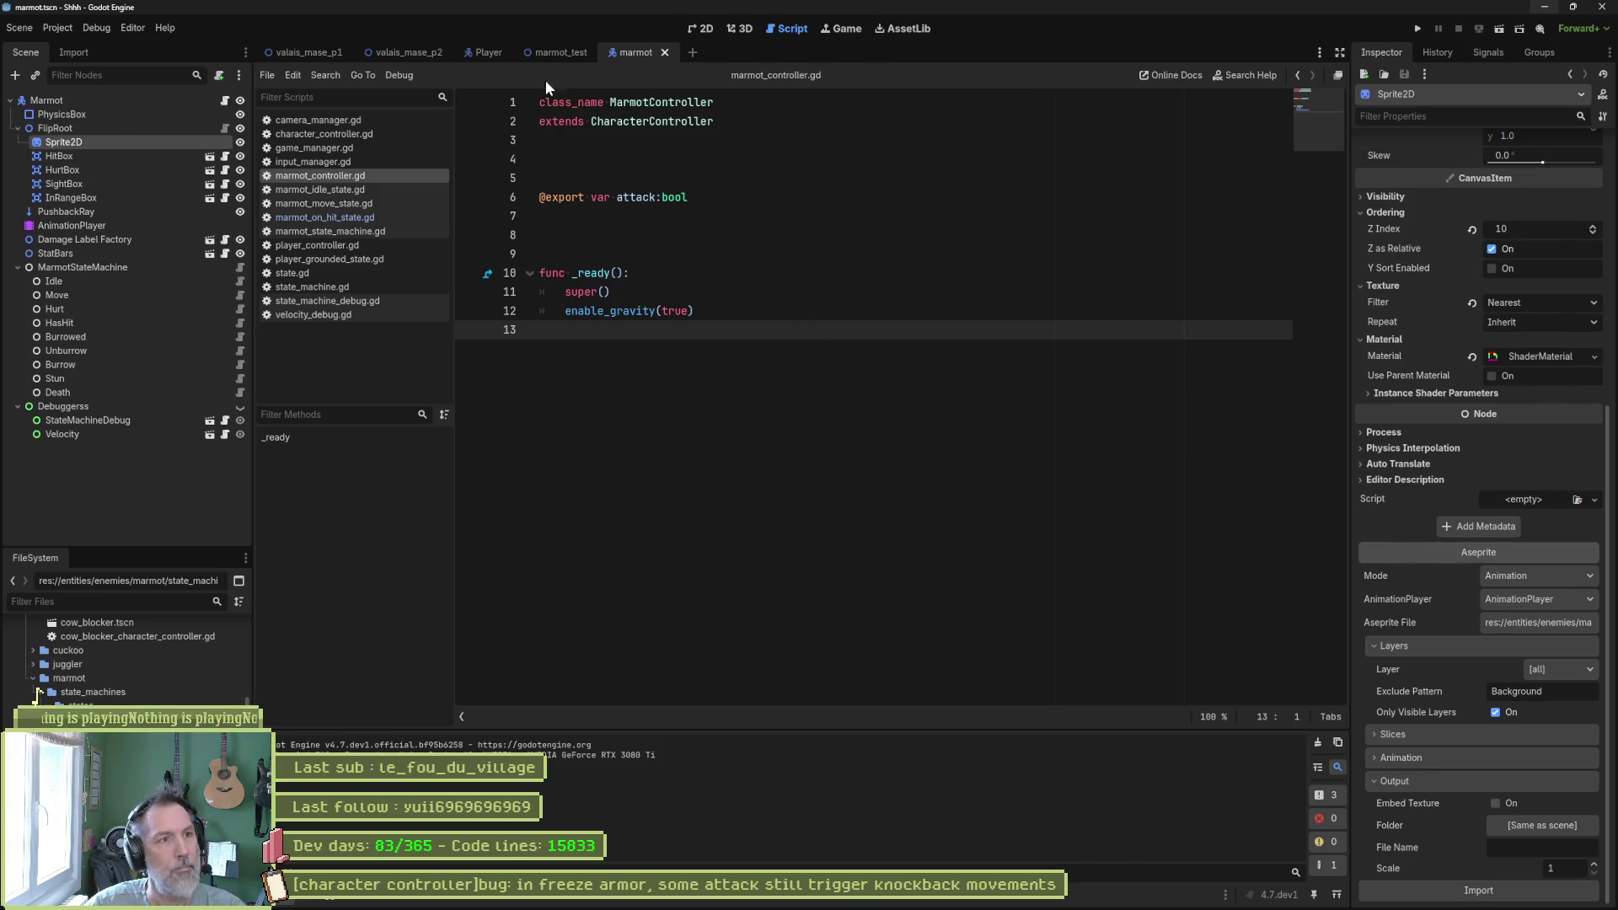
{"action": "key", "text": "F6"}
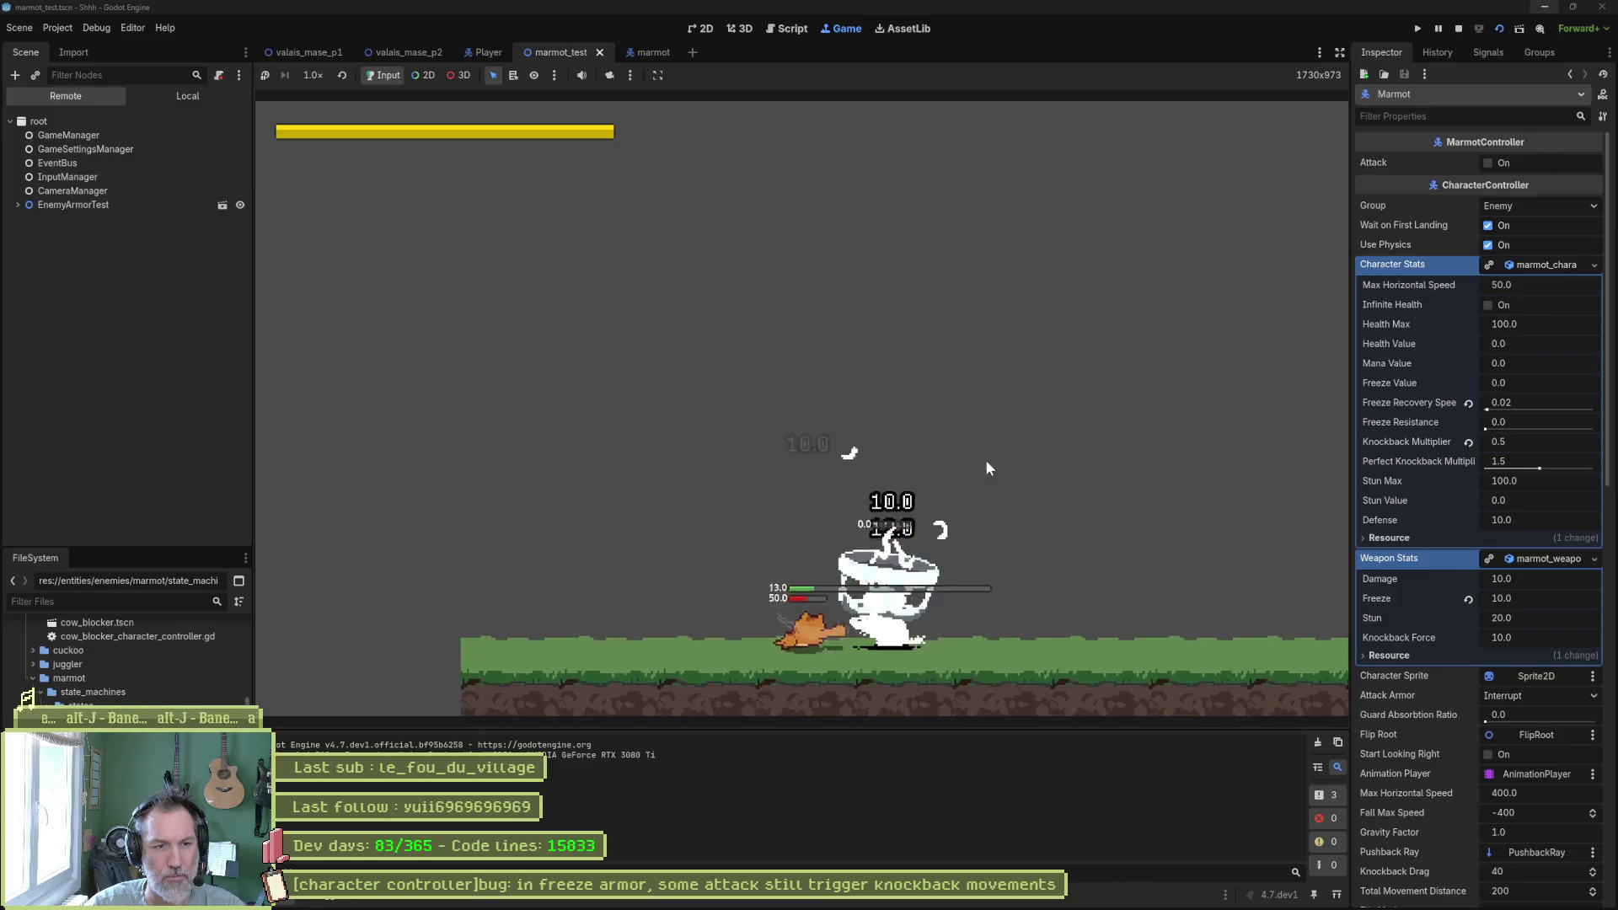
Stop the game, save the scene, rerun it with F6 and stop it again.
{"action": "key", "text": "F8"}
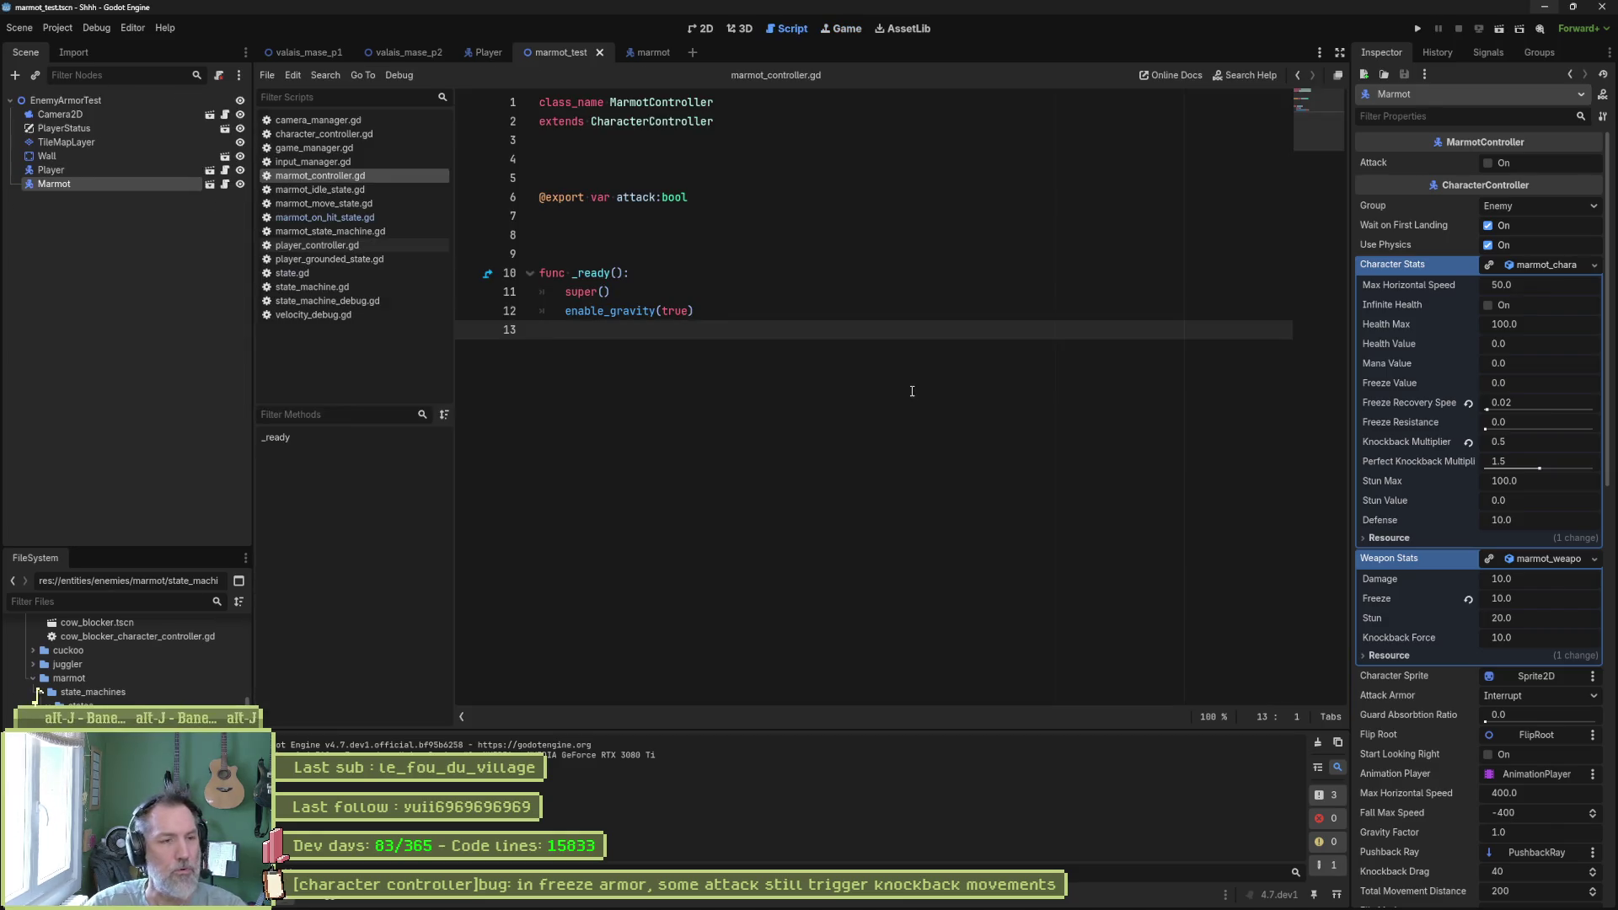
{"action": "key", "text": "ctrl+s"}
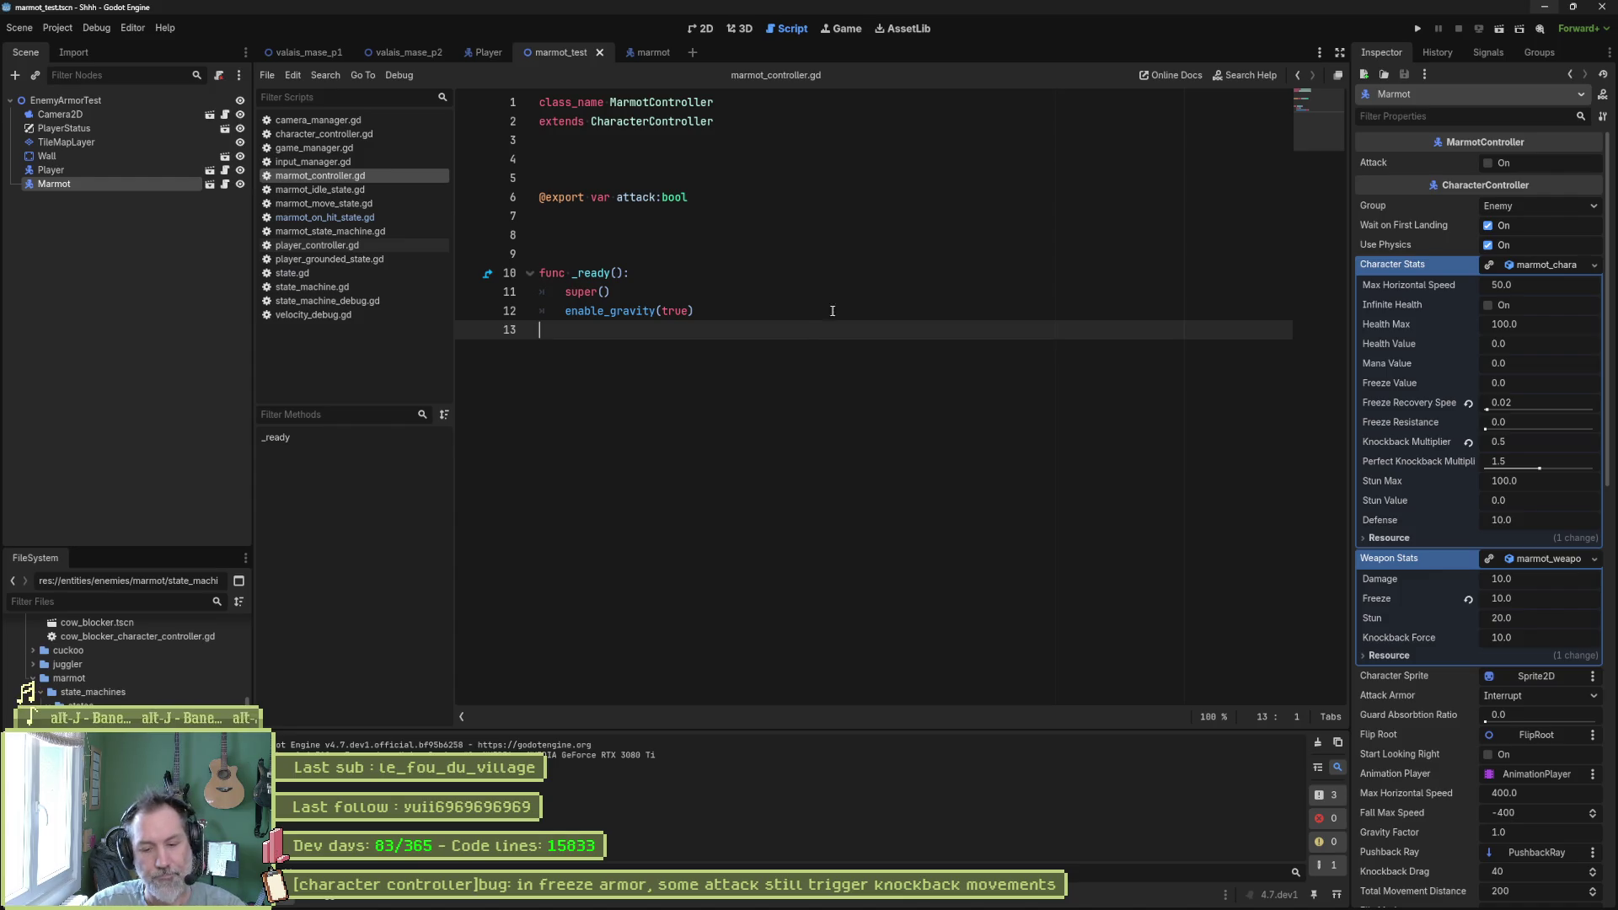
{"action": "key", "text": "F6"}
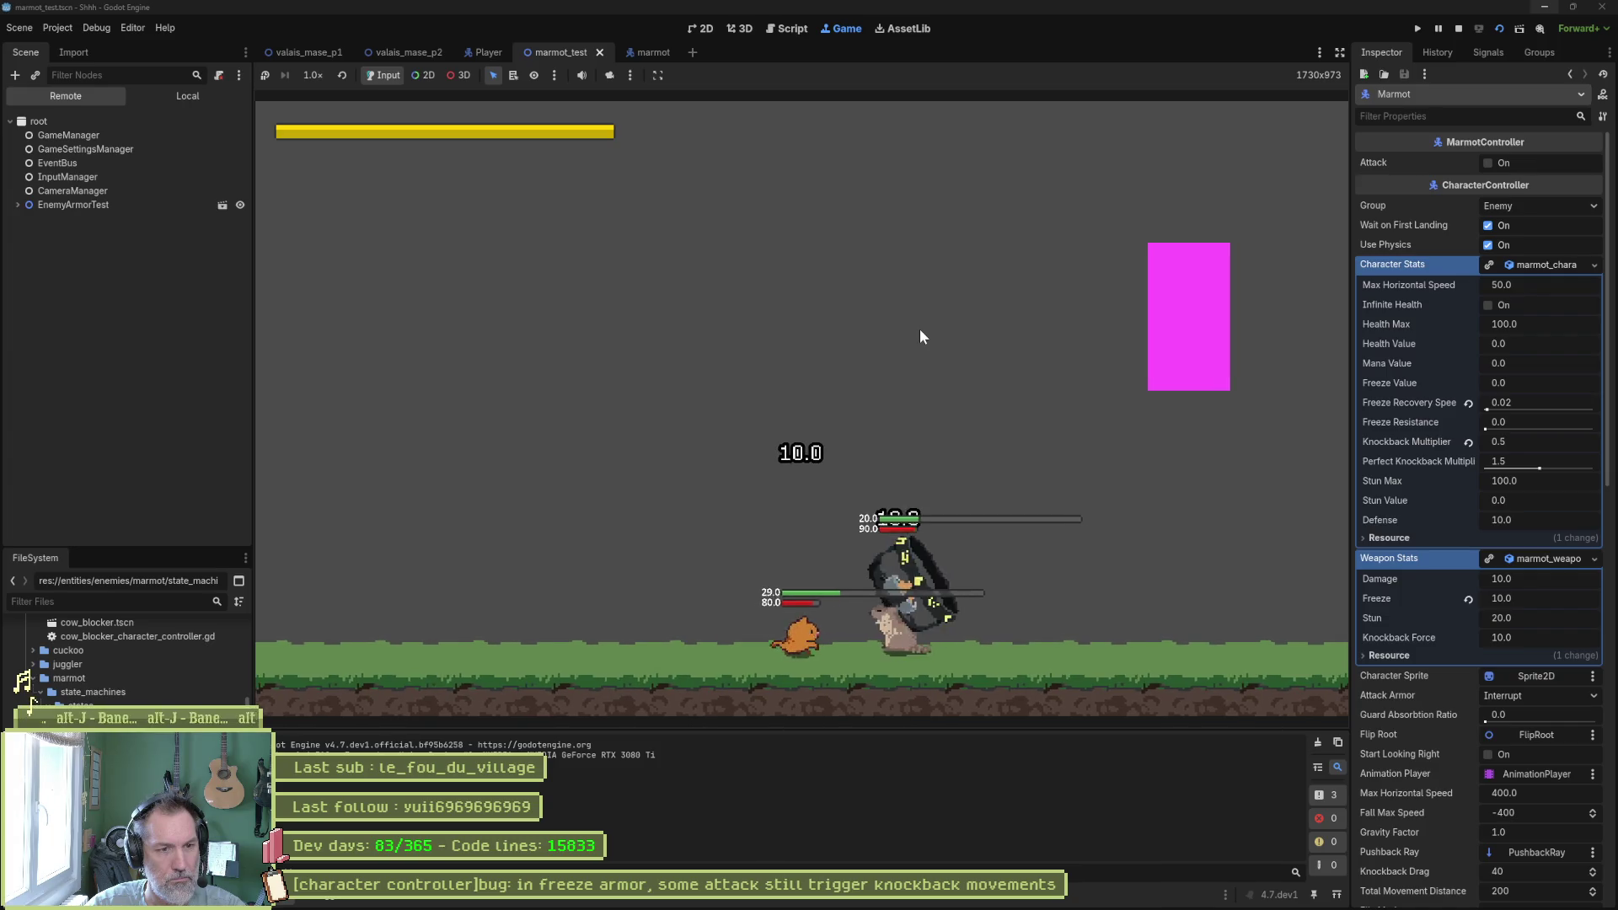
{"action": "key", "text": "F8"}
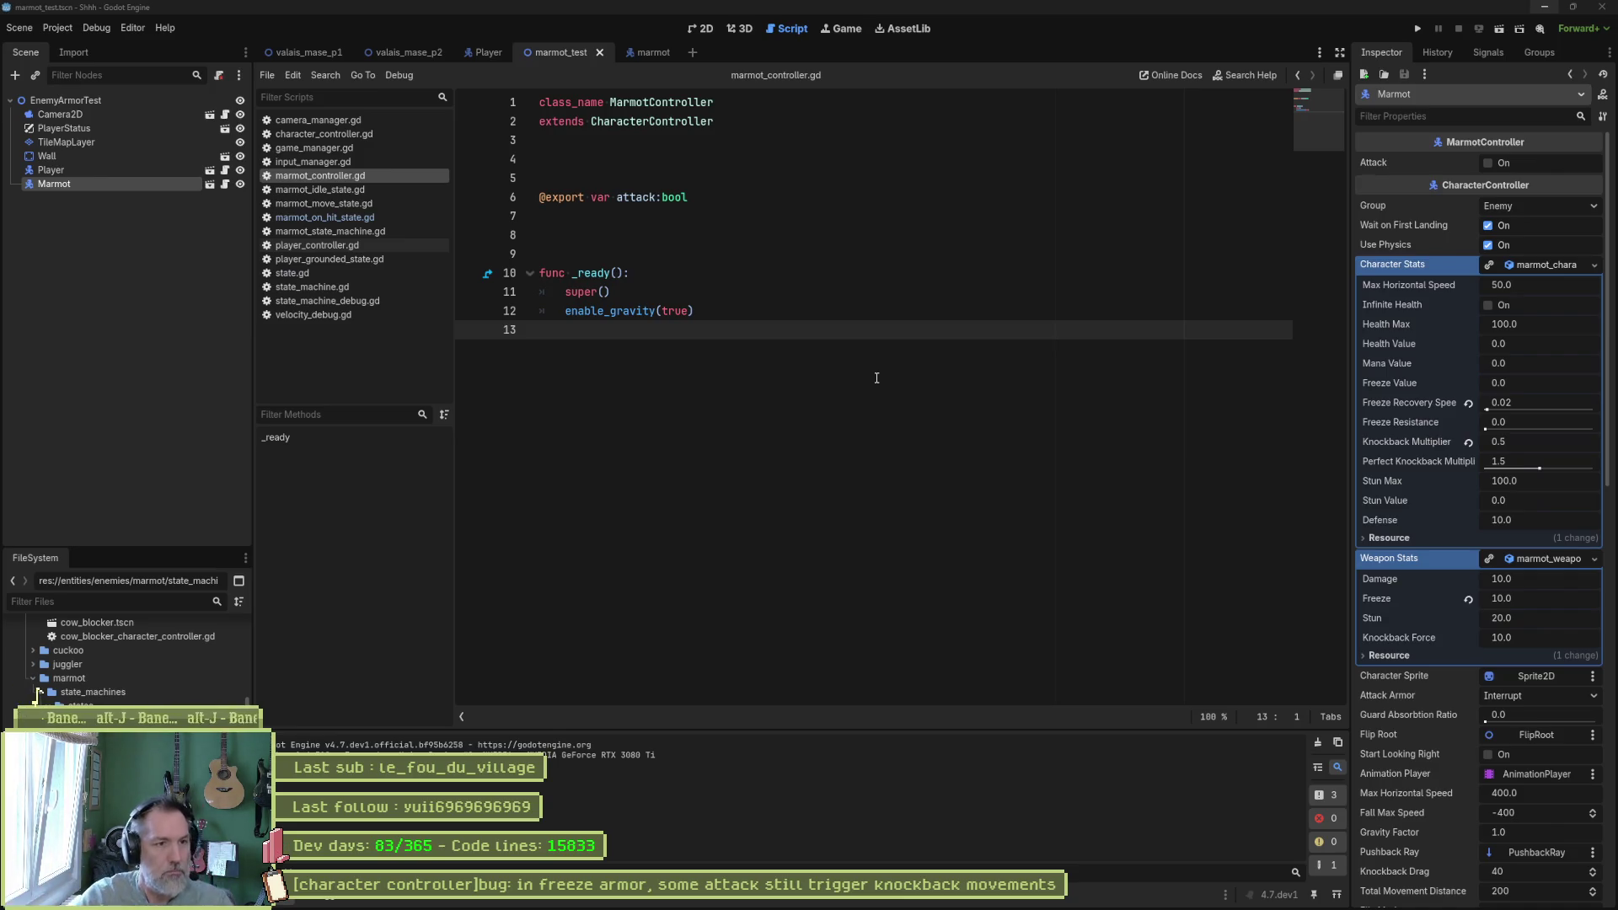
Run the marmot test scene with F6, stop it, and bring Aseprite forward.
{"action": "left_click", "coordinate": [804, 292]}
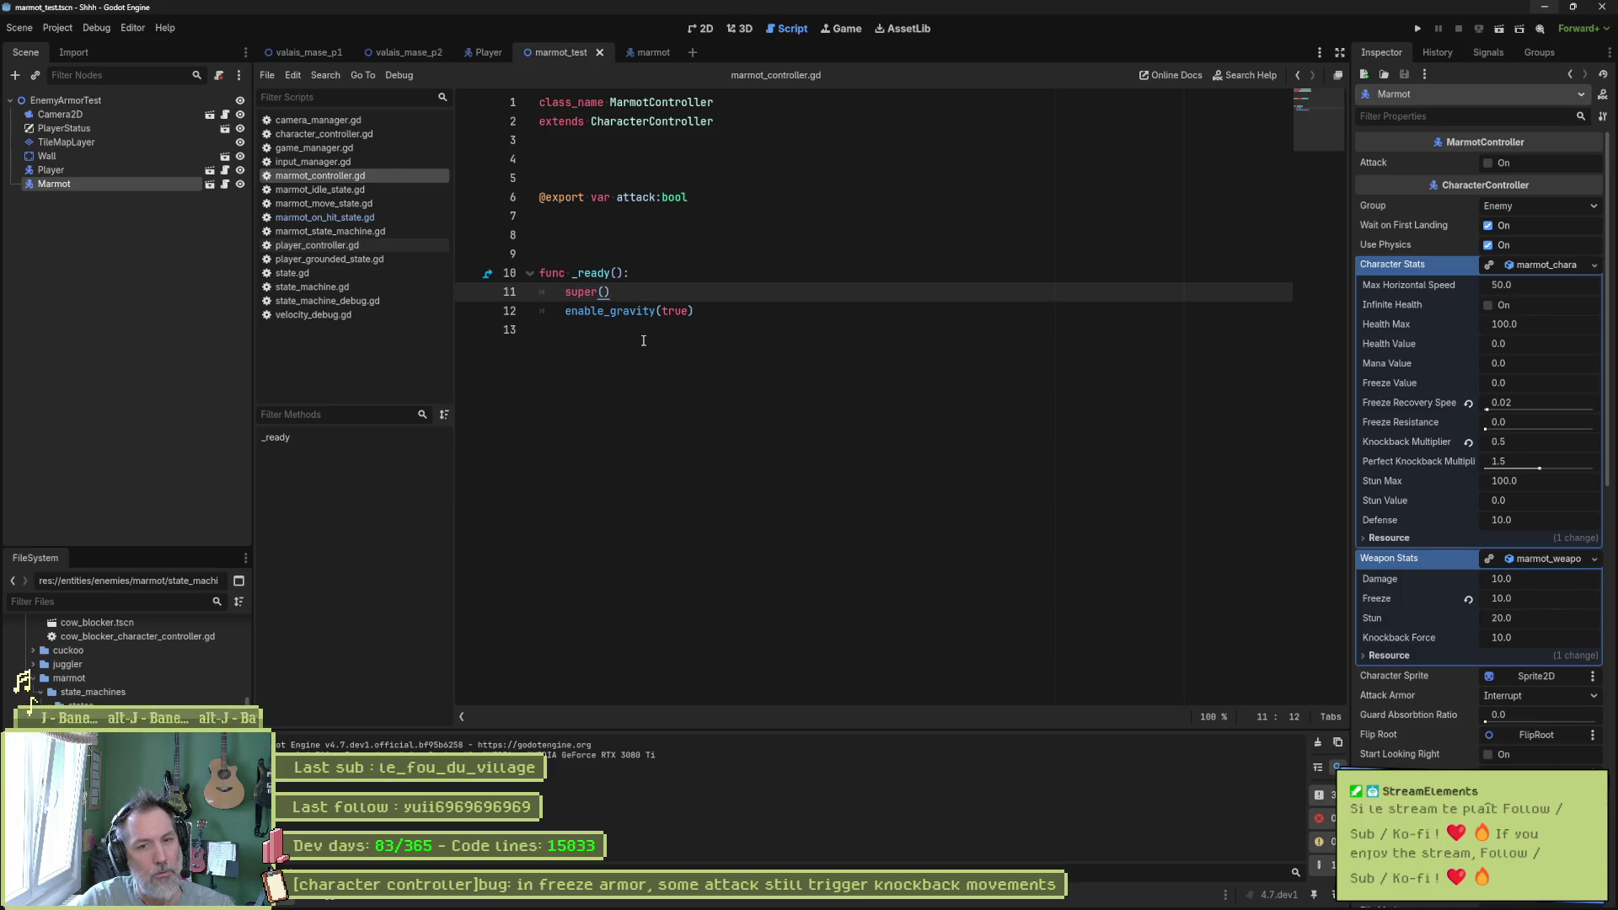
{"action": "key", "text": "F6"}
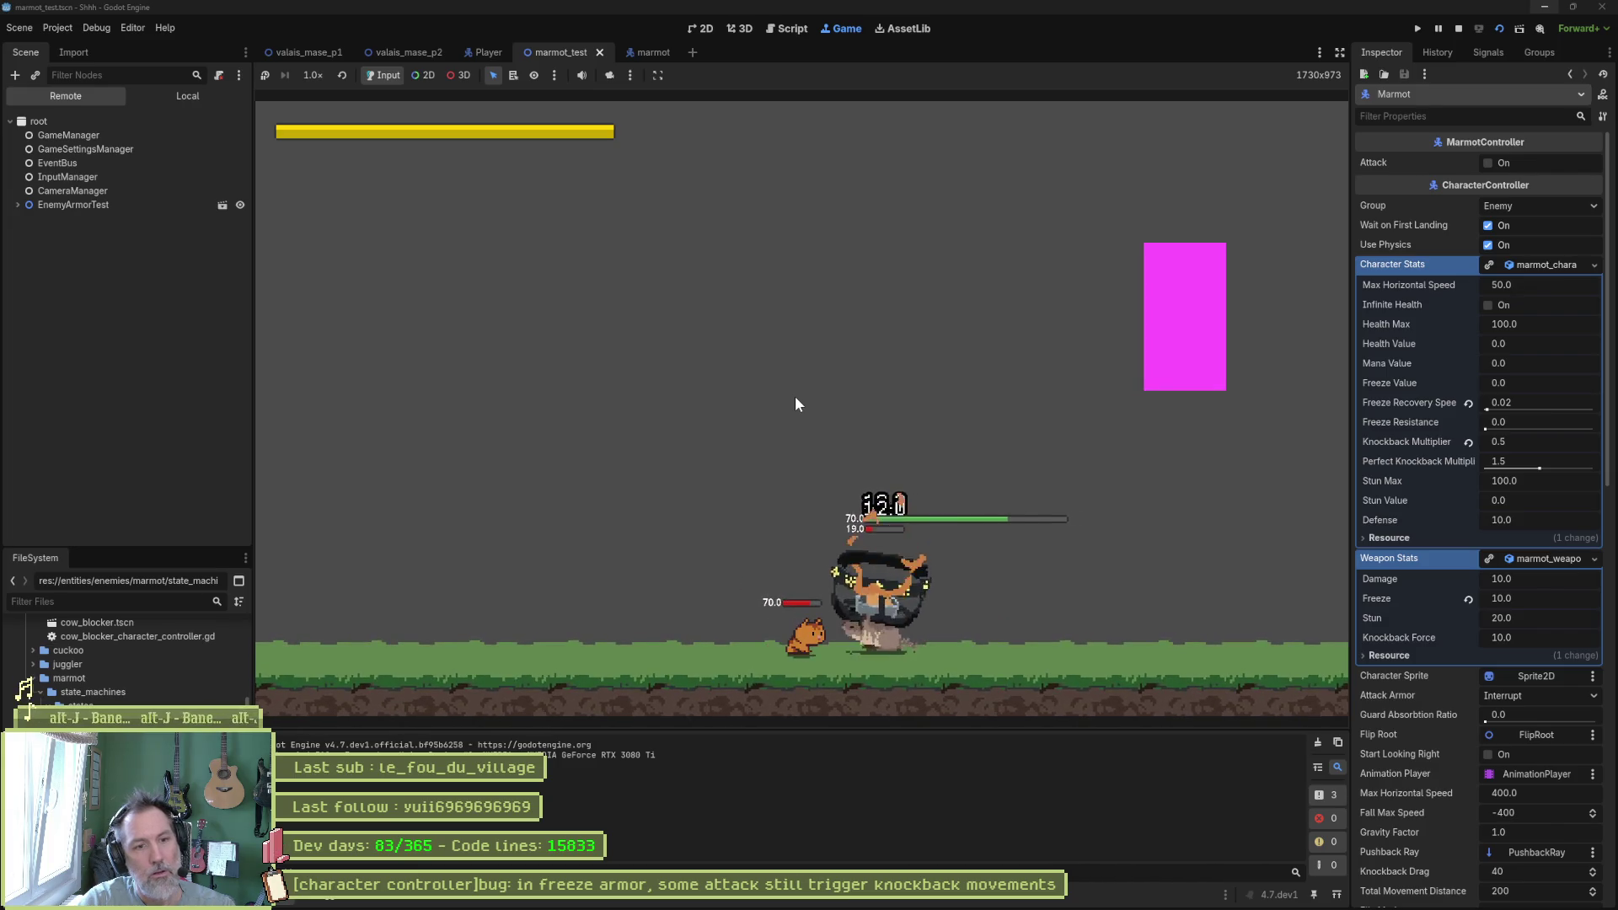
{"action": "key", "text": "F8"}
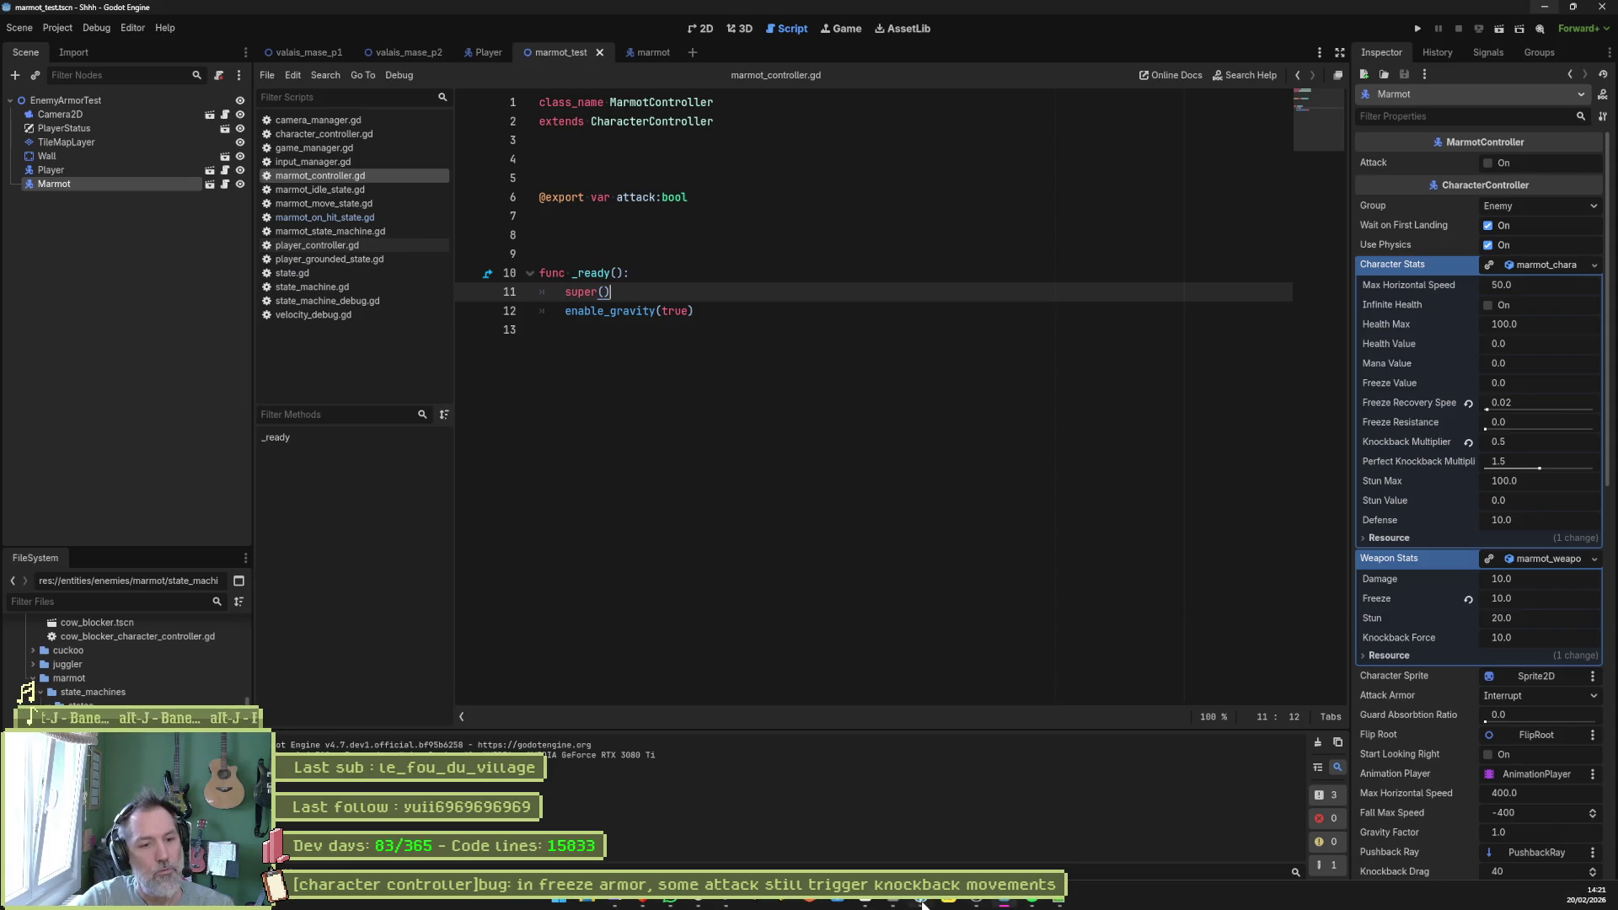
{"action": "left_click", "coordinate": [918, 903]}
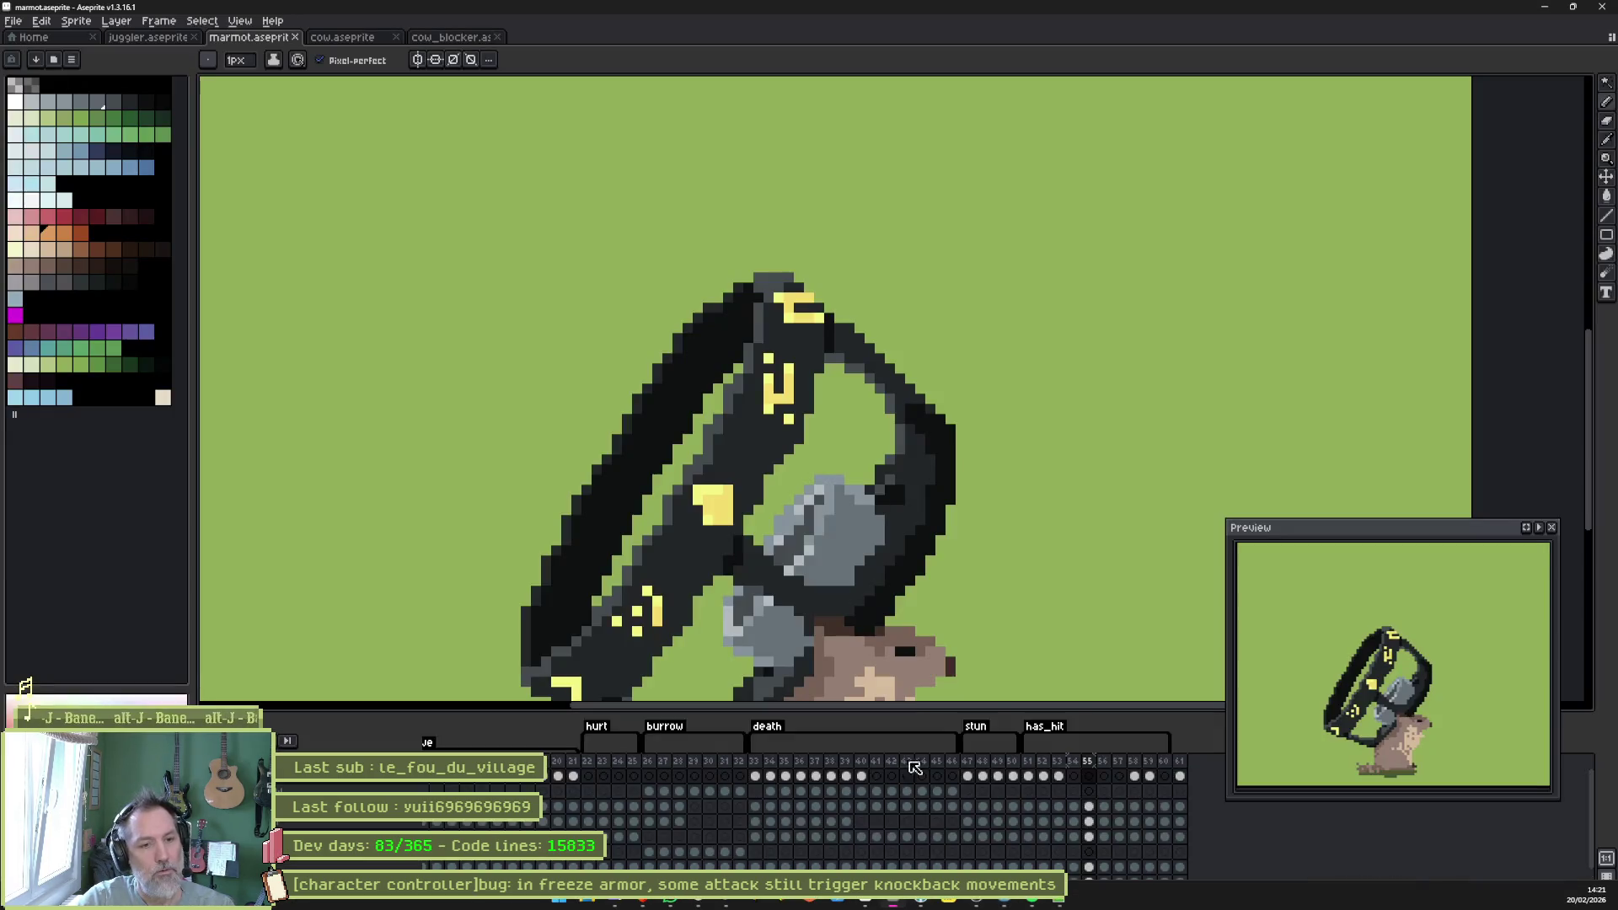
Remove two frames from has_hit starting at frame 55.
{"action": "left_click", "coordinate": [1074, 771]}
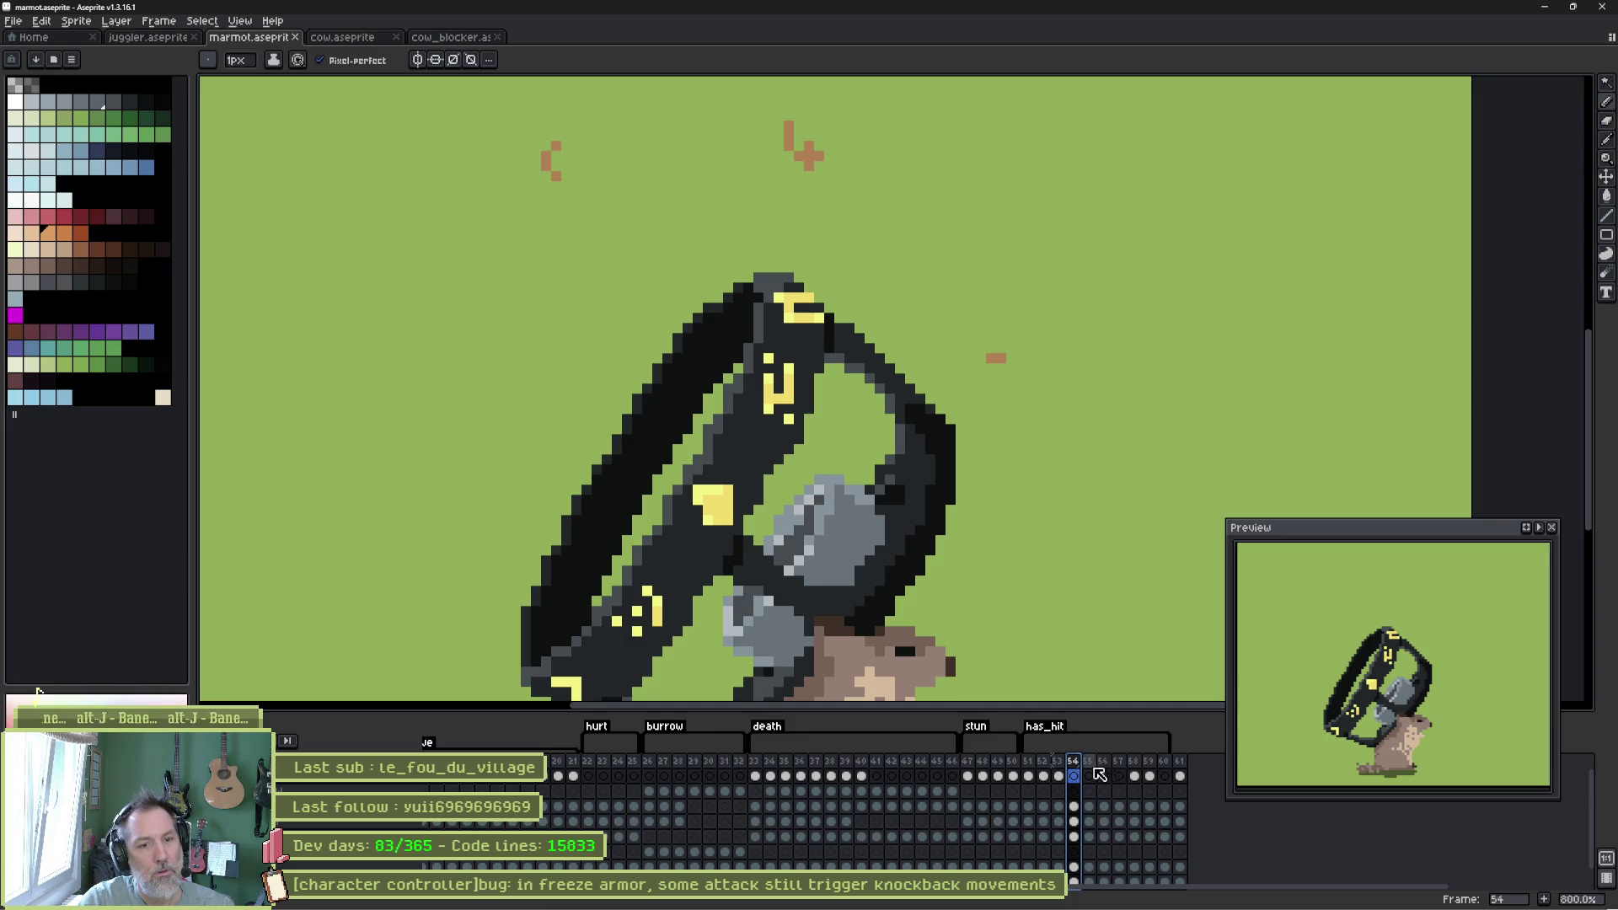
{"action": "left_click", "coordinate": [1090, 775]}
{"action": "key", "text": "alt+Delete"}
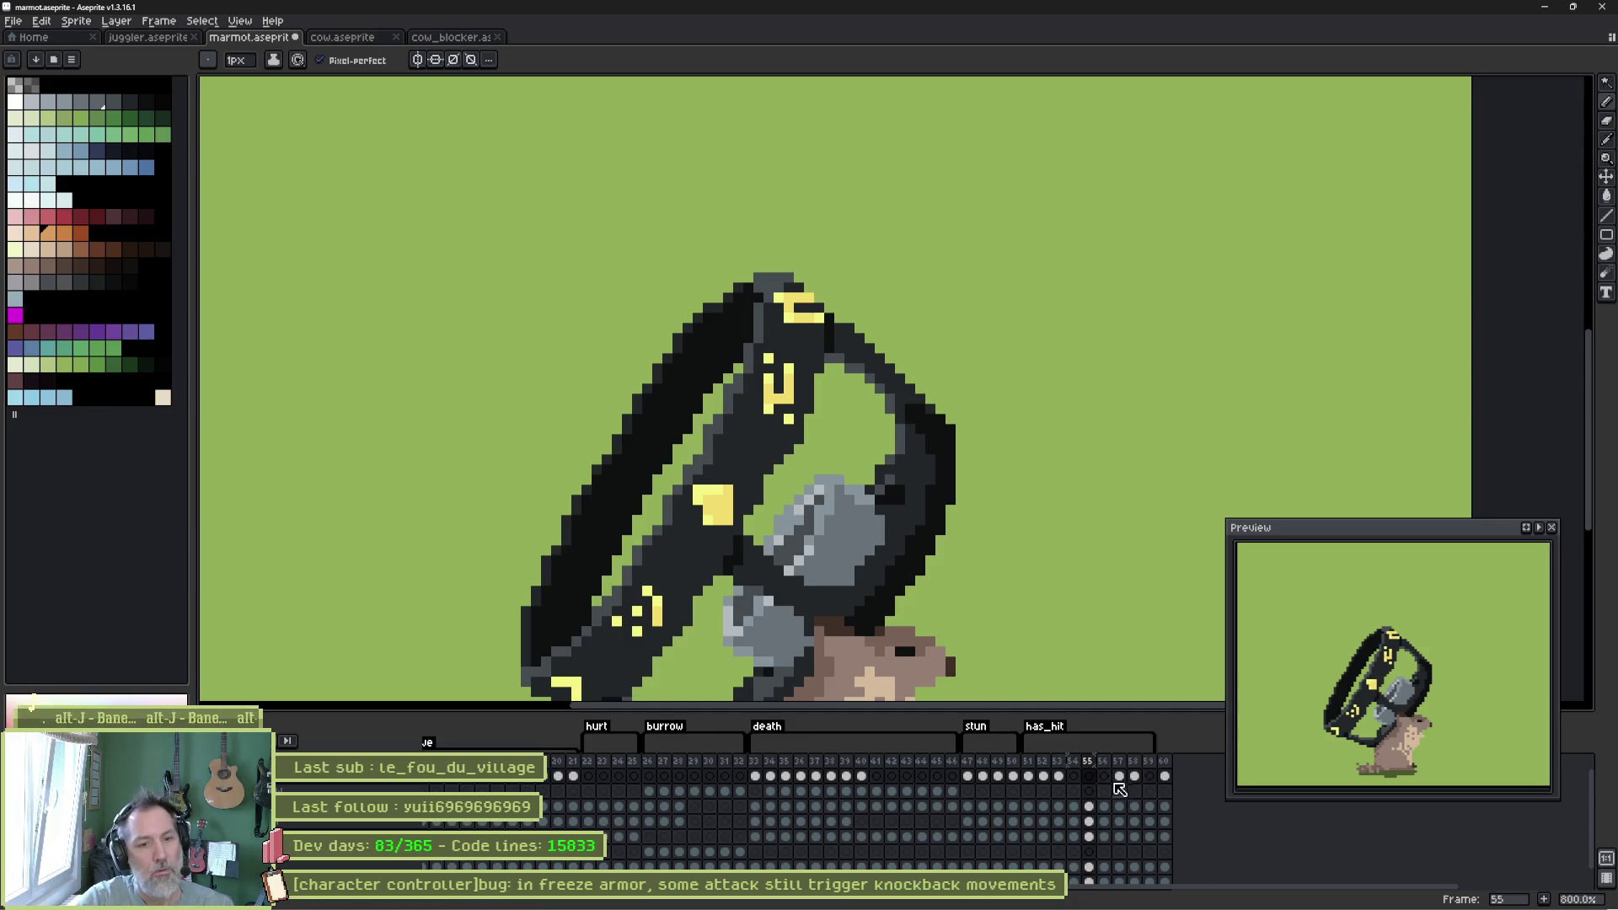
{"action": "key", "text": "alt+Delete"}
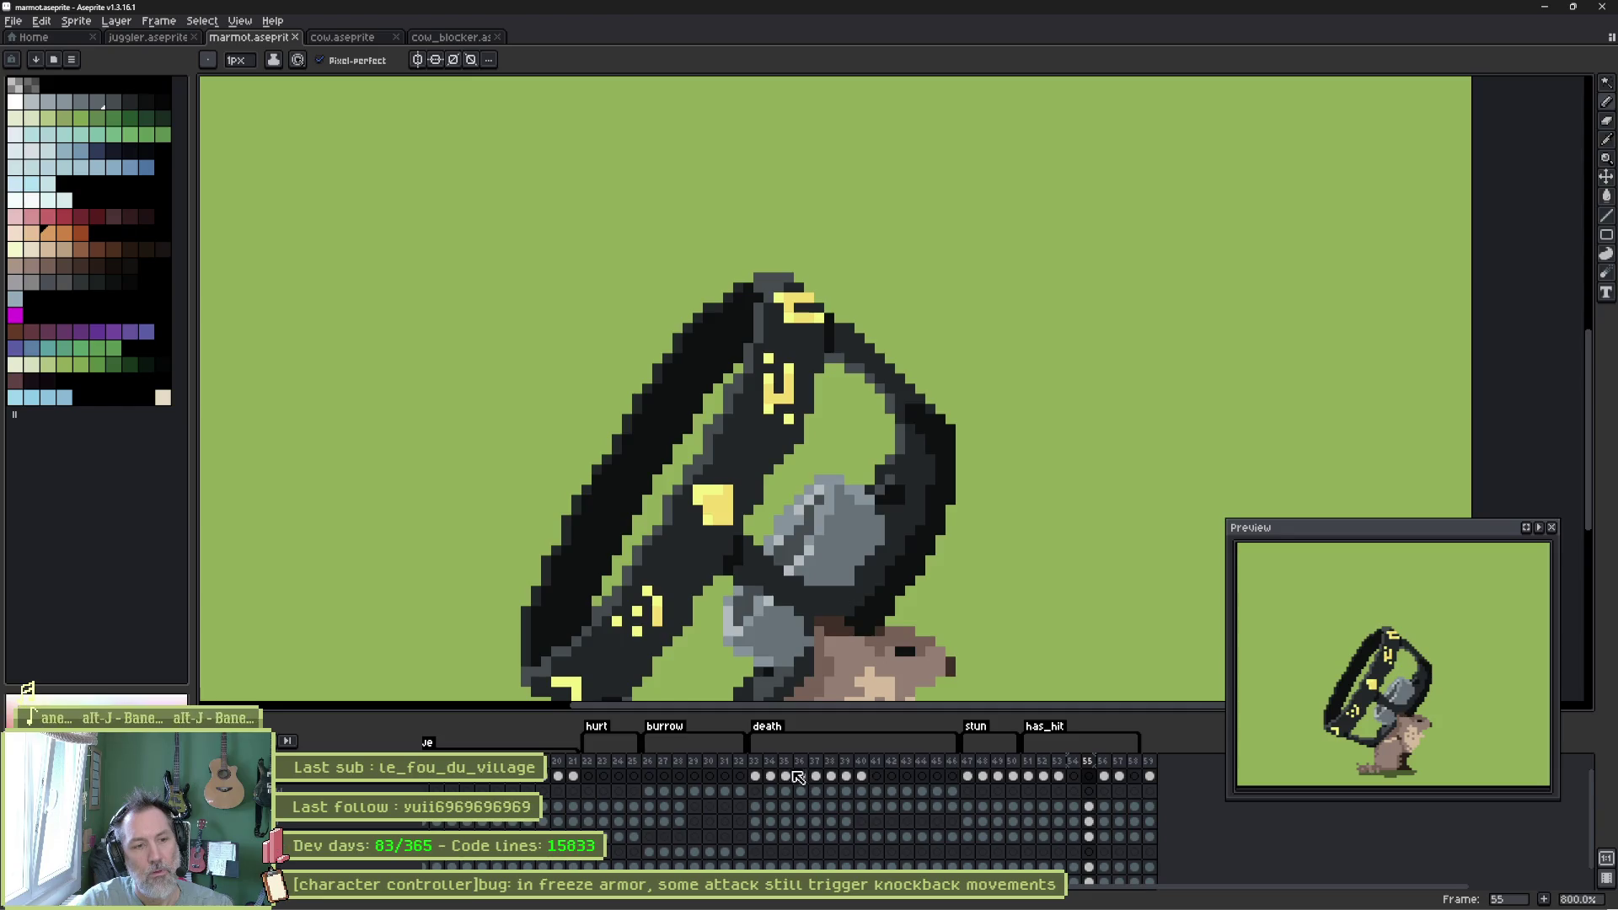
{"action": "mouse_move", "coordinate": [591, 761]}
{"action": "left_mouse_down"}
{"action": "mouse_move", "coordinate": [649, 766]}
{"action": "mouse_move", "coordinate": [602, 763]}
{"action": "left_mouse_up"}
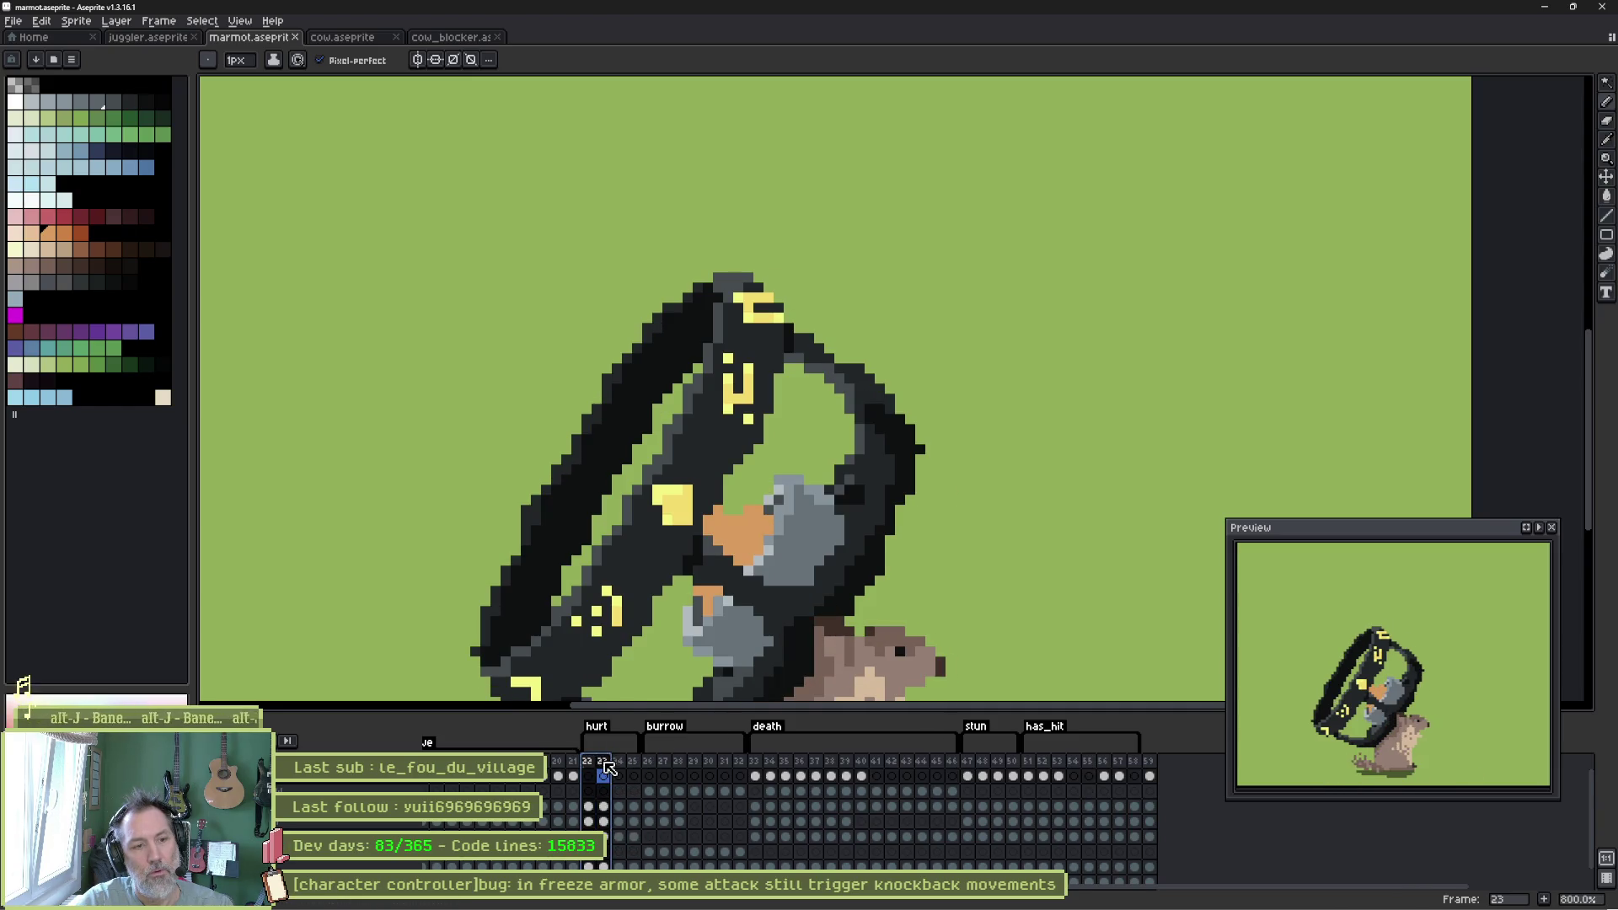
Back in Godot, open the marmot scene and save to reimport the updated sprite.
{"action": "left_click", "coordinate": [1545, 10]}
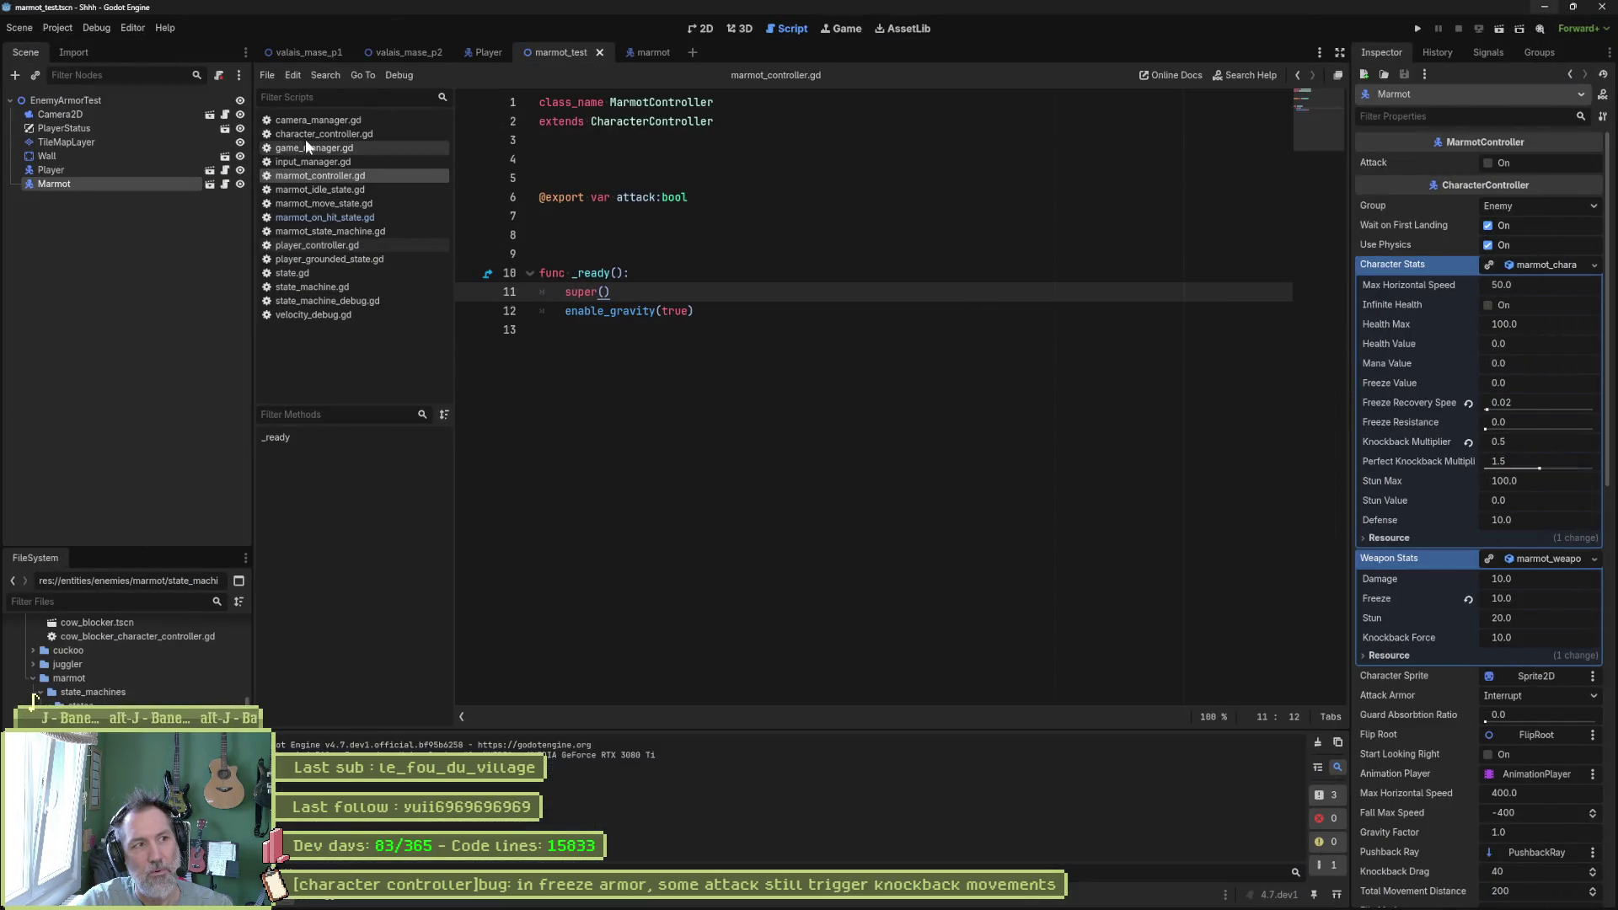
{"action": "left_click", "coordinate": [650, 52]}
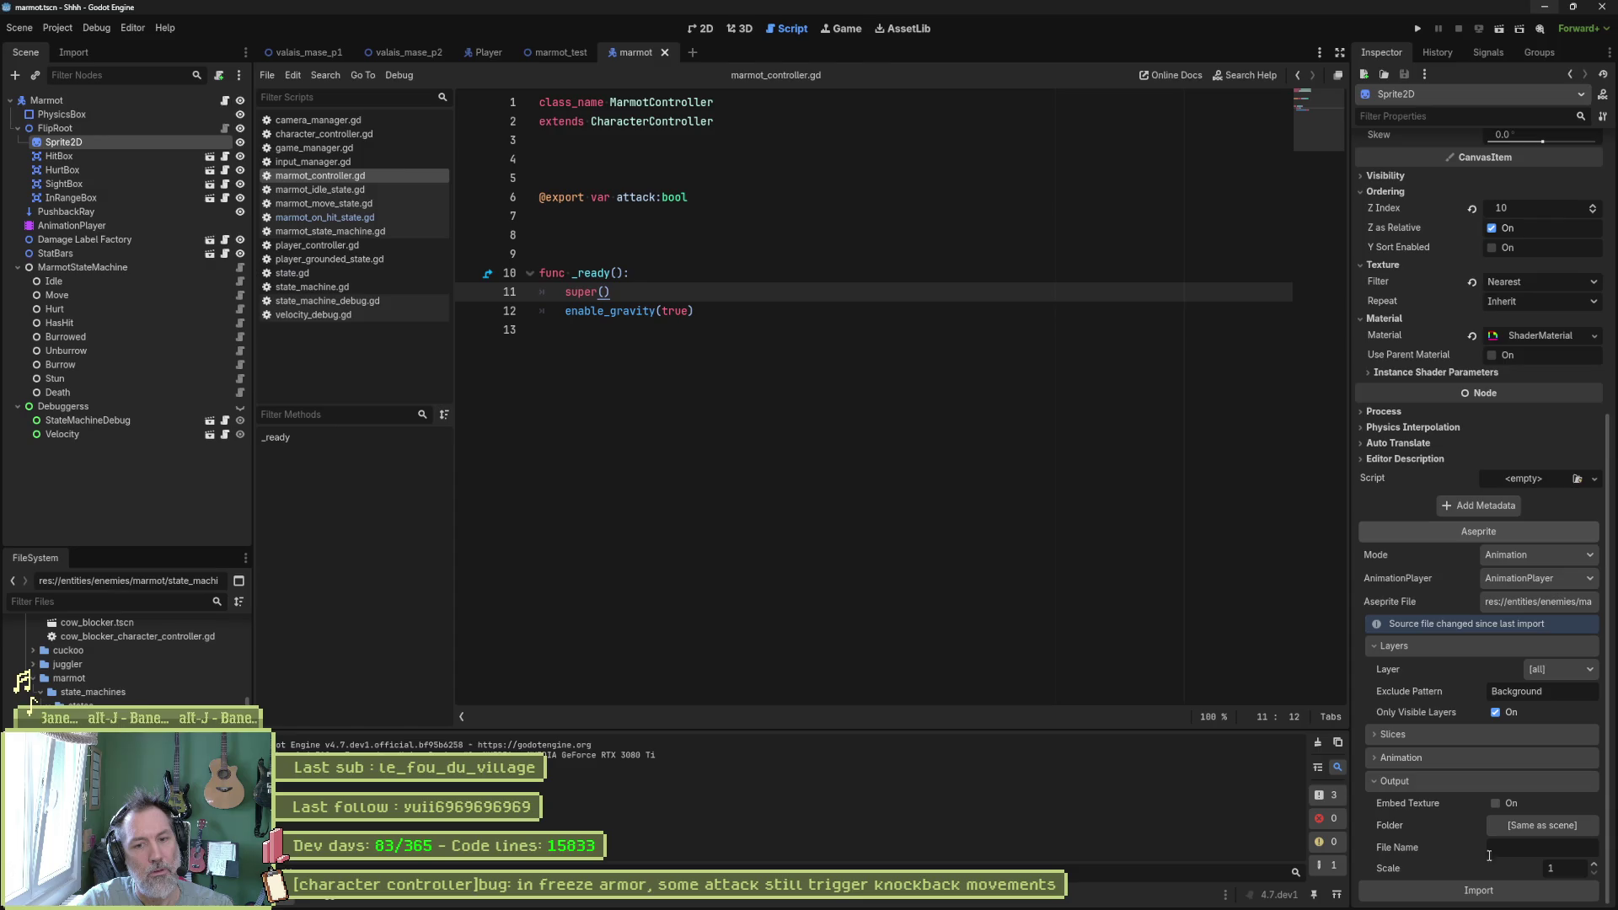
{"action": "key", "text": "ctrl+s"}
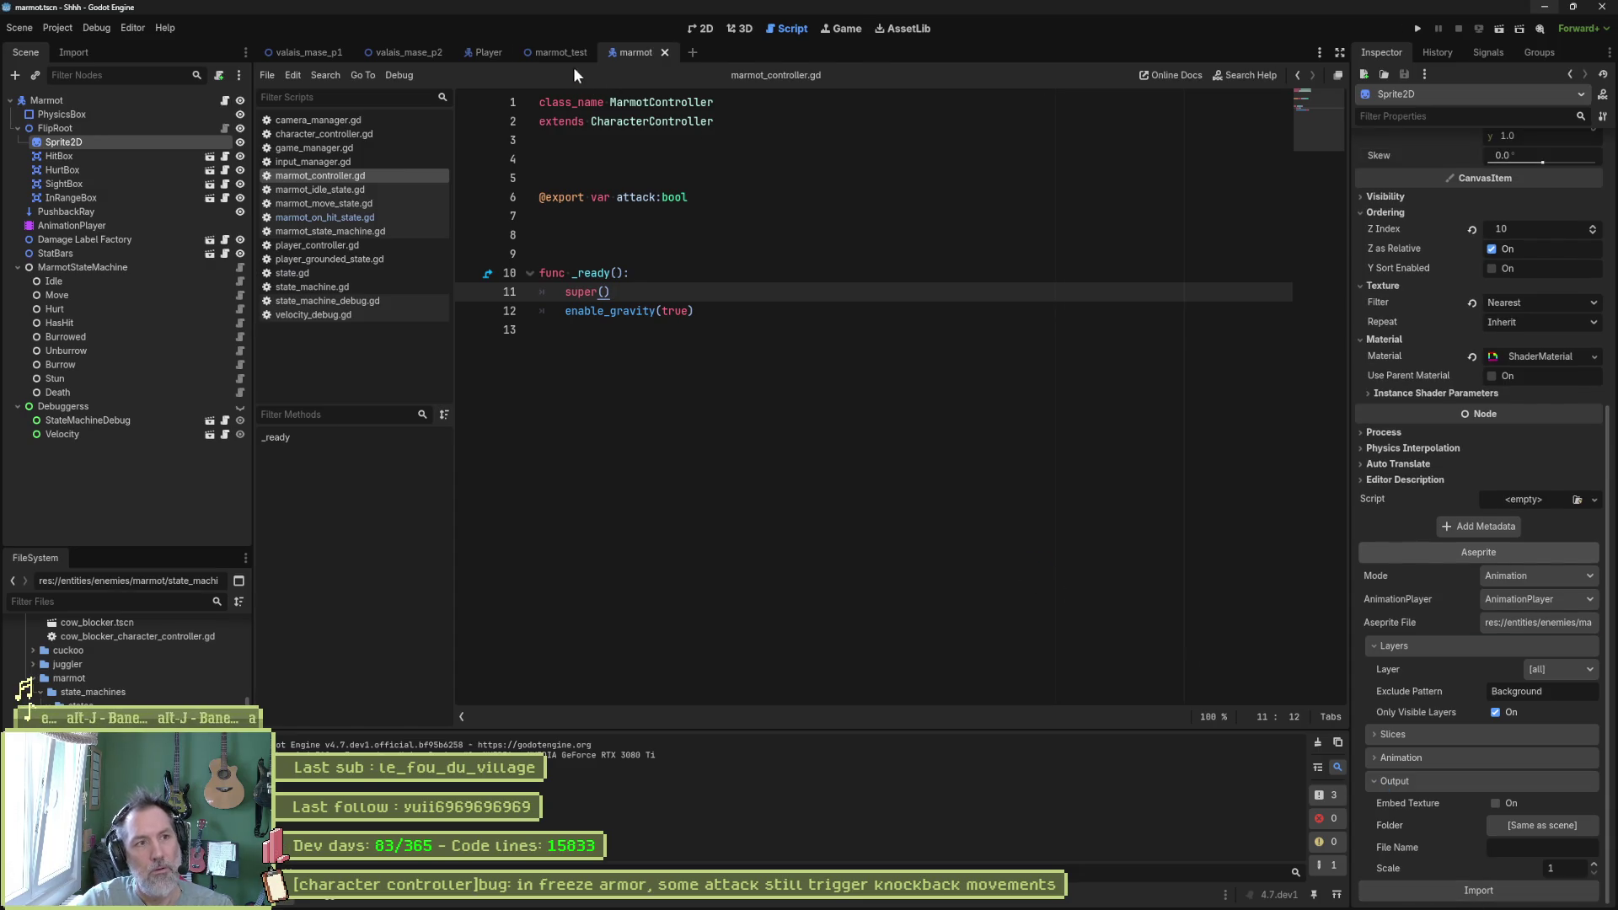
Run the marmot_test scene with F6 and stop it.
{"action": "left_click", "coordinate": [561, 53]}
{"action": "key", "text": "F6"}
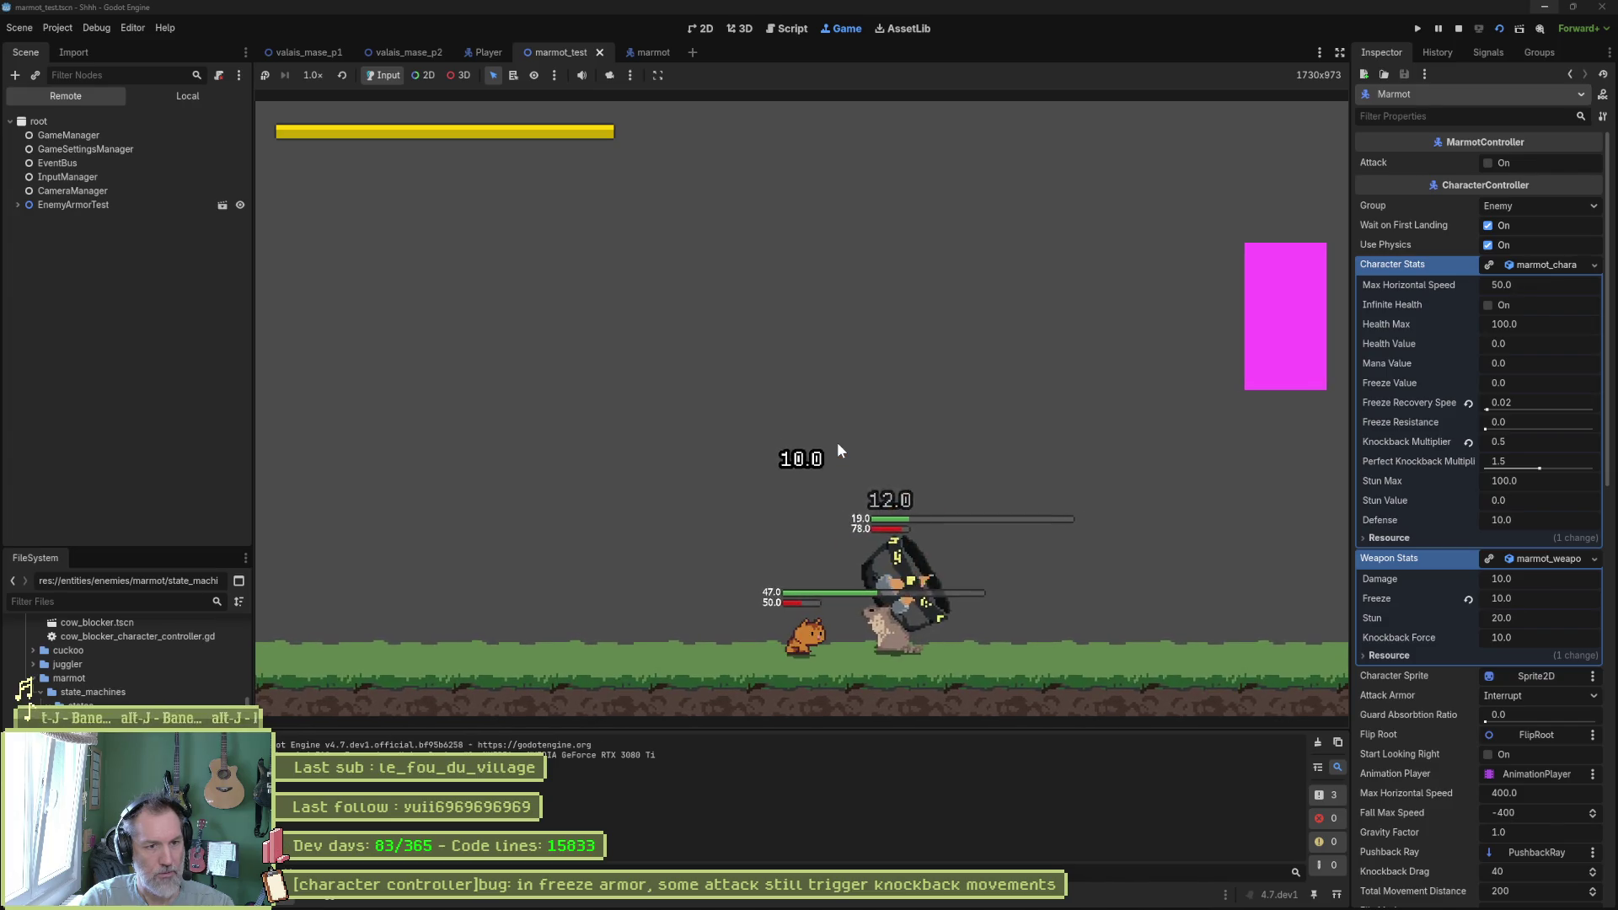
{"action": "key", "text": "F8"}
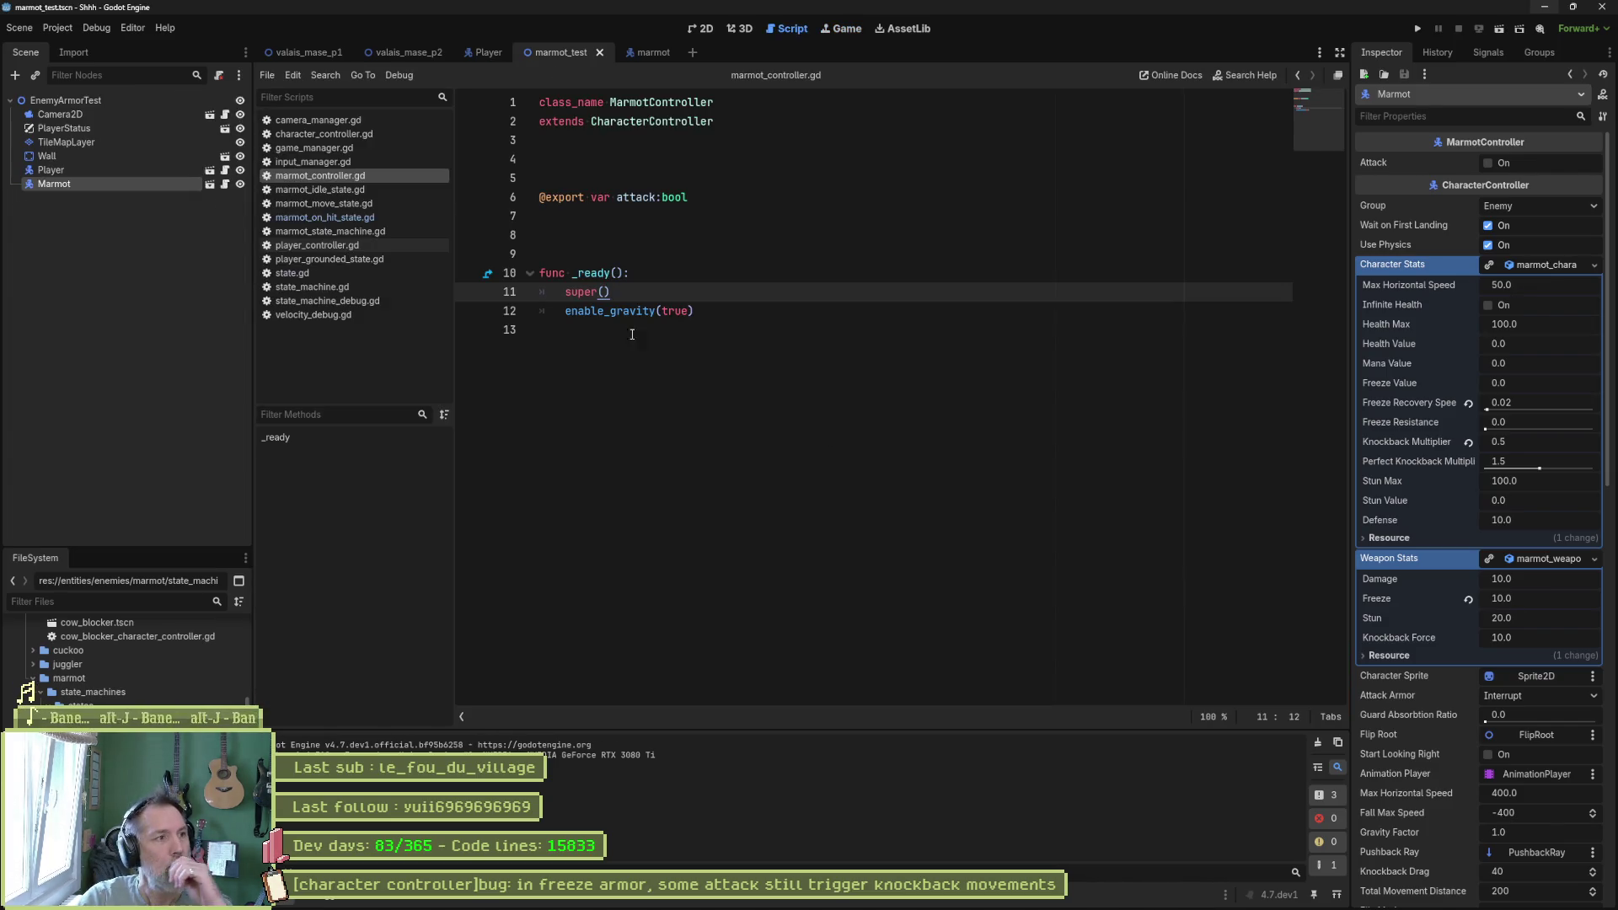
Revert the Marmot's Freeze Recovery Speed to 0.1 and rerun the test scene.
{"action": "left_click", "coordinate": [135, 169]}
{"action": "left_click", "coordinate": [144, 184]}
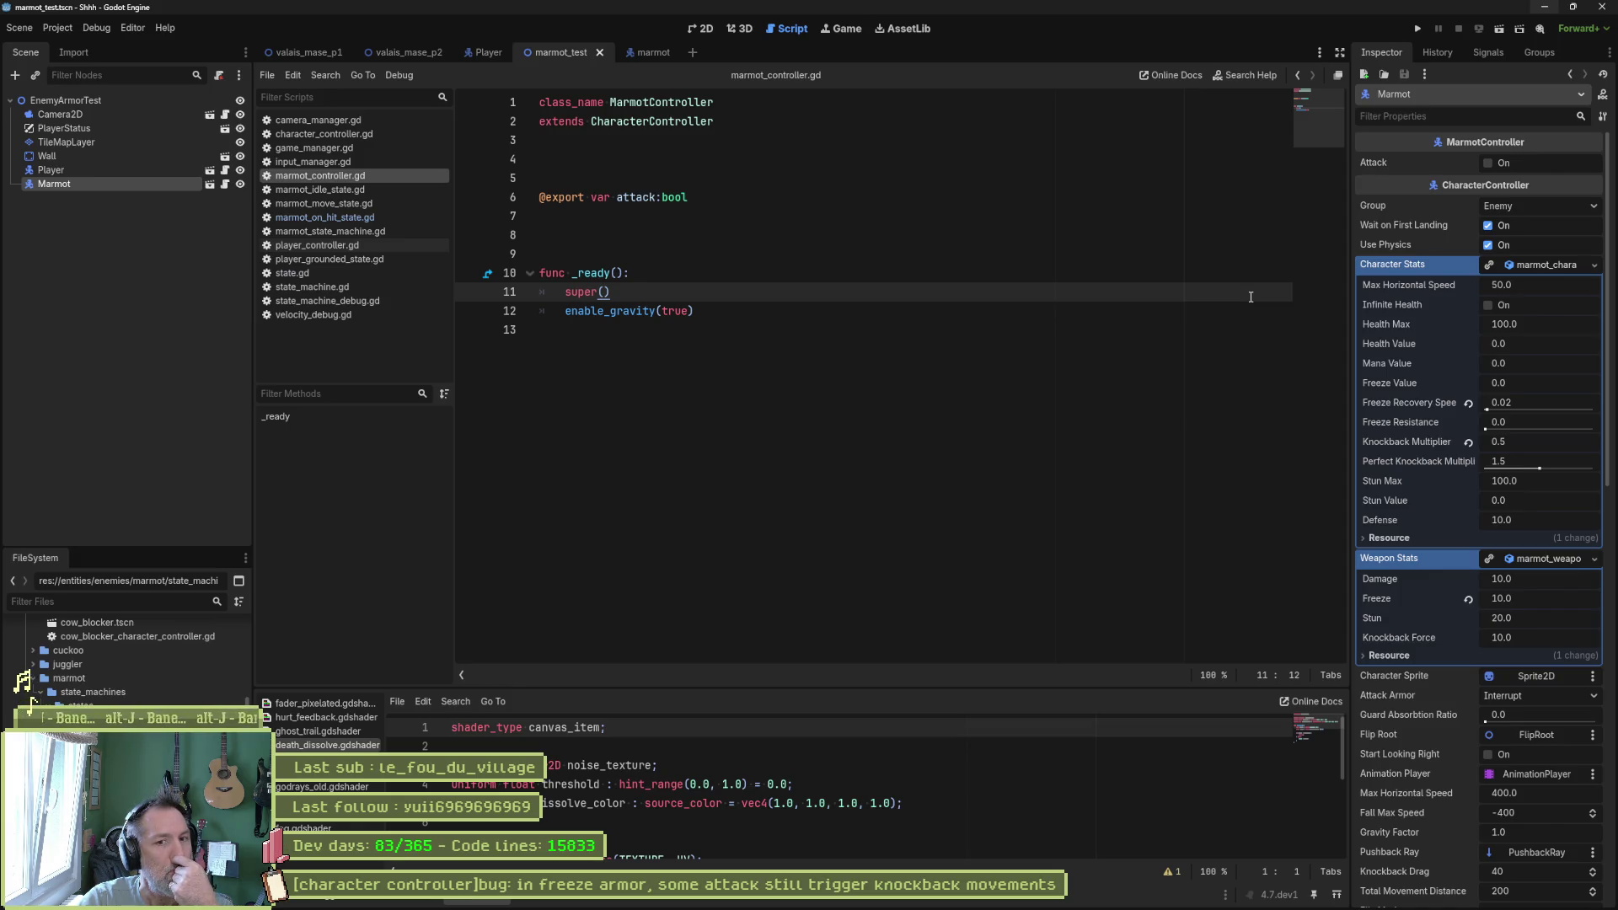
{"action": "left_click", "coordinate": [1467, 403]}
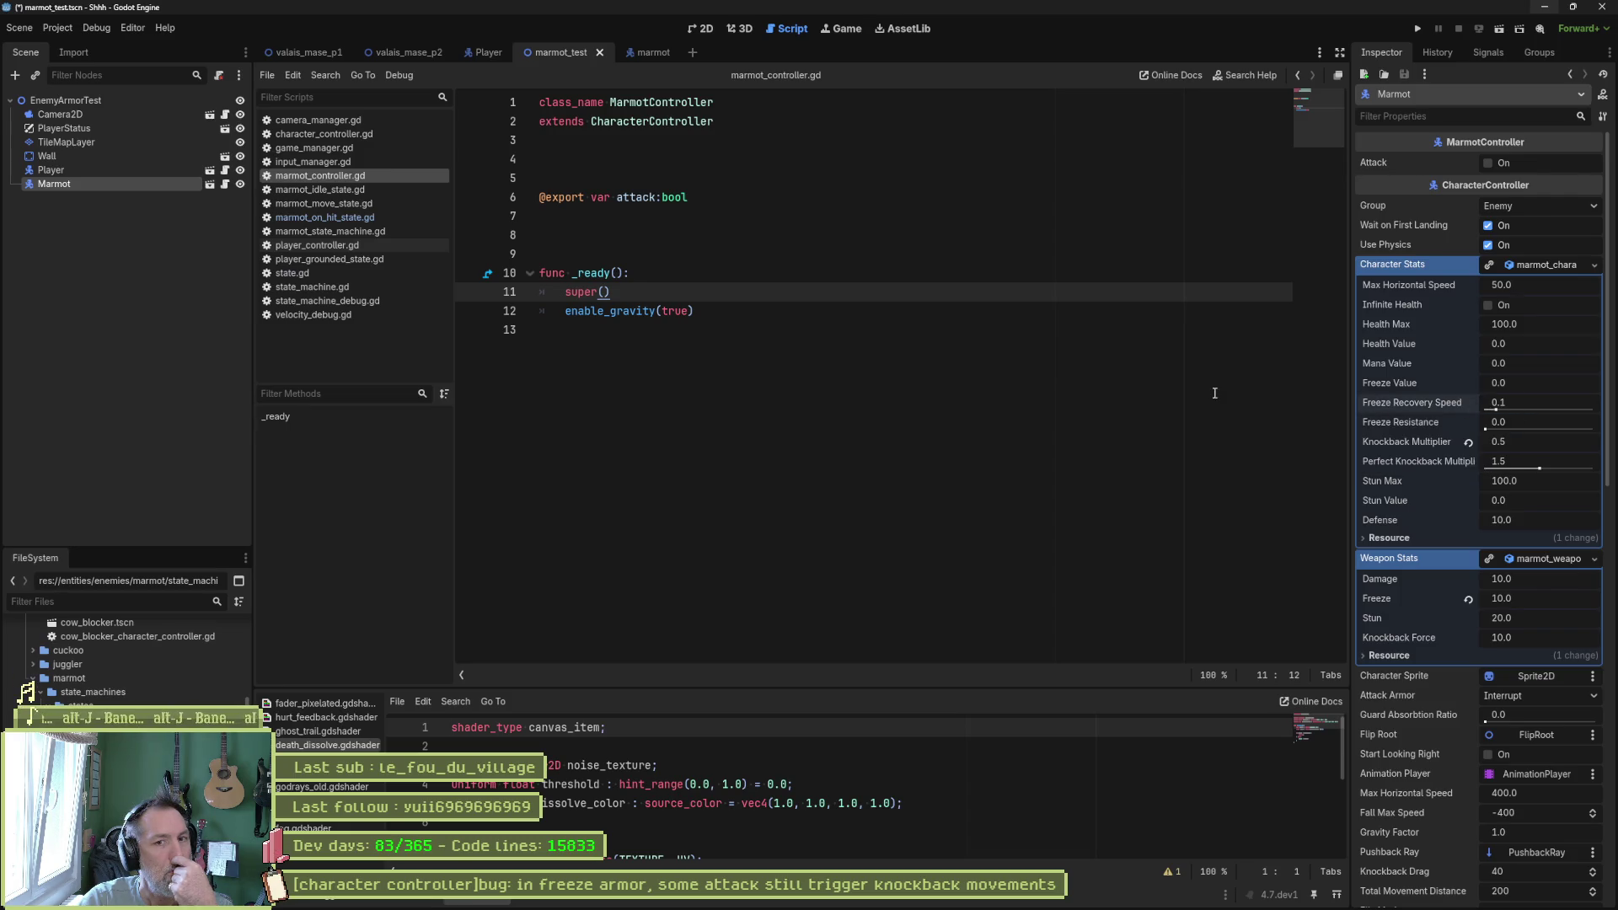
{"action": "left_click", "coordinate": [1210, 394]}
{"action": "key", "text": "F6"}
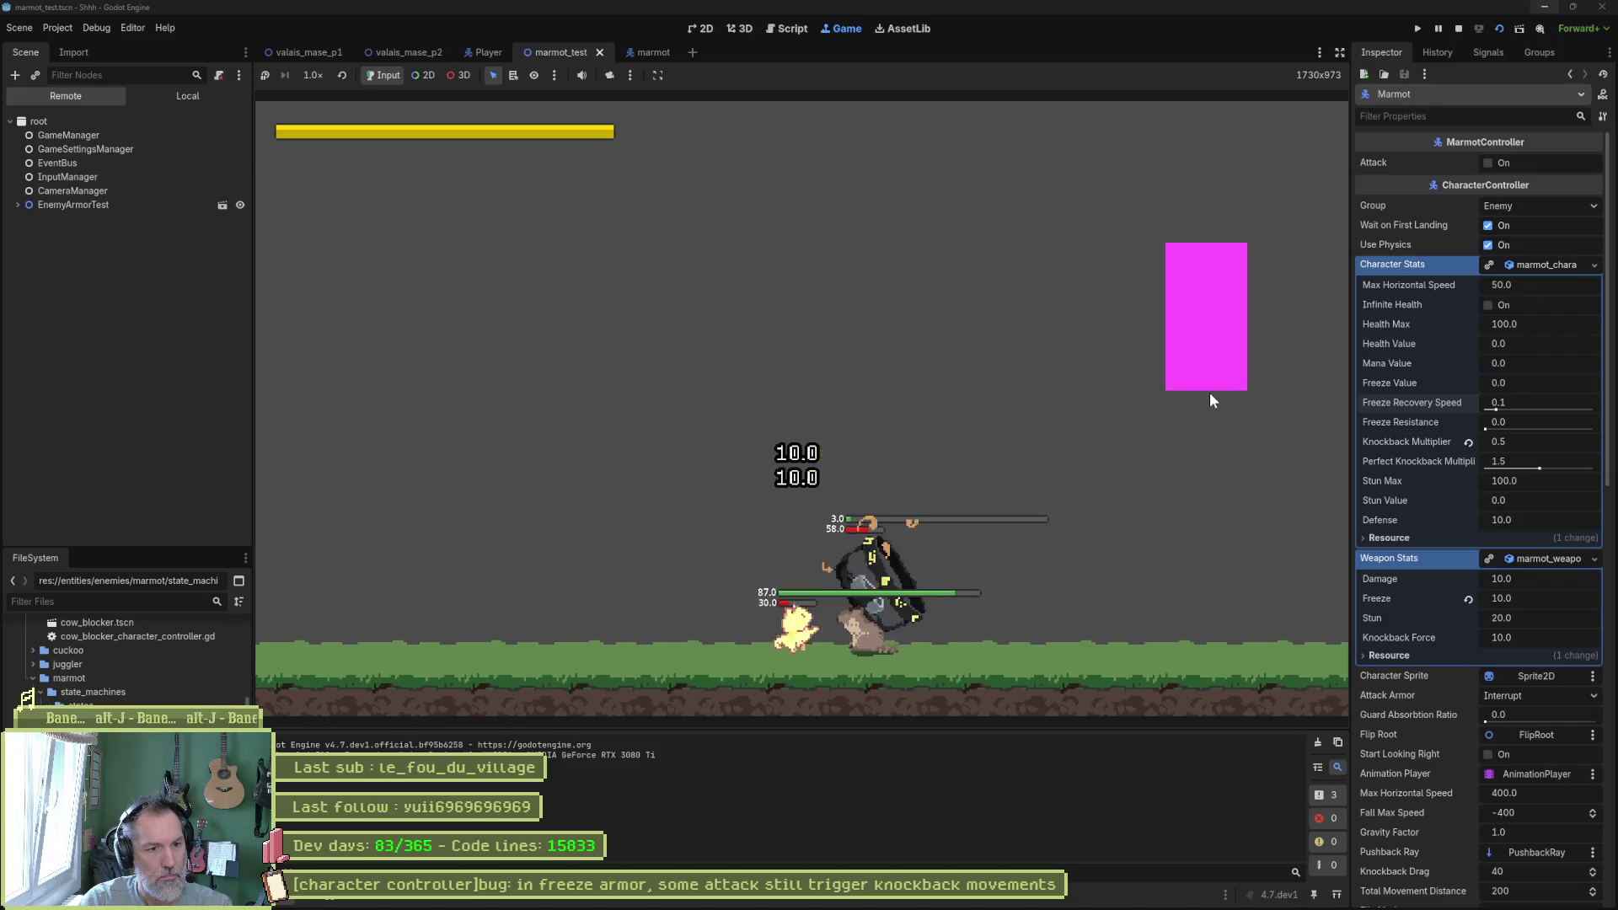
Test with Knockback Multiplier reverted to 1.0, then undo back to 0.5 and save.
{"action": "key", "text": "F8"}
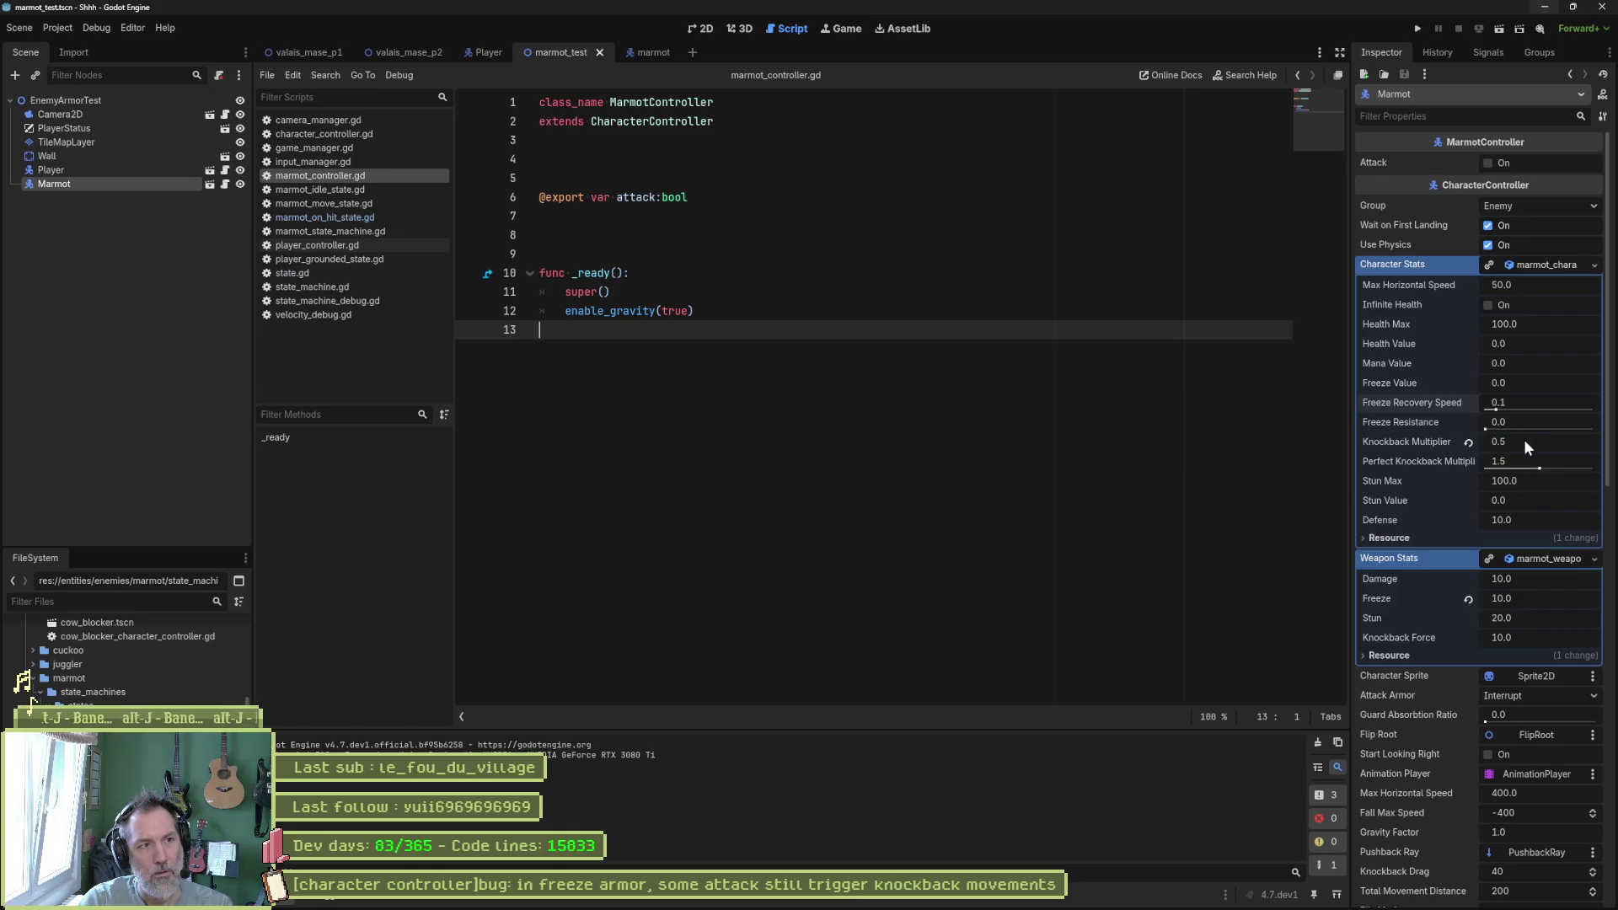
{"action": "left_click", "coordinate": [1468, 441]}
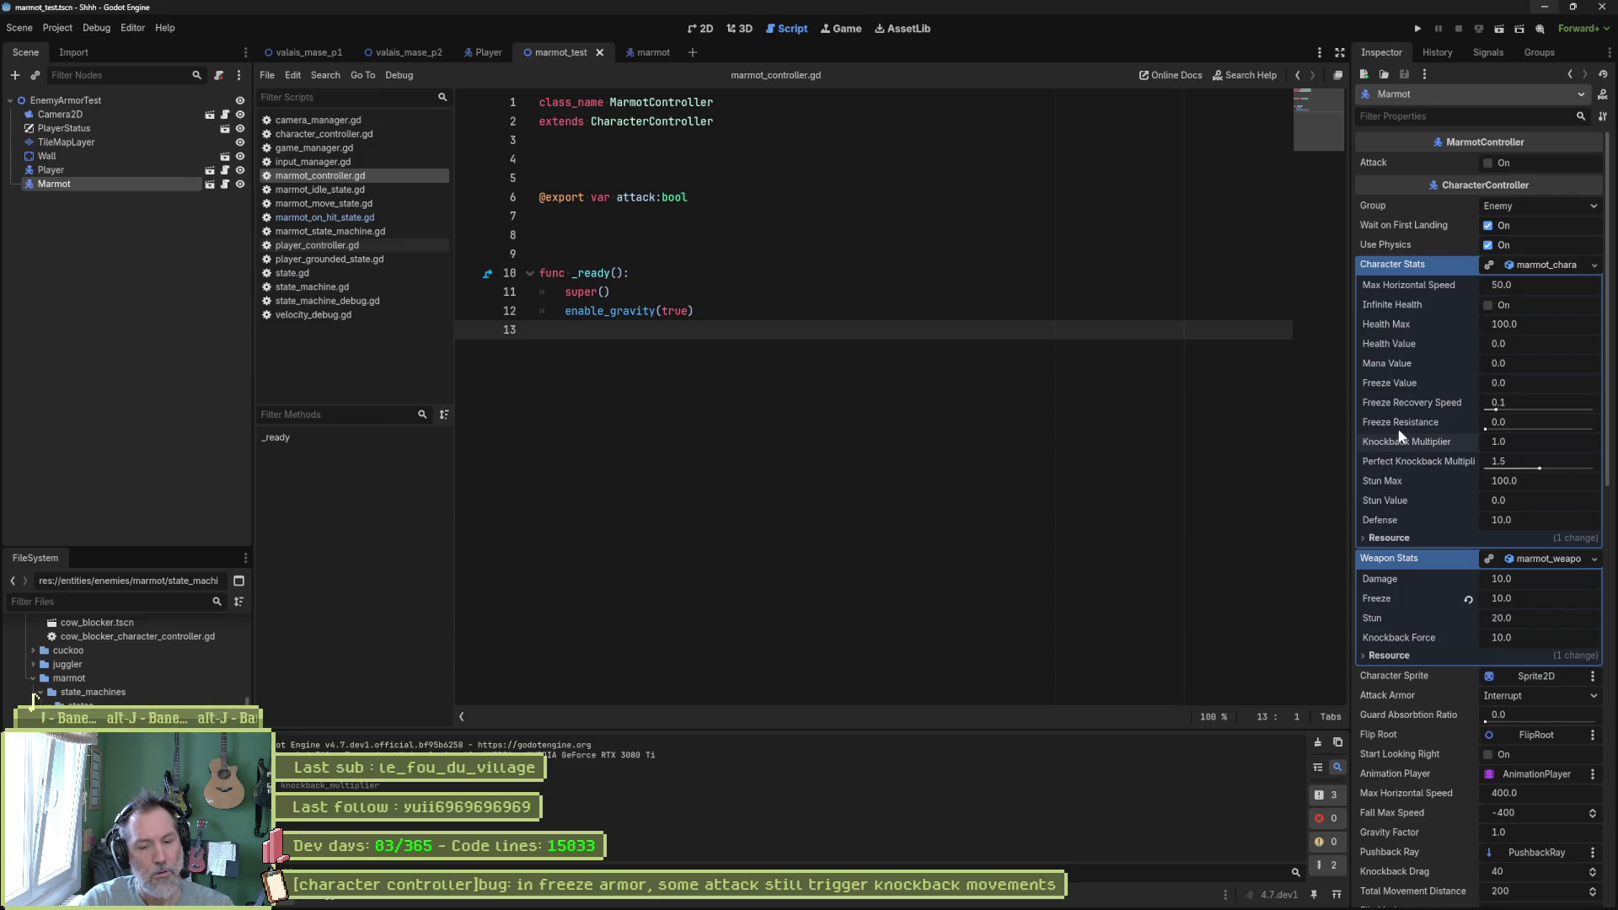
{"action": "key", "text": "F6"}
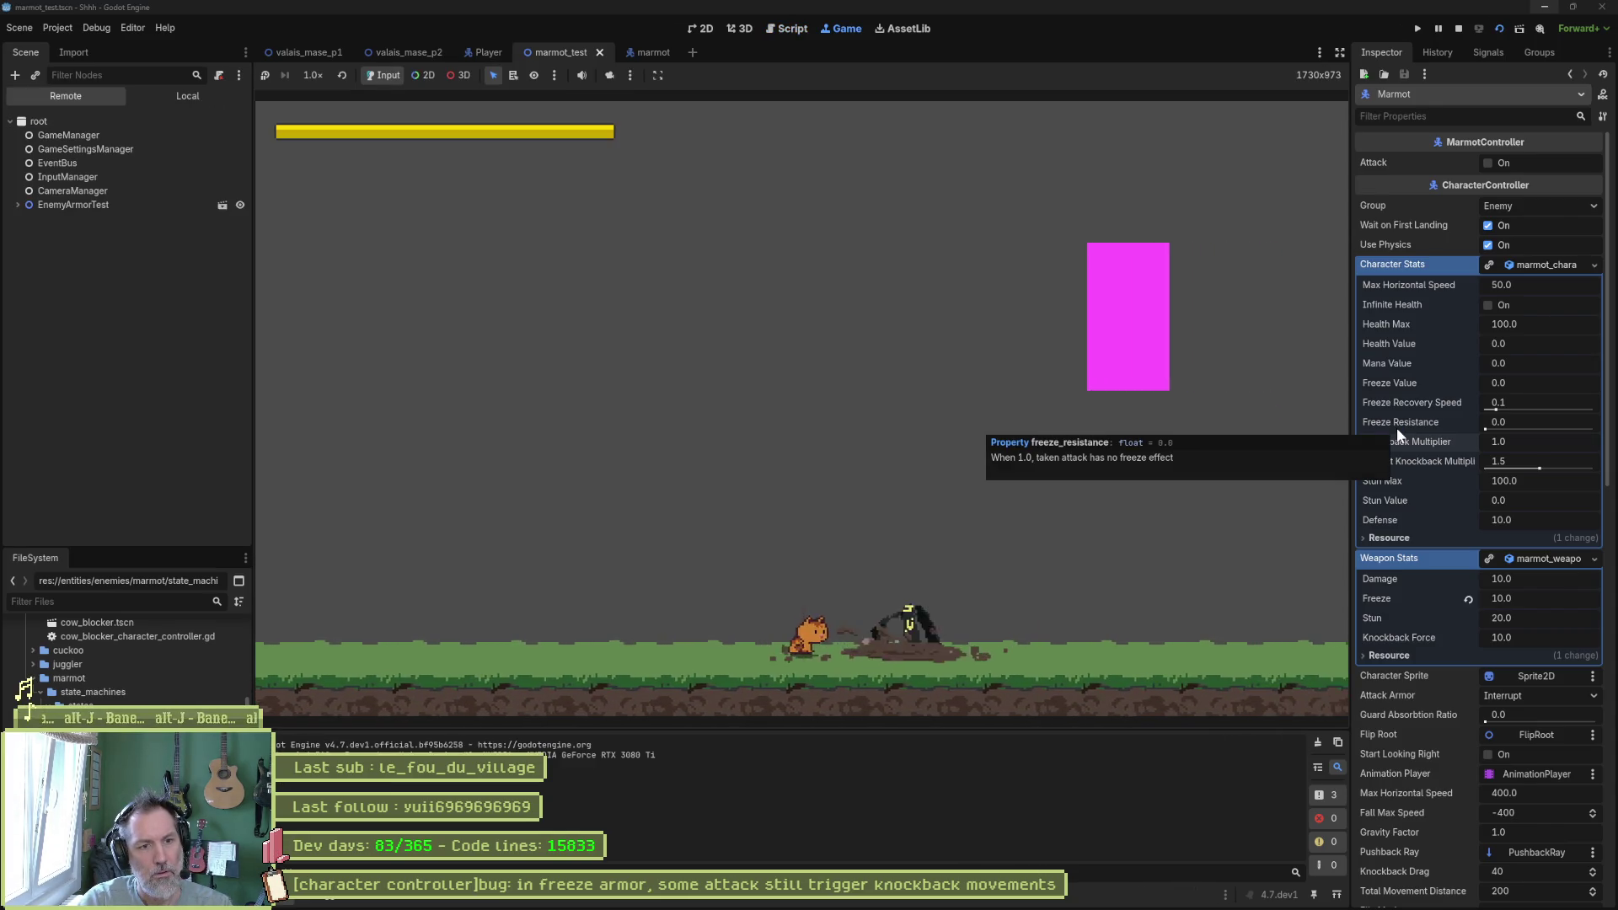
{"action": "key", "text": "F8"}
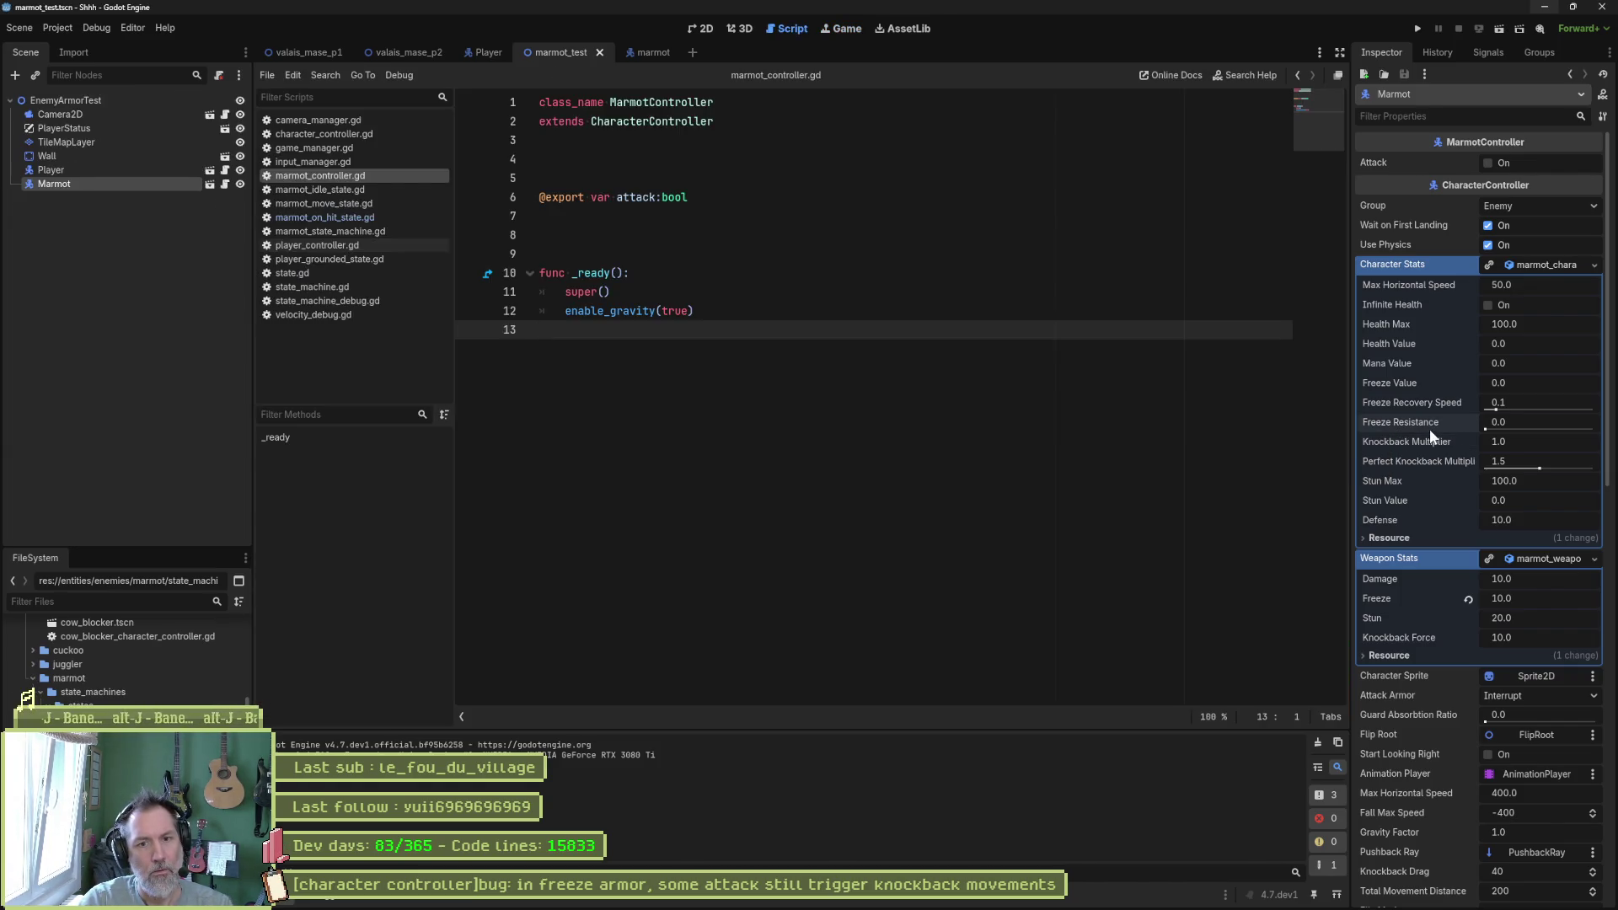
{"action": "key", "text": "ctrl+z"}
{"action": "key", "text": "ctrl+s"}
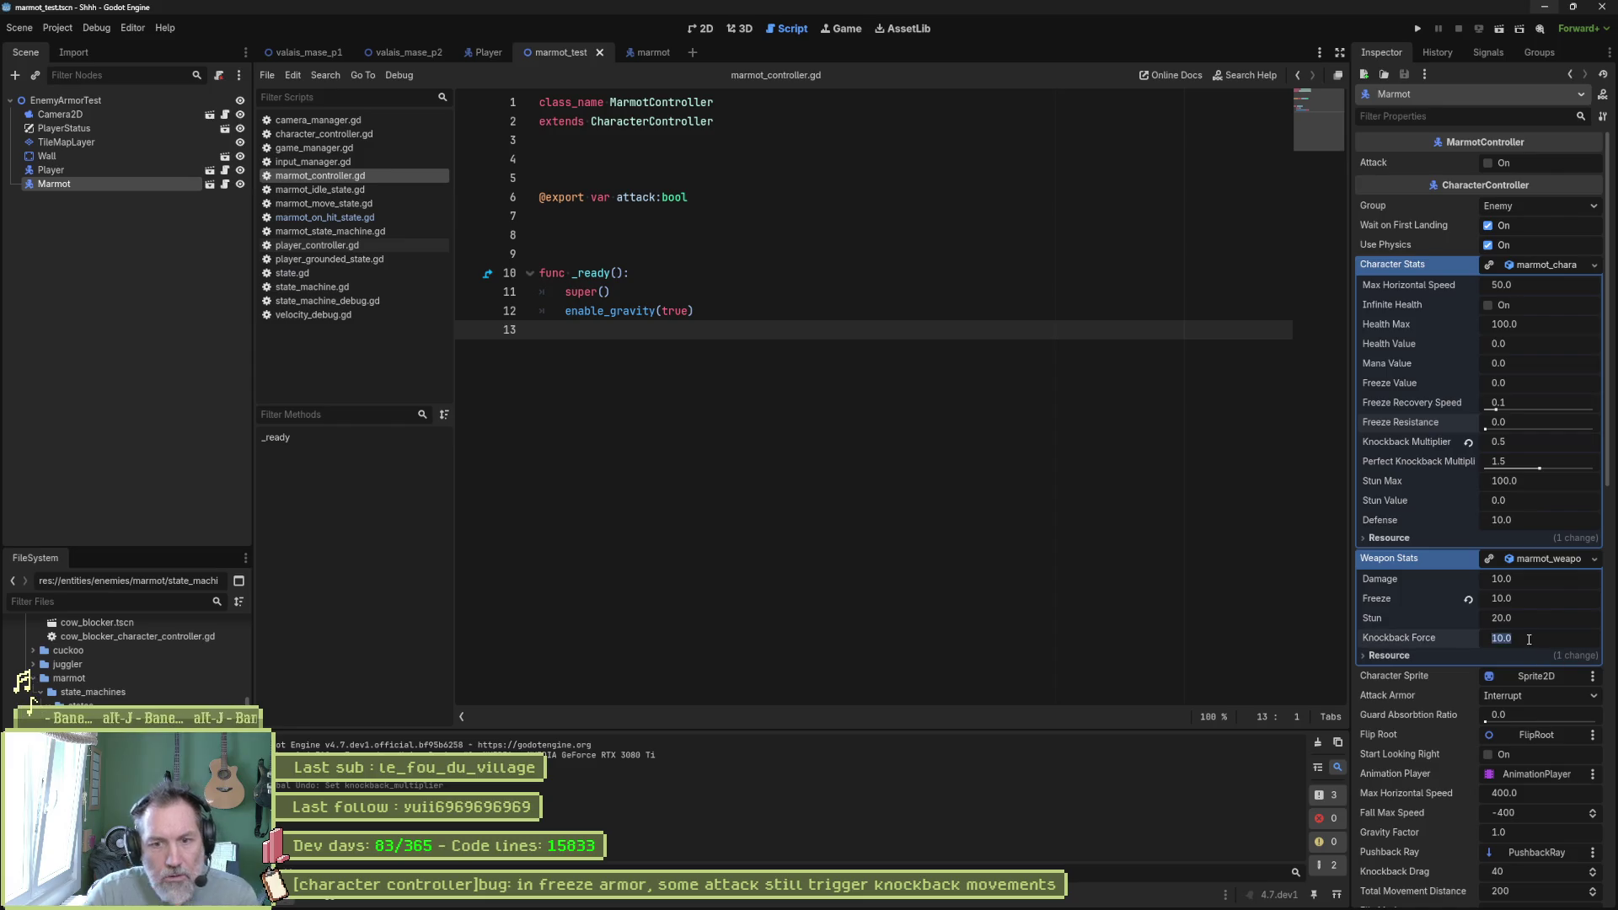
Set the weapon's Knockback Force to 20 and test-run the scene.
{"action": "type", "text": "20"}
{"action": "key", "text": "Return"}
{"action": "key", "text": "F6"}
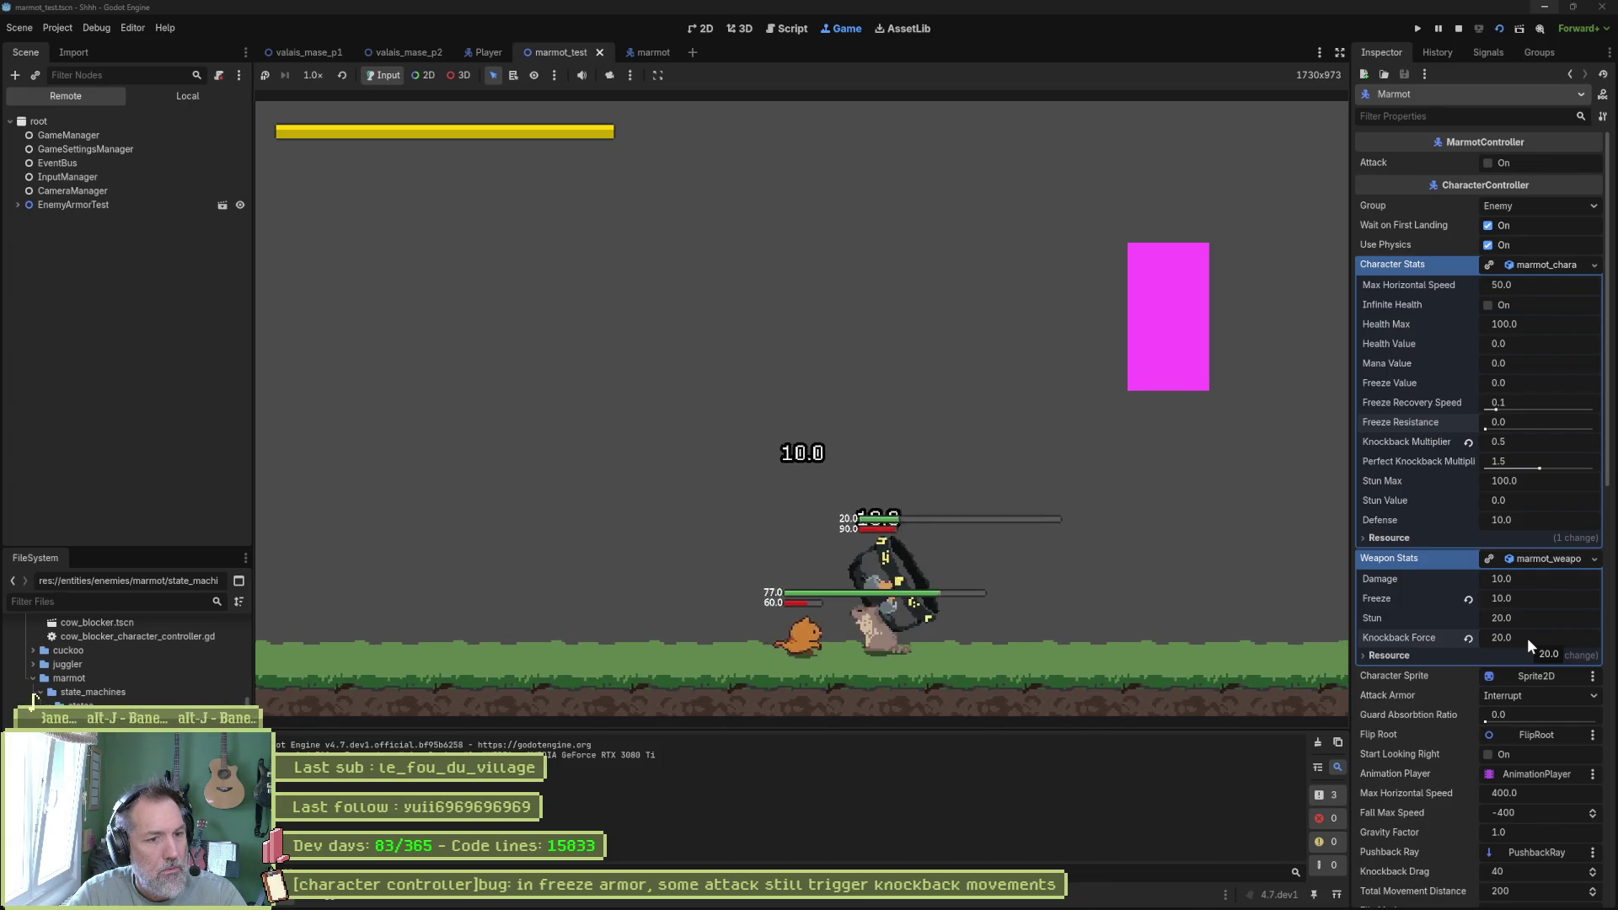
{"action": "key", "text": "F8"}
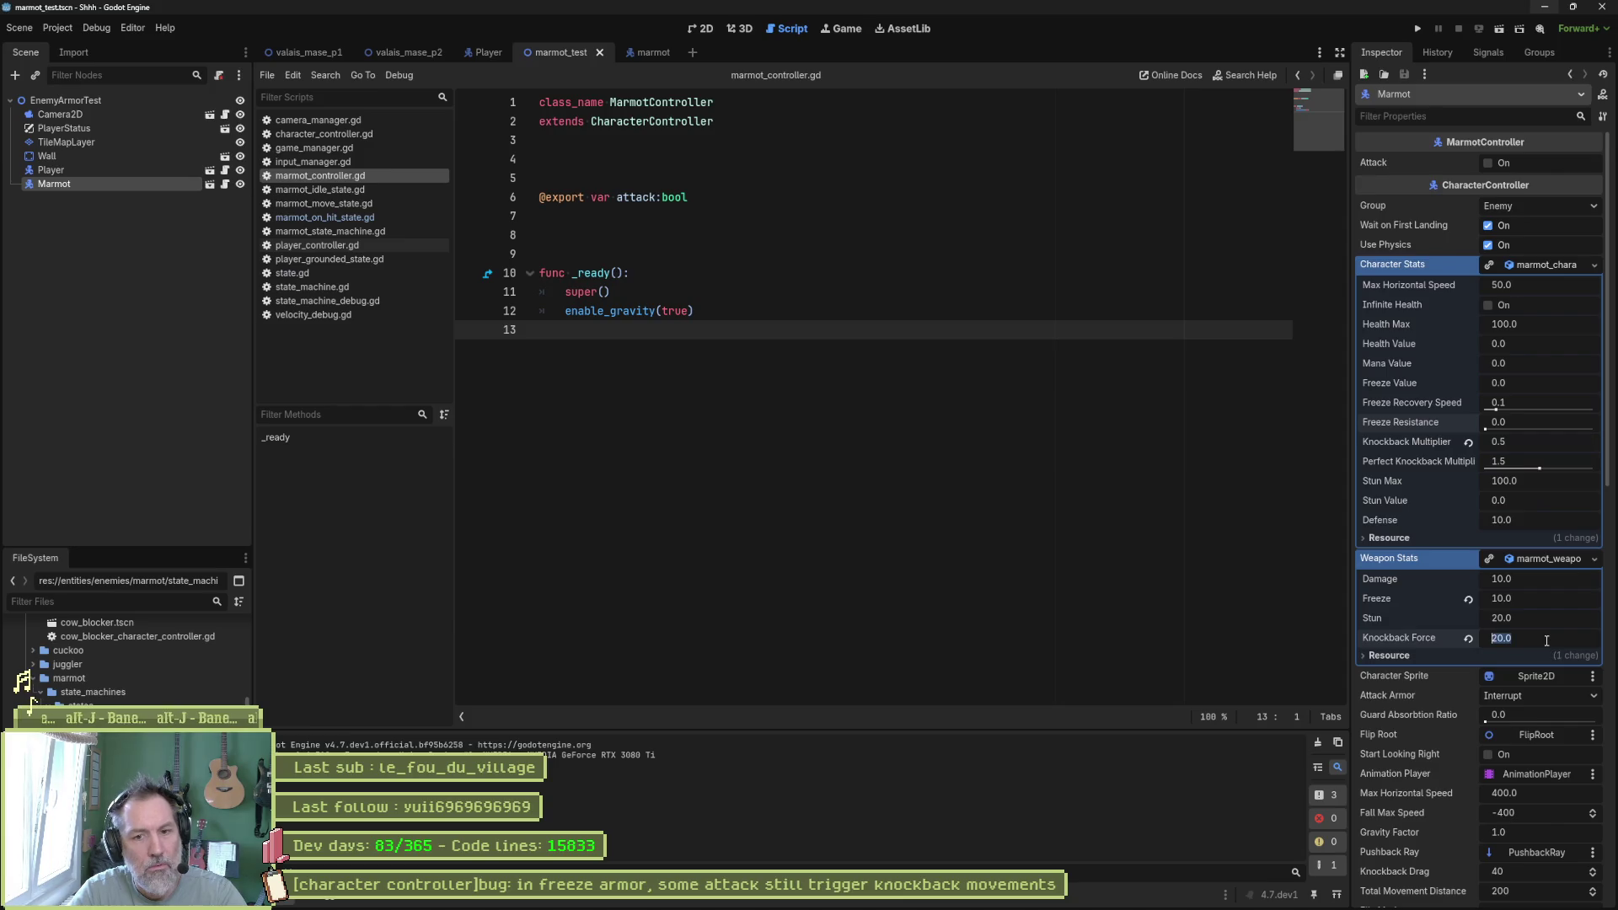
Raise Knockback Force to 100 and run the scene again.
{"action": "left_click", "coordinate": [1546, 639]}
{"action": "type", "text": "100"}
{"action": "key", "text": "F6"}
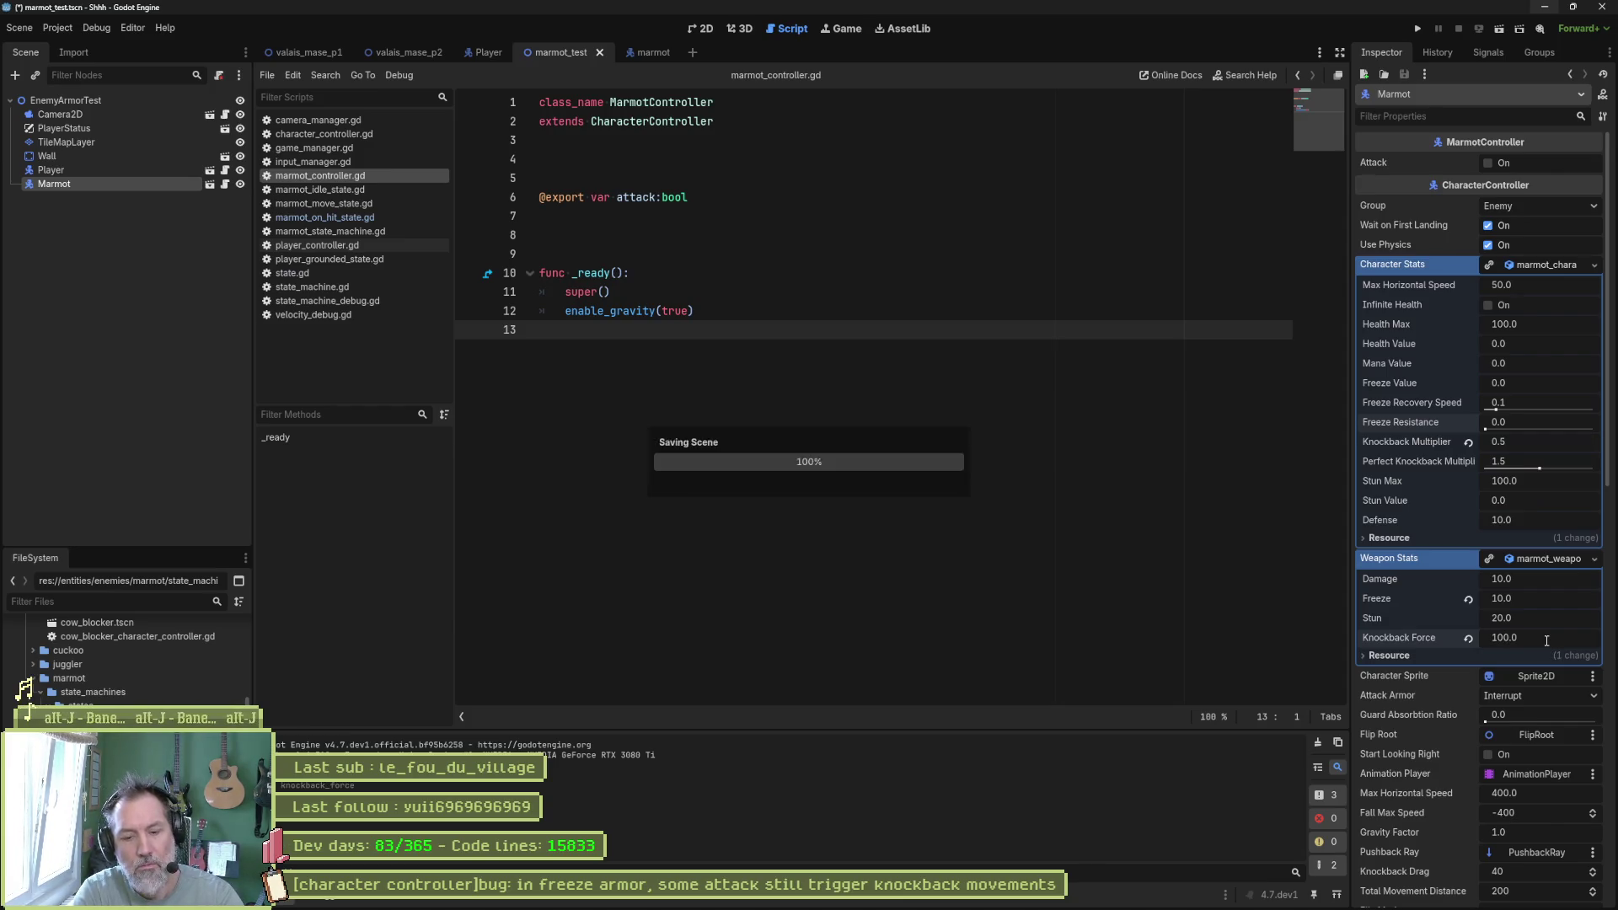
{"action": "key", "text": "alt+Tab"}
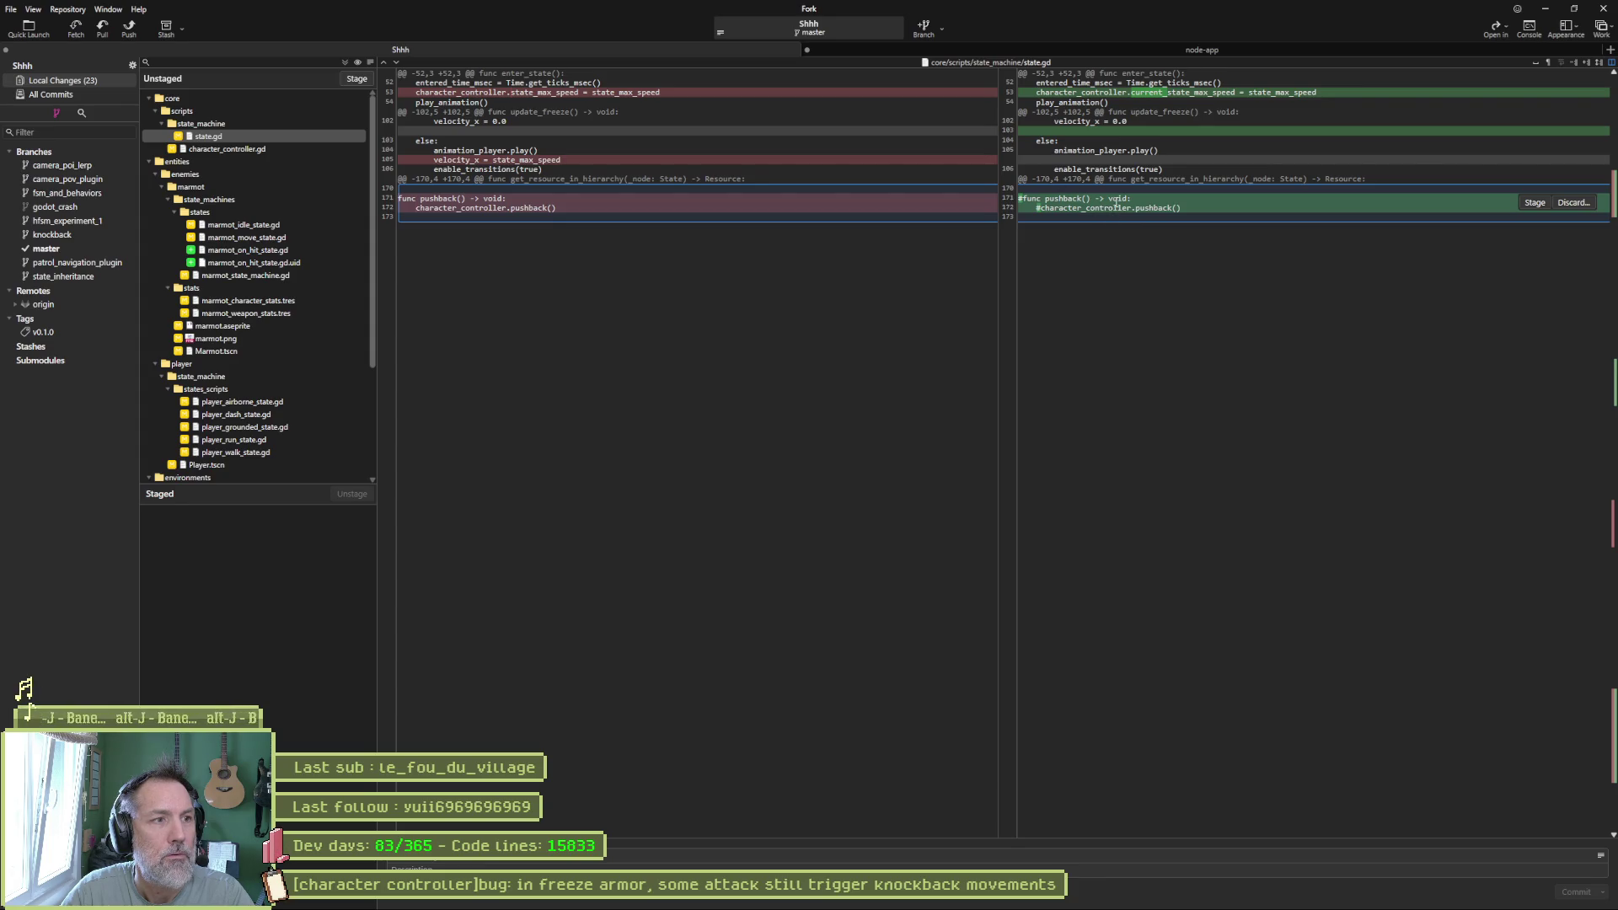
Discard the unwanted pushback change in state.gd, then review the character_controller.gd, marmot_idle_state.gd and marmot_move_state.gd diffs.
{"action": "left_click", "coordinate": [1573, 203]}
{"action": "left_click", "coordinate": [890, 468]}
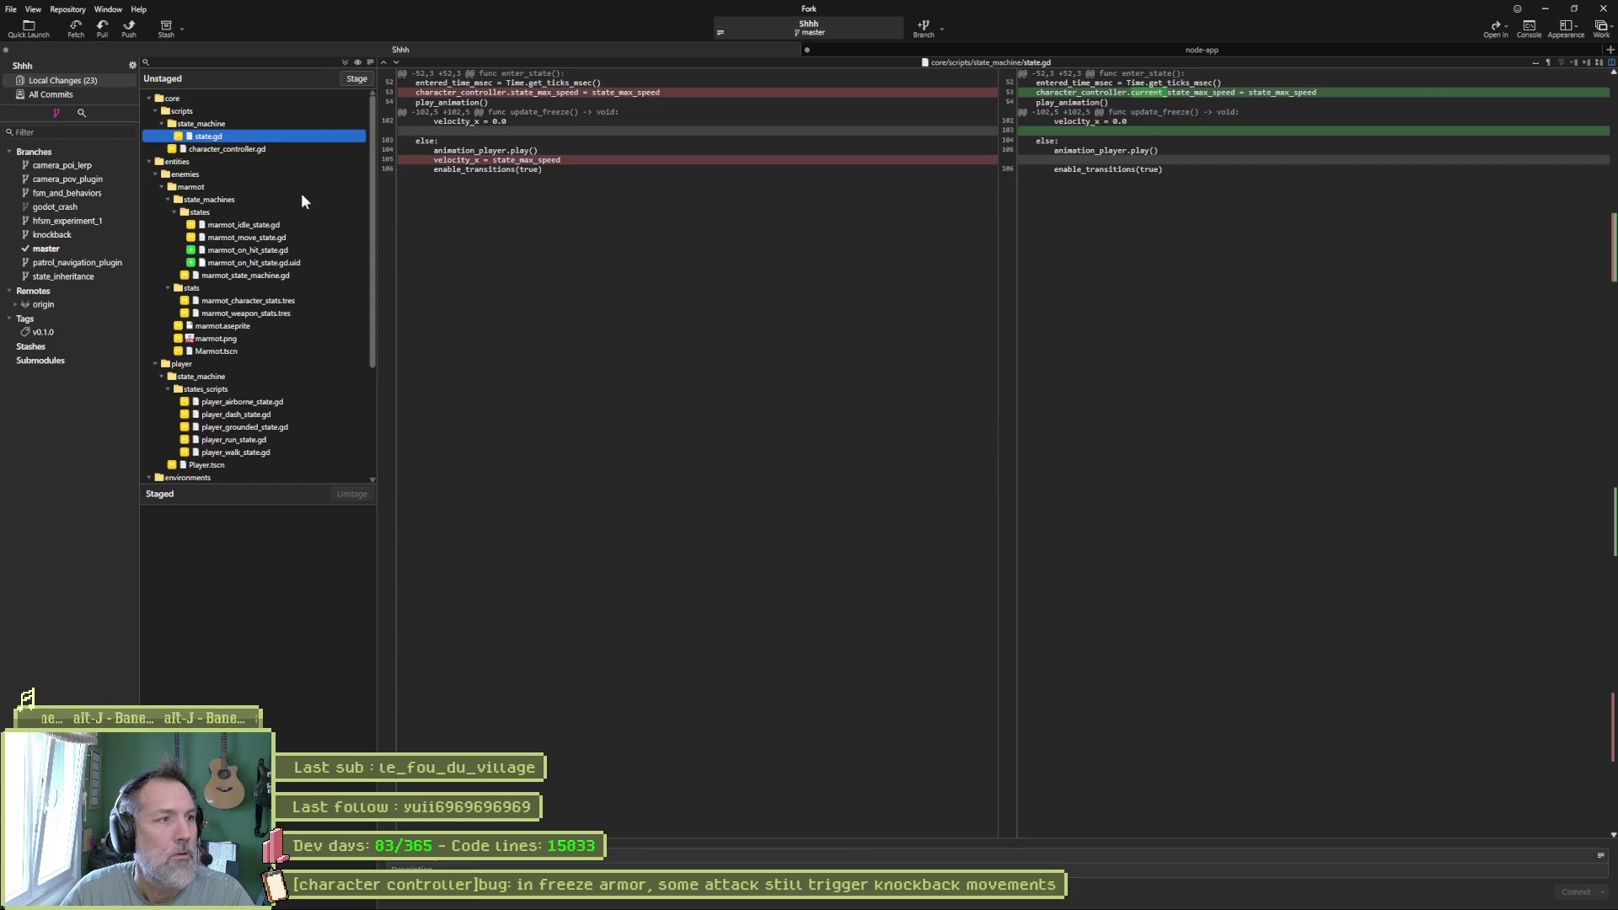
{"action": "left_click", "coordinate": [244, 149]}
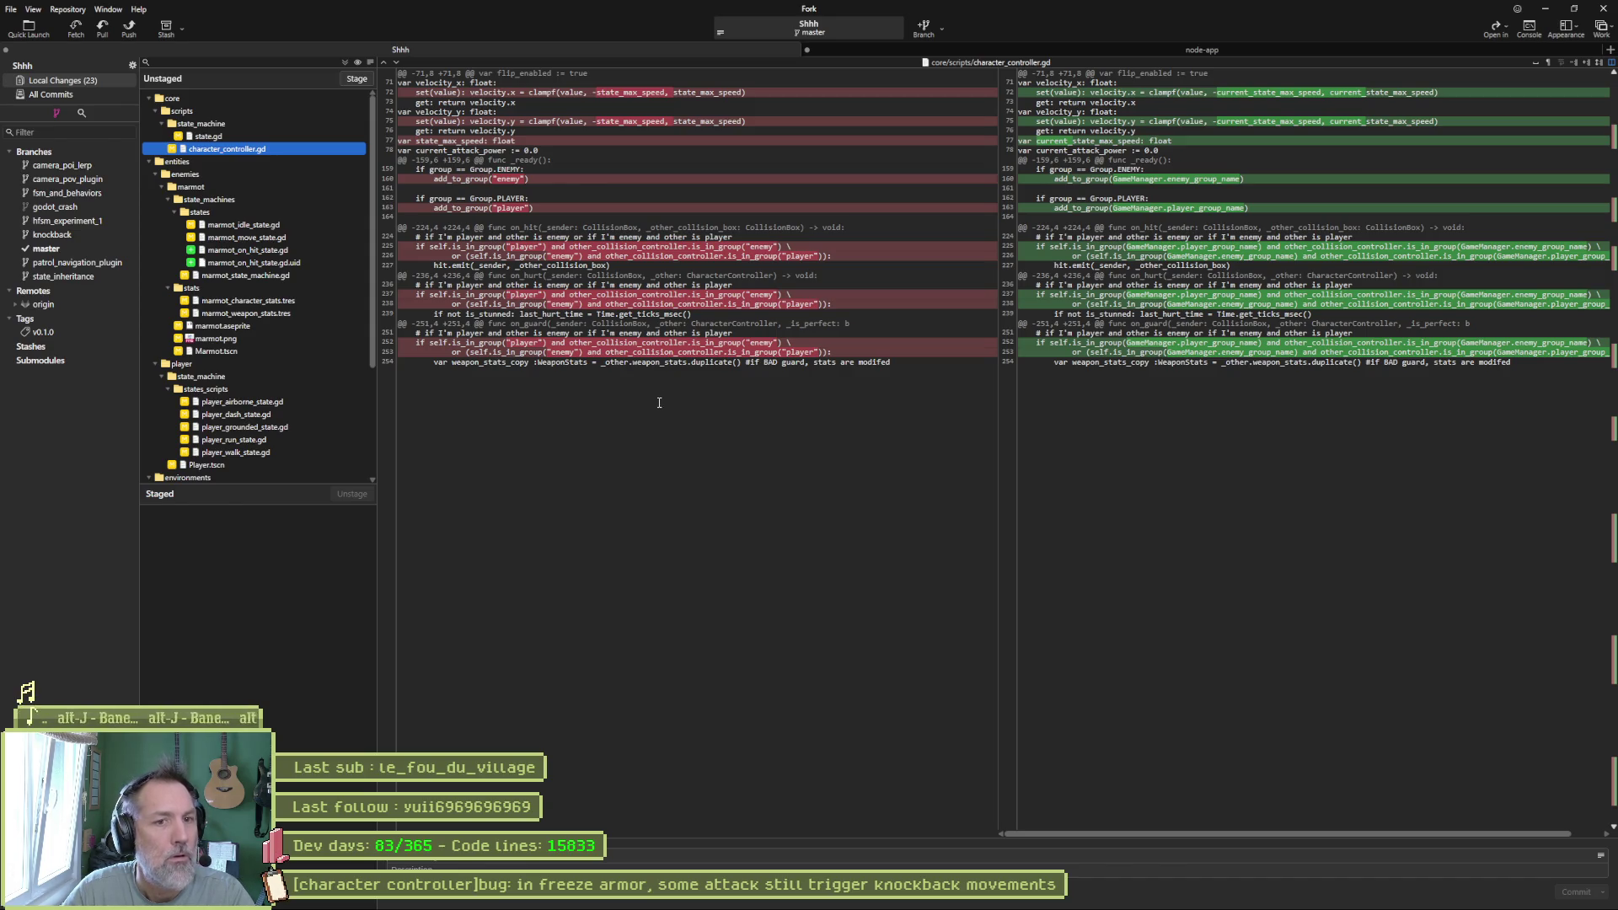
{"action": "left_click", "coordinate": [245, 224]}
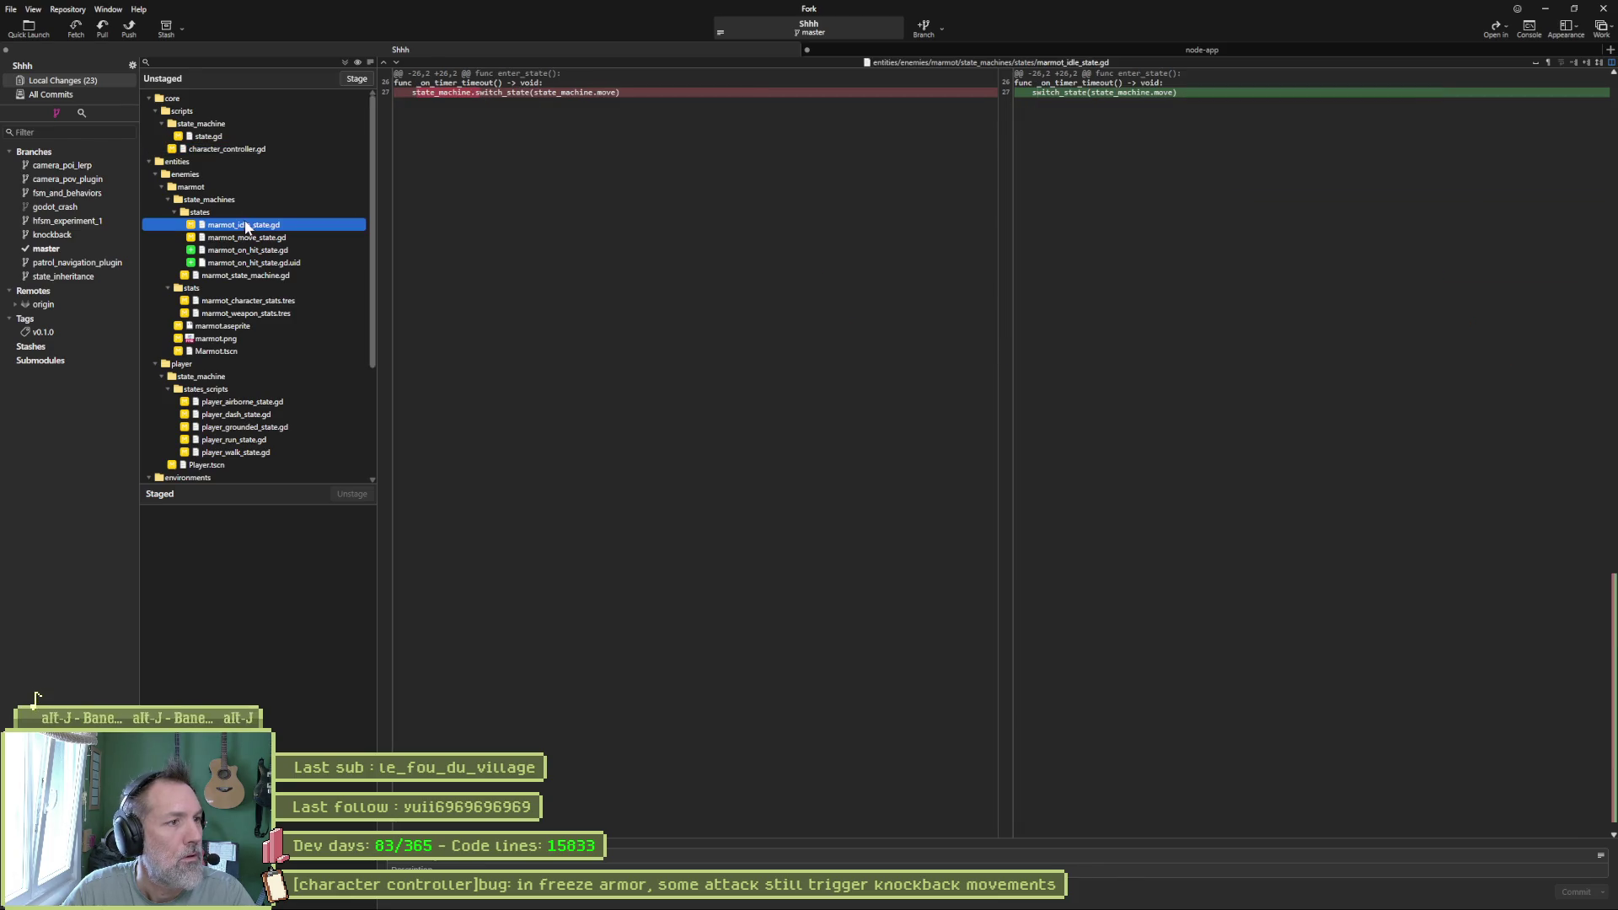
{"action": "left_click", "coordinate": [297, 239]}
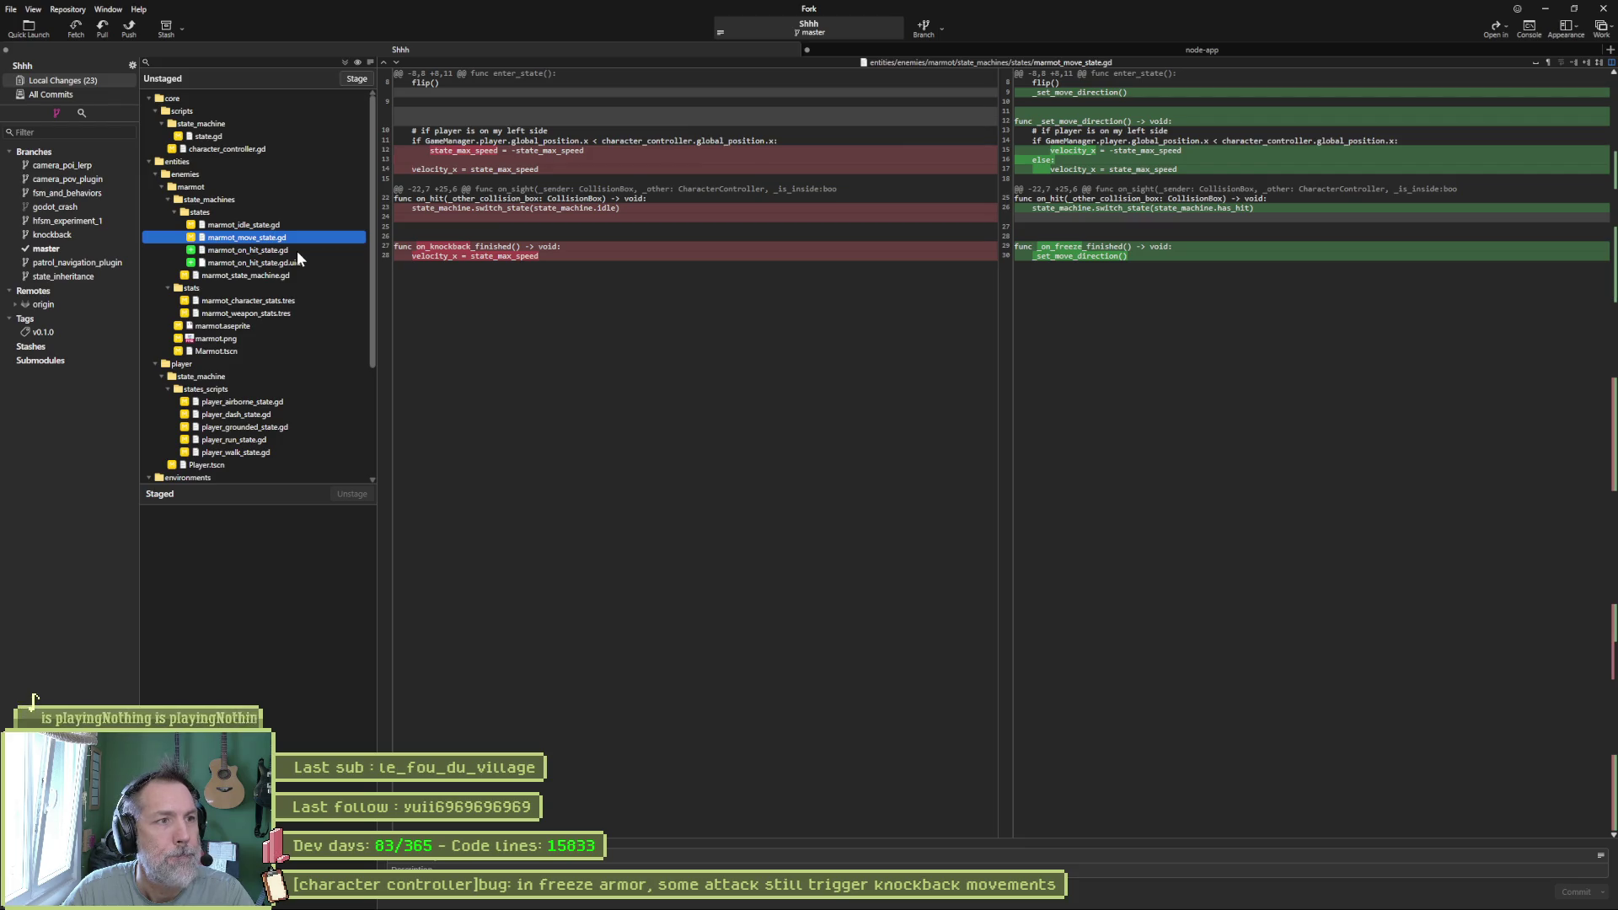
Review the marmot on-hit, state machine, player state and game_manager.gd diffs, then stage all 23 changes.
{"action": "left_click", "coordinate": [297, 250]}
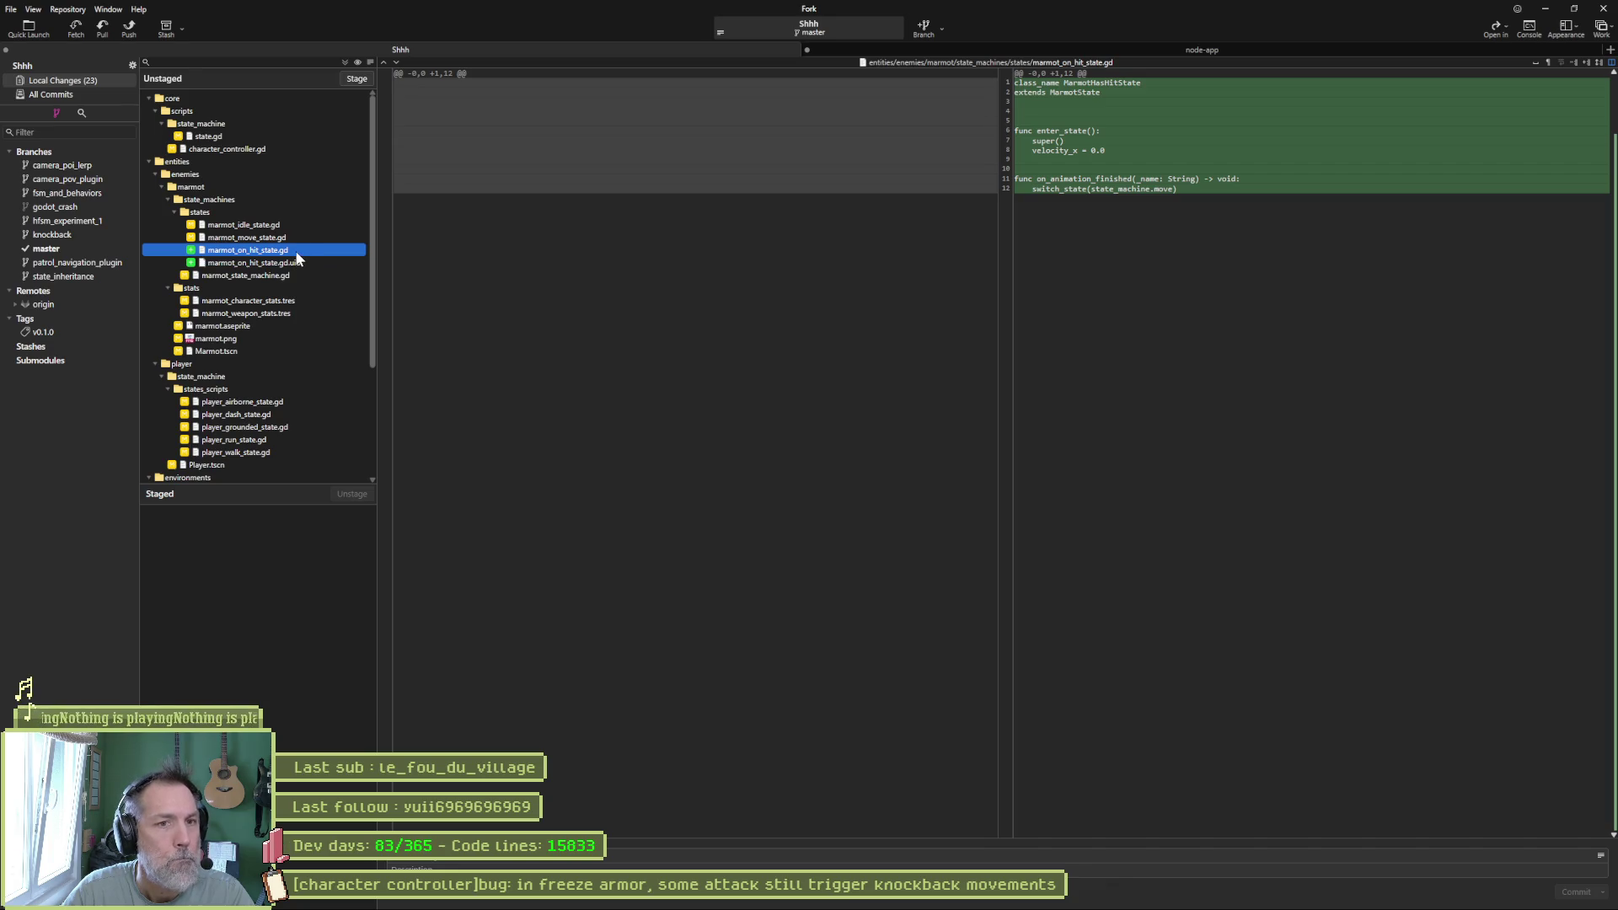
{"action": "left_click", "coordinate": [295, 275]}
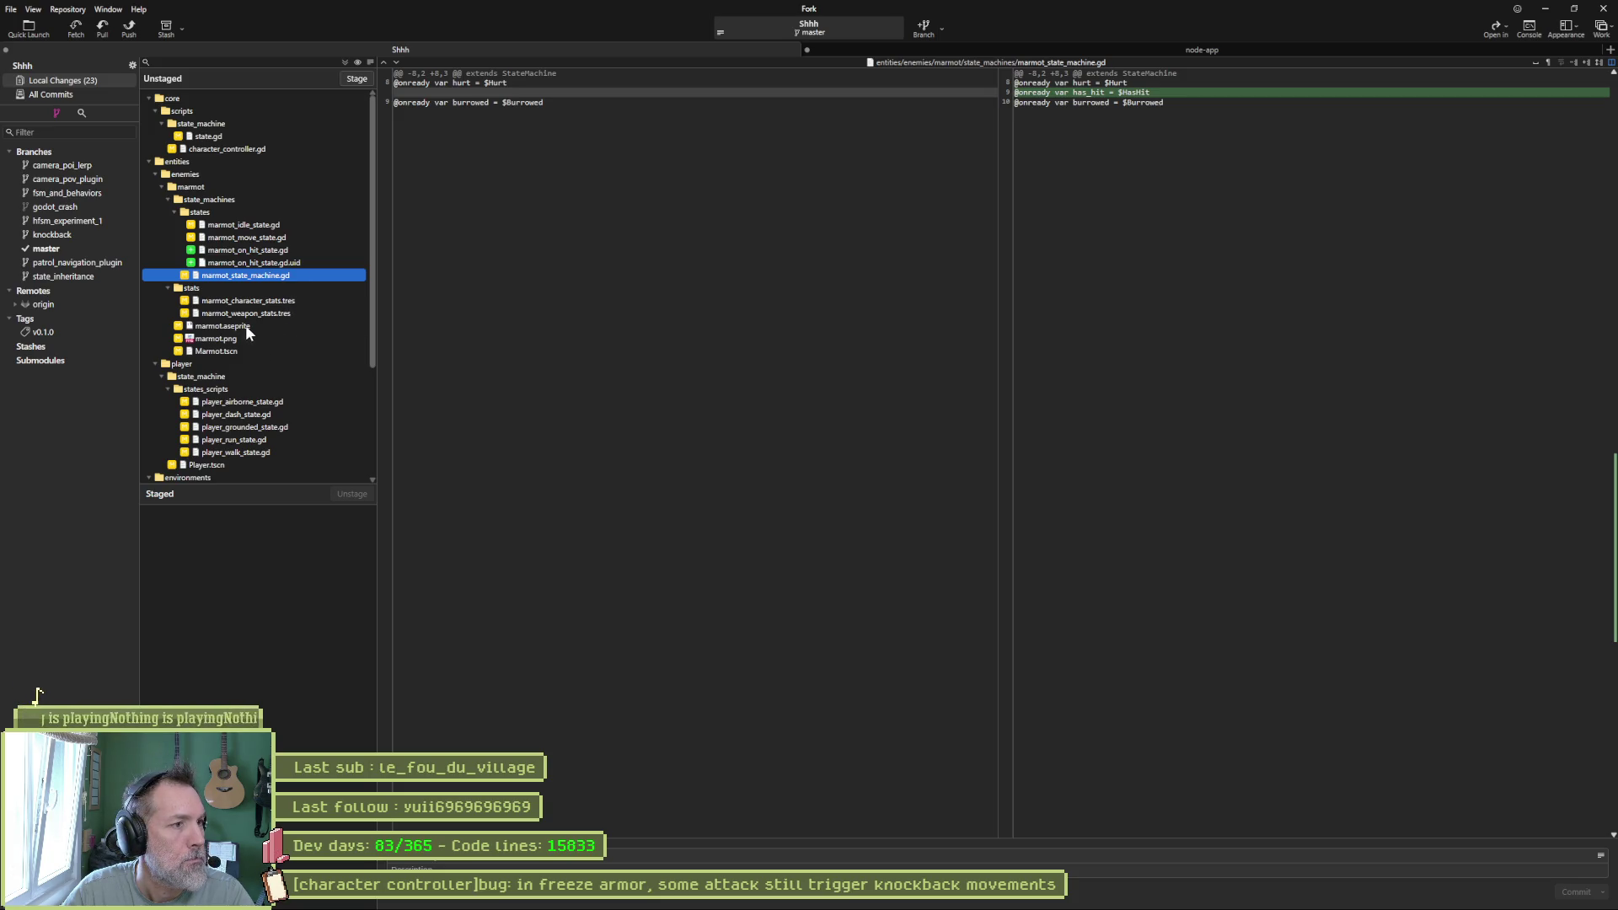
{"action": "left_click", "coordinate": [276, 403]}
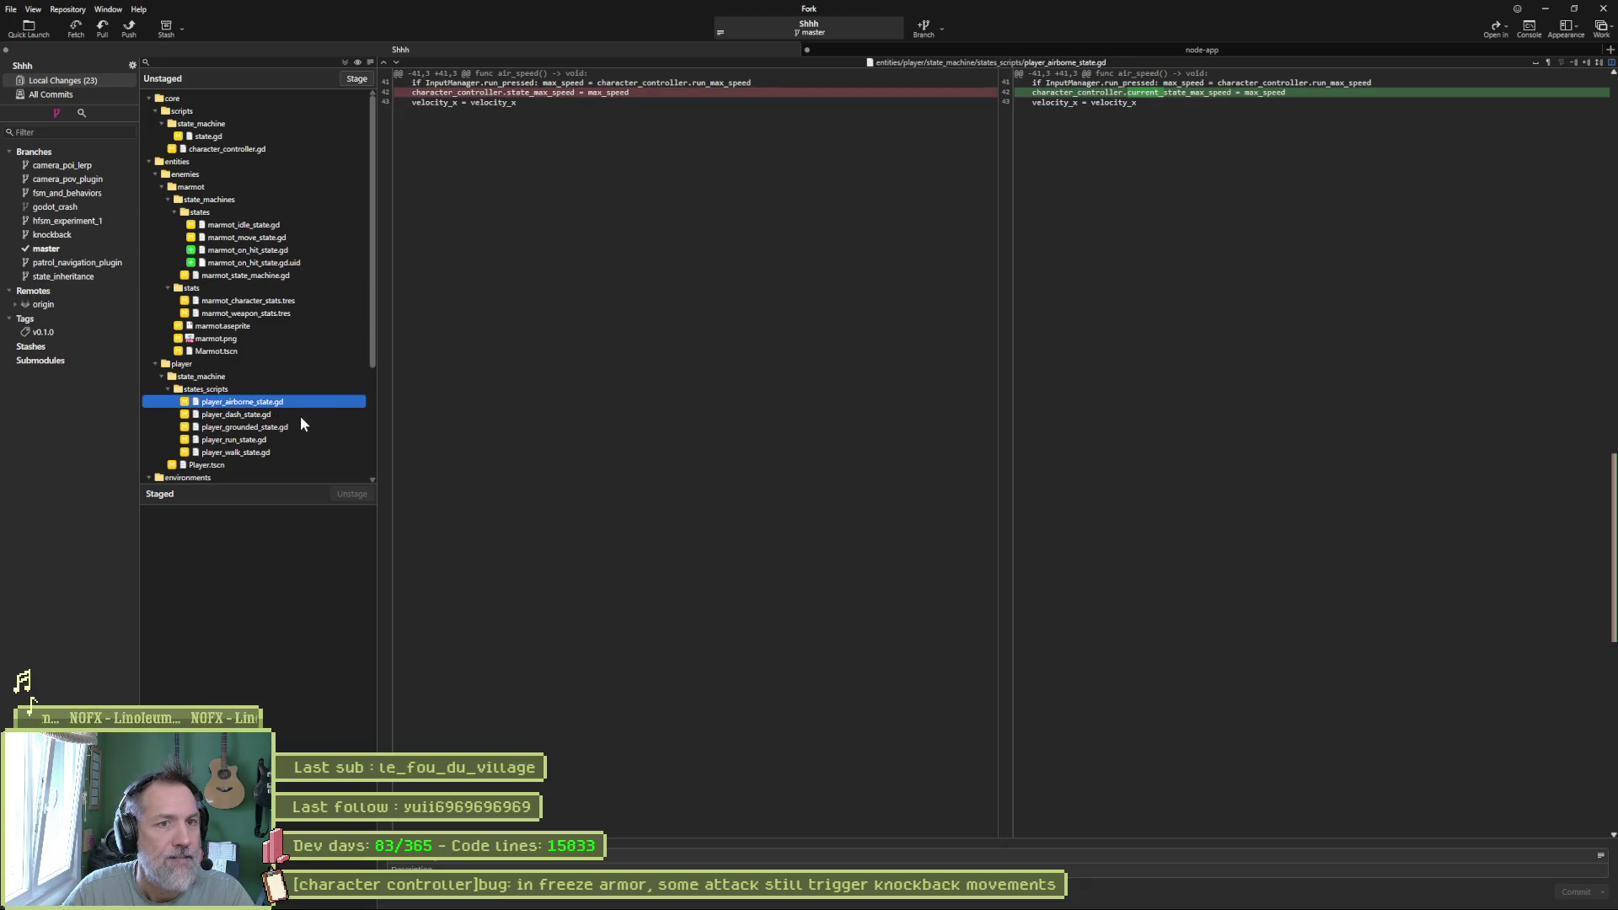
{"action": "scroll", "coordinate": [295, 402], "scroll_direction": "down", "scroll_amount": 2}
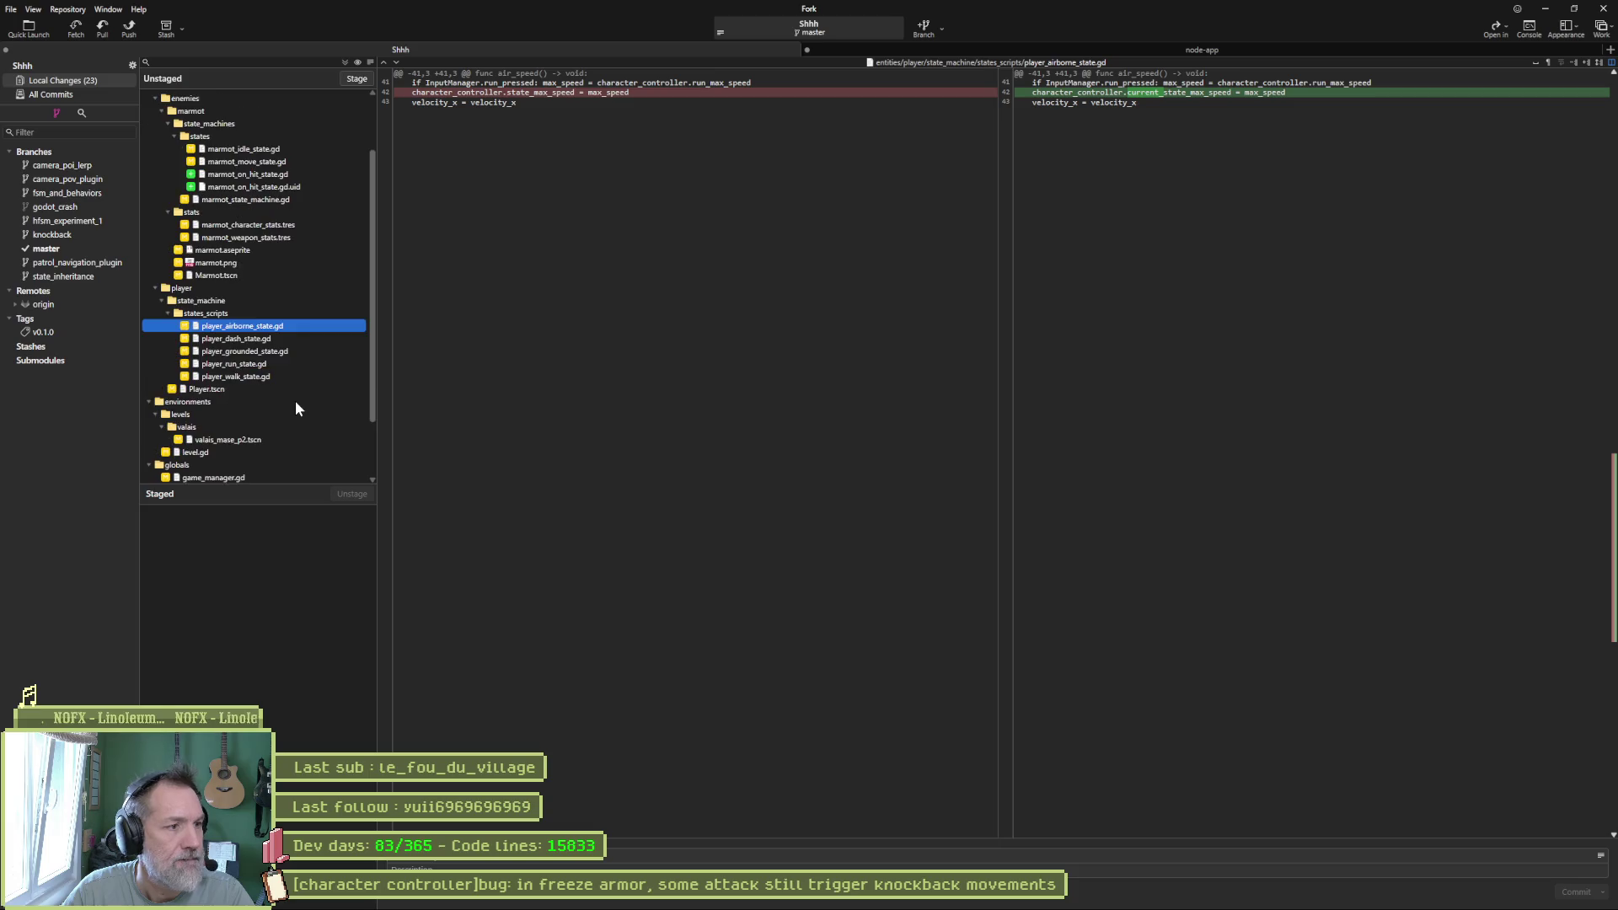
{"action": "left_click", "coordinate": [272, 339]}
{"action": "left_click", "coordinate": [271, 348]}
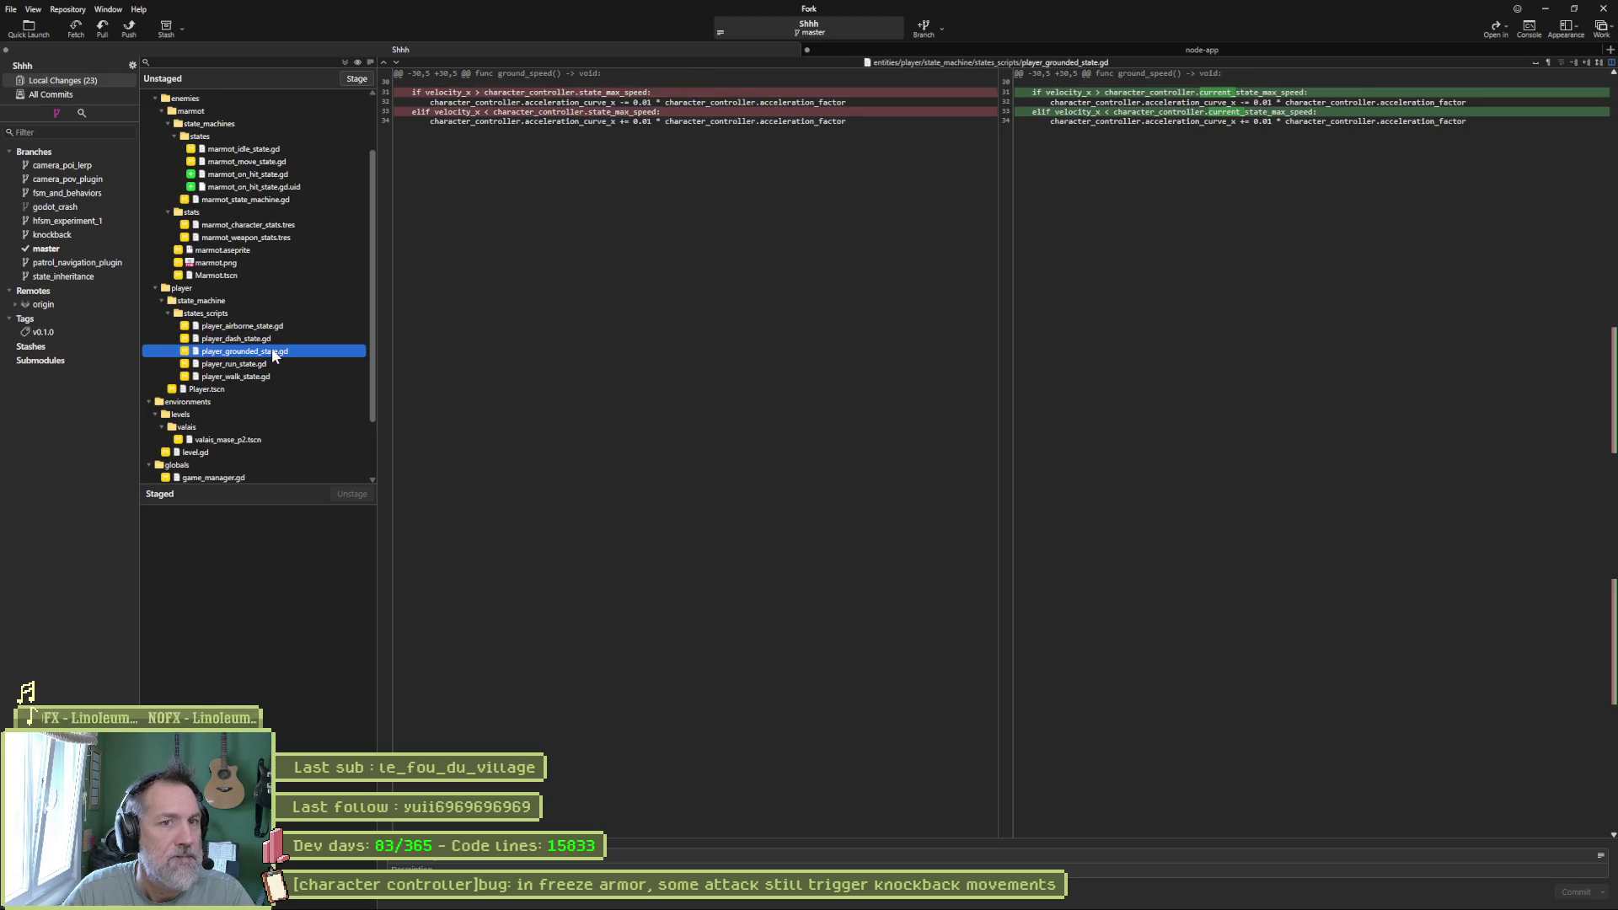
{"action": "left_click", "coordinate": [275, 363]}
{"action": "left_click", "coordinate": [271, 377]}
{"action": "scroll", "coordinate": [271, 379], "scroll_direction": "down", "scroll_amount": 2}
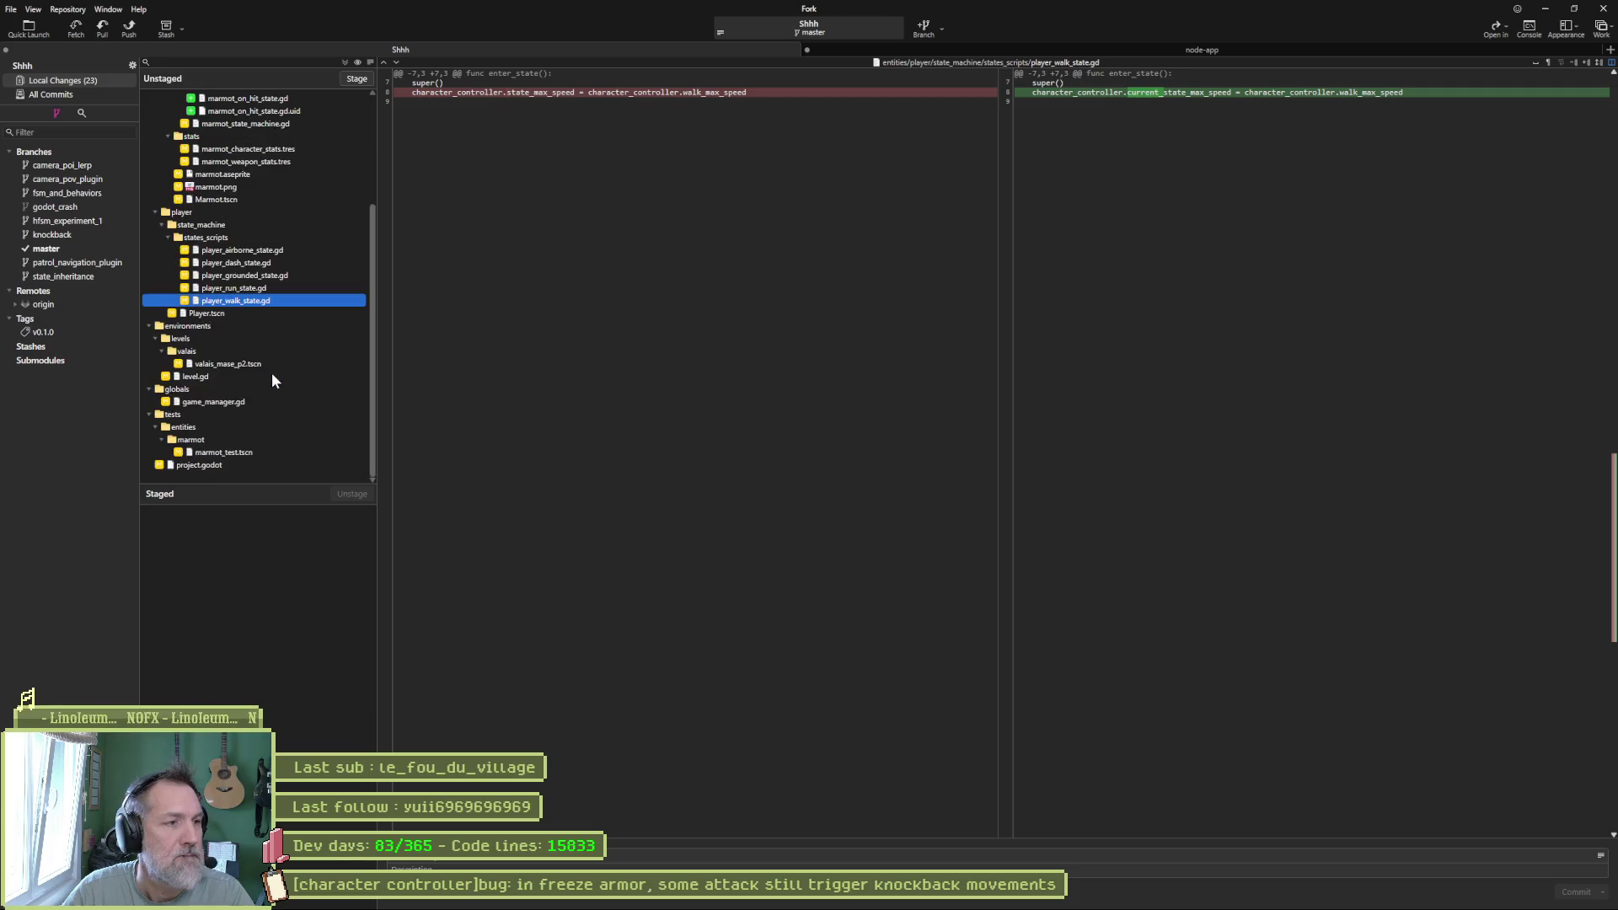
{"action": "left_click", "coordinate": [256, 401]}
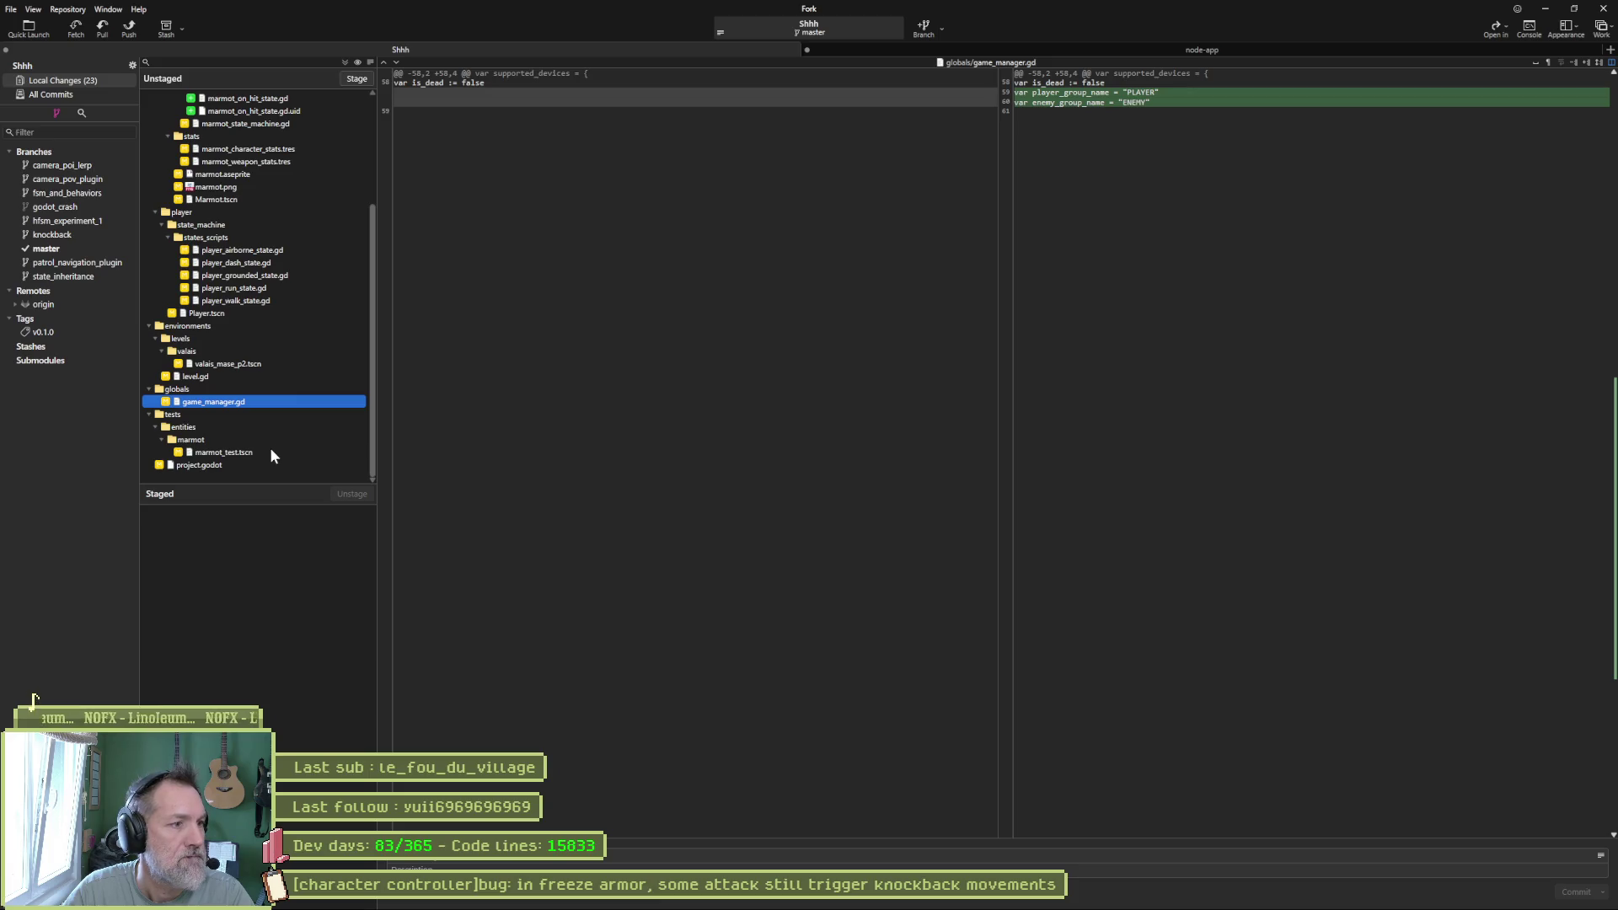
{"action": "left_click", "coordinate": [342, 63]}
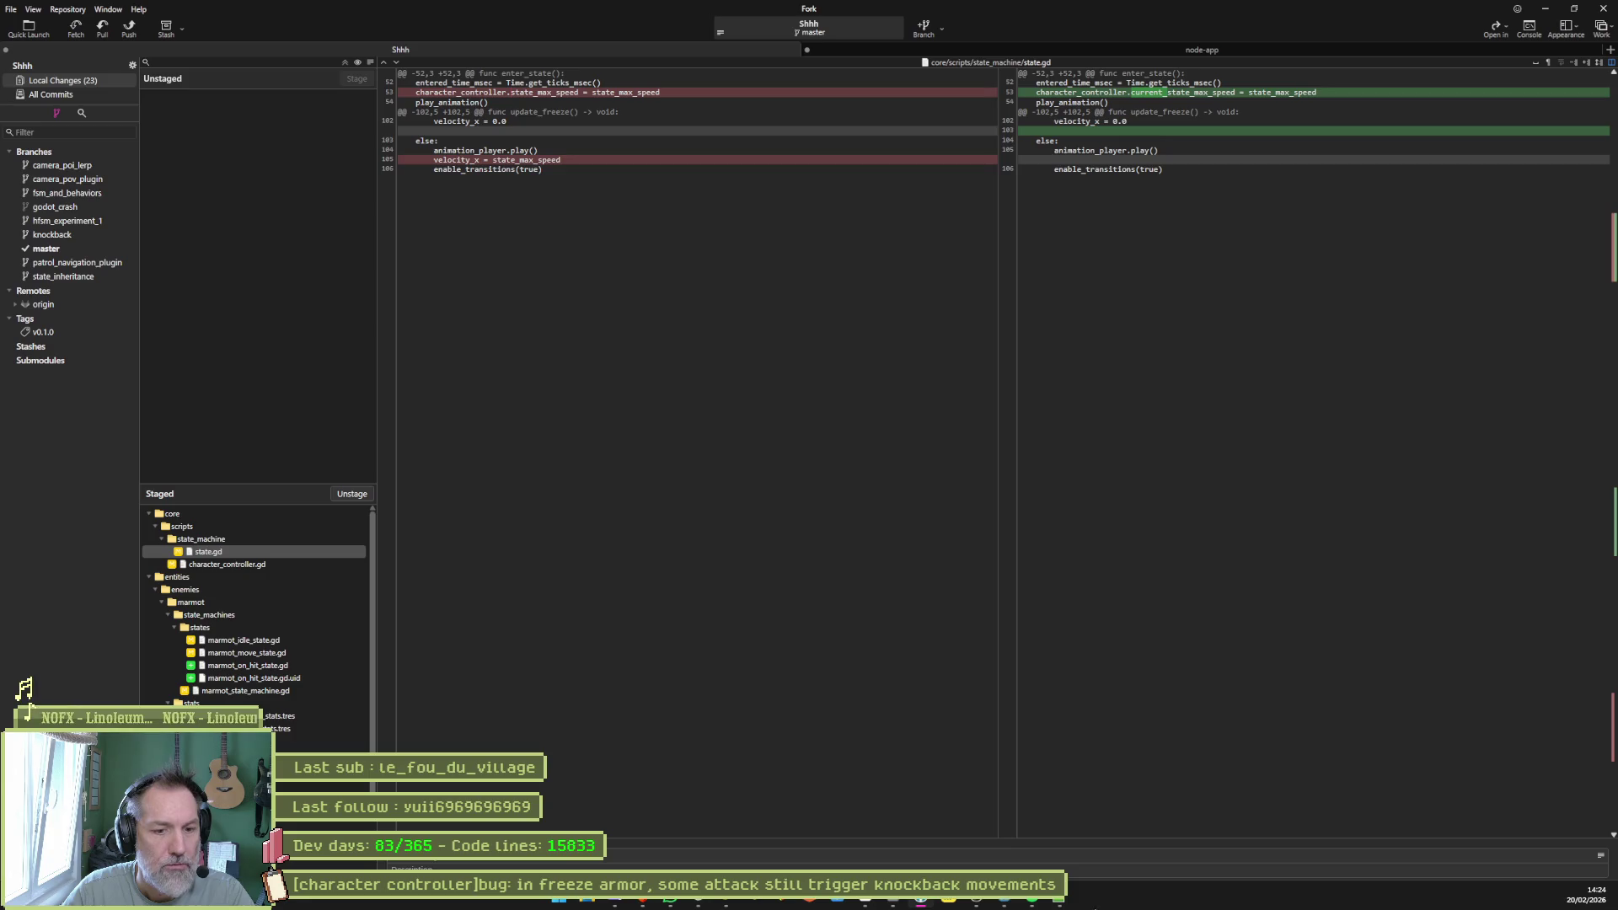
Commit the 23 files with the previous message plus ' & [marmot]added: has hit animation when marmot hists player'.
{"action": "left_click", "coordinate": [1003, 906]}
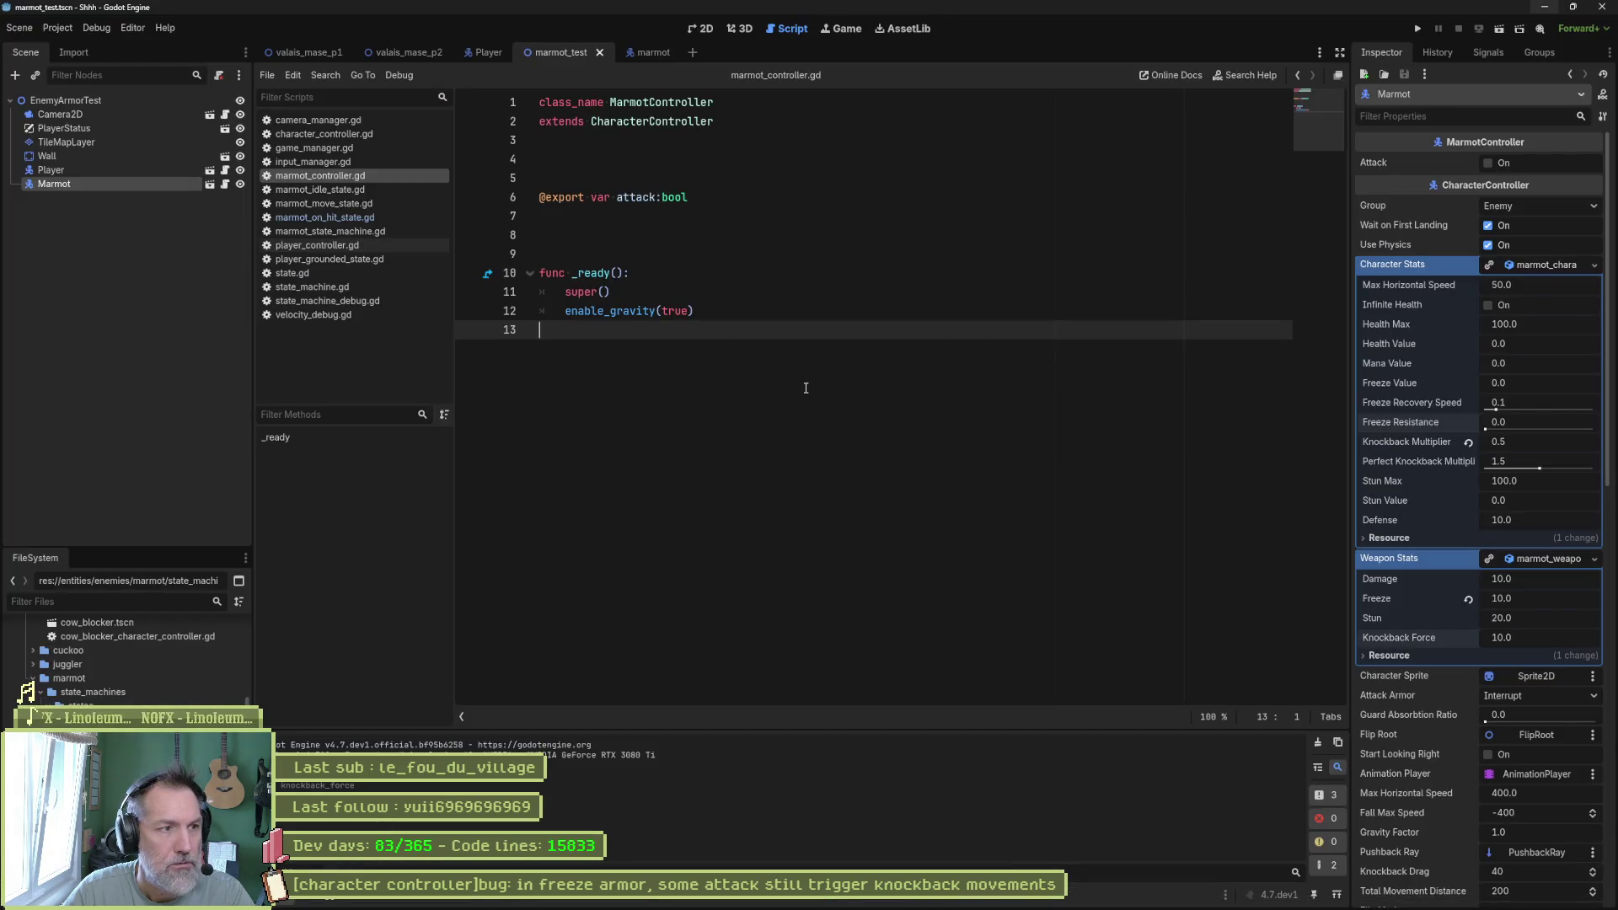
{"action": "left_click", "coordinate": [1544, 7]}
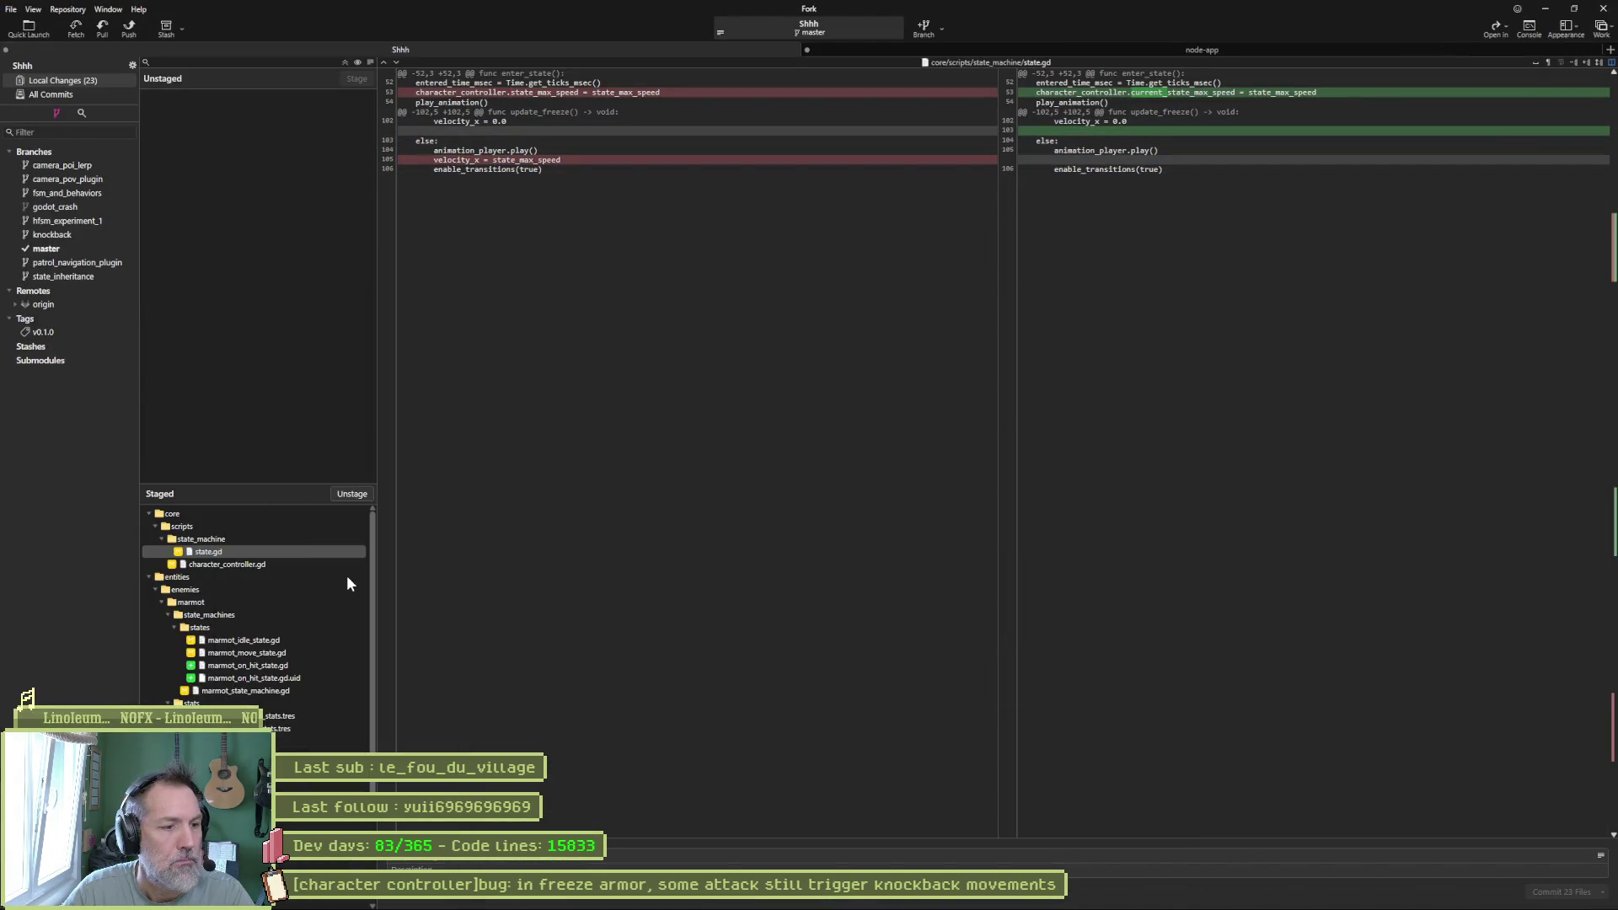
{"action": "key", "text": "ctrl+v"}
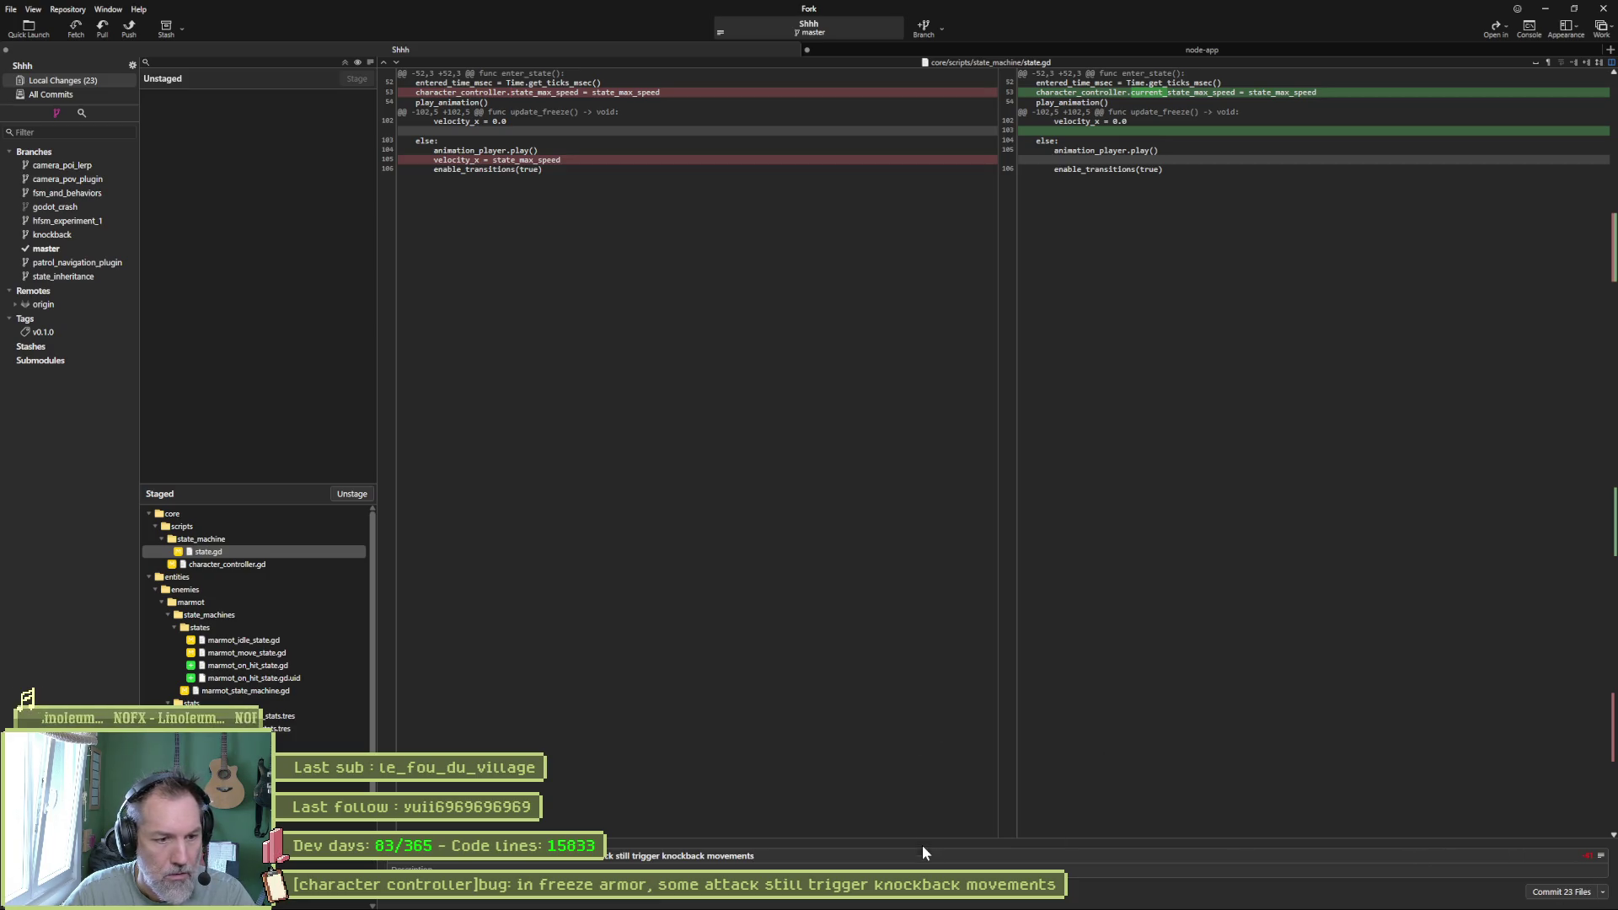
{"action": "type", "text": " & ["}
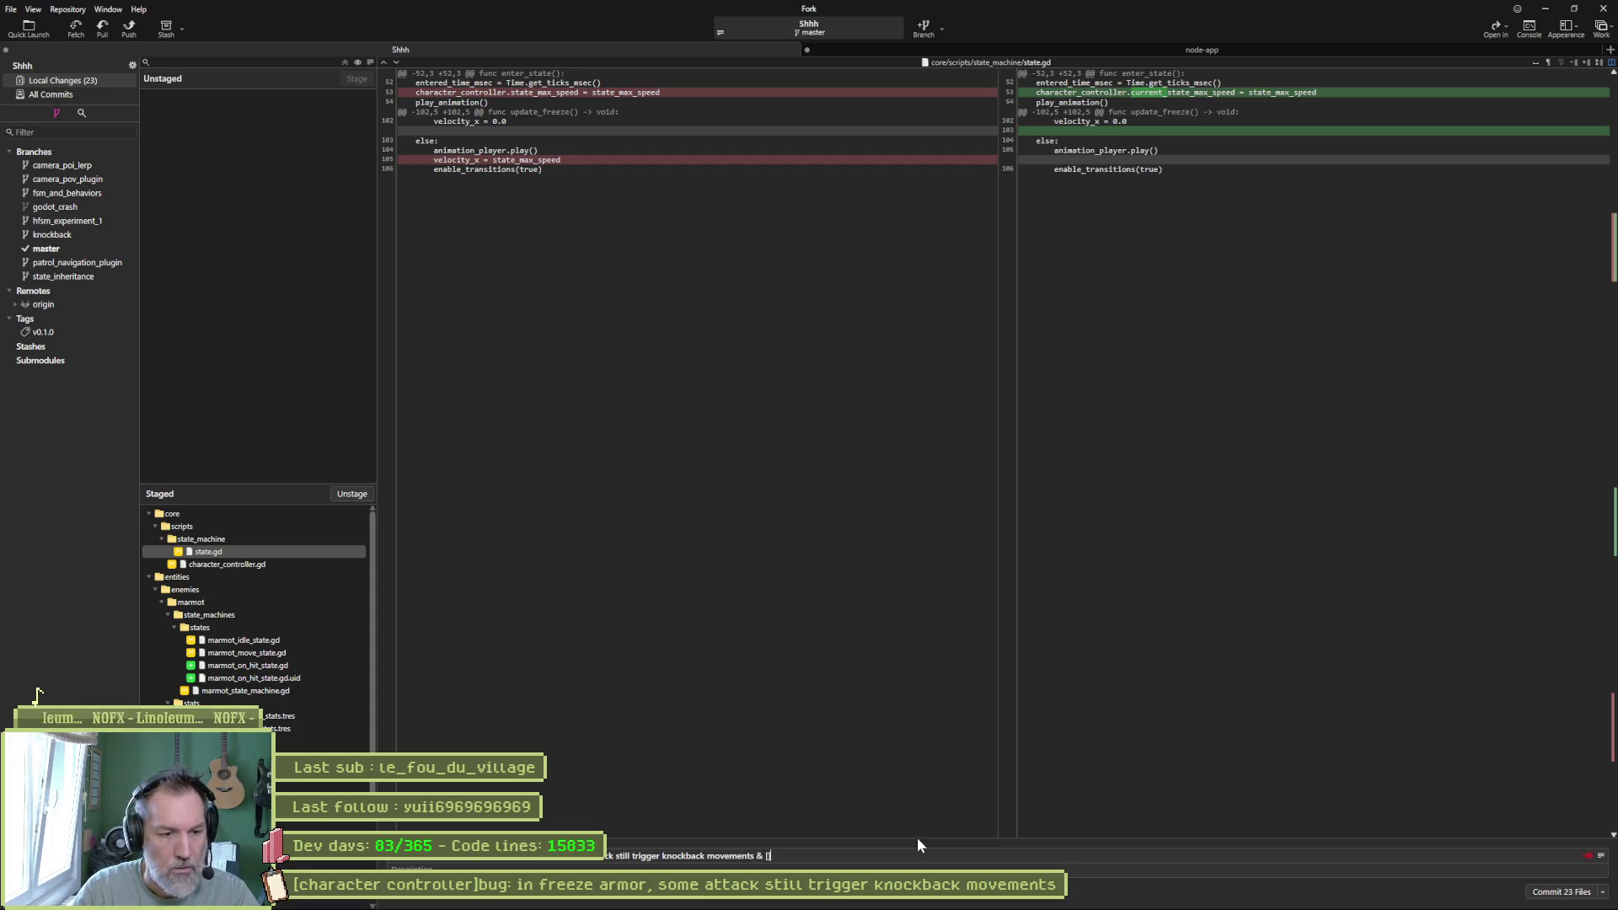
{"action": "type", "text": "marmot]"}
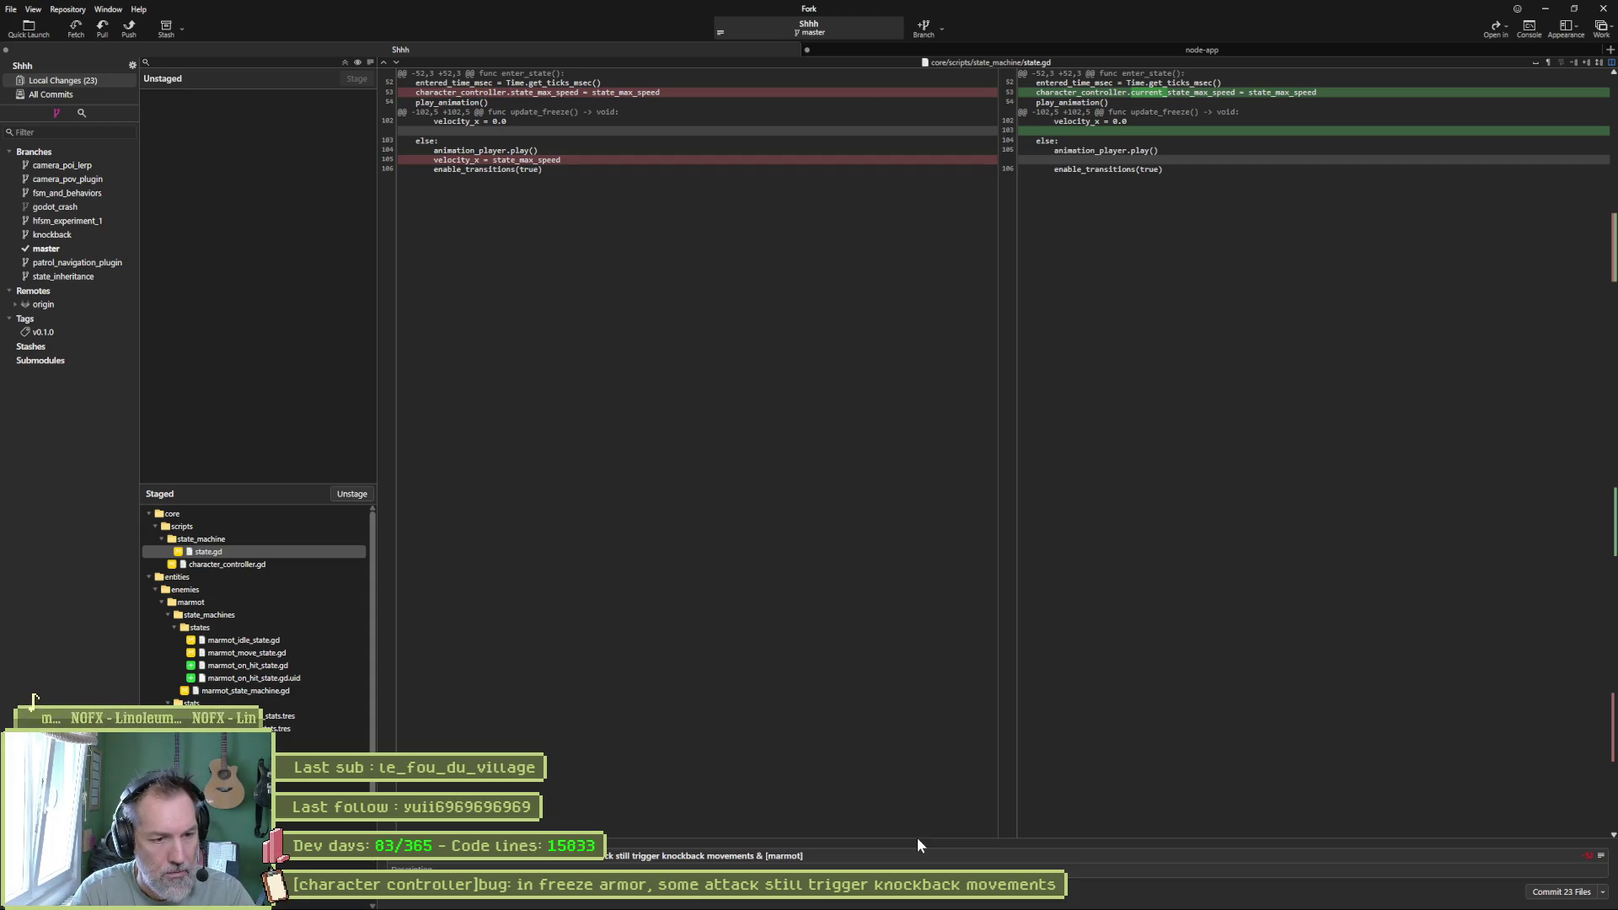
{"action": "type", "text": "added: on"}
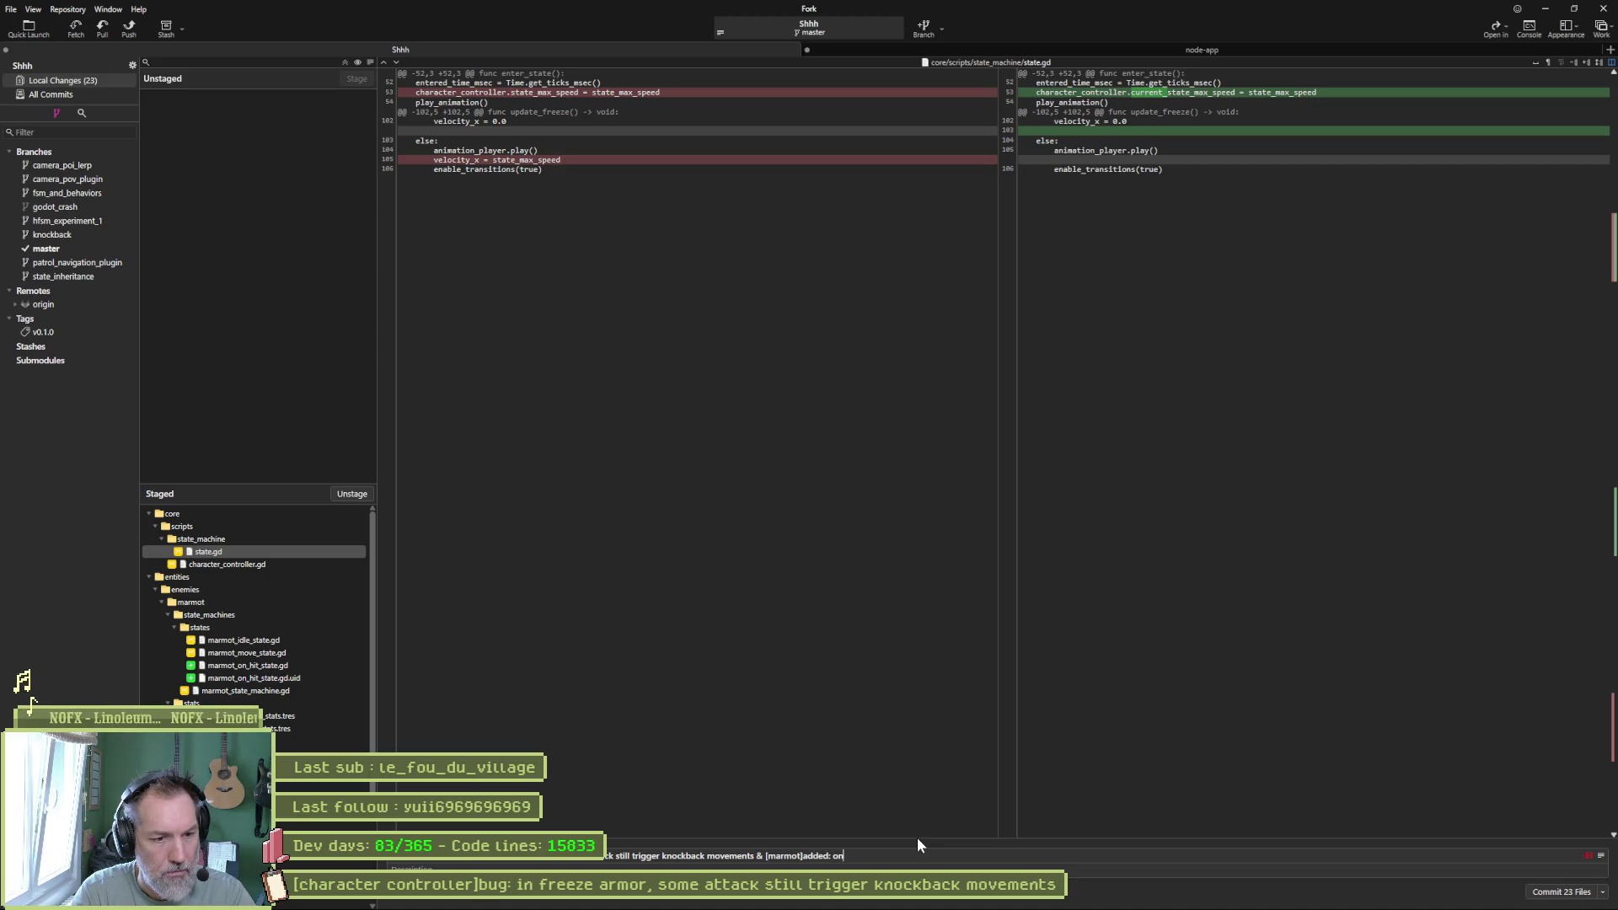
{"action": "key", "text": "BackSpace"}
{"action": "key", "text": "BackSpace"}
{"action": "type", "text": "has hit animation when "}
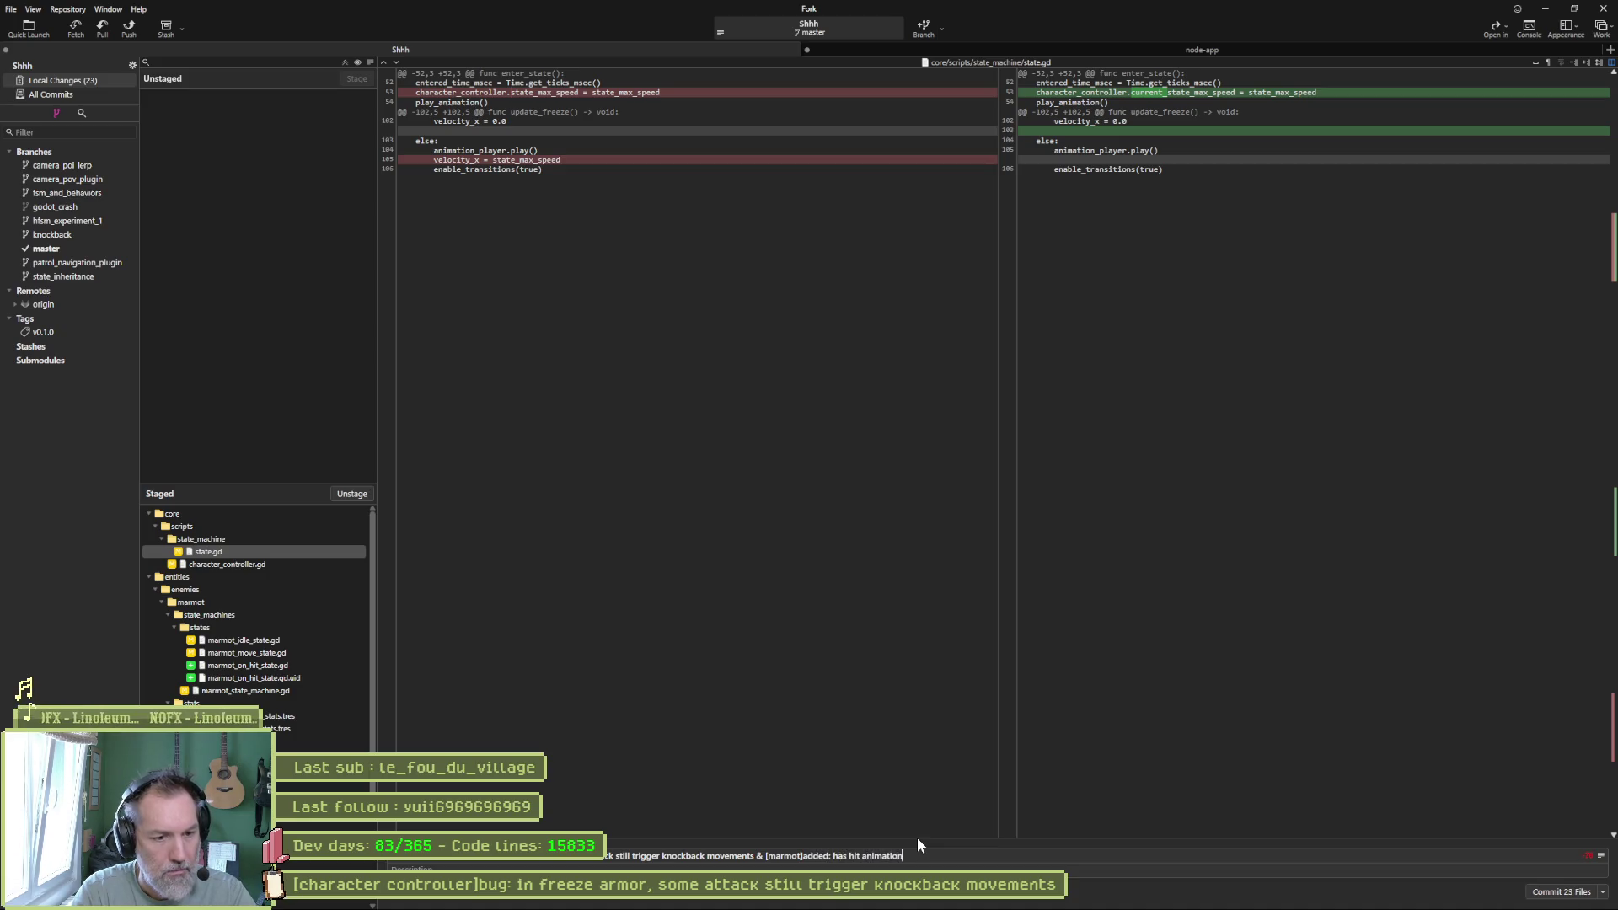
{"action": "type", "text": "marmot hist p"}
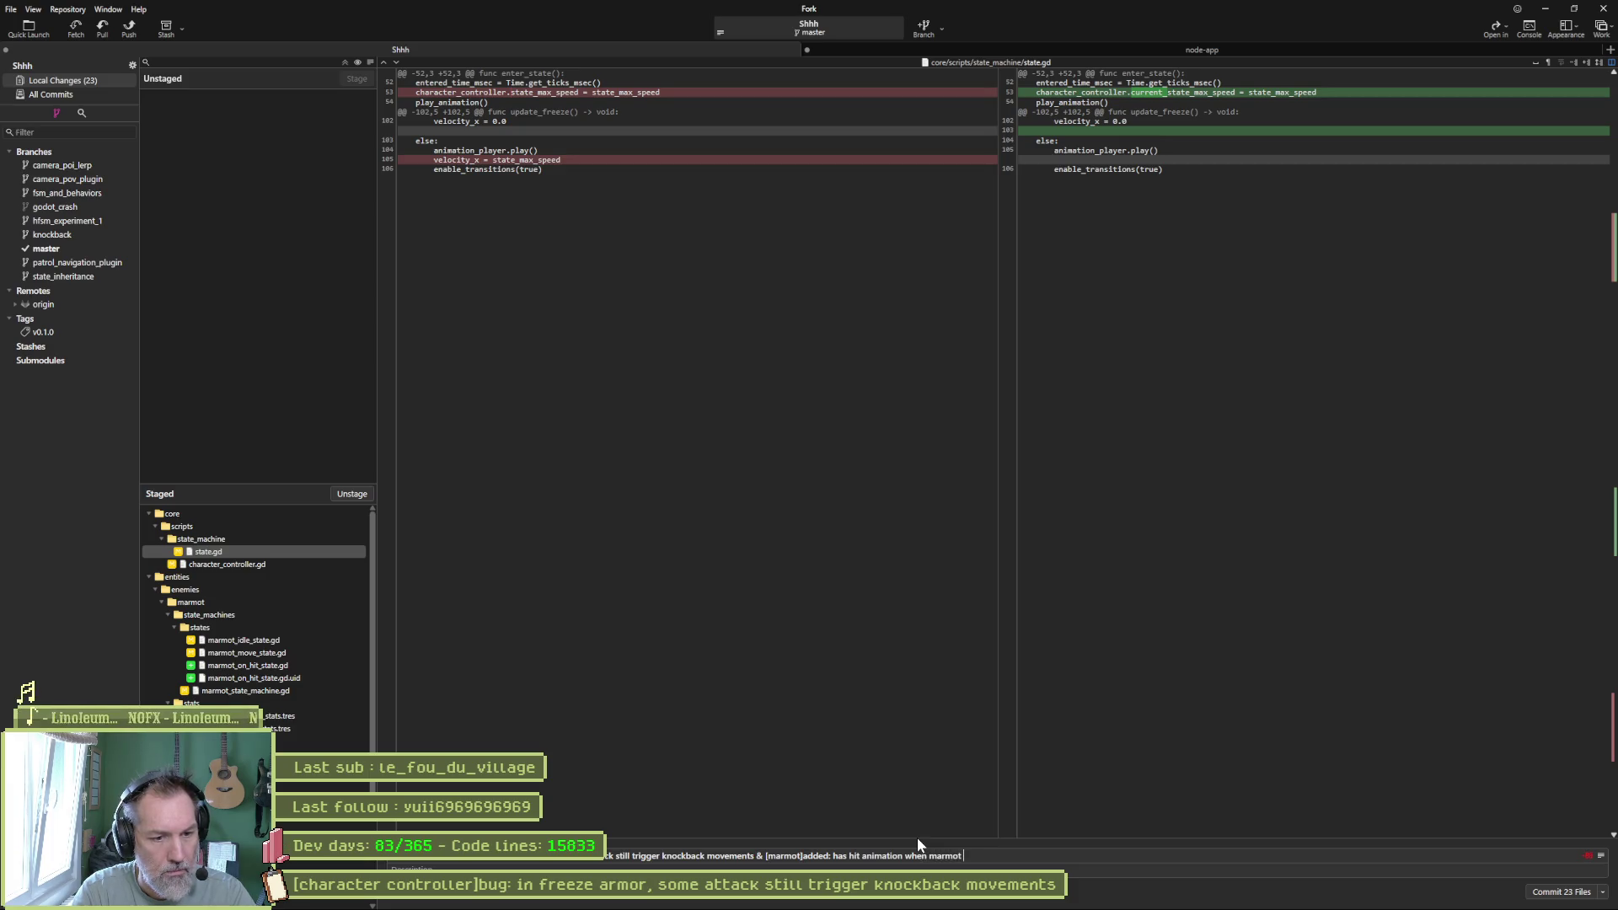
{"action": "key", "text": "BackSpace"}
{"action": "key", "text": "BackSpace"}
{"action": "type", "text": "s player"}
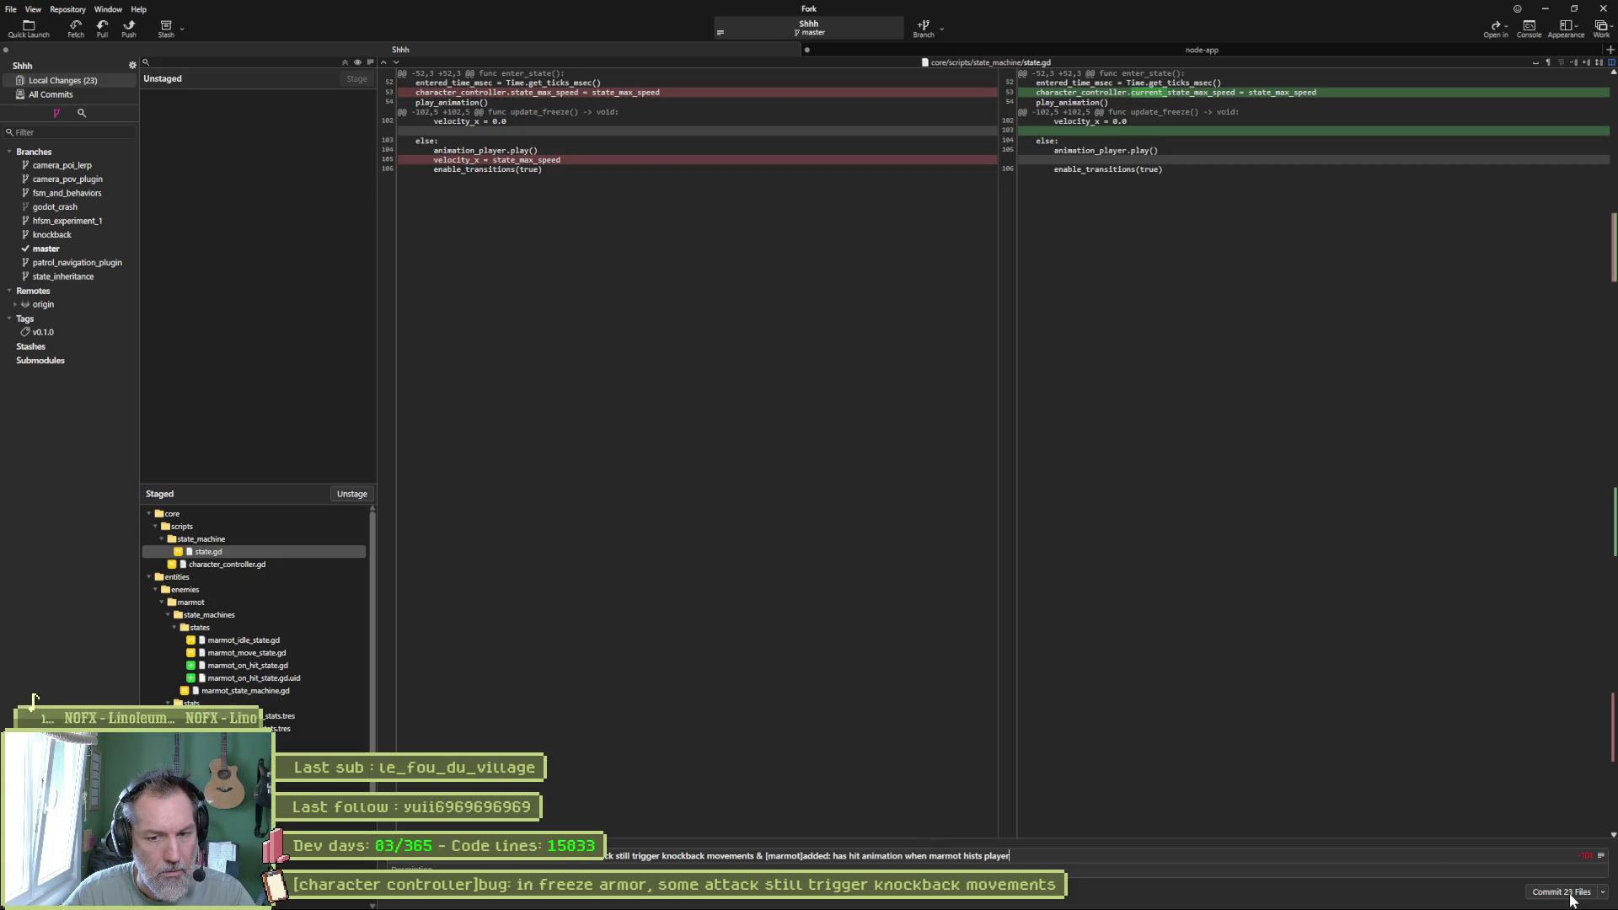
{"action": "left_click", "coordinate": [1570, 900]}
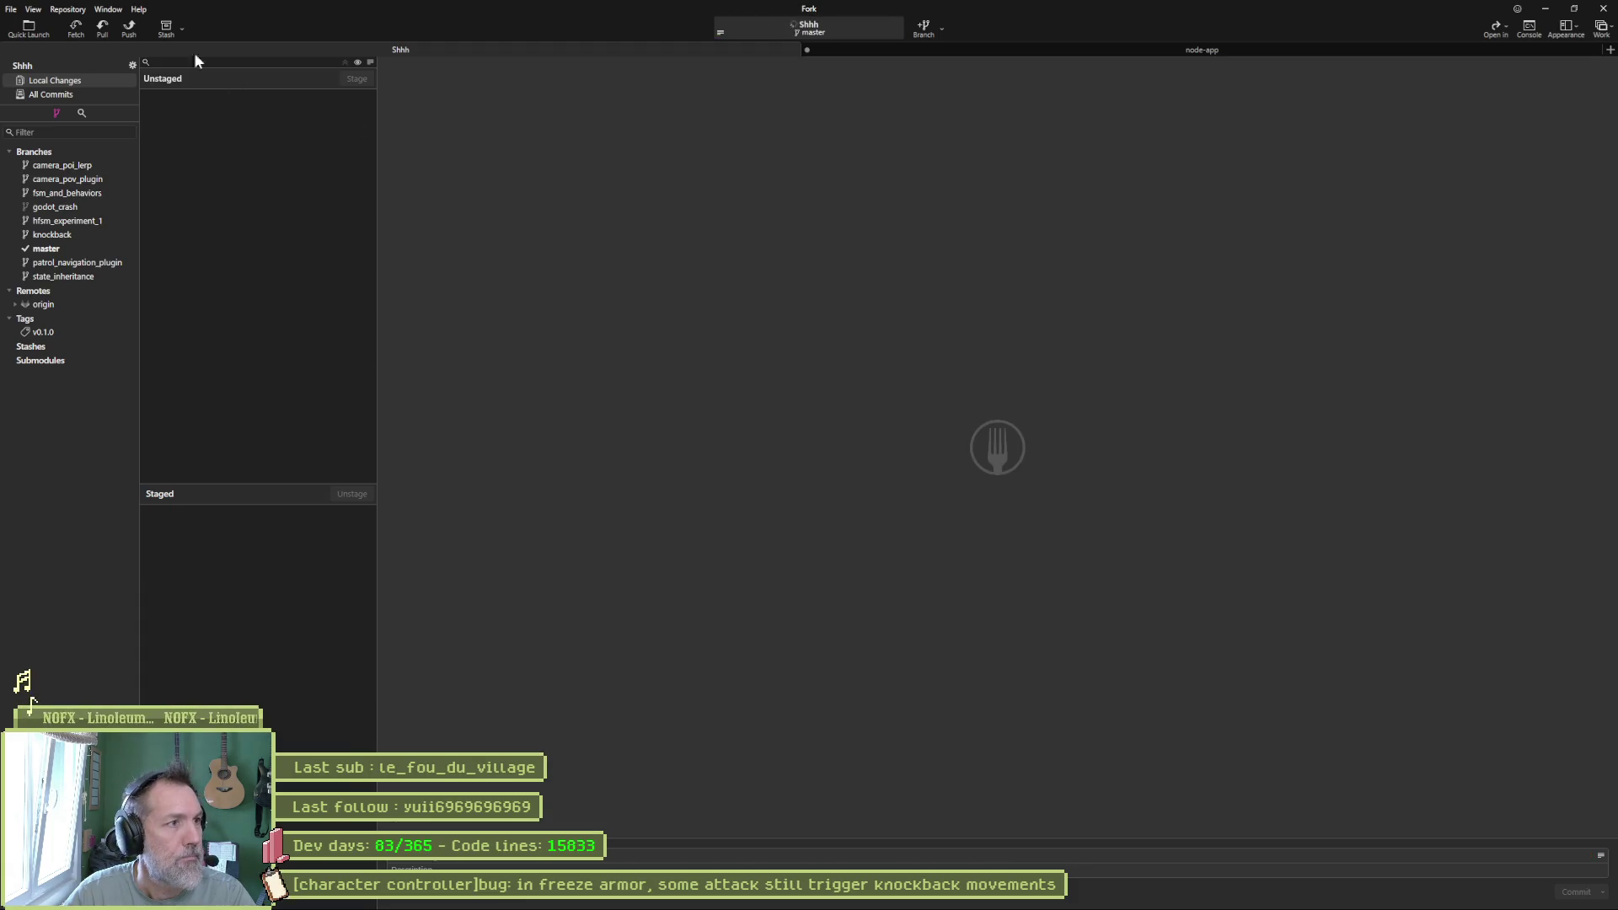
Push master to origin and move the freeze armor knockback bug card to Complete in Asana.
{"action": "key", "text": "ctrl+shift+p"}
{"action": "left_click", "coordinate": [877, 490]}
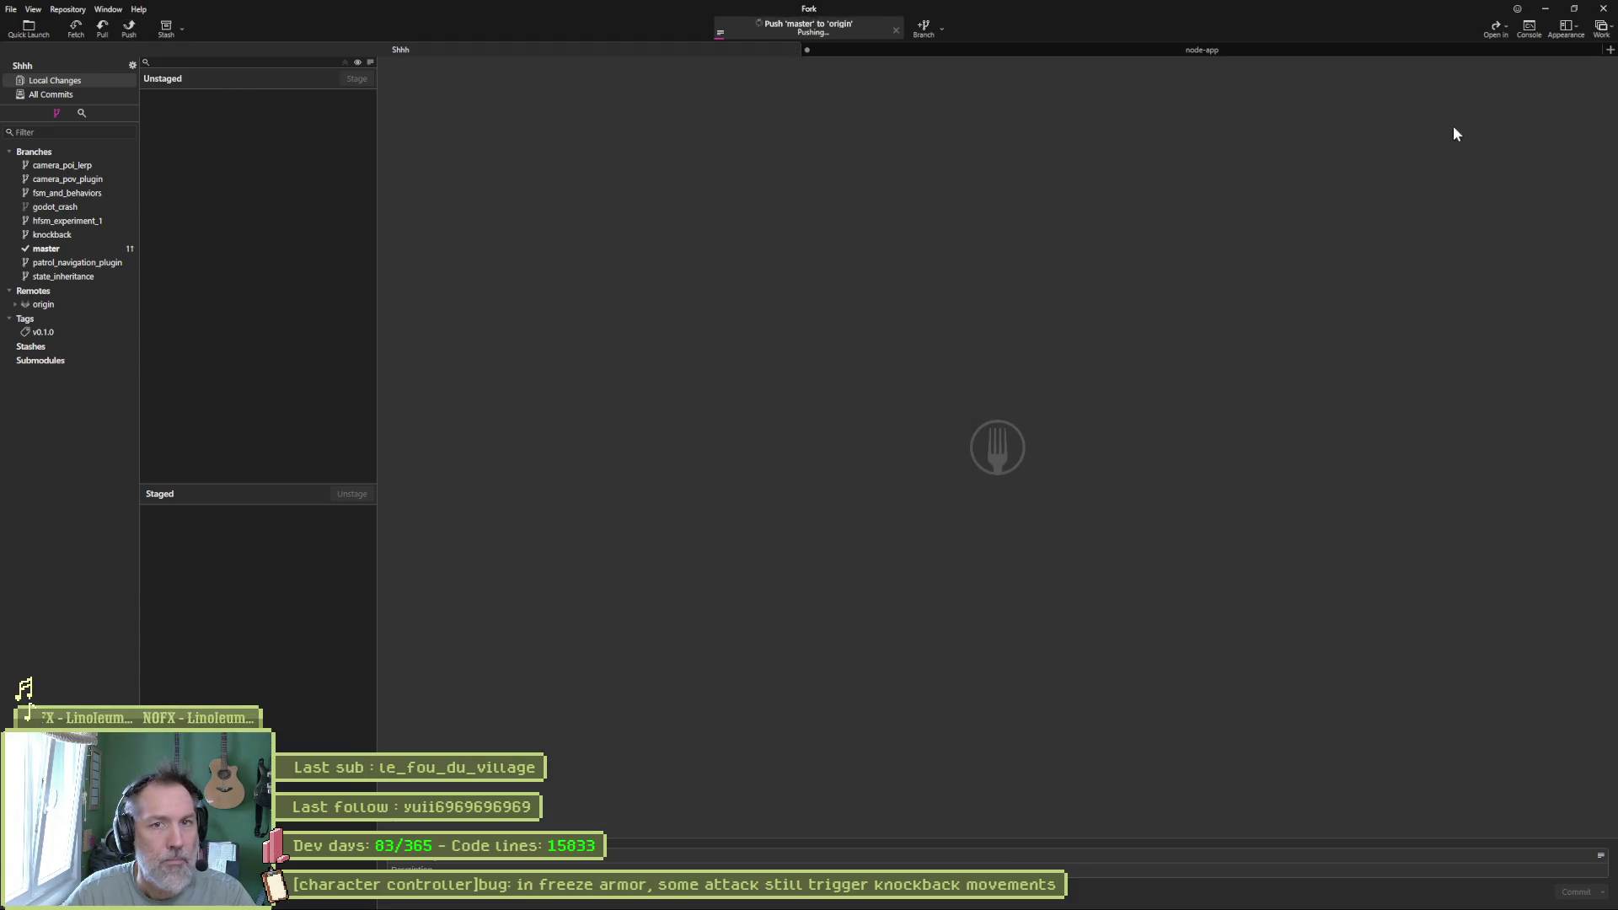
{"action": "left_click", "coordinate": [1547, 12]}
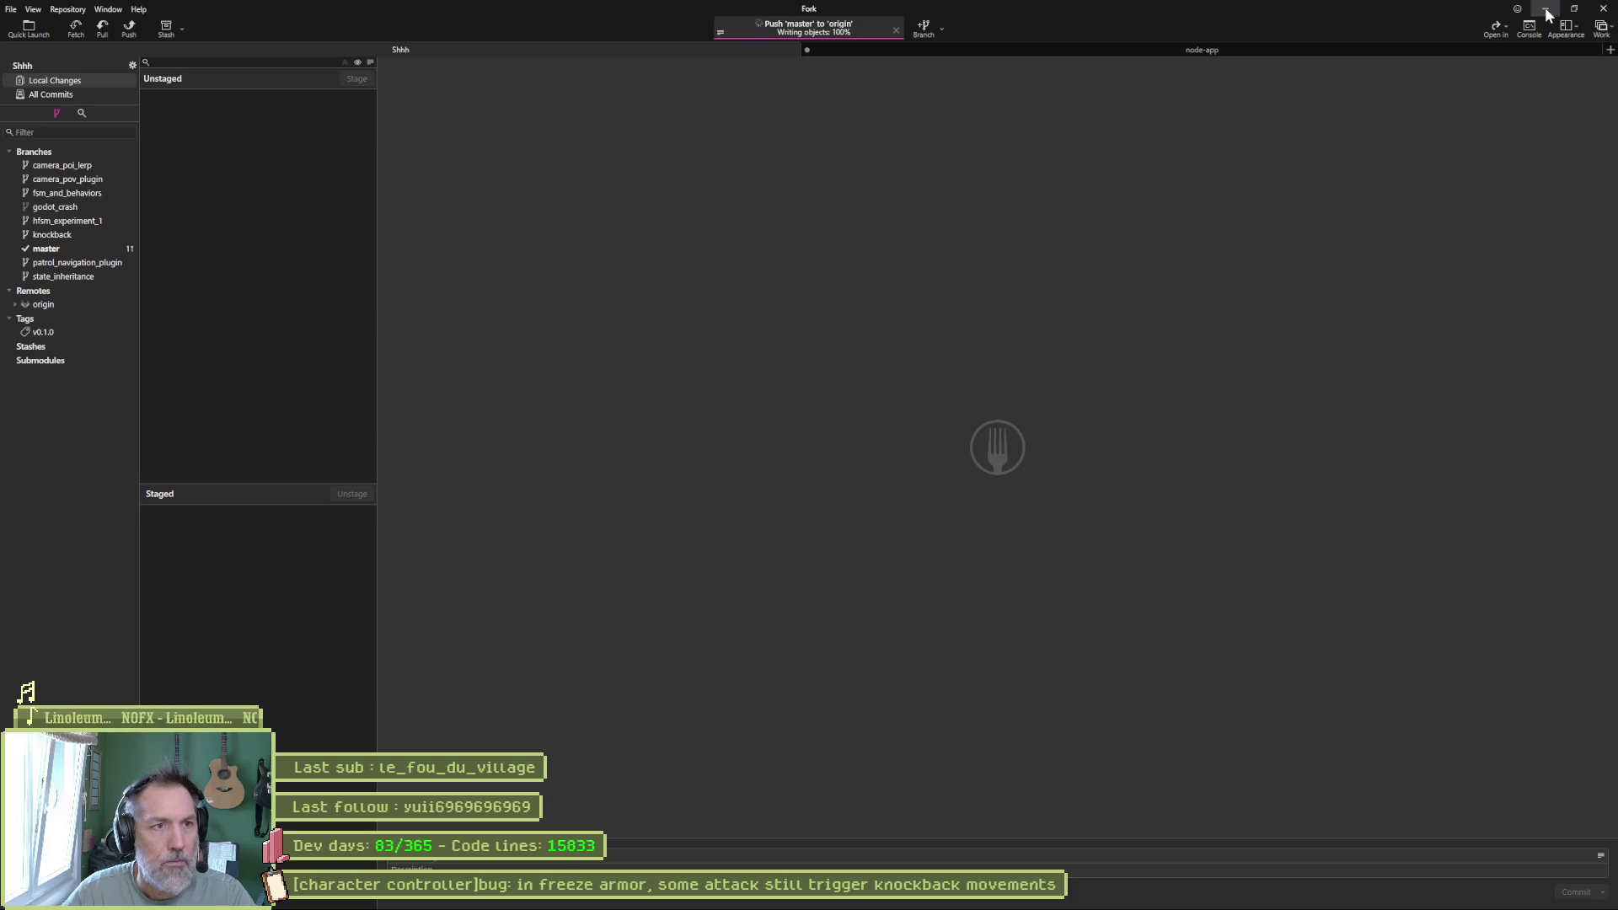
{"action": "left_click_drag", "start_coordinate": [684, 243], "coordinate": [842, 248]}
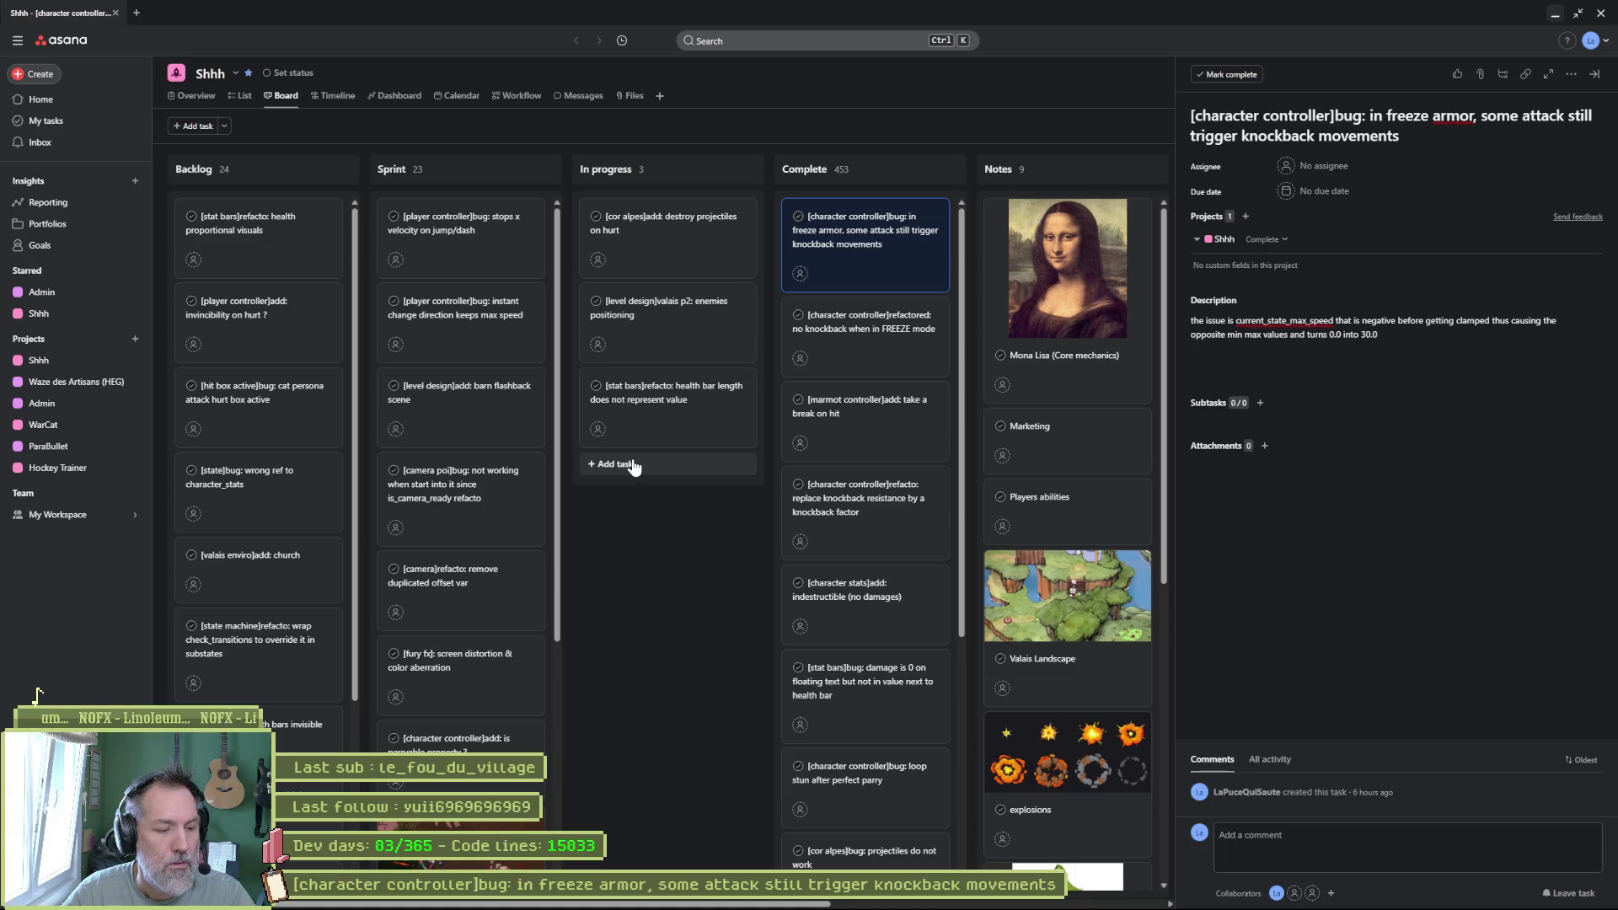
{"action": "left_click", "coordinate": [1553, 15]}
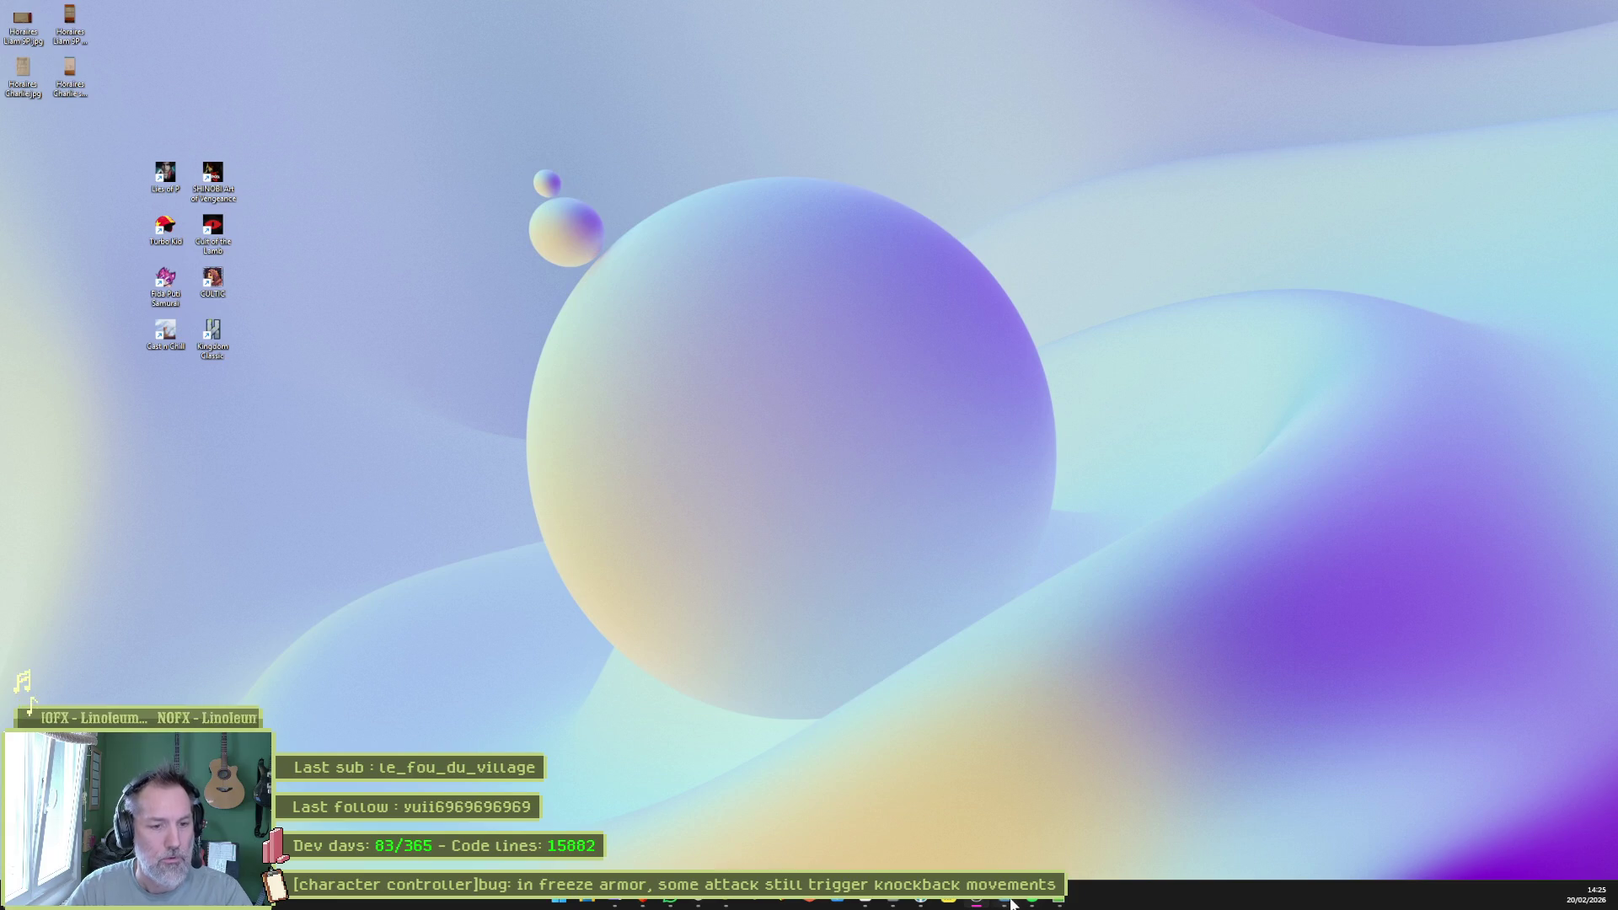
Return to the Godot editor and show character_controller.gd in the script editor.
{"action": "left_click", "coordinate": [1011, 904]}
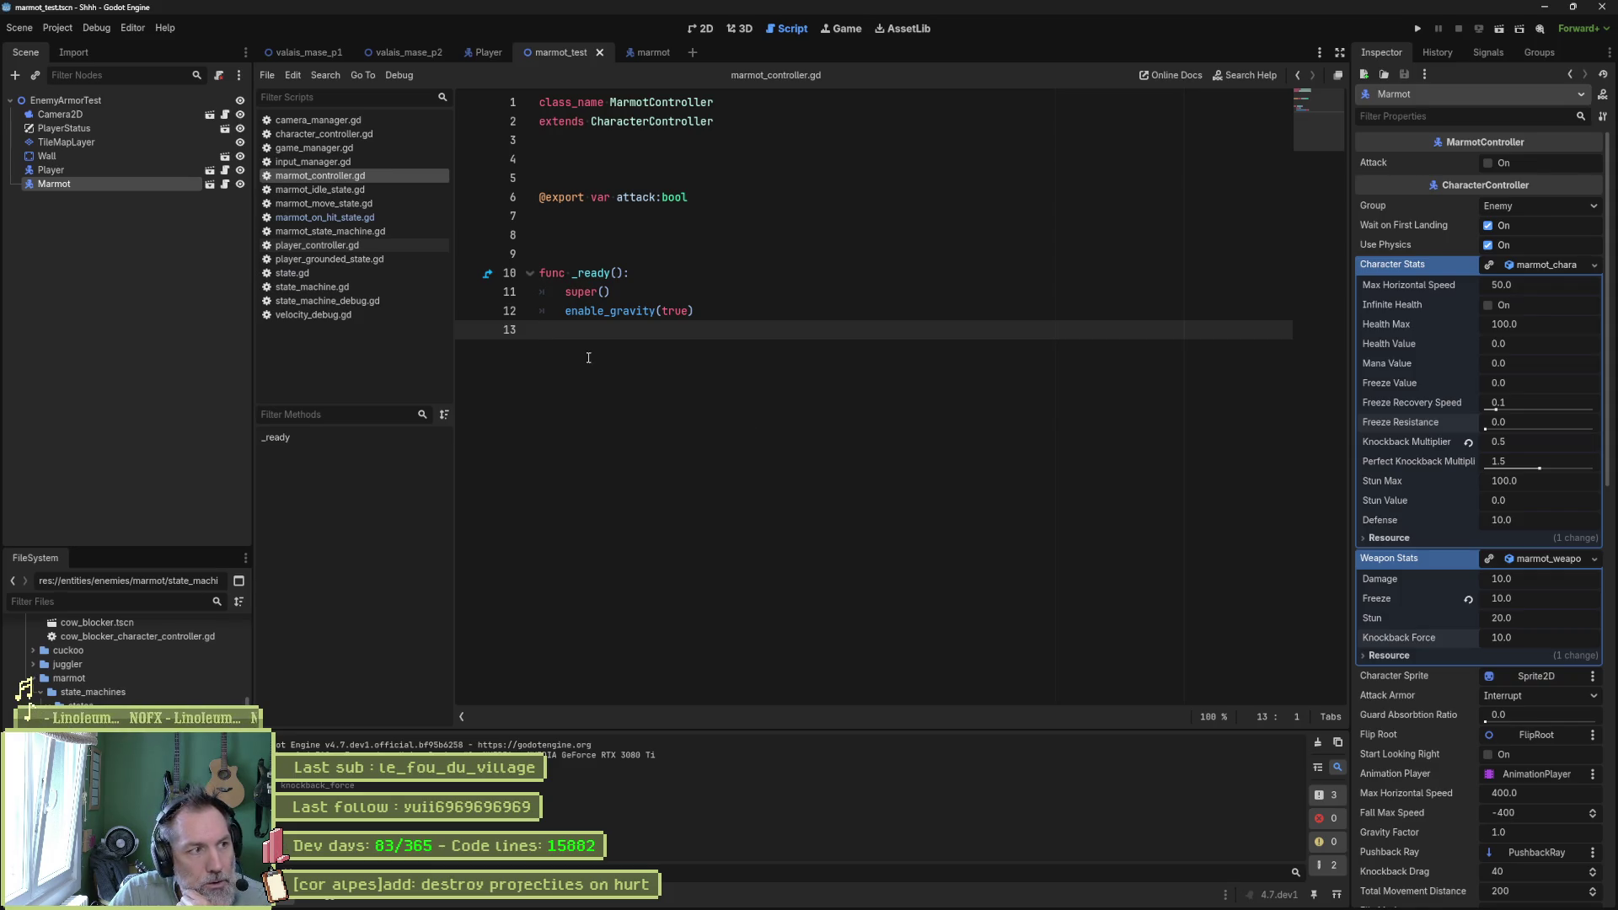
{"action": "left_click", "coordinate": [307, 135]}
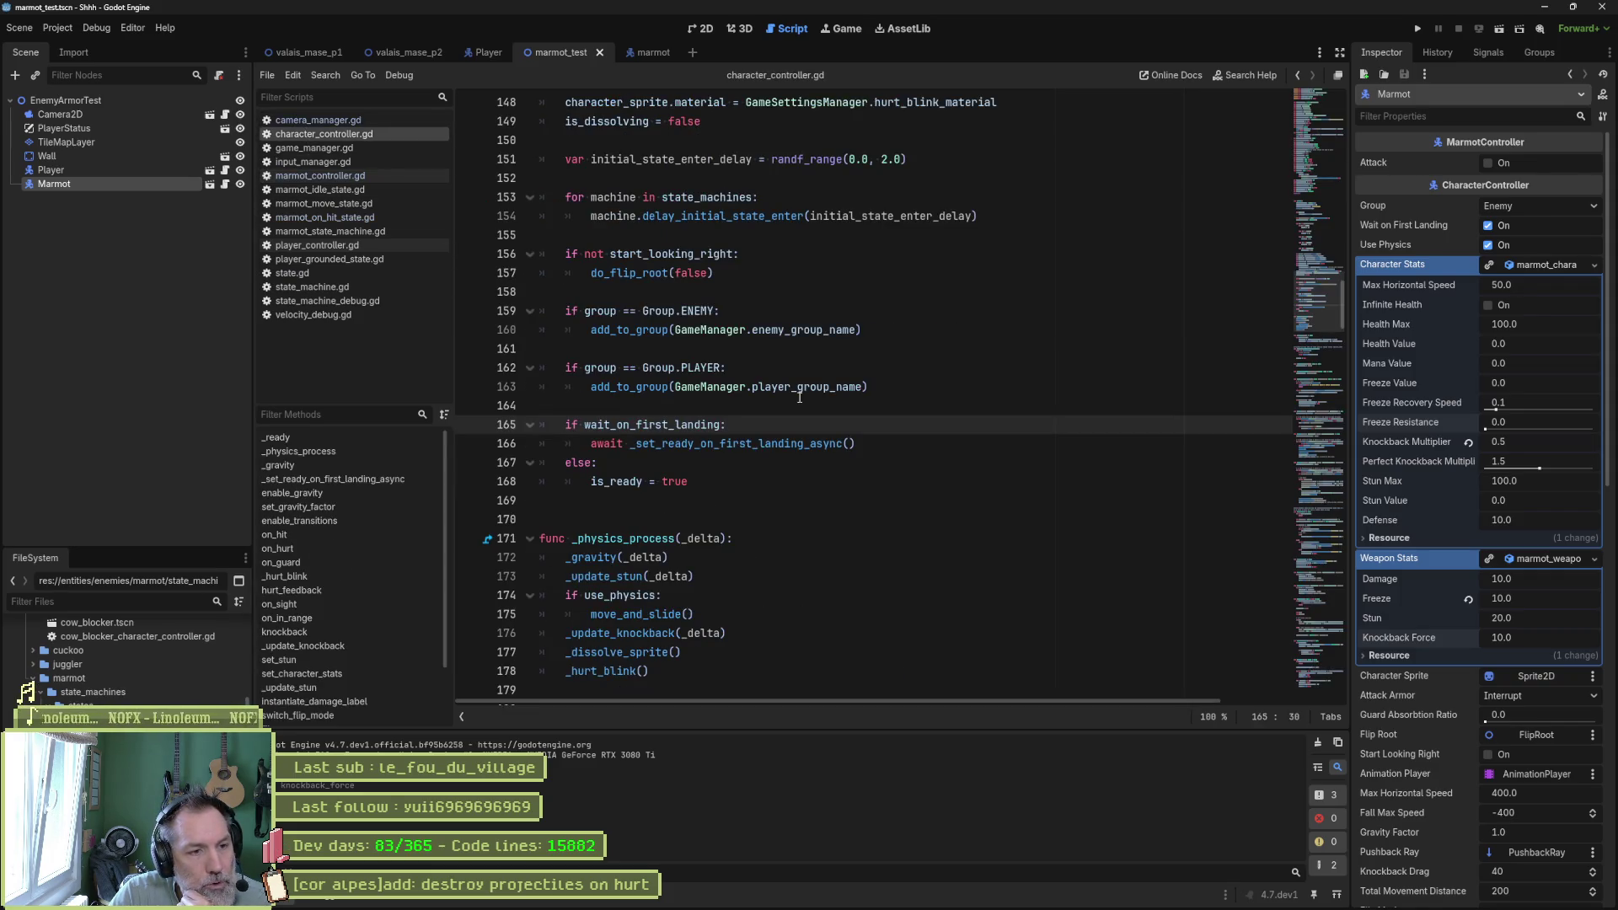
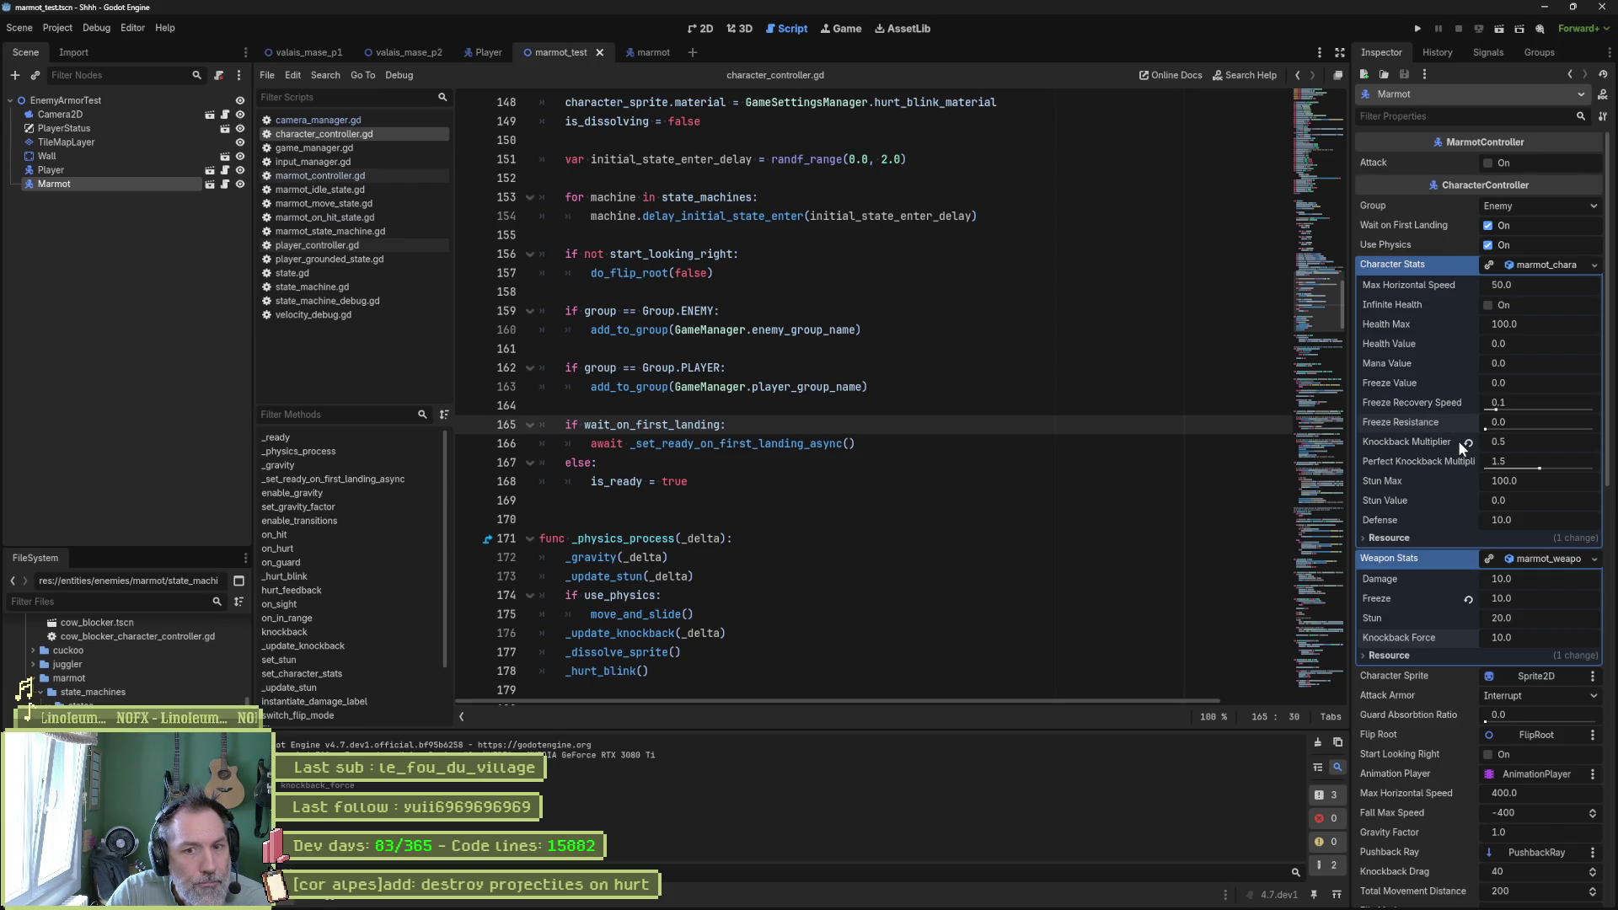
Set the Marmot's Knockback Multiplier to 1.5 and playtest the scene.
{"action": "left_click", "coordinate": [1558, 445]}
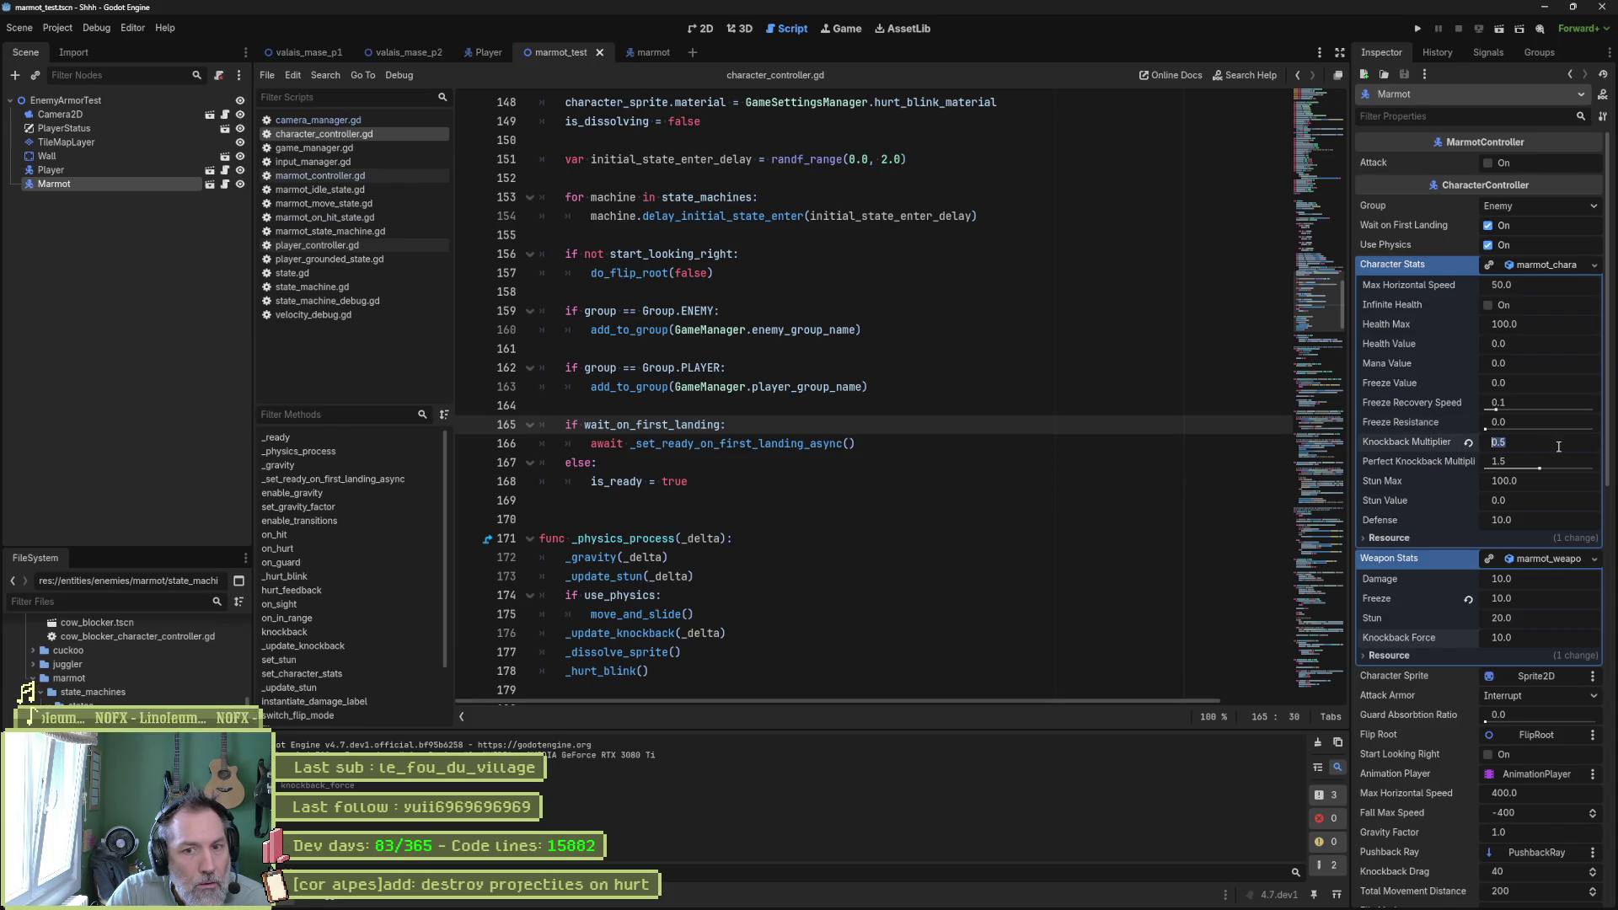
{"action": "type", "text": "1.5"}
{"action": "key", "text": "Return"}
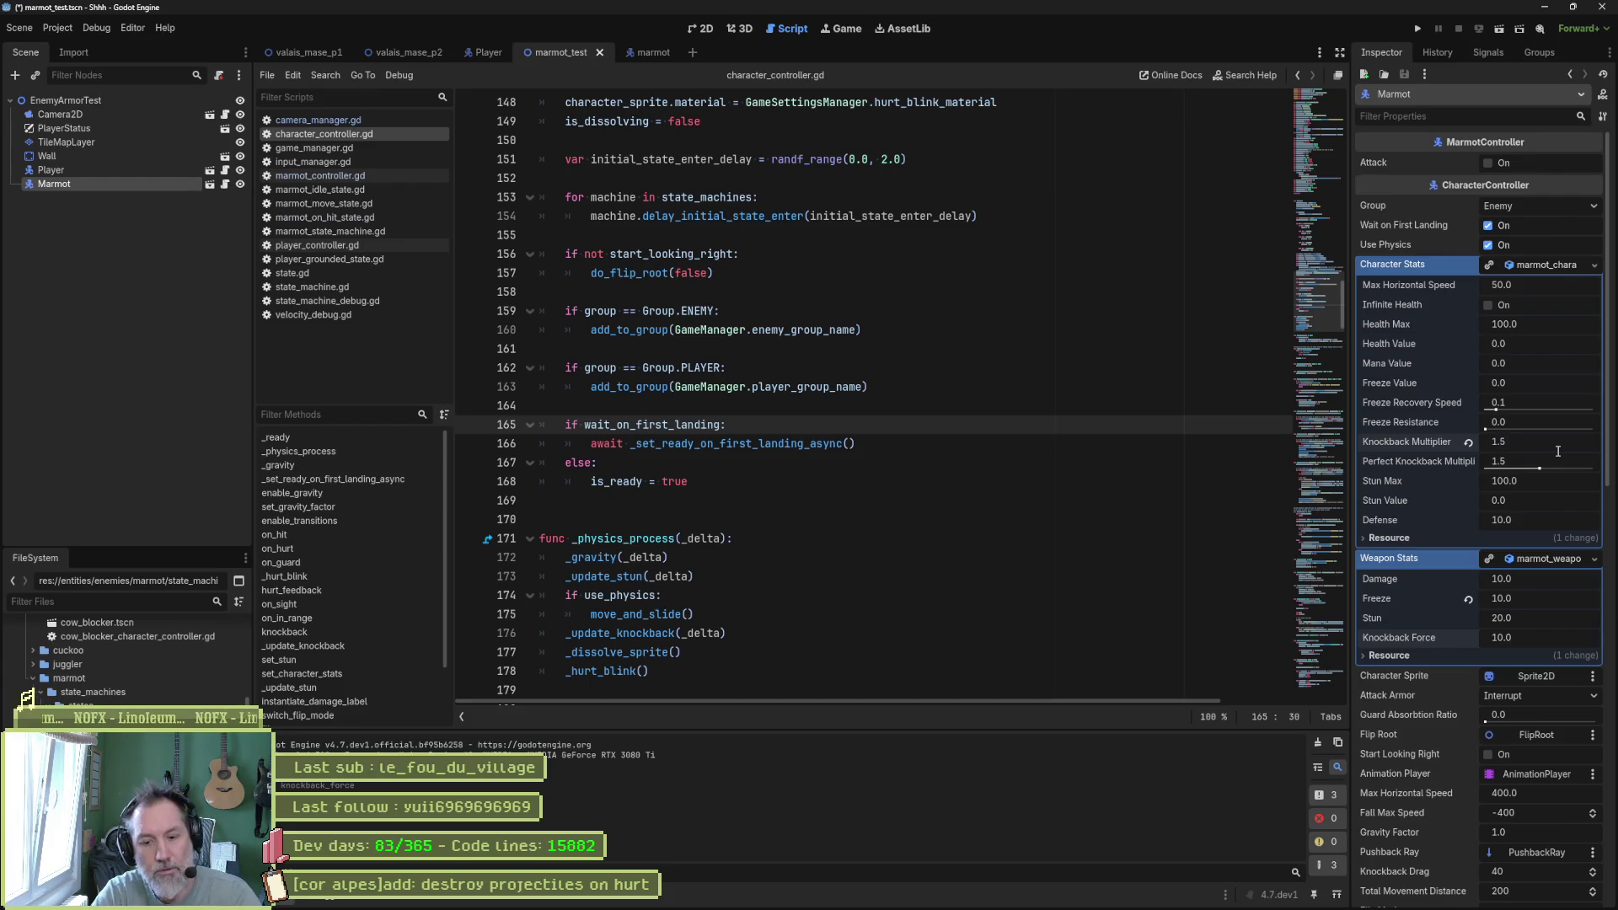
{"action": "key", "text": "F6"}
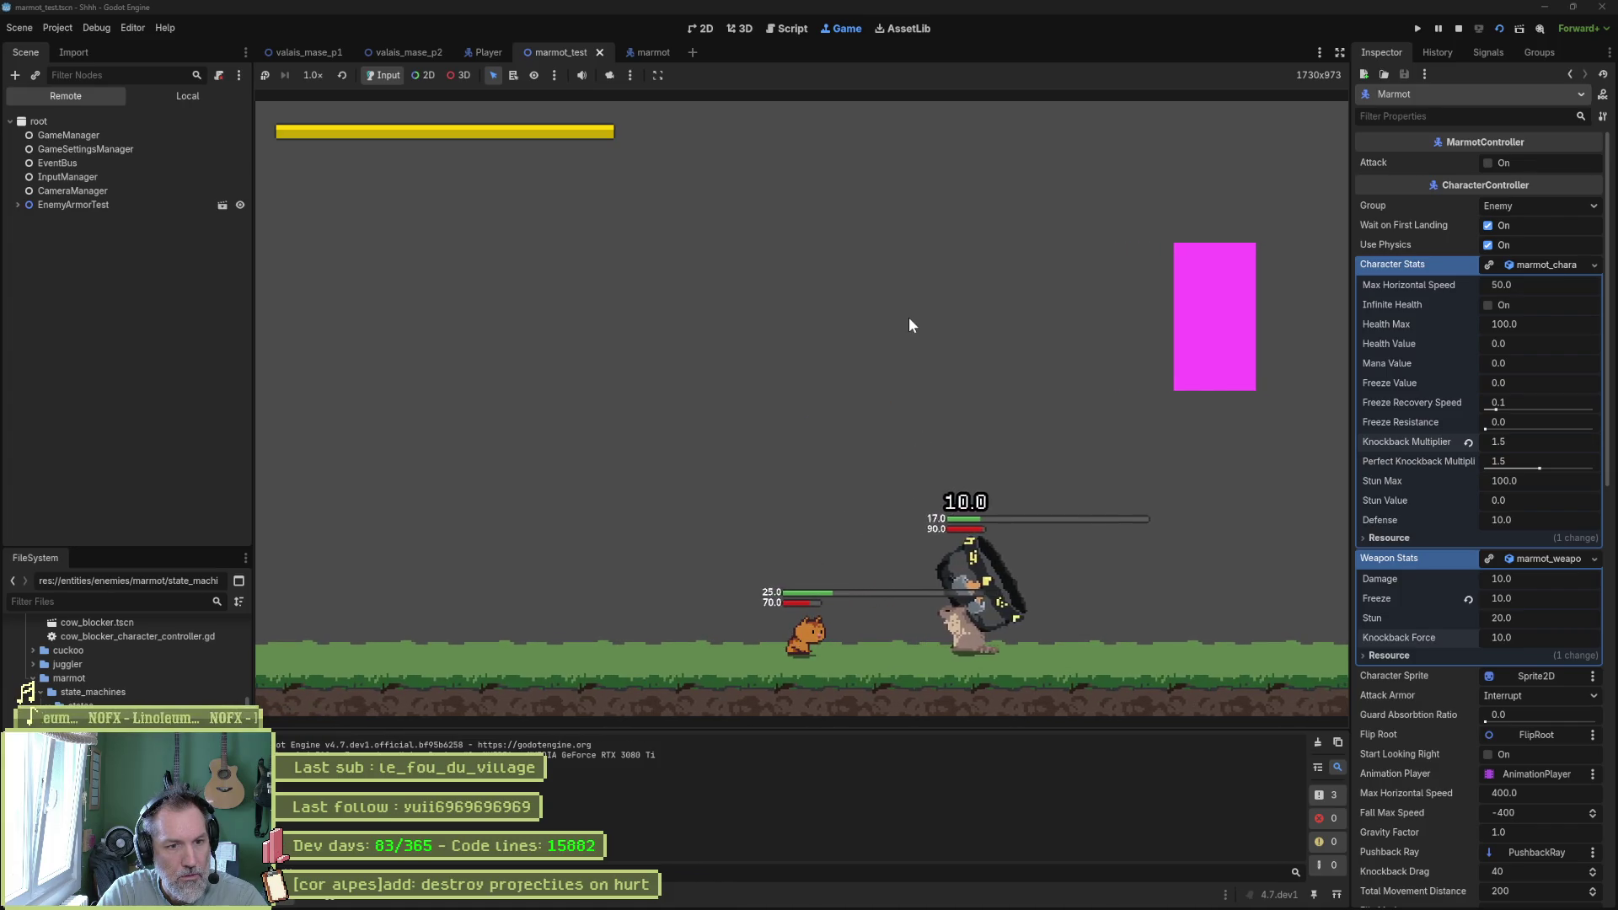
{"action": "key", "text": "F8"}
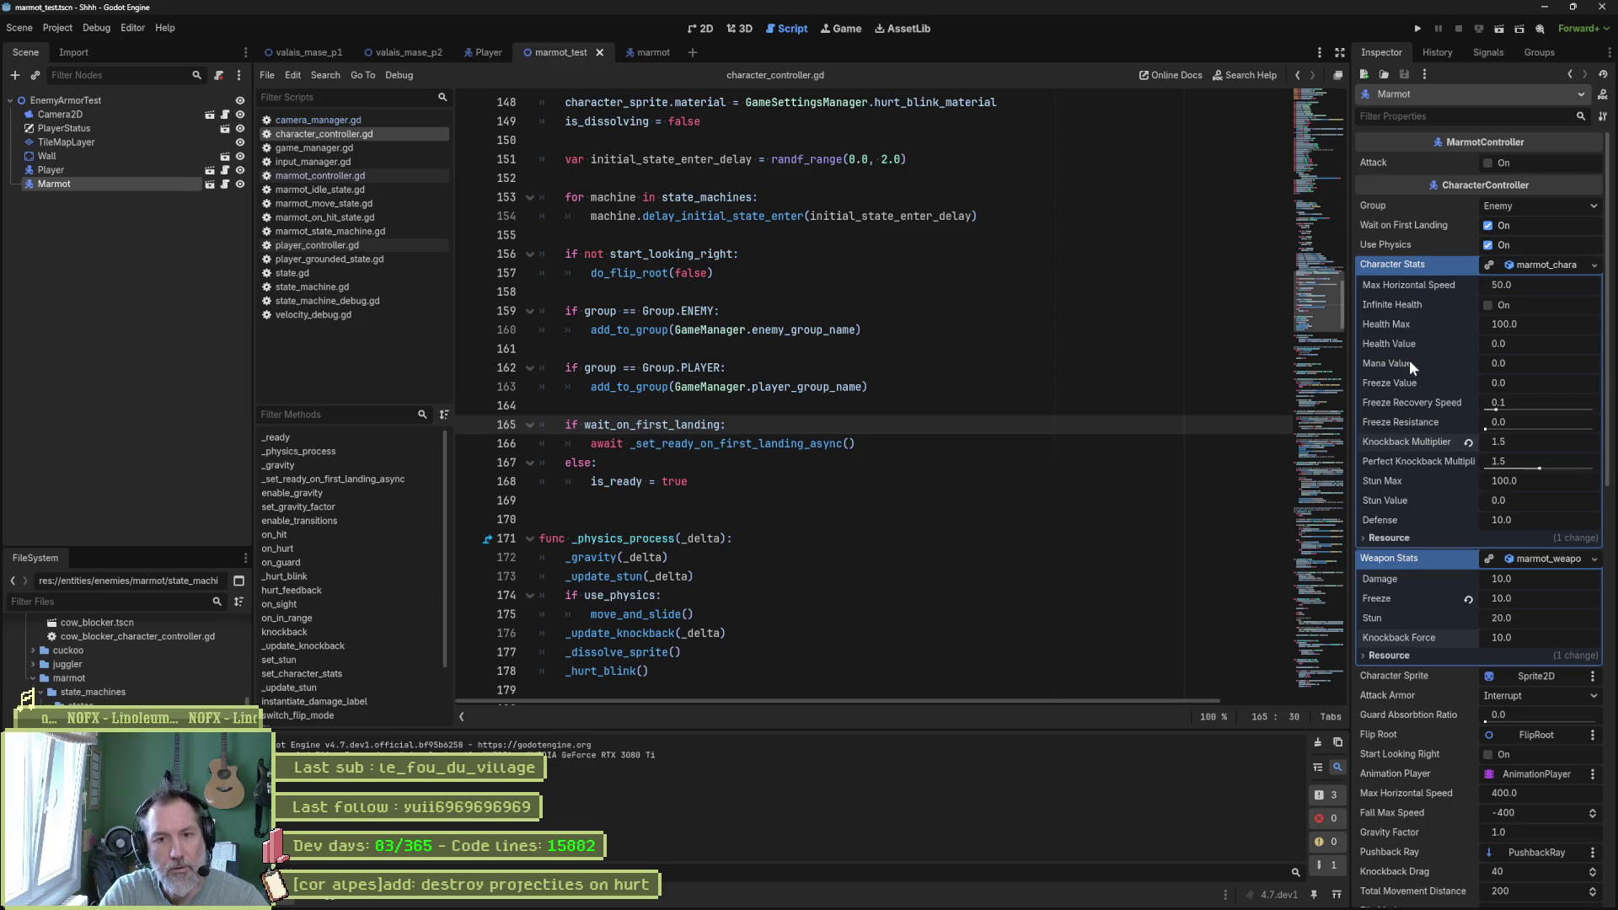
Set the Knockback Multiplier back to 0.5 and playtest the scene again.
{"action": "left_click", "coordinate": [1467, 444]}
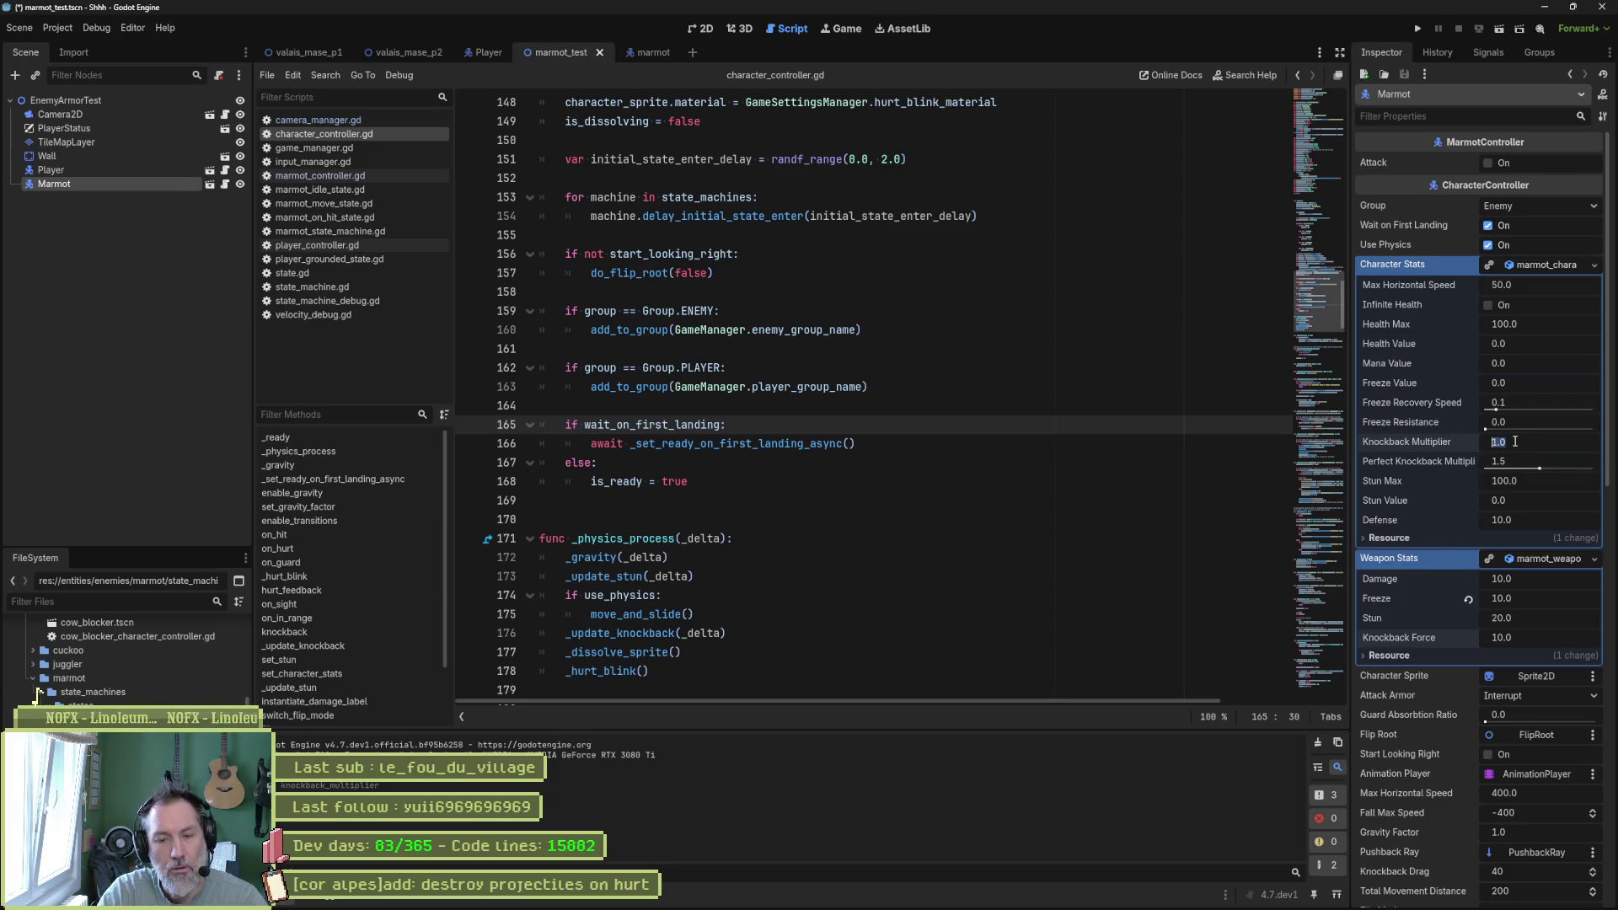
{"action": "type", "text": "0.5"}
{"action": "key", "text": "Return"}
{"action": "key", "text": "F6"}
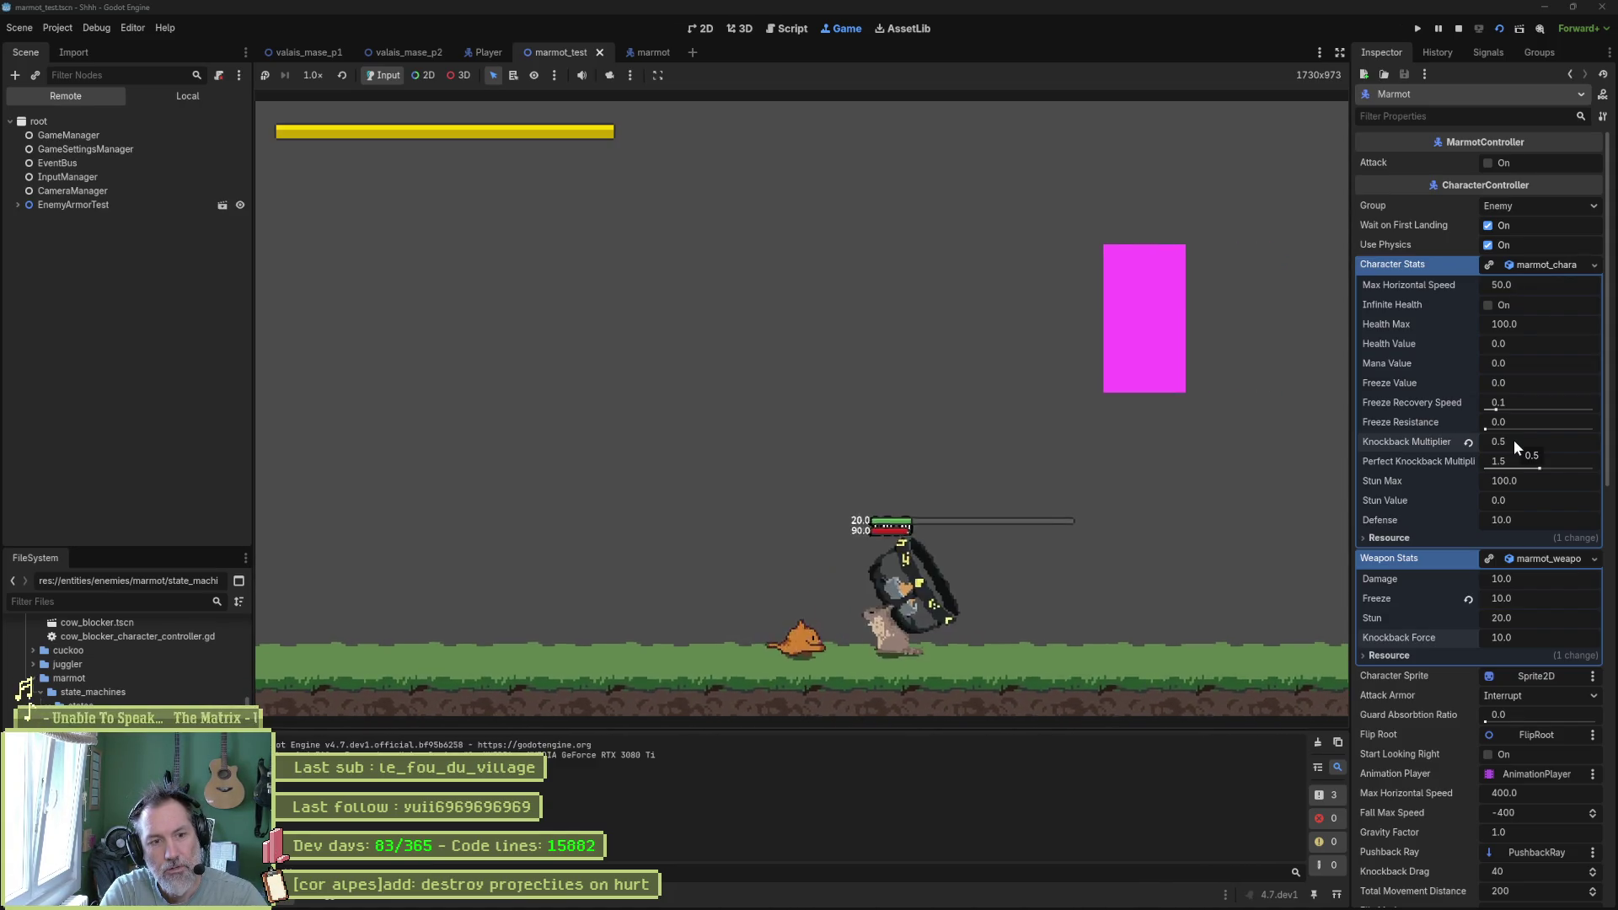
{"action": "key", "text": "F8"}
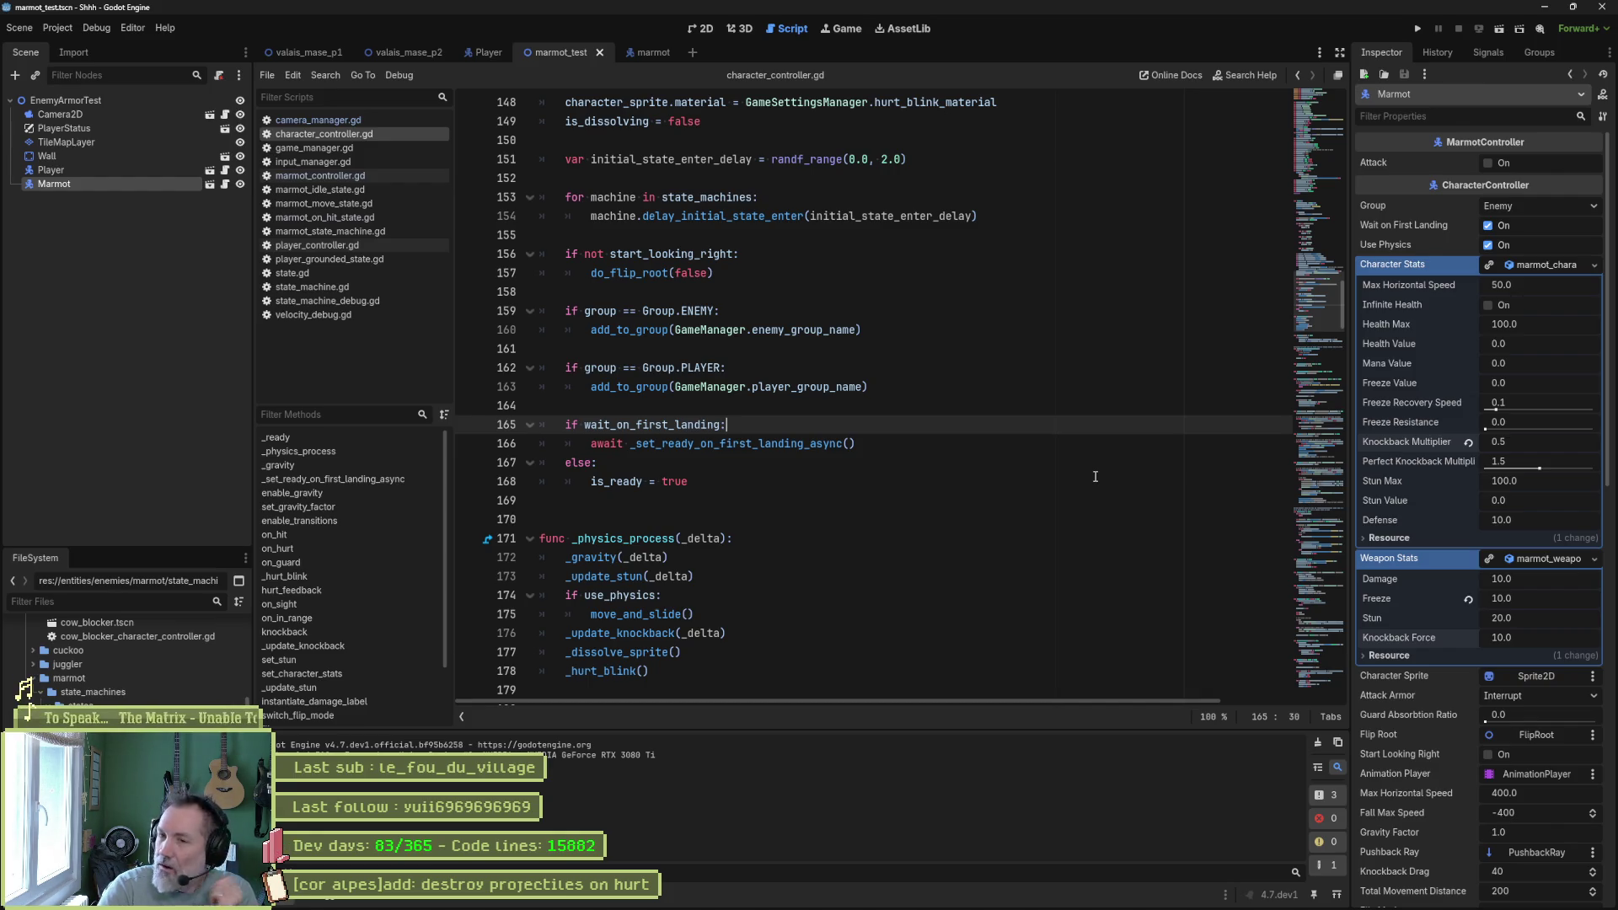
{"action": "left_click", "coordinate": [697, 895]}
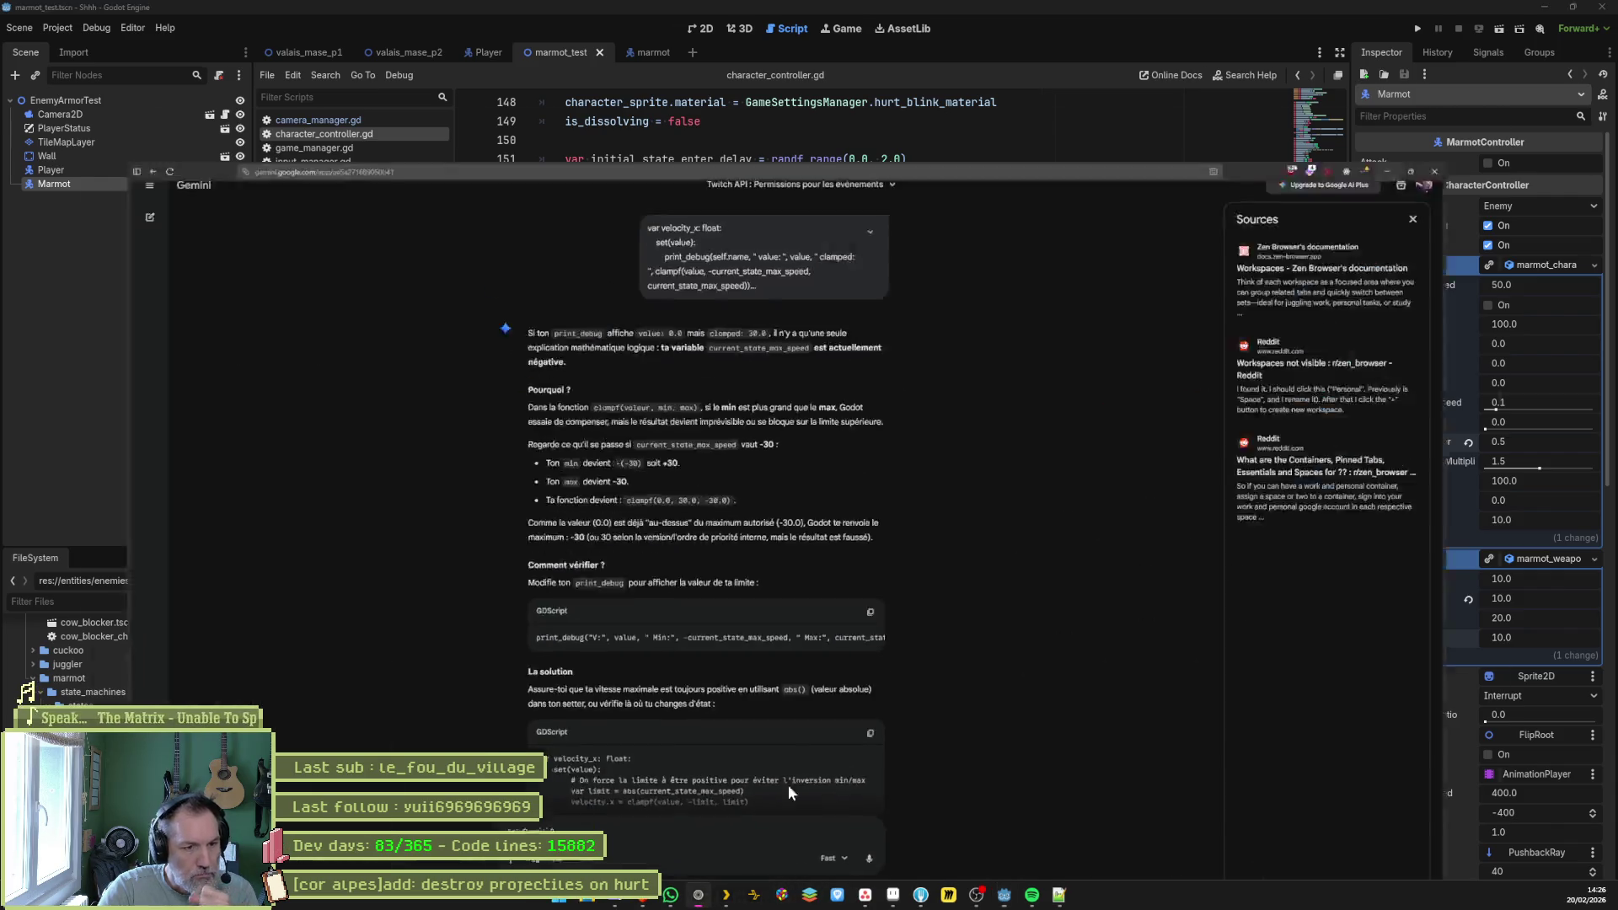
Search for 'rts jeux olympiques' and open the 'Jeux Olympiques Milan Cortina 2026 | RTS' result.
{"action": "key", "text": "ctrl+l"}
{"action": "type", "text": "rts"}
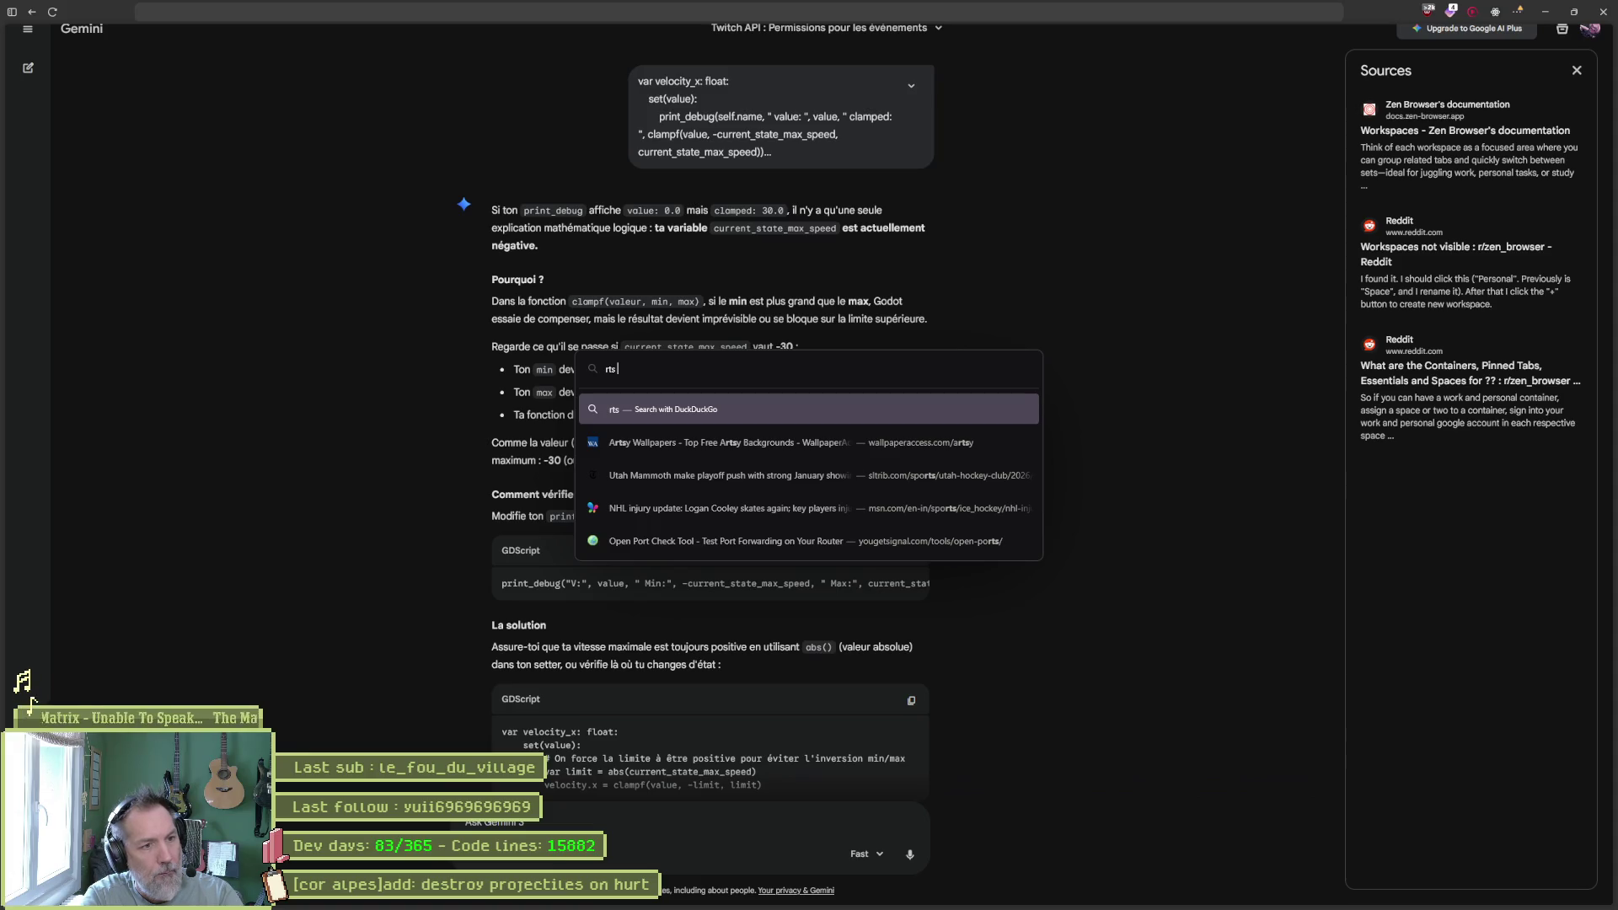
{"action": "type", "text": "jeux oly"}
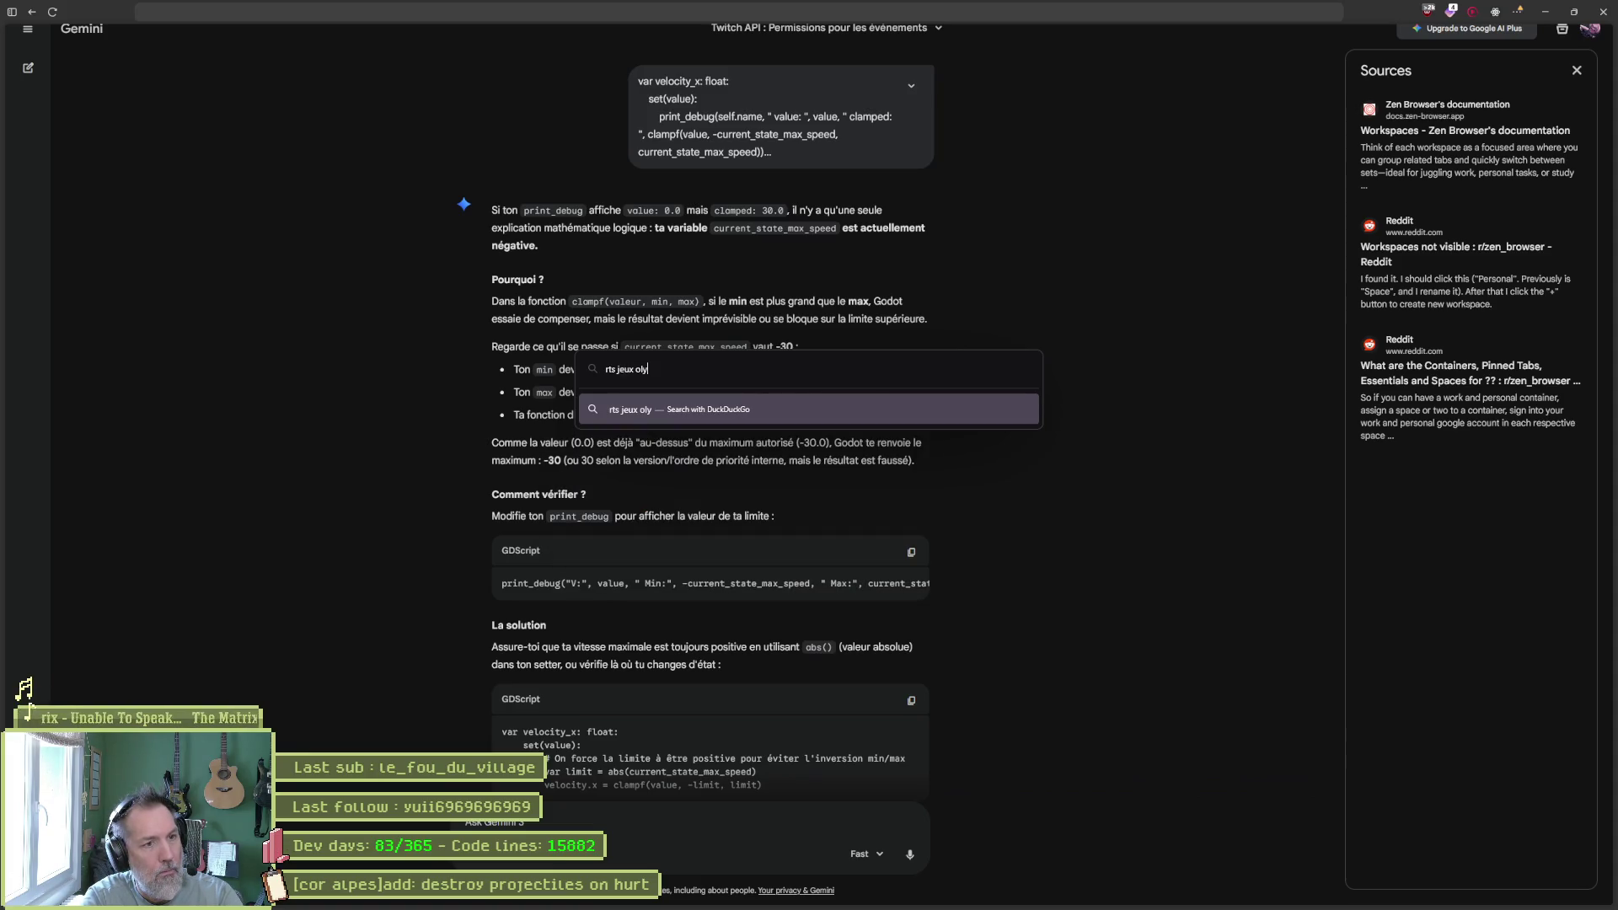
{"action": "type", "text": "mpiques"}
{"action": "key", "text": "Return"}
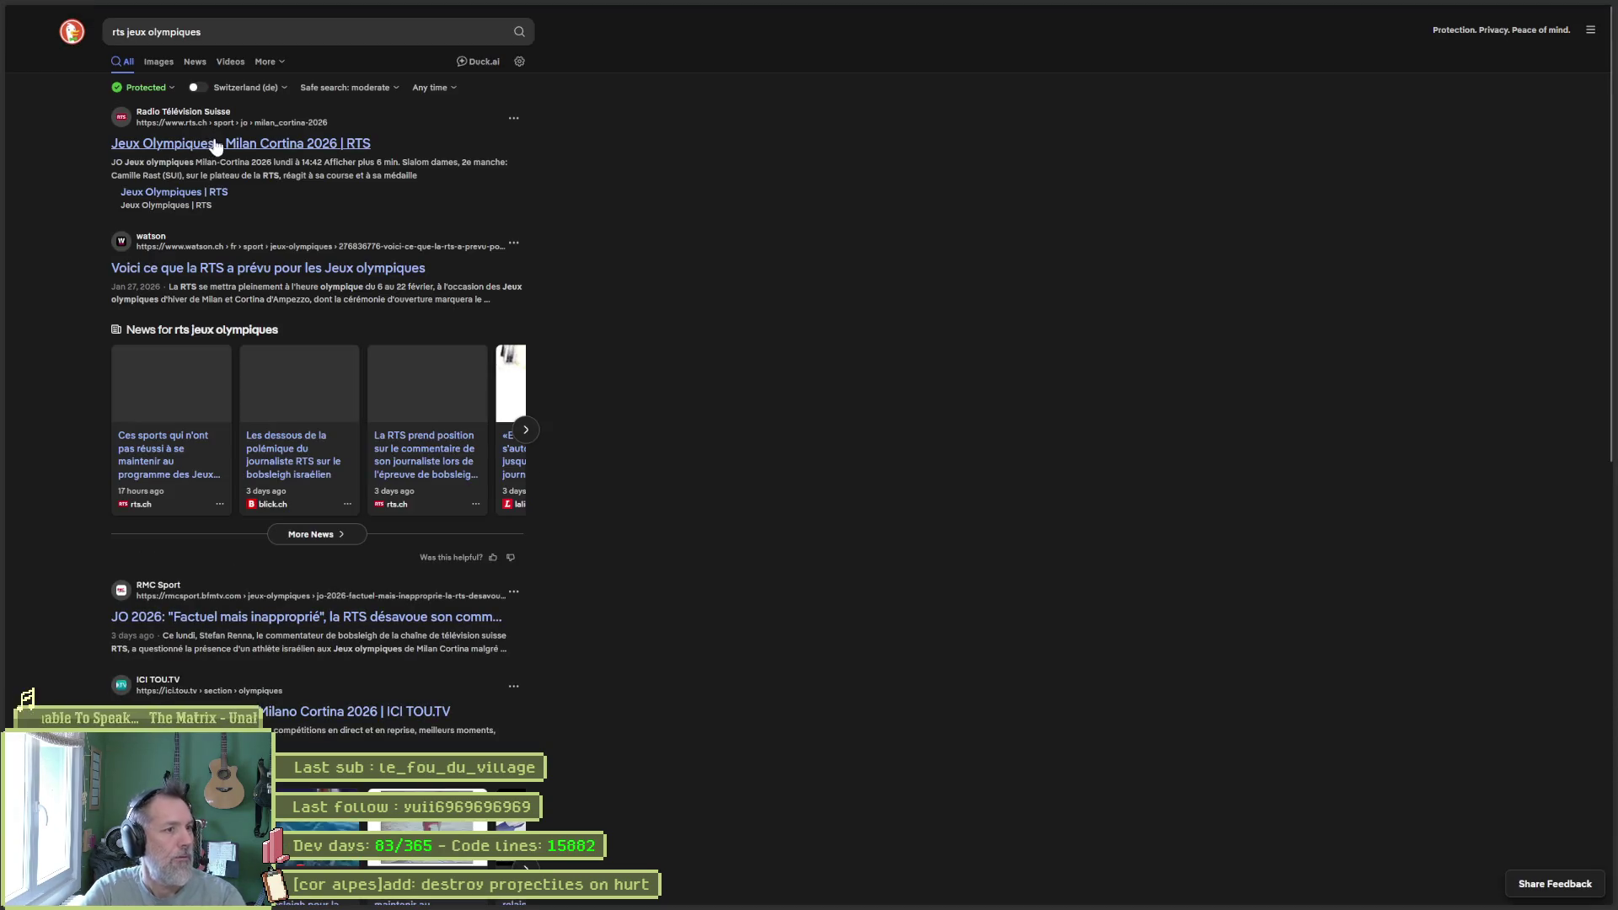
{"action": "left_click", "coordinate": [209, 145]}
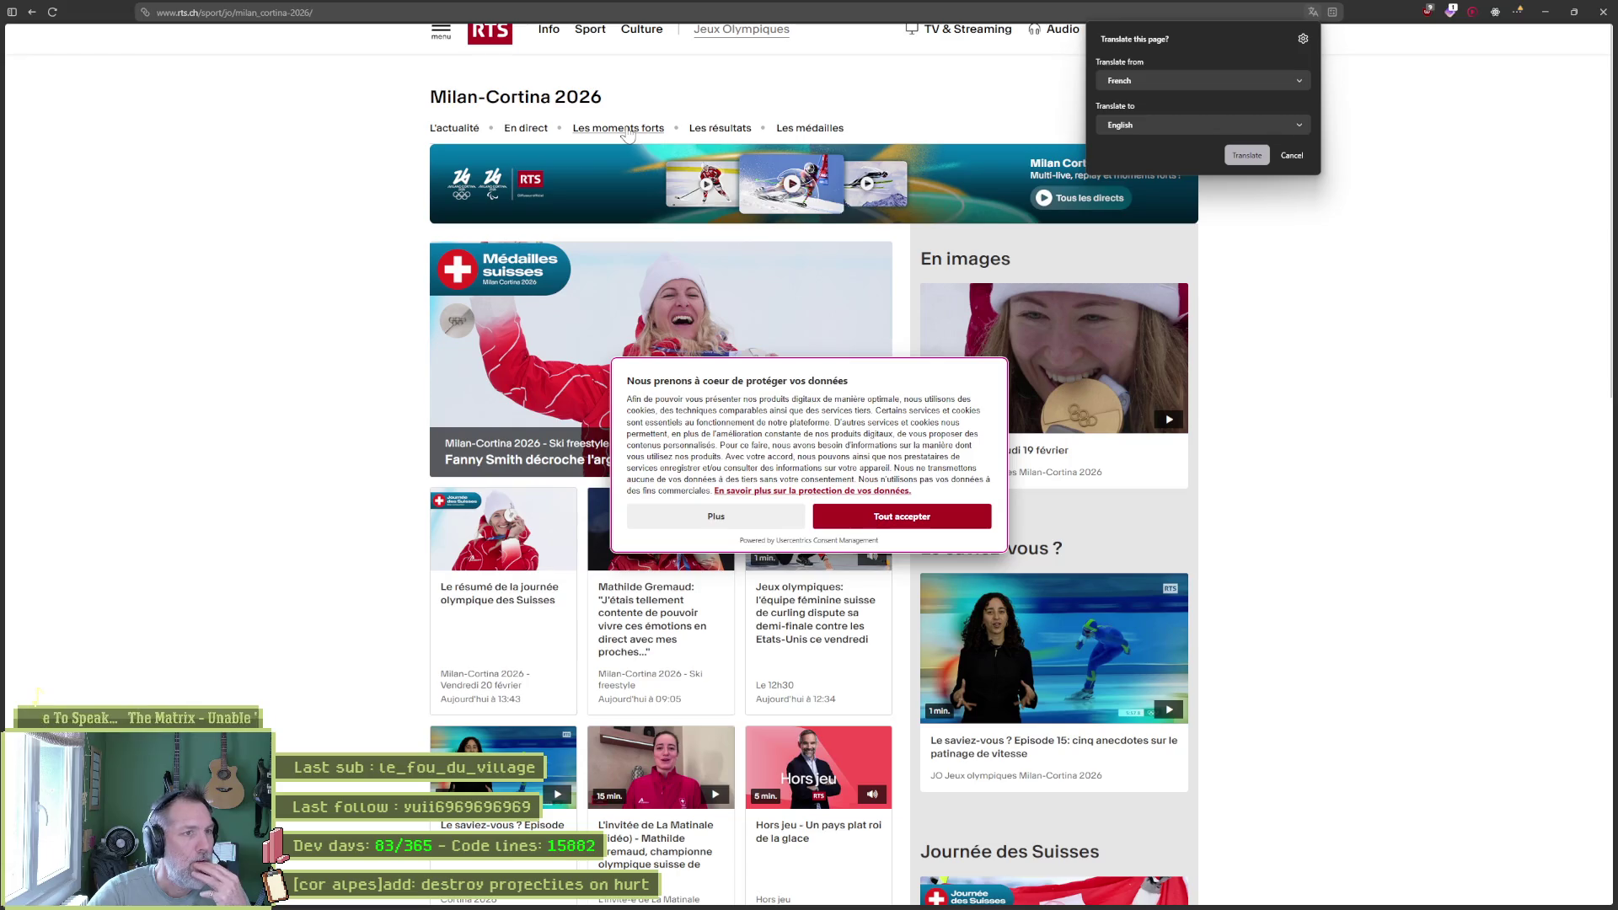
Refuse RTS's optional cookies and open the 'En direct' live Olympics coverage.
{"action": "left_click", "coordinate": [777, 524]}
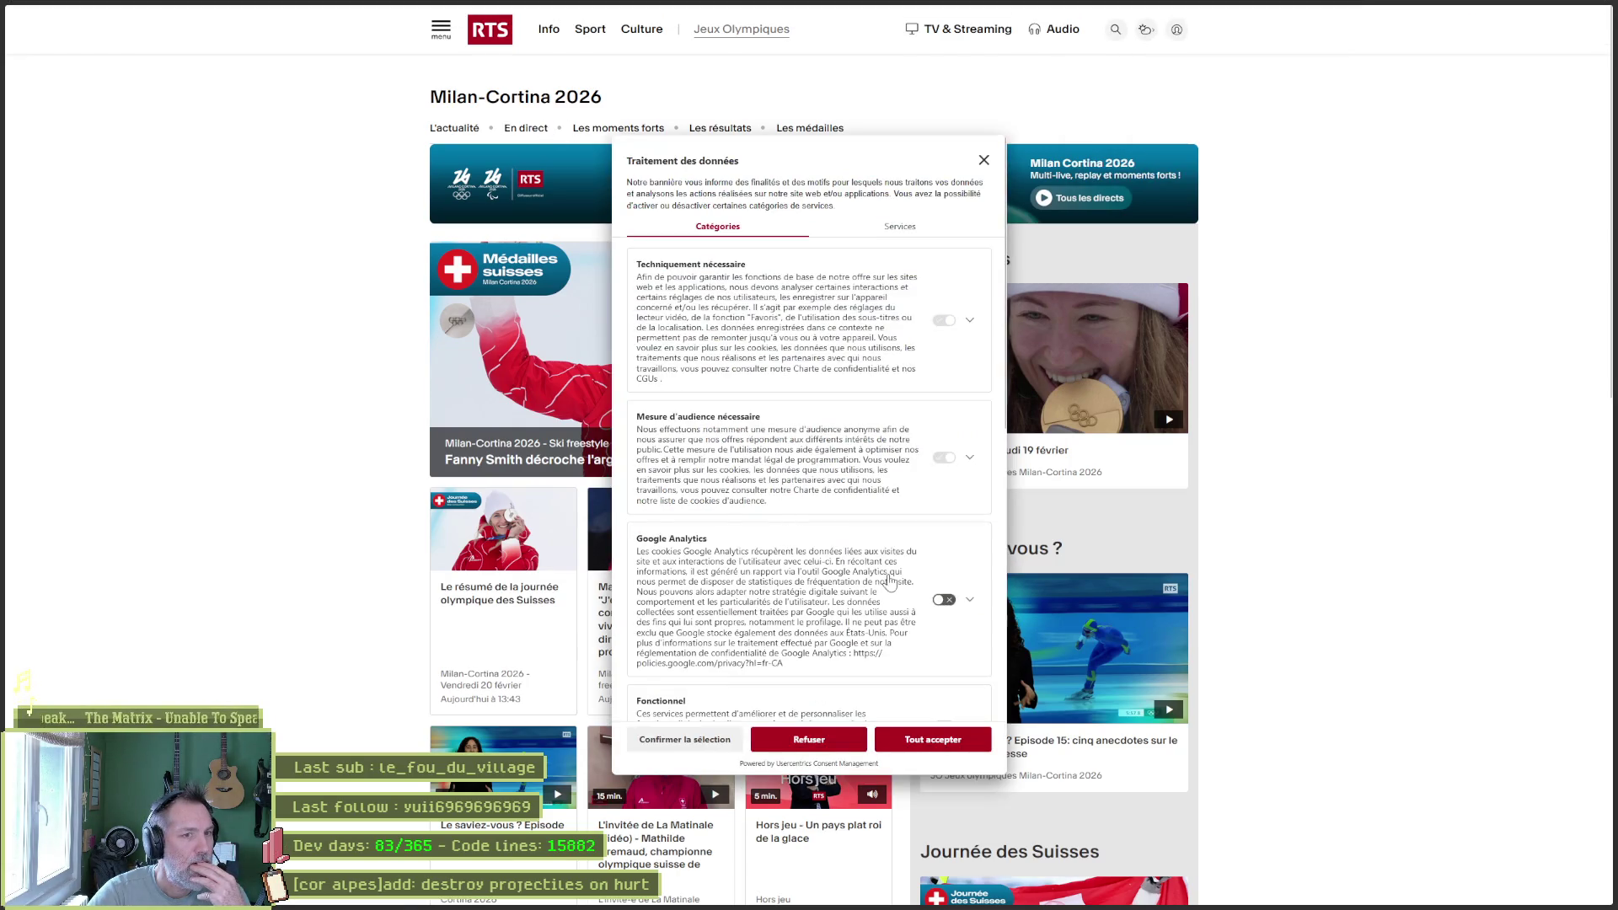
{"action": "scroll", "coordinate": [890, 582], "scroll_direction": "down", "scroll_amount": 5}
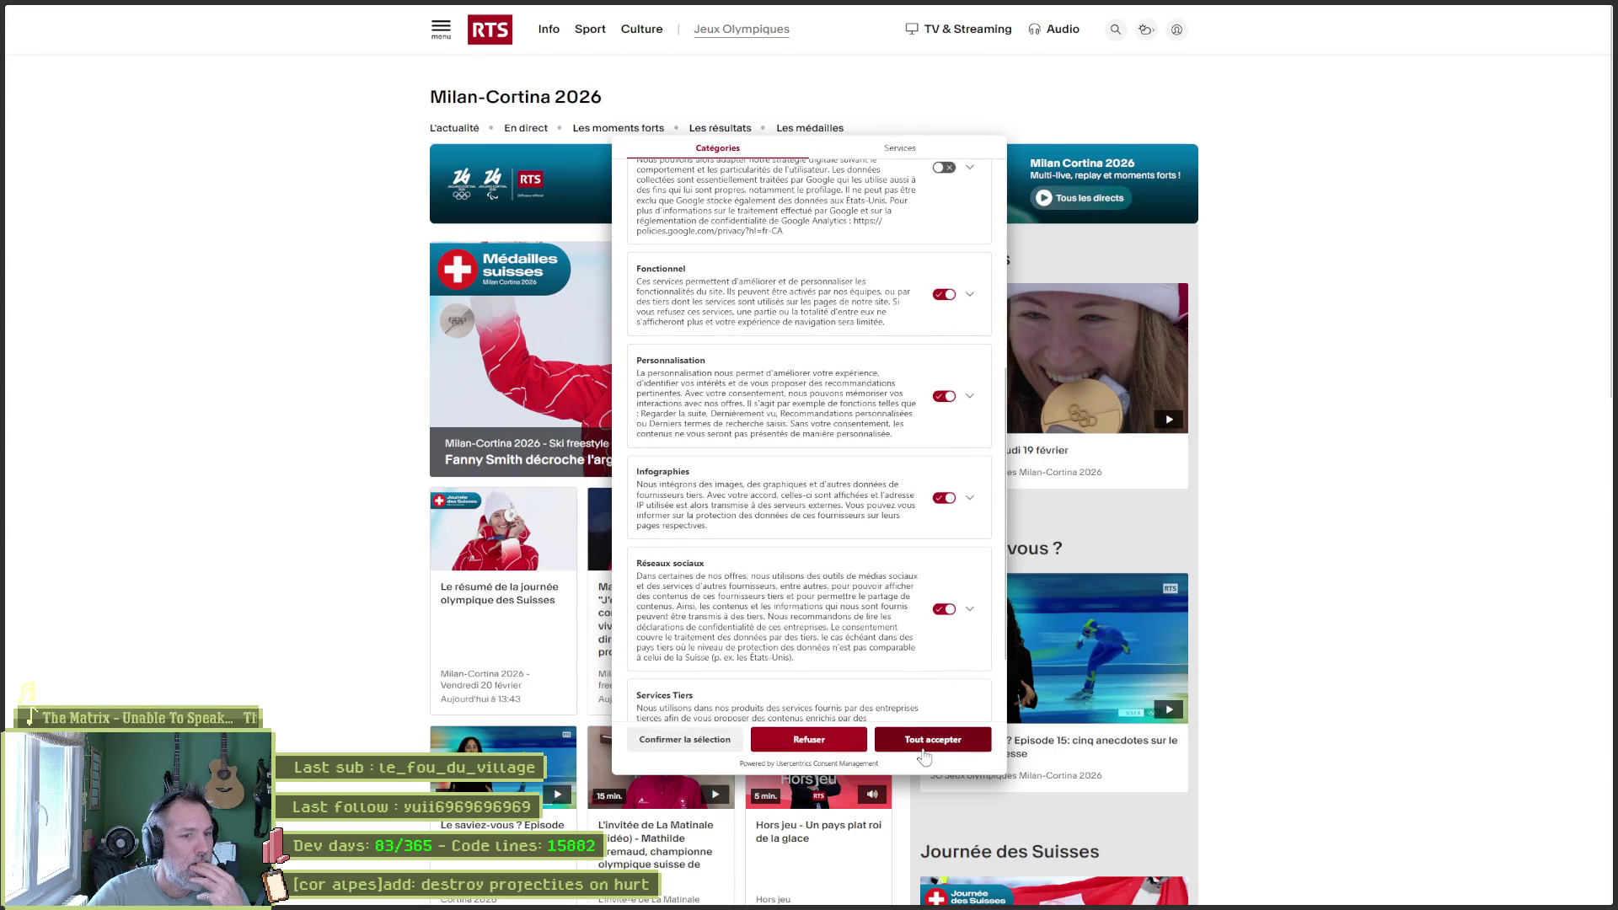
{"action": "left_click", "coordinate": [822, 743]}
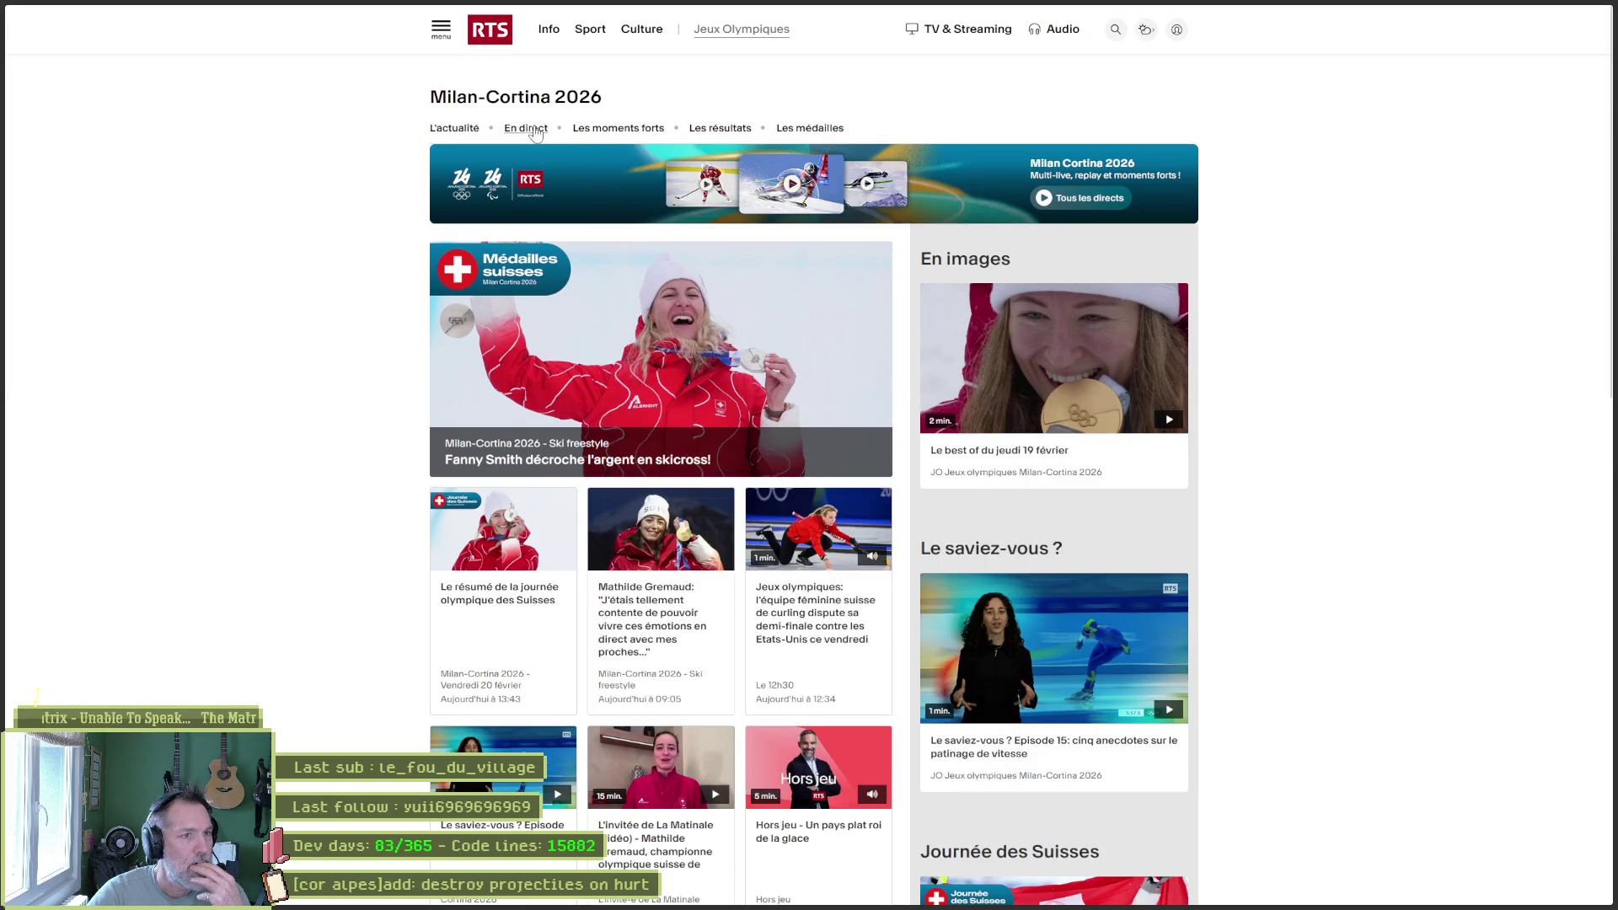
{"action": "left_click", "coordinate": [533, 128]}
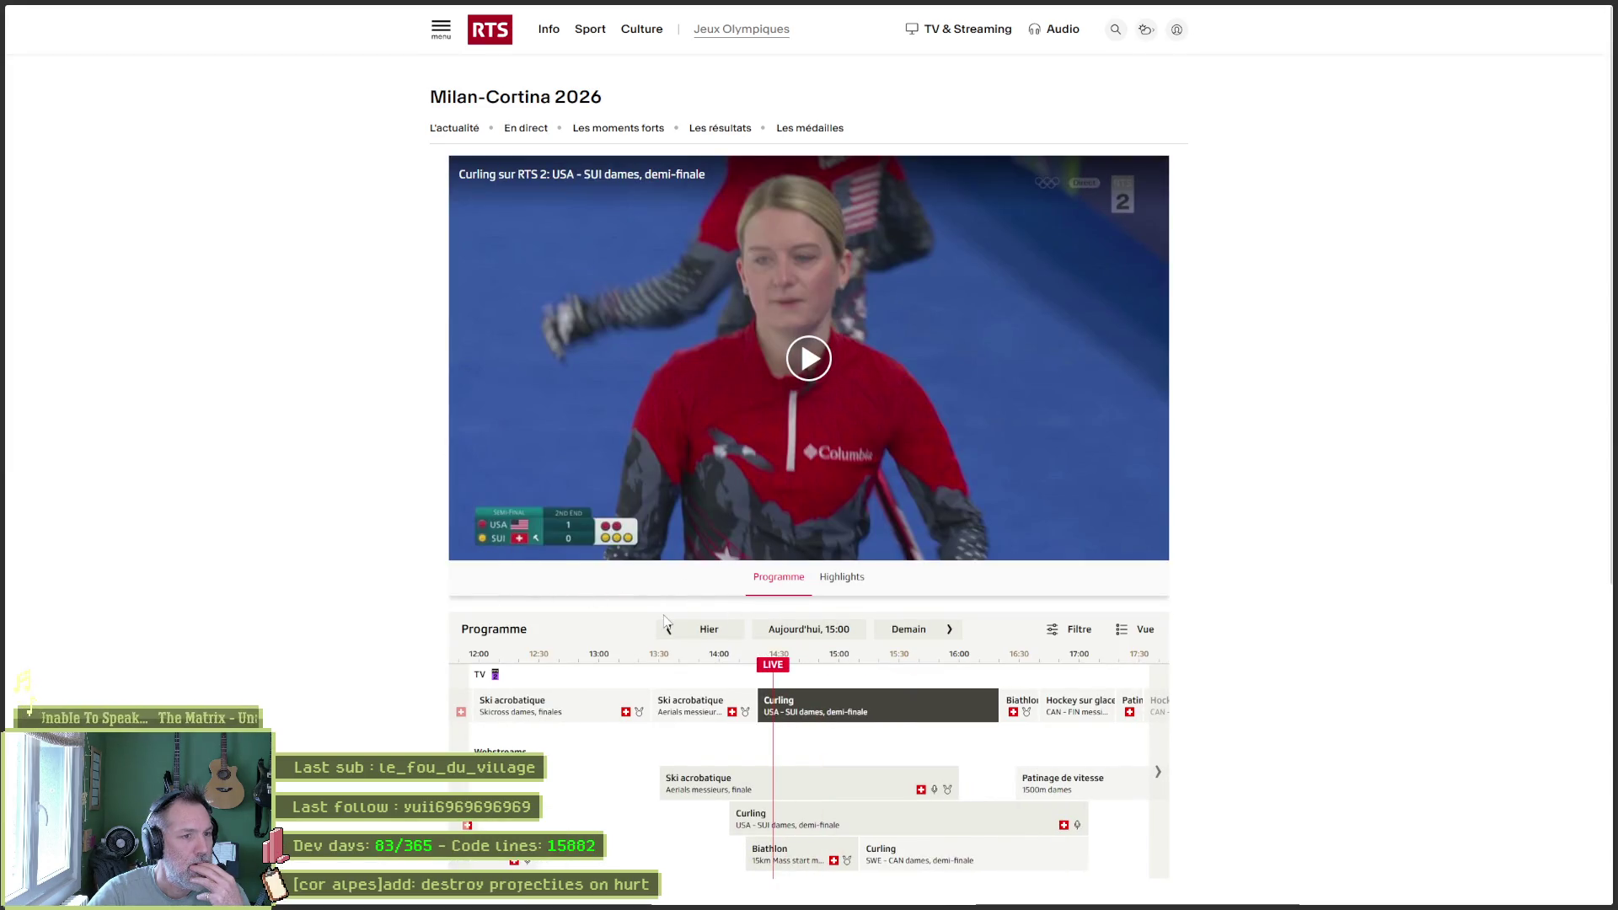
Switch the live player to the men's aerials (Ski acrobatique) webstream and mute it.
{"action": "mouse_move", "coordinate": [795, 798]}
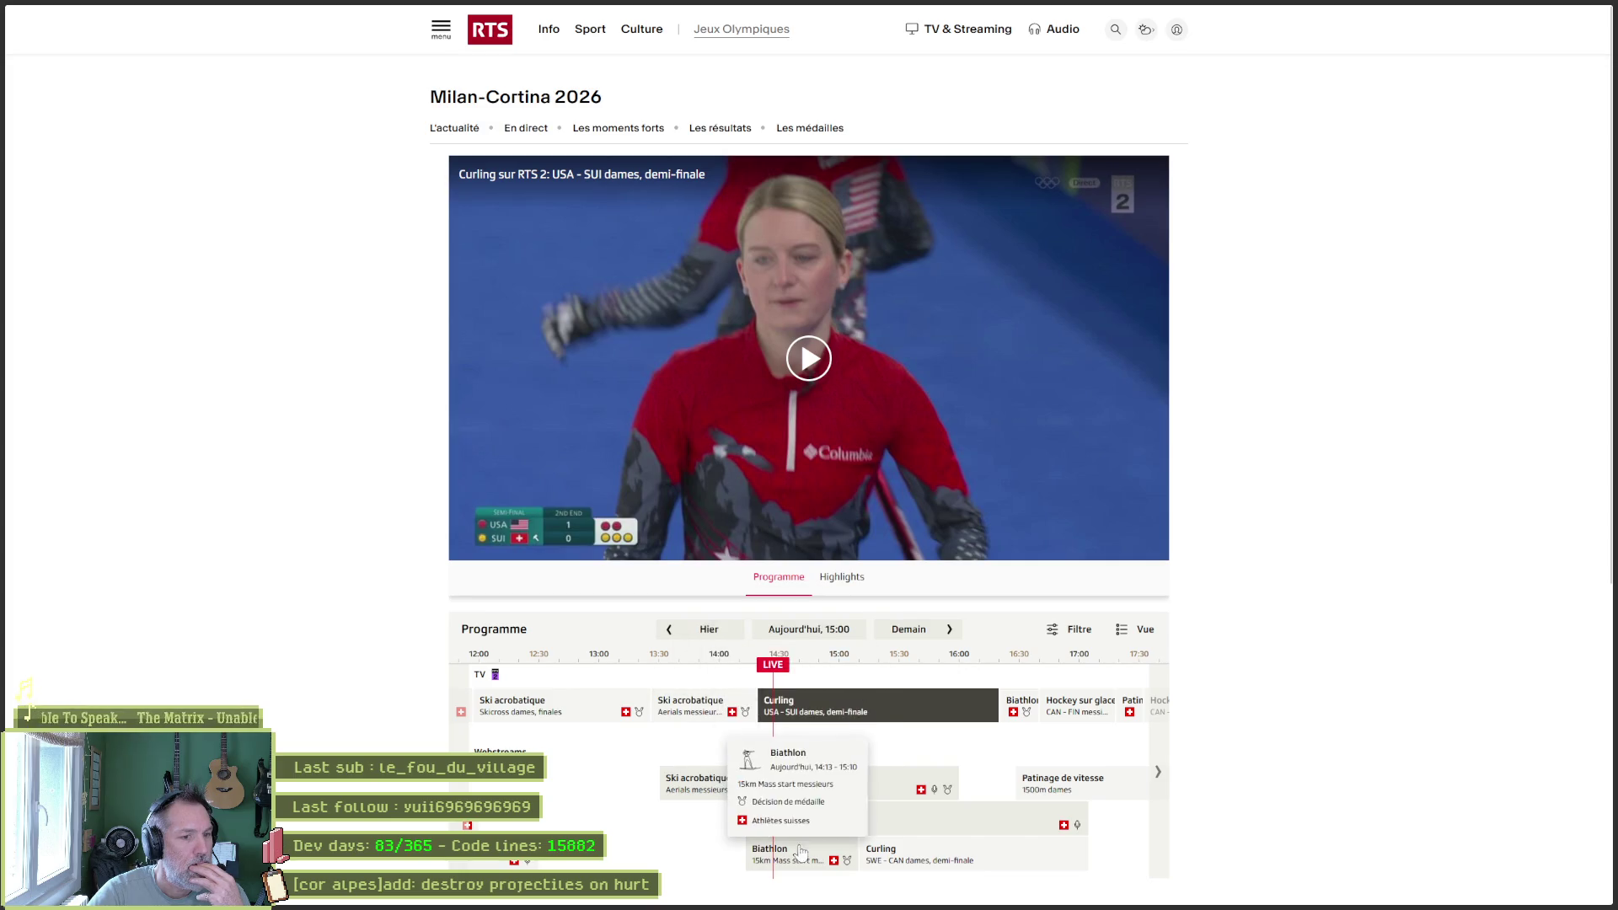
{"action": "scroll", "coordinate": [796, 800], "scroll_direction": "down", "scroll_amount": 1}
{"action": "mouse_move", "coordinate": [1095, 653]}
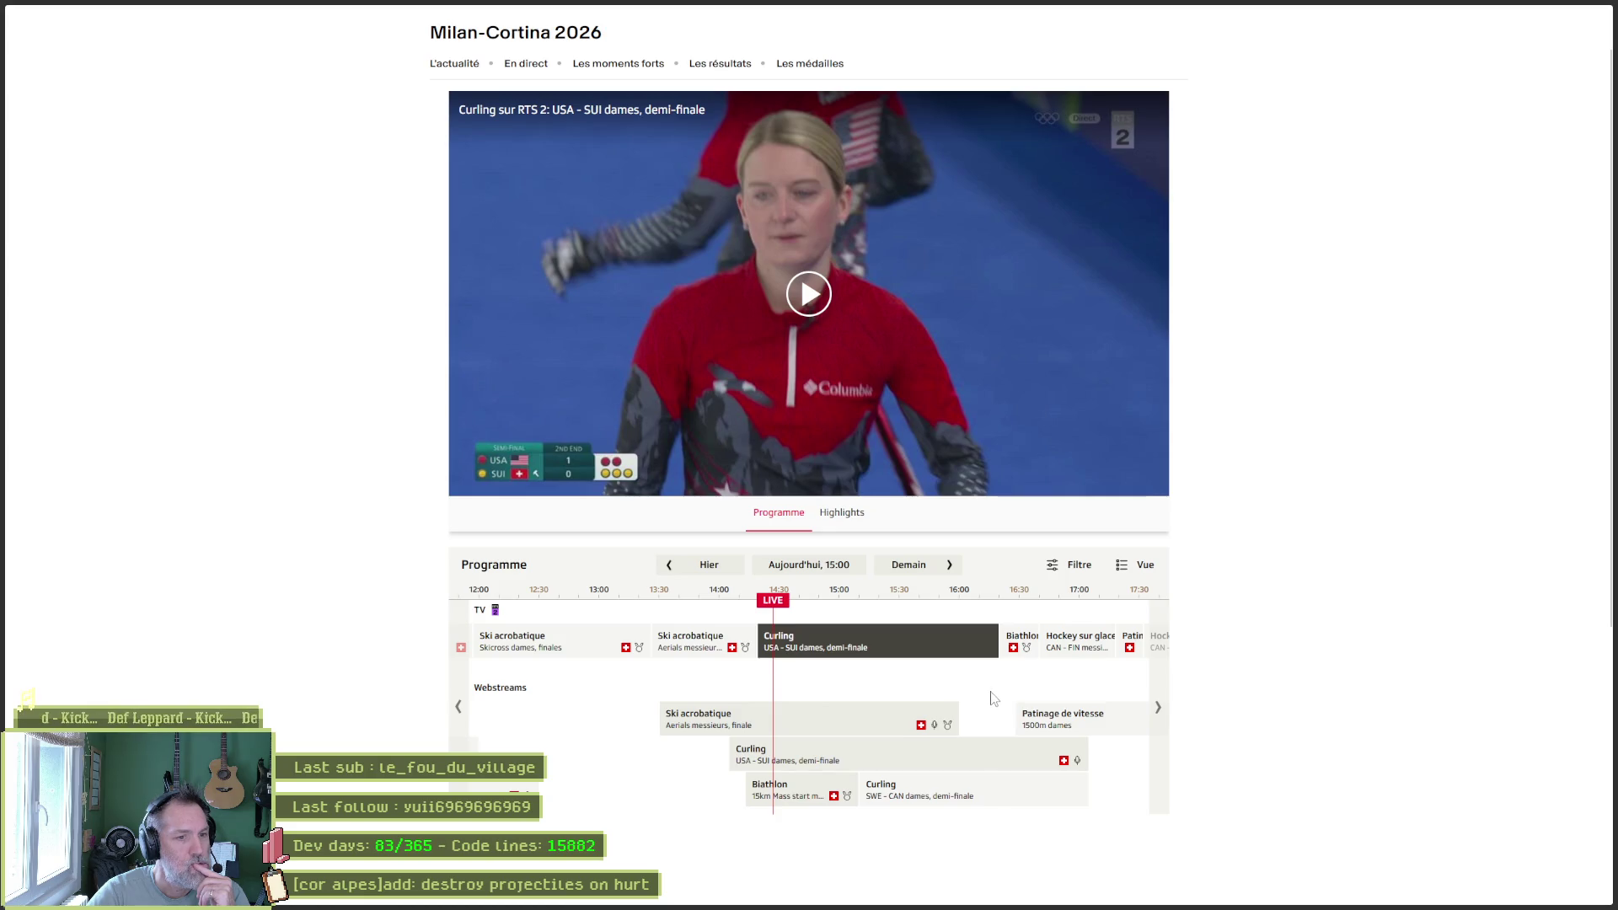
{"action": "left_click", "coordinate": [933, 717]}
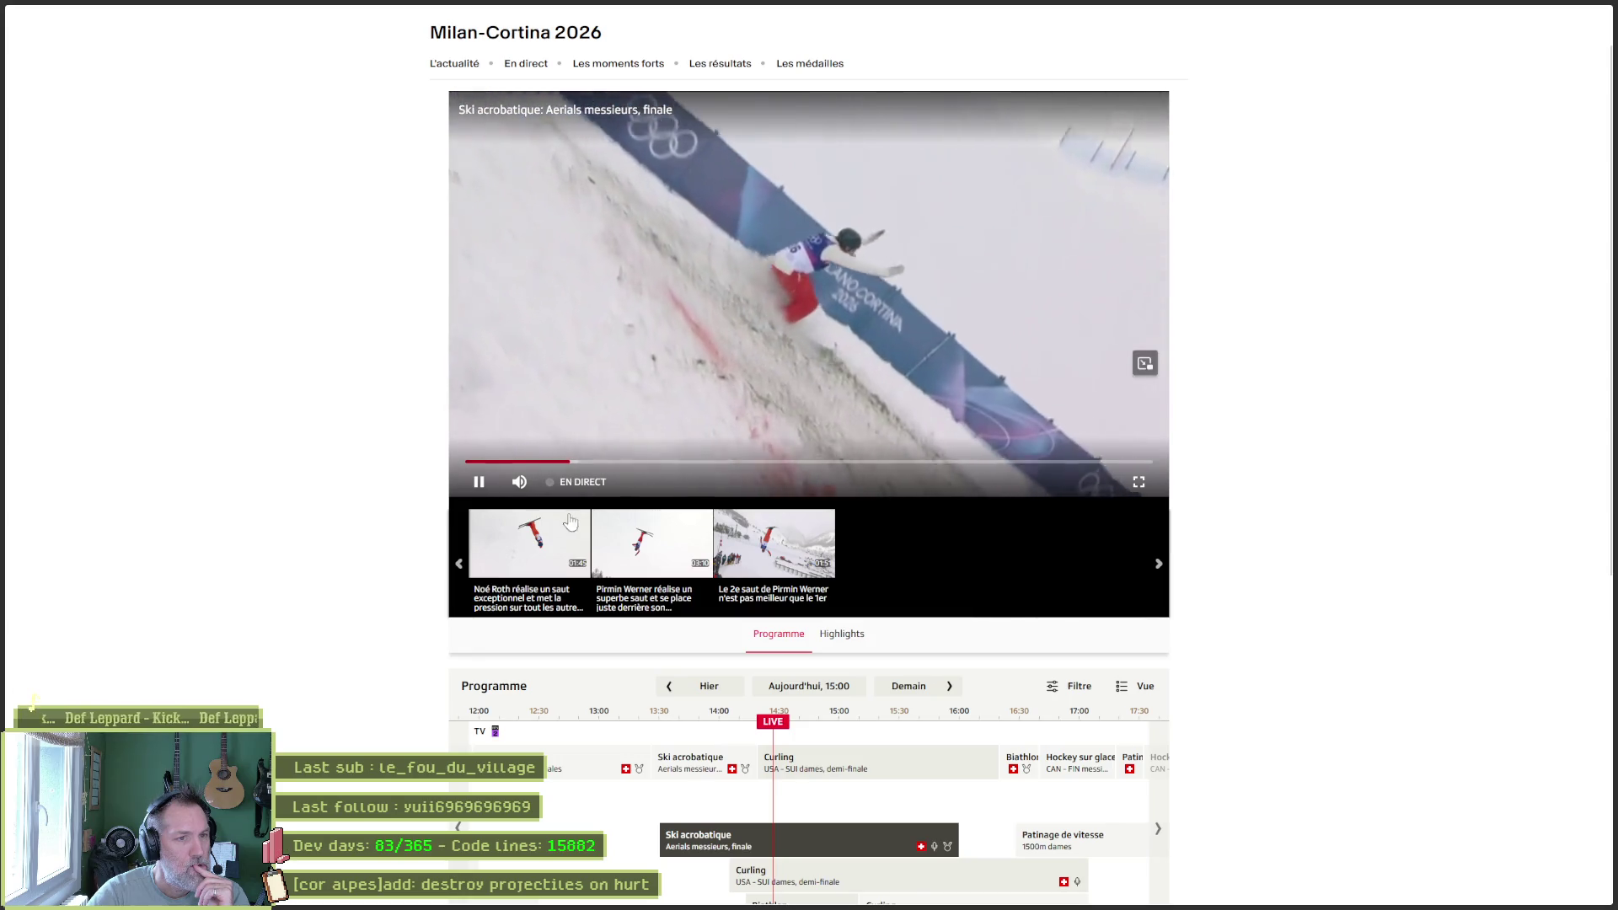
{"action": "left_click", "coordinate": [519, 481]}
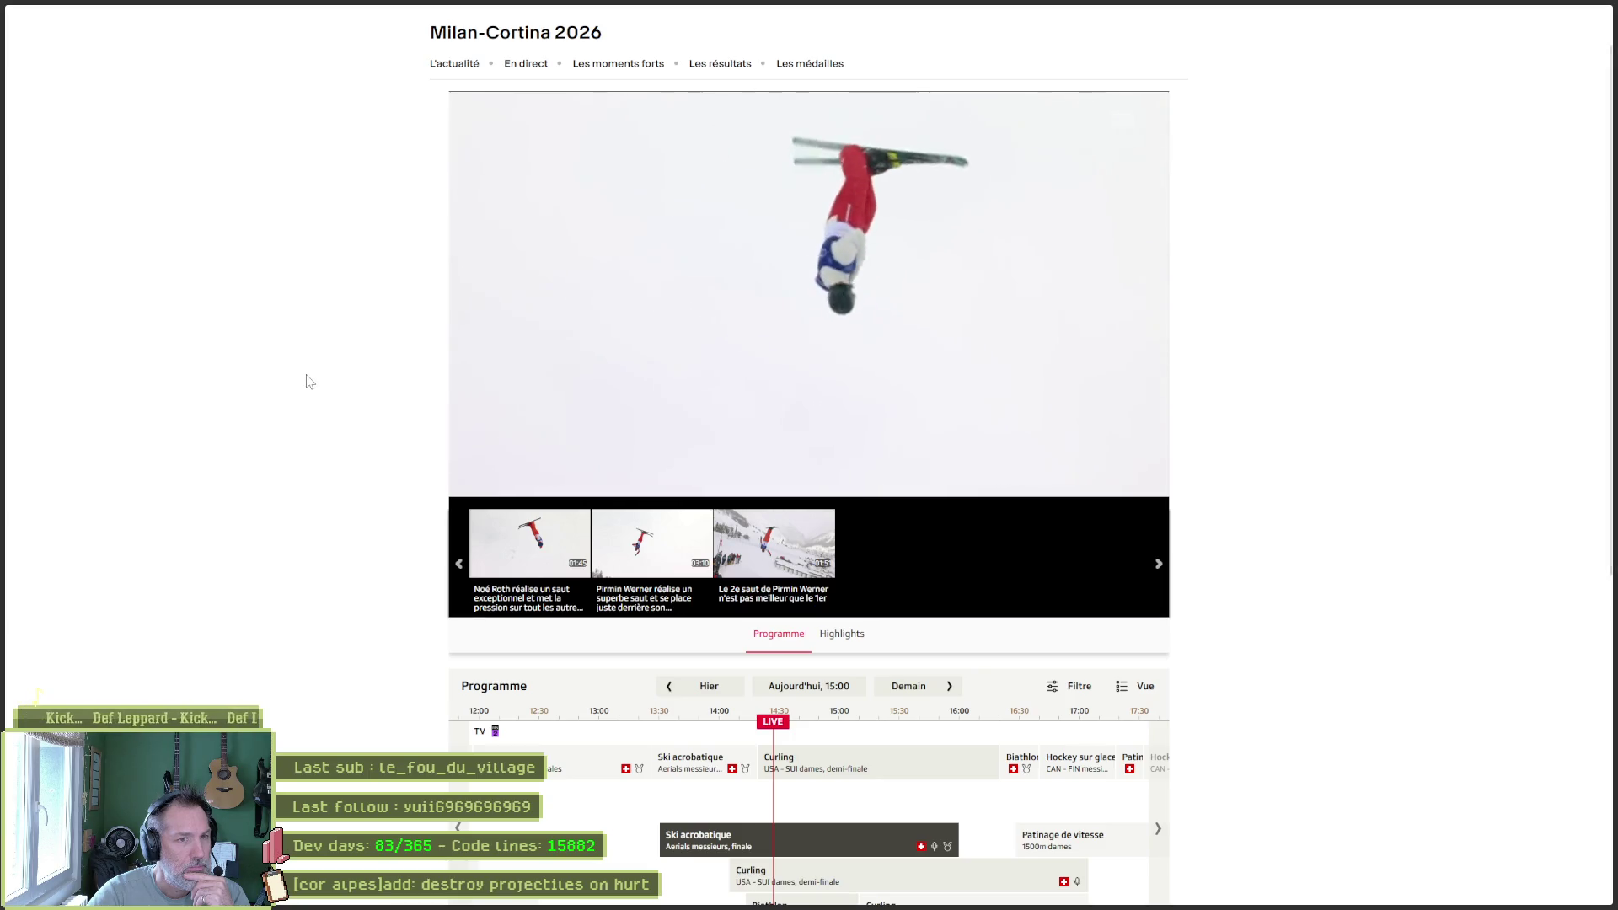
Advance the programme timeline to later hours and return to the Gemini tab.
{"action": "scroll", "coordinate": [354, 430], "scroll_direction": "down", "scroll_amount": 4}
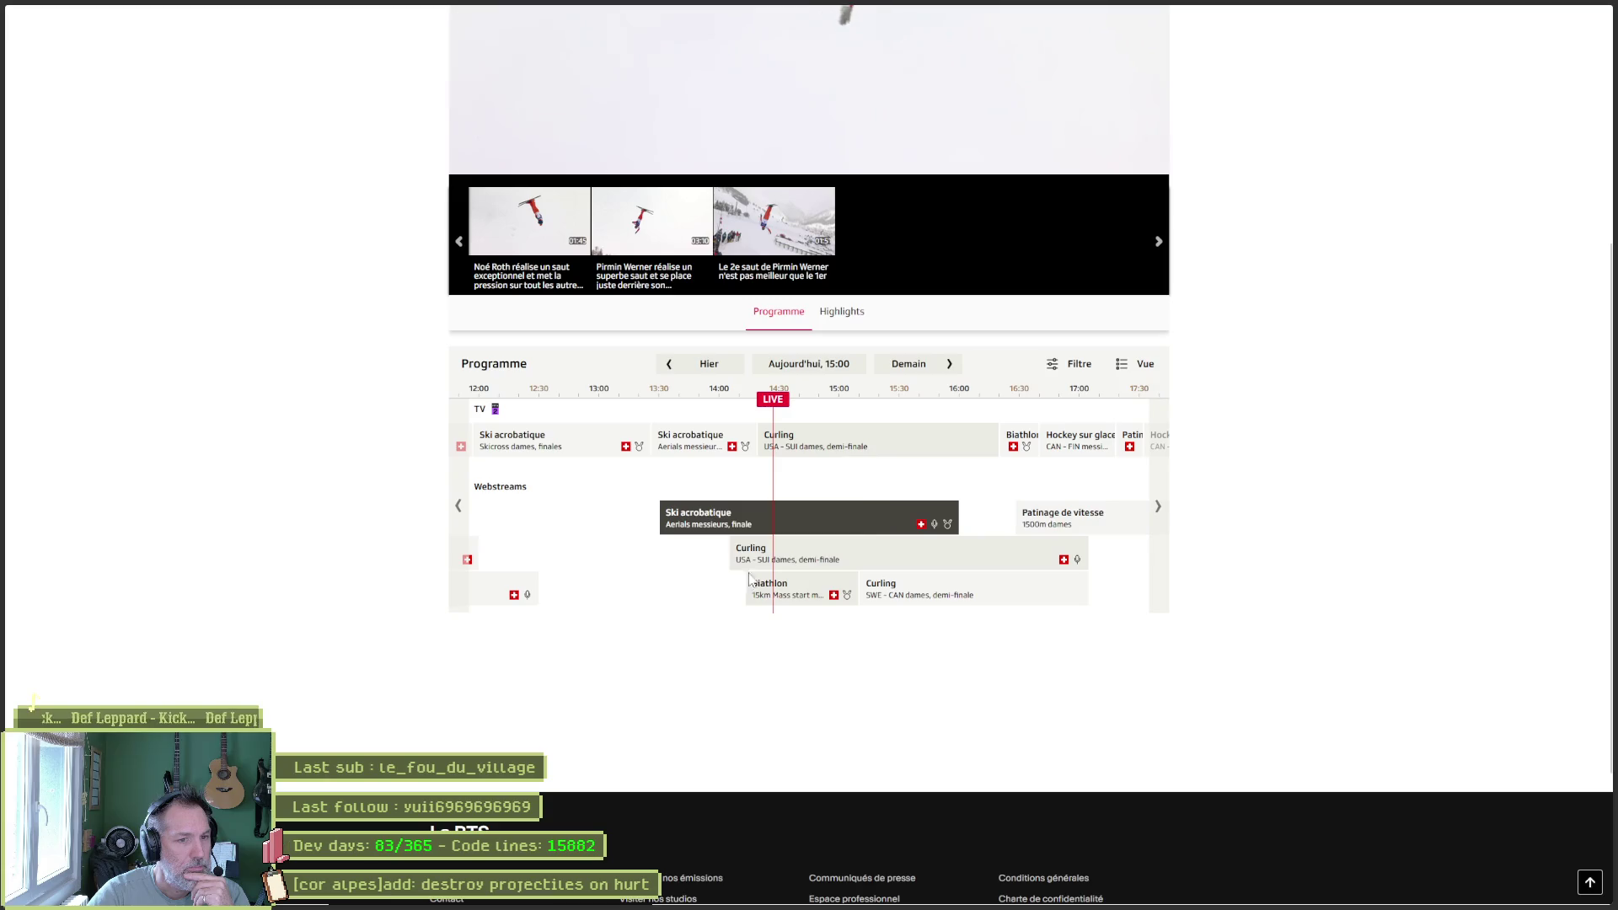
{"action": "left_click", "coordinate": [1158, 527]}
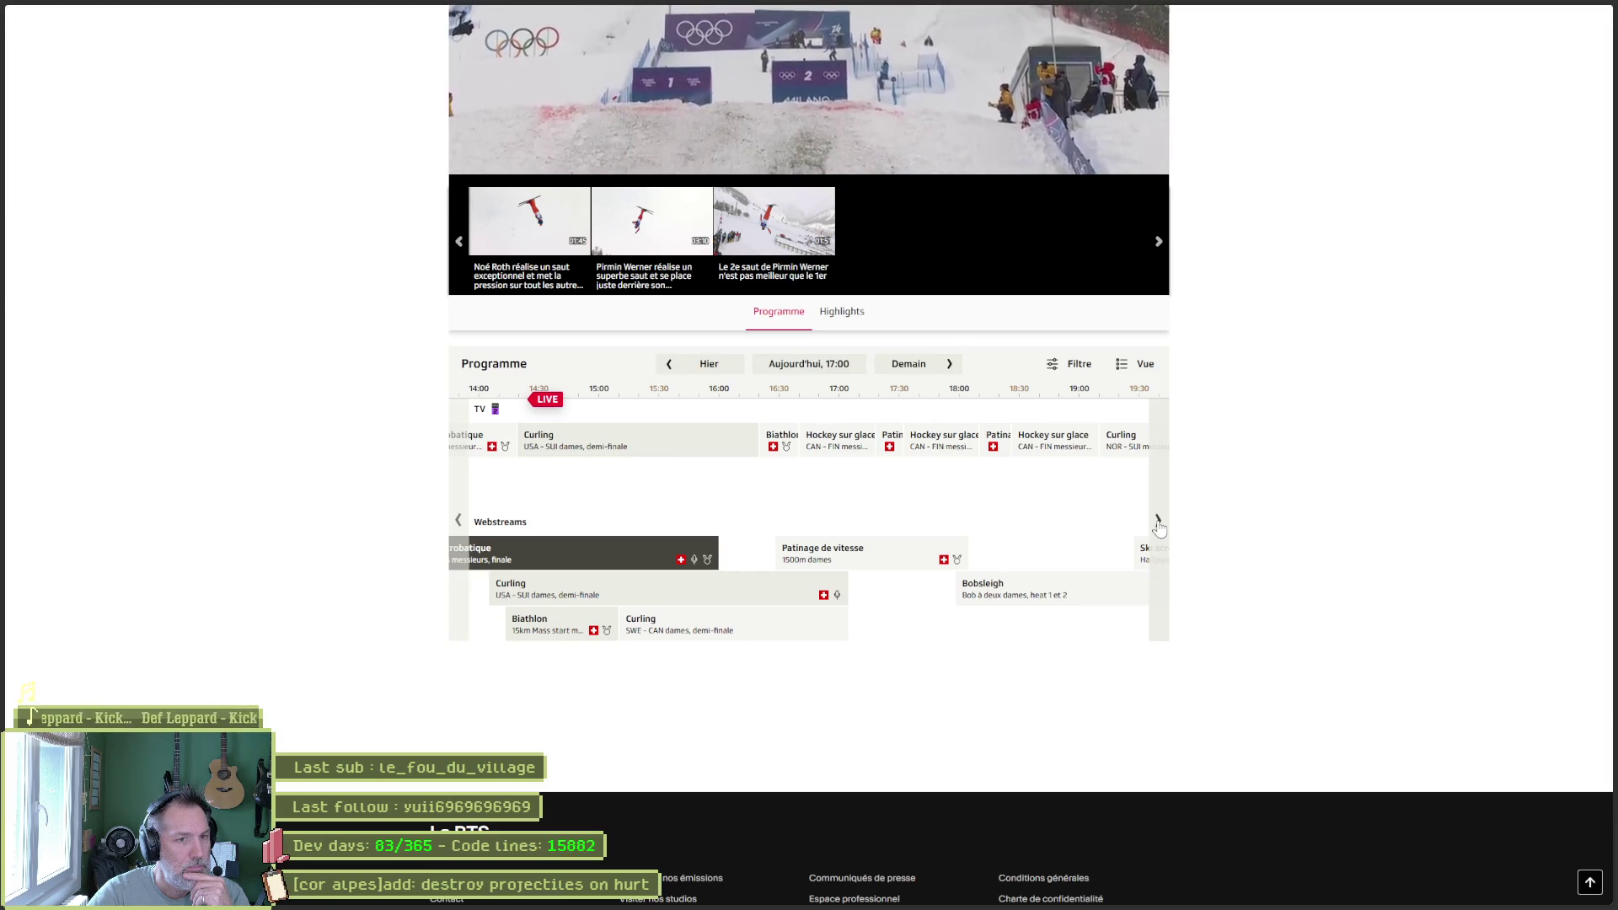
{"action": "mouse_move", "coordinate": [823, 462]}
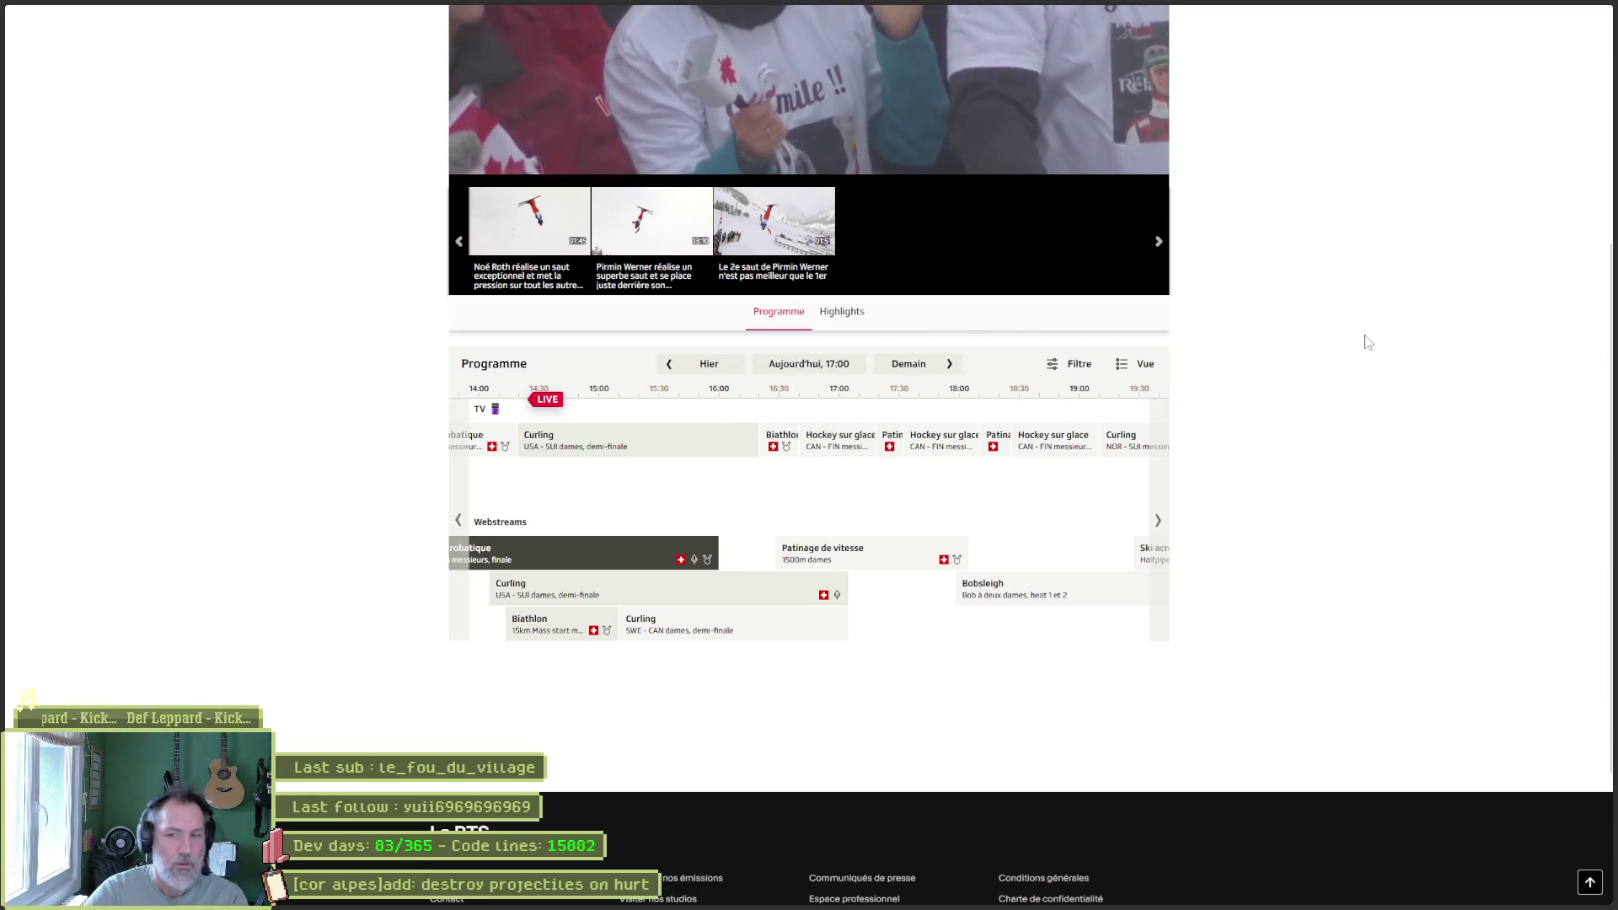
{"action": "key", "text": "ctrl+Tab"}
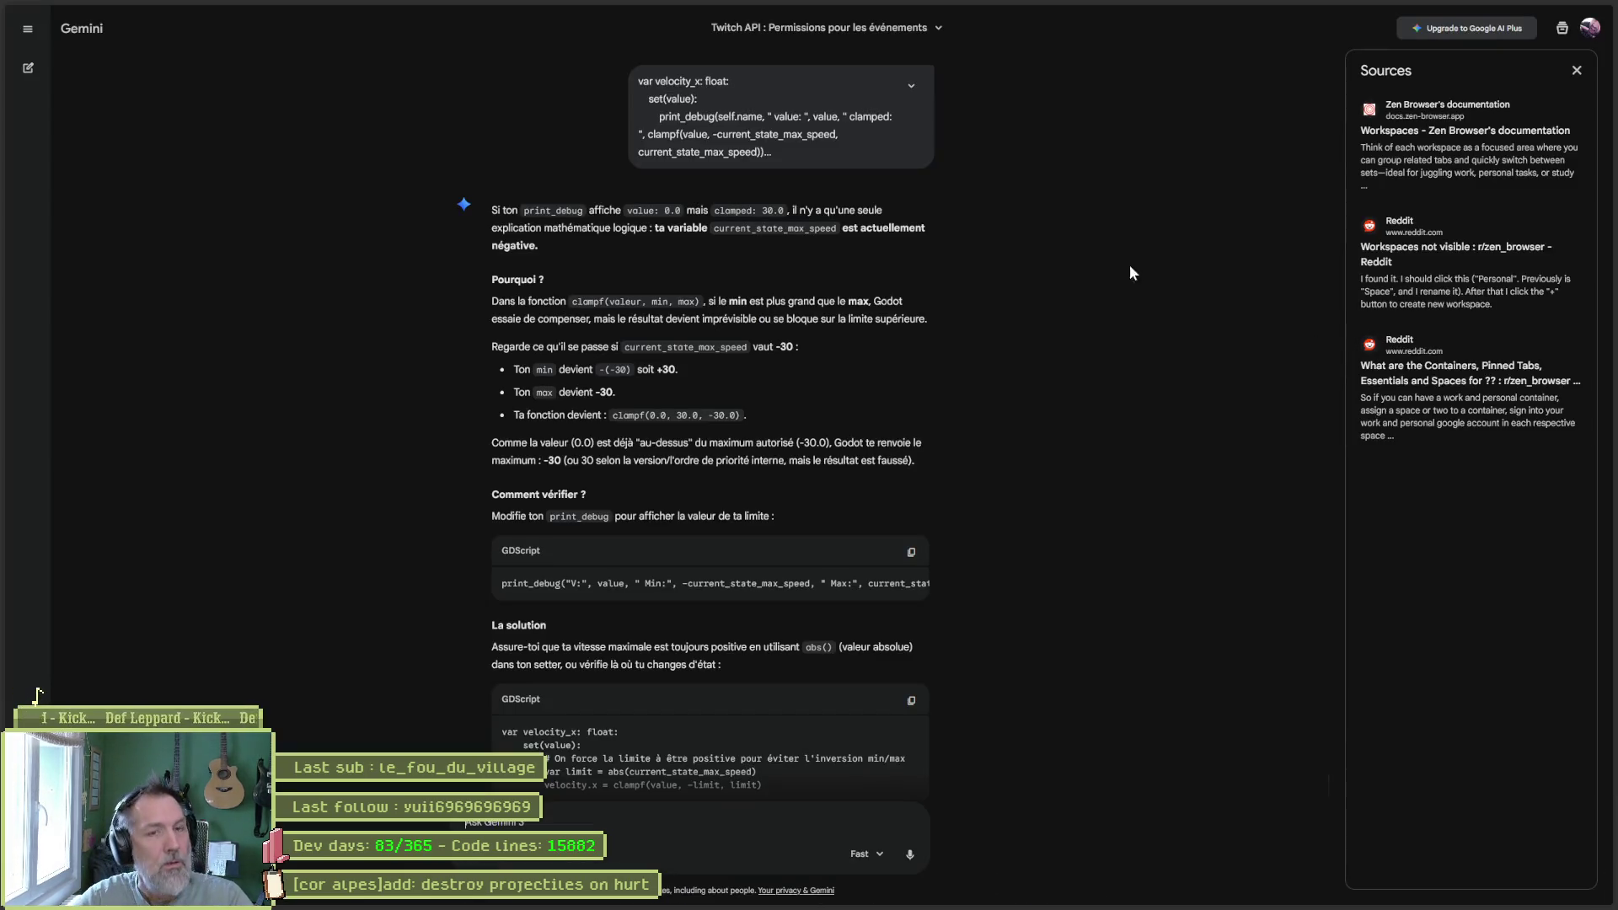
Accept the pending Proton Pass extension update in the add-ons manager.
{"action": "left_click", "coordinate": [1520, 12]}
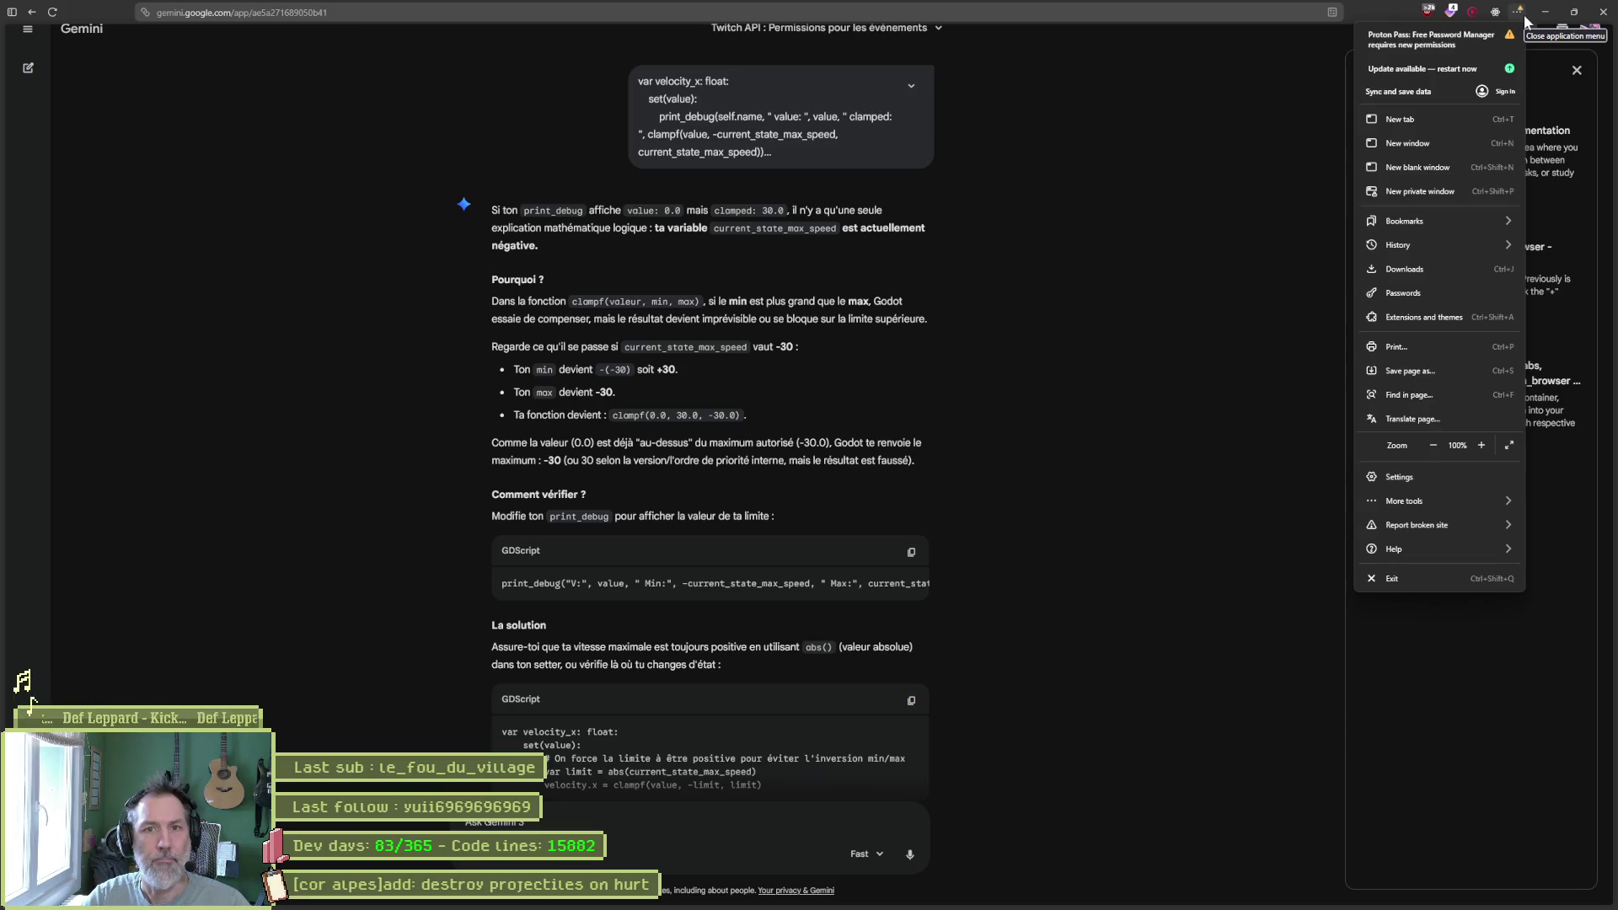
{"action": "left_click", "coordinate": [1457, 38]}
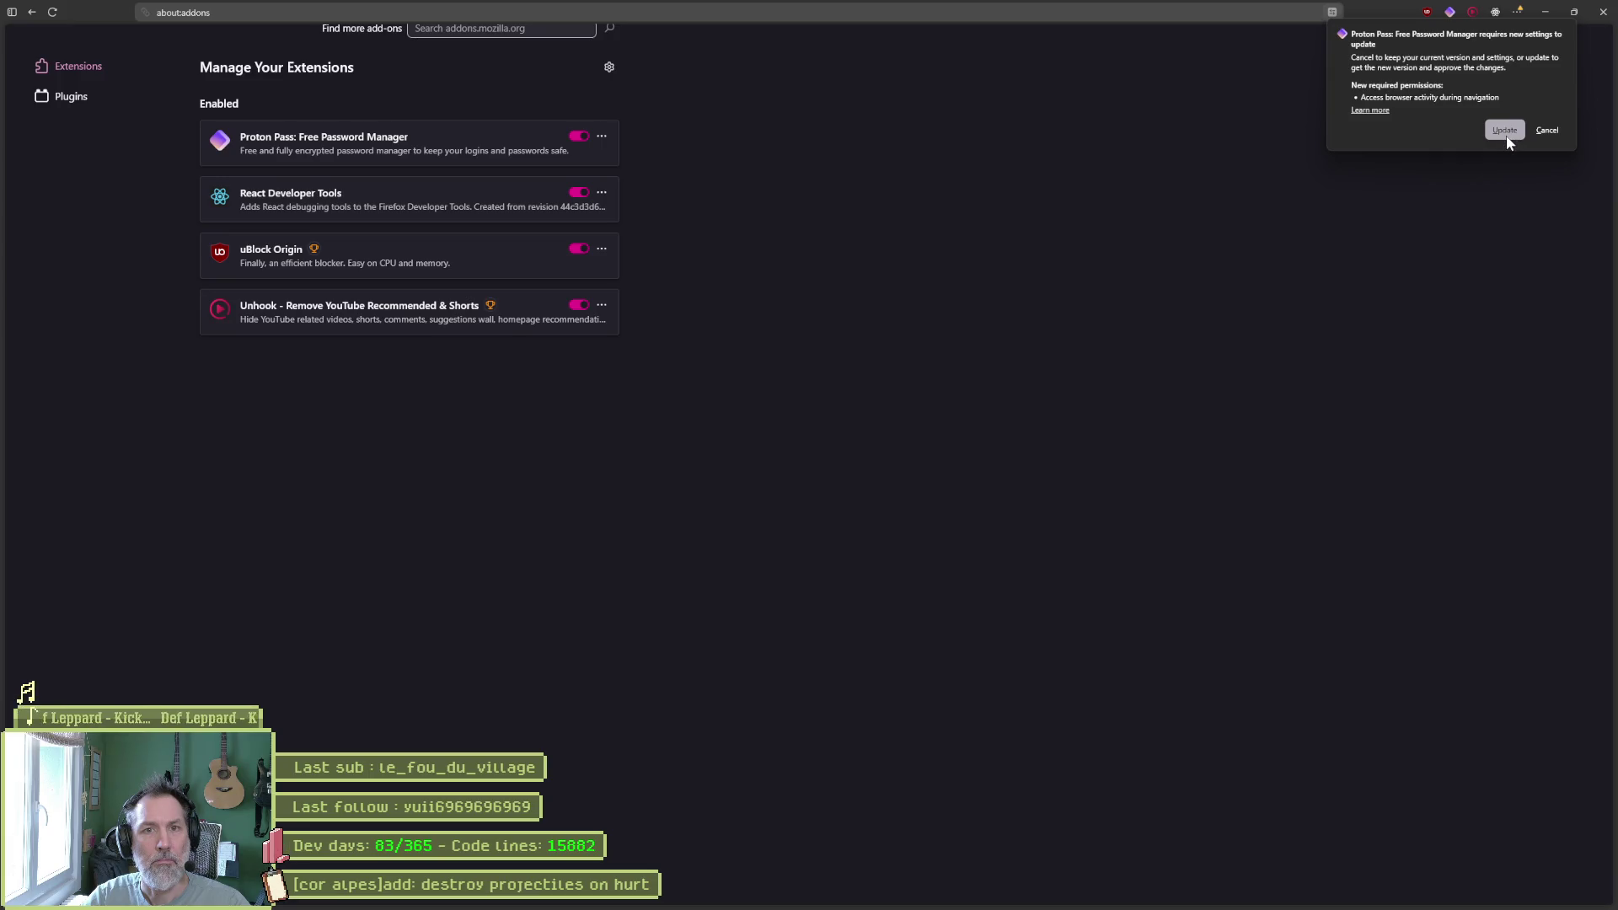
{"action": "left_click", "coordinate": [1505, 132]}
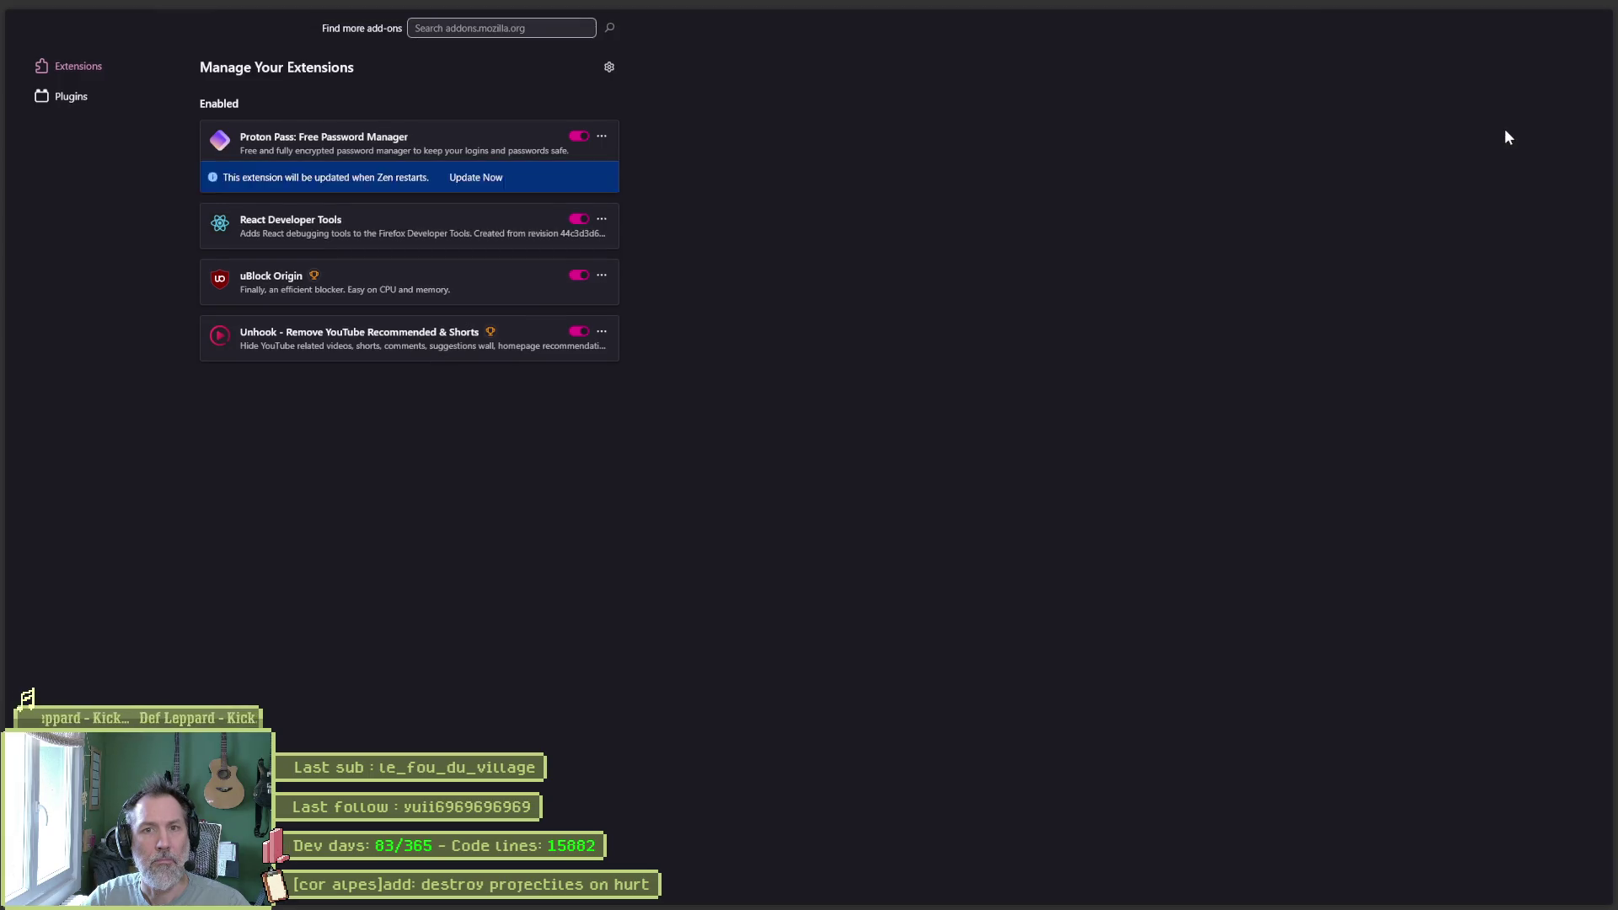
Restart the browser via 'Update available — restart now' to finish the update.
{"action": "key", "text": "ctrl+w"}
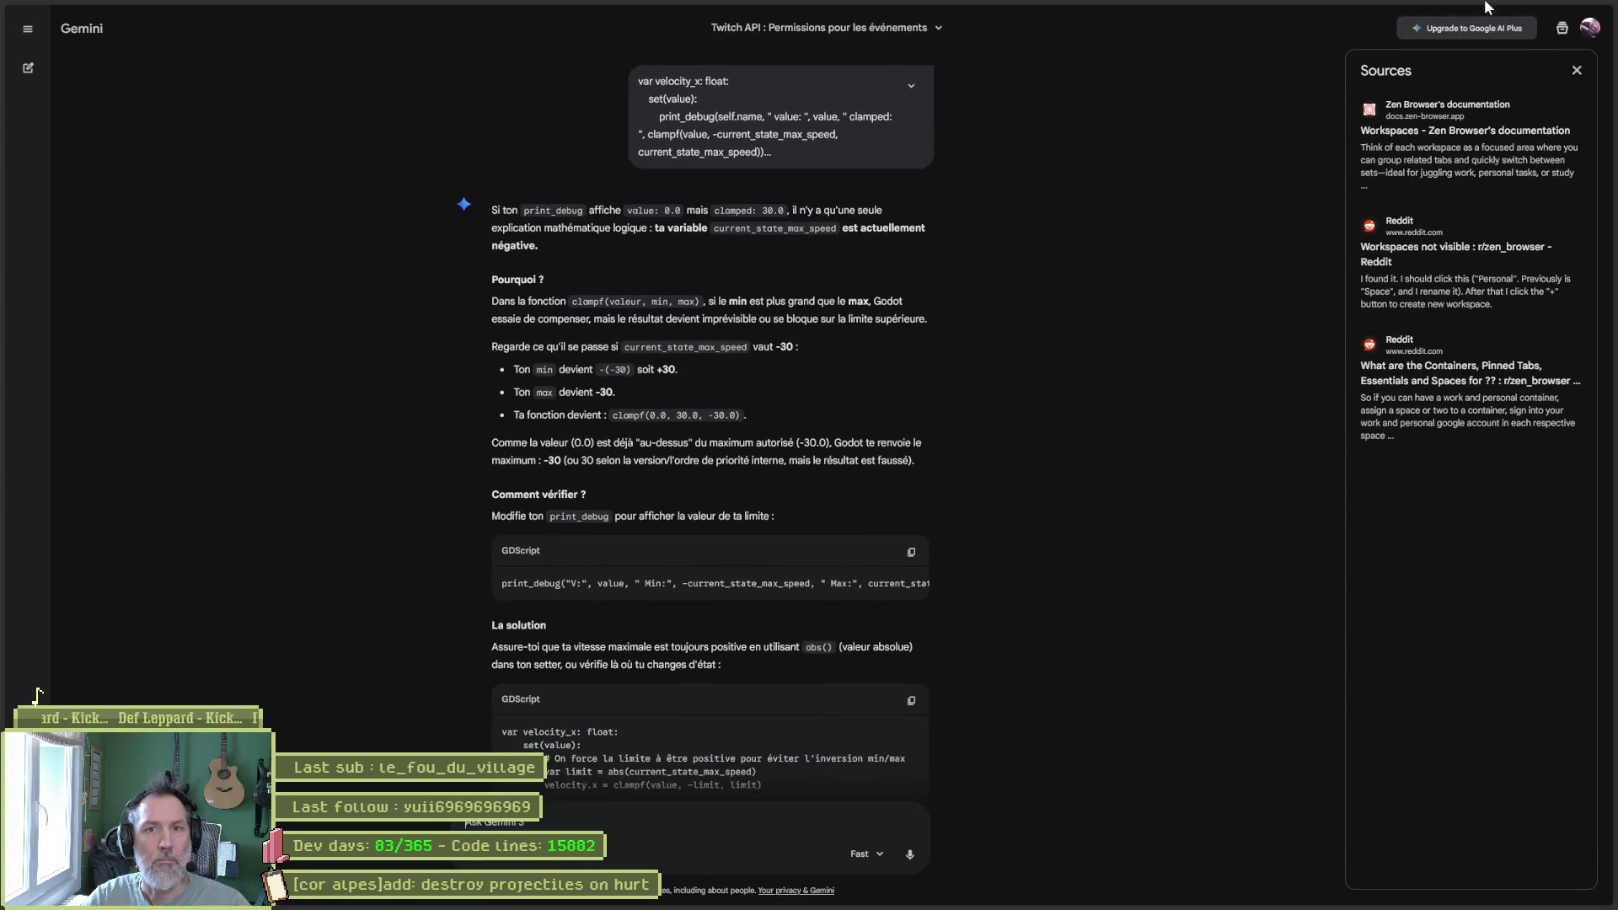
{"action": "left_click", "coordinate": [1518, 12]}
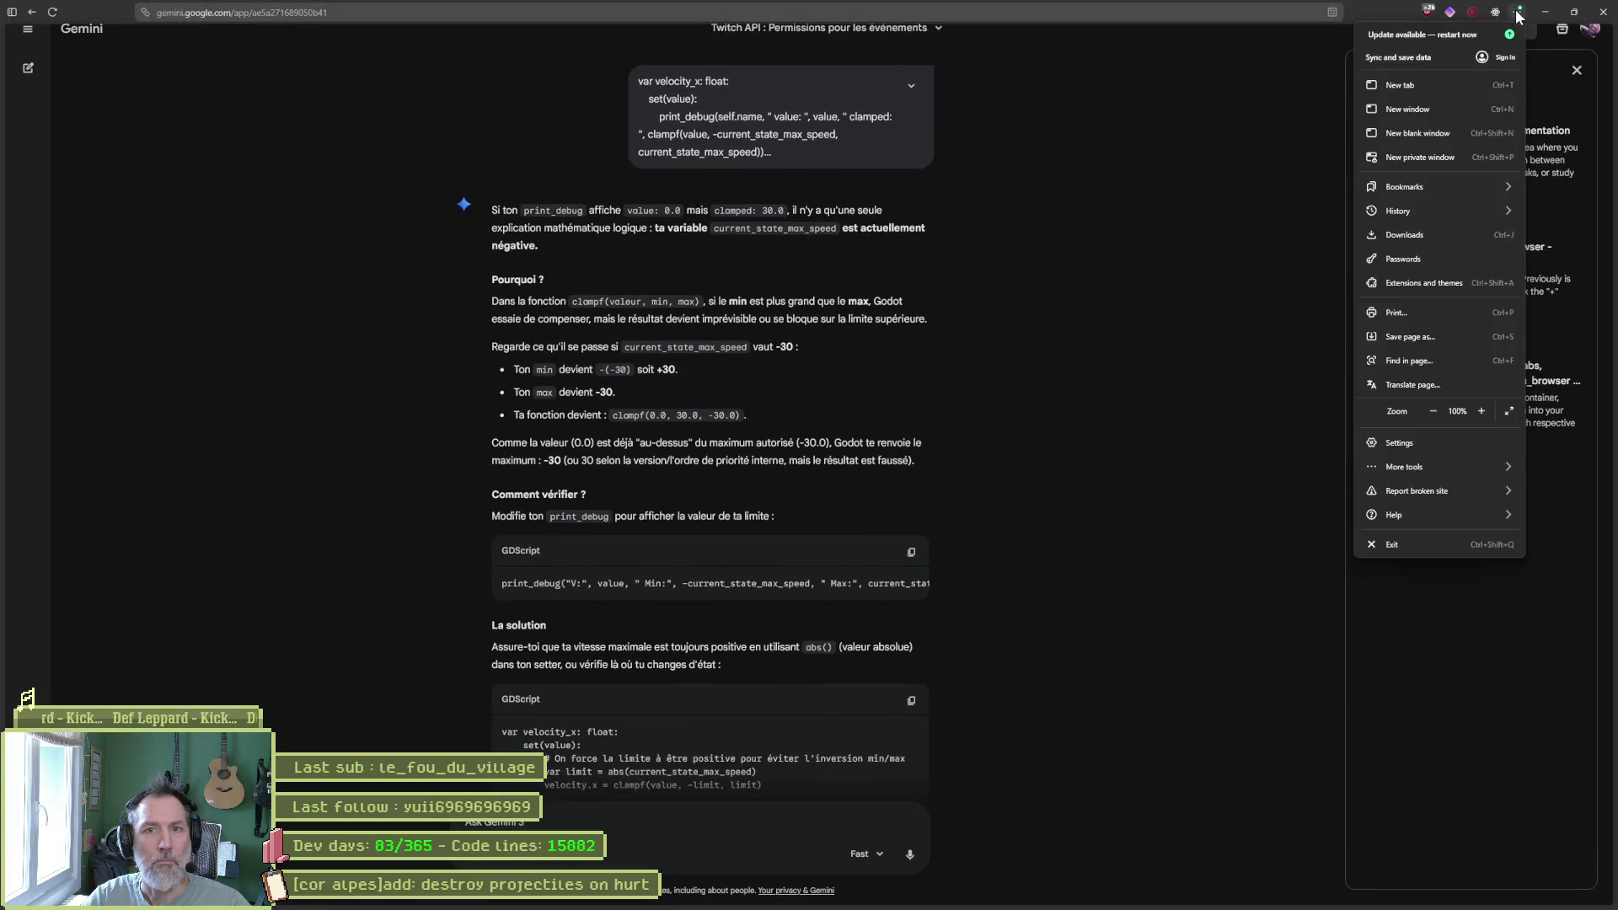
{"action": "left_click", "coordinate": [1406, 38]}
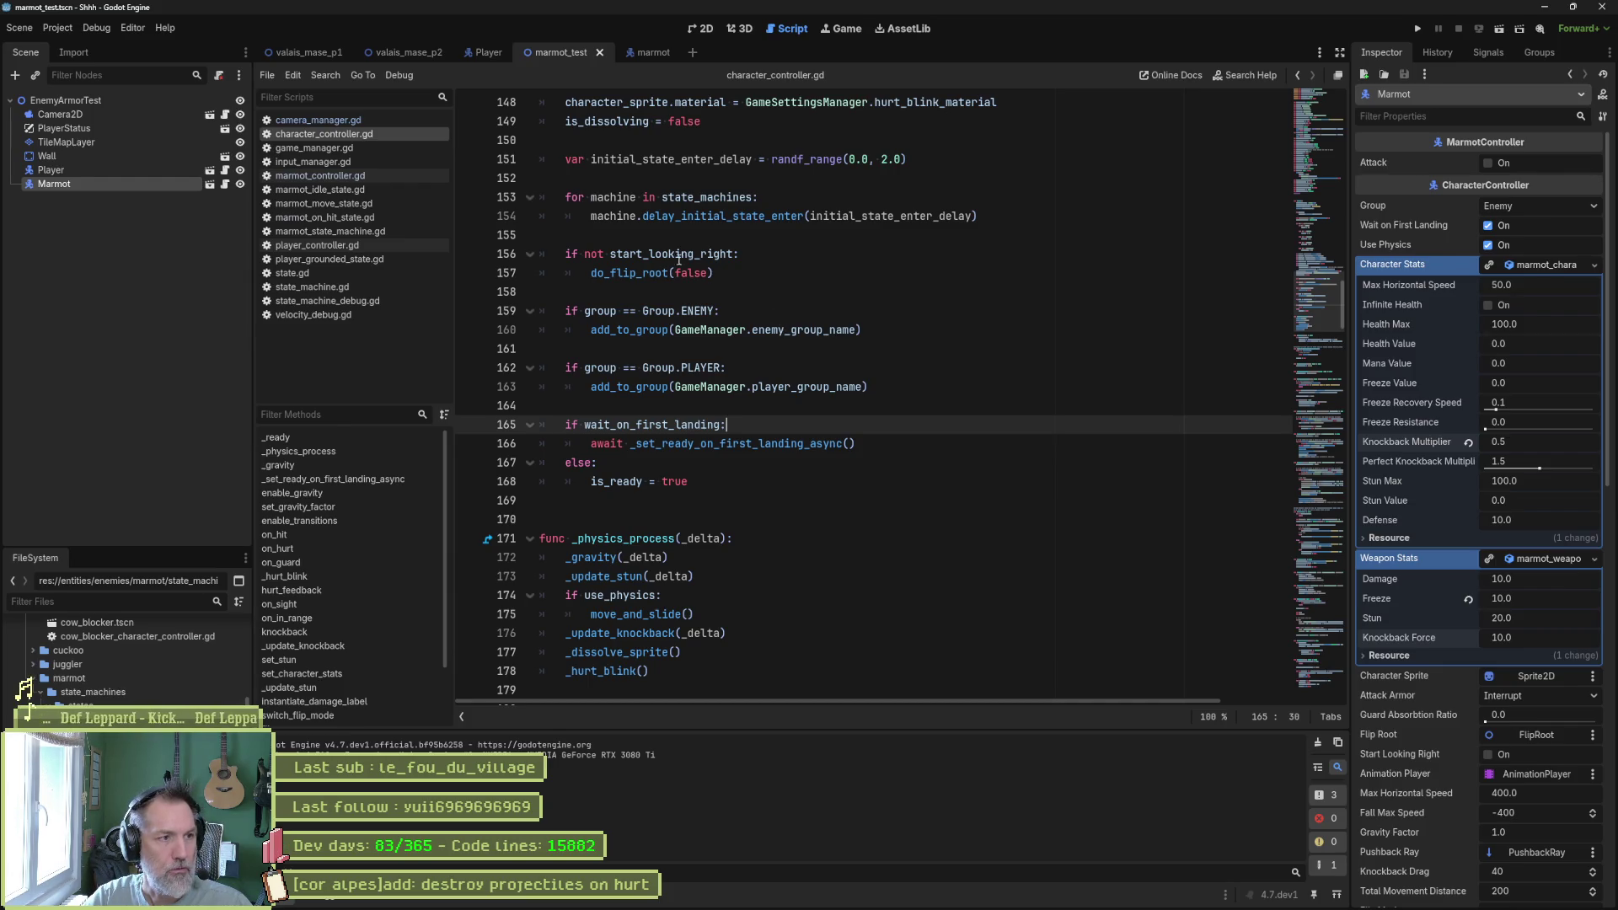
In marmot_on_hit_state.gd, start a new line 9 with character_controller.knockback_velocity.
{"action": "left_click", "coordinate": [356, 217]}
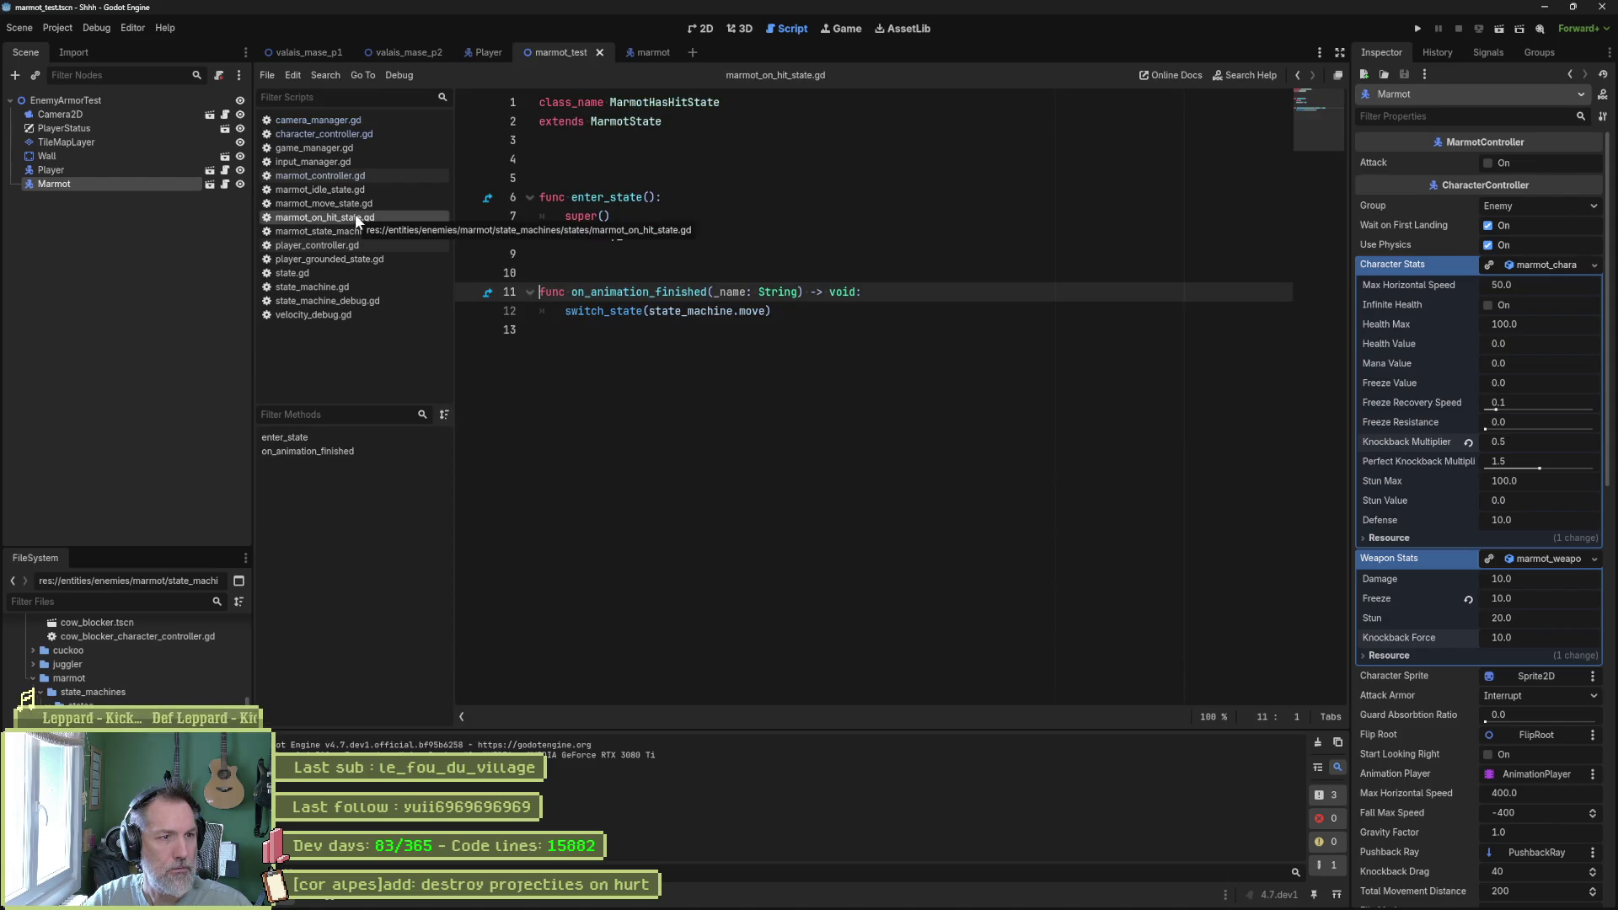
{"action": "left_click", "coordinate": [767, 242]}
{"action": "key", "text": "Return"}
{"action": "type", "text": "kno"}
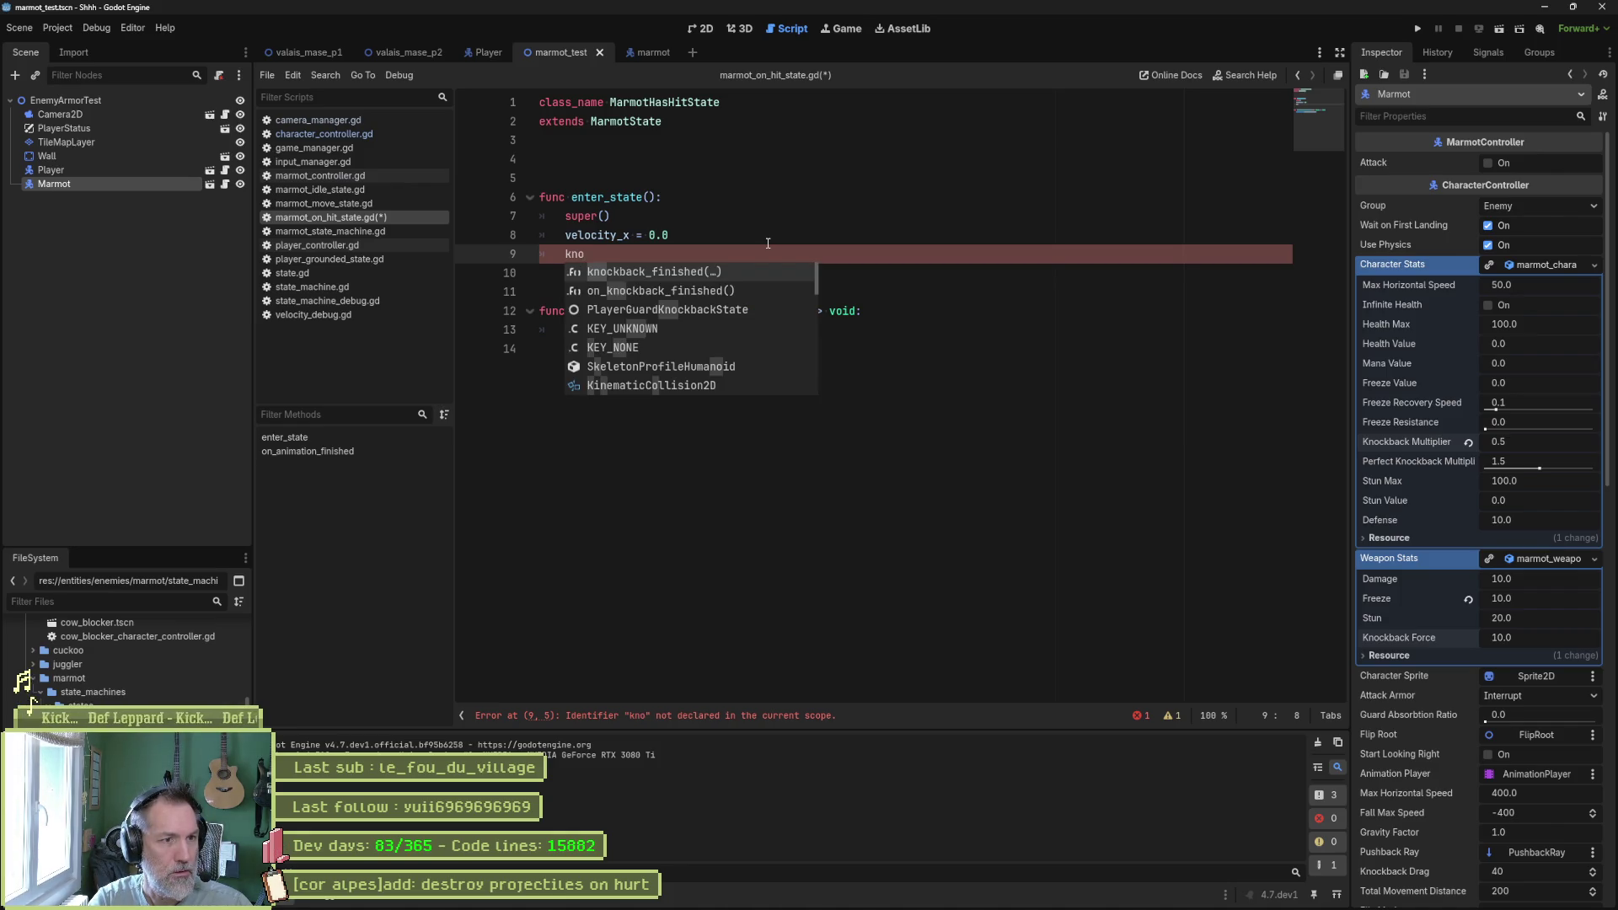
{"action": "key", "text": "BackSpace"}
{"action": "key", "text": "BackSpace"}
{"action": "key", "text": "BackSpace"}
{"action": "type", "text": "char"}
{"action": "key", "text": "Return"}
{"action": "type", "text": "."}
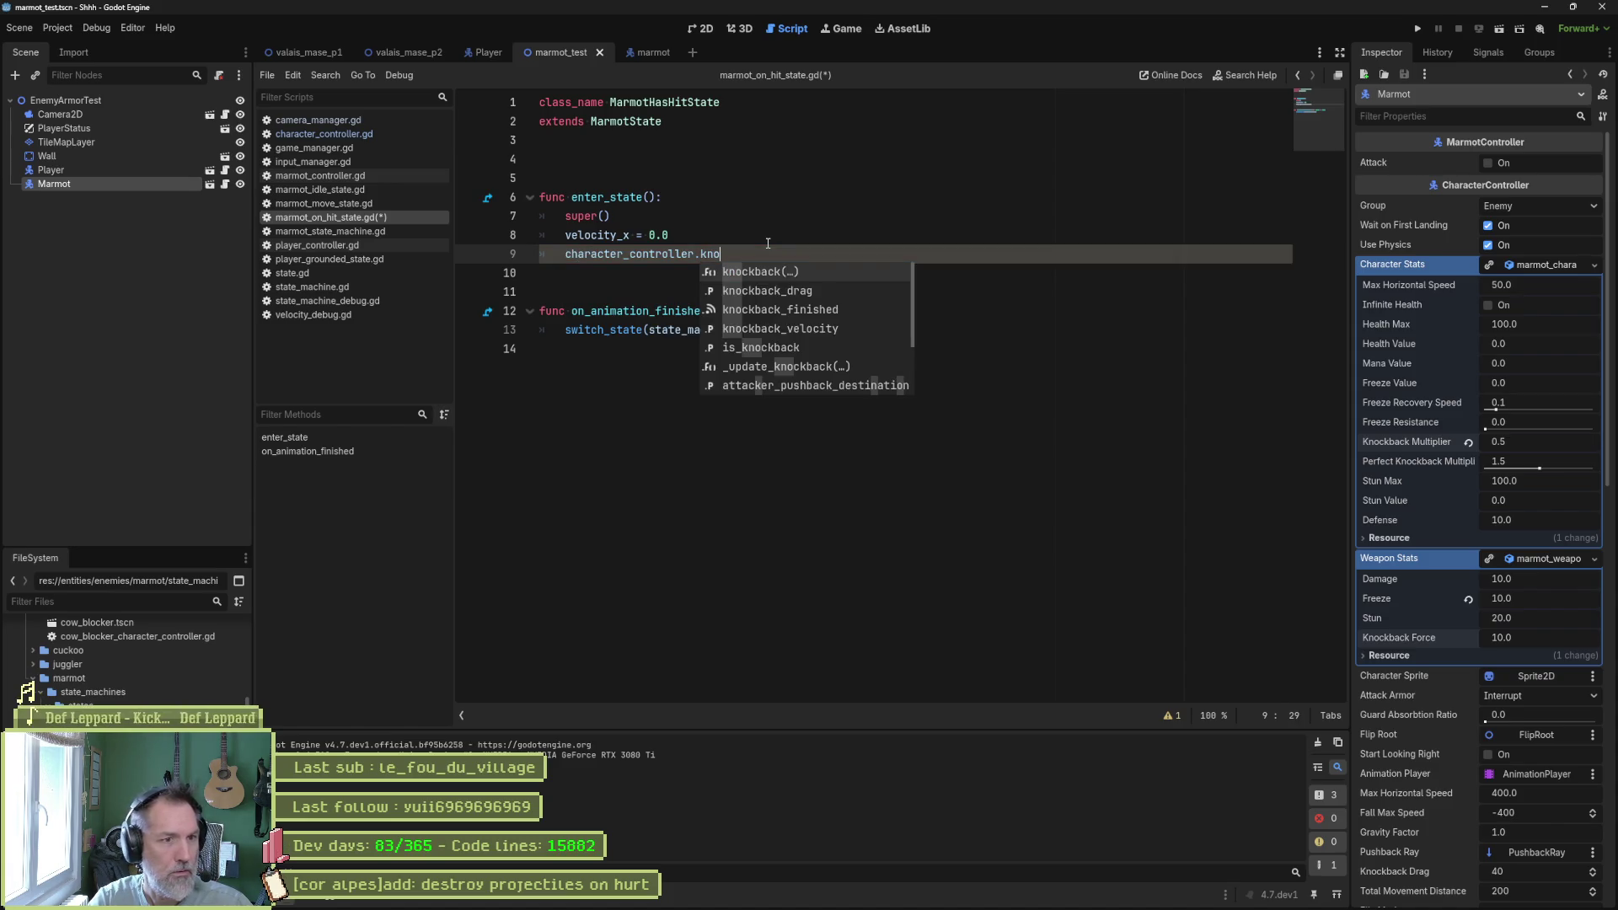
{"action": "key", "text": "Down"}
{"action": "key", "text": "Down"}
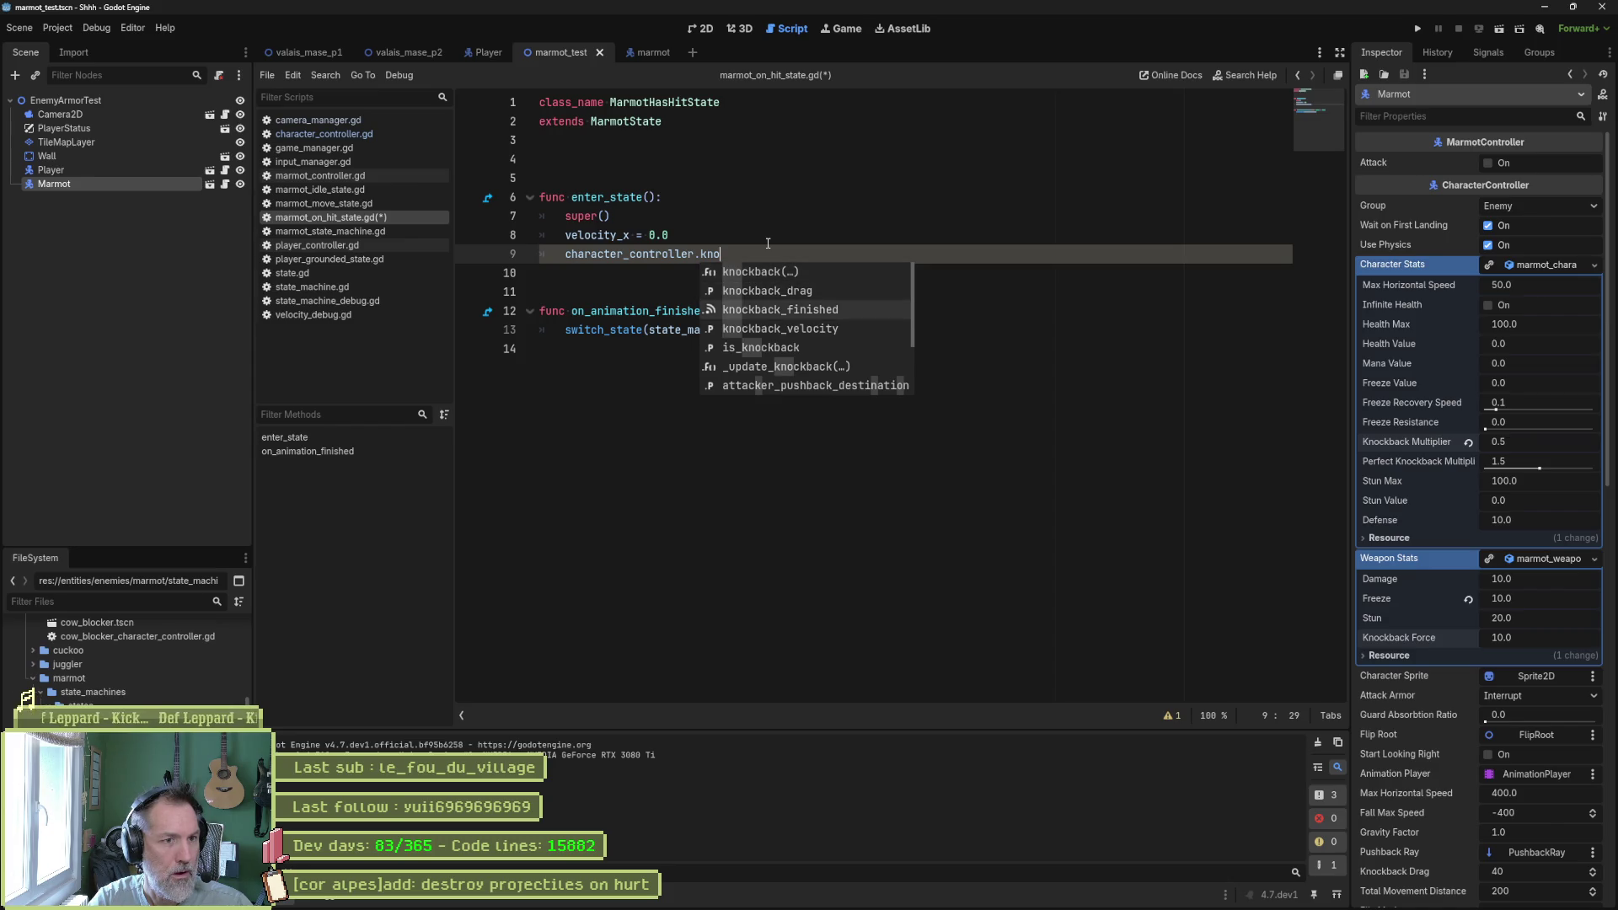
{"action": "key", "text": "Down"}
{"action": "key", "text": "Return"}
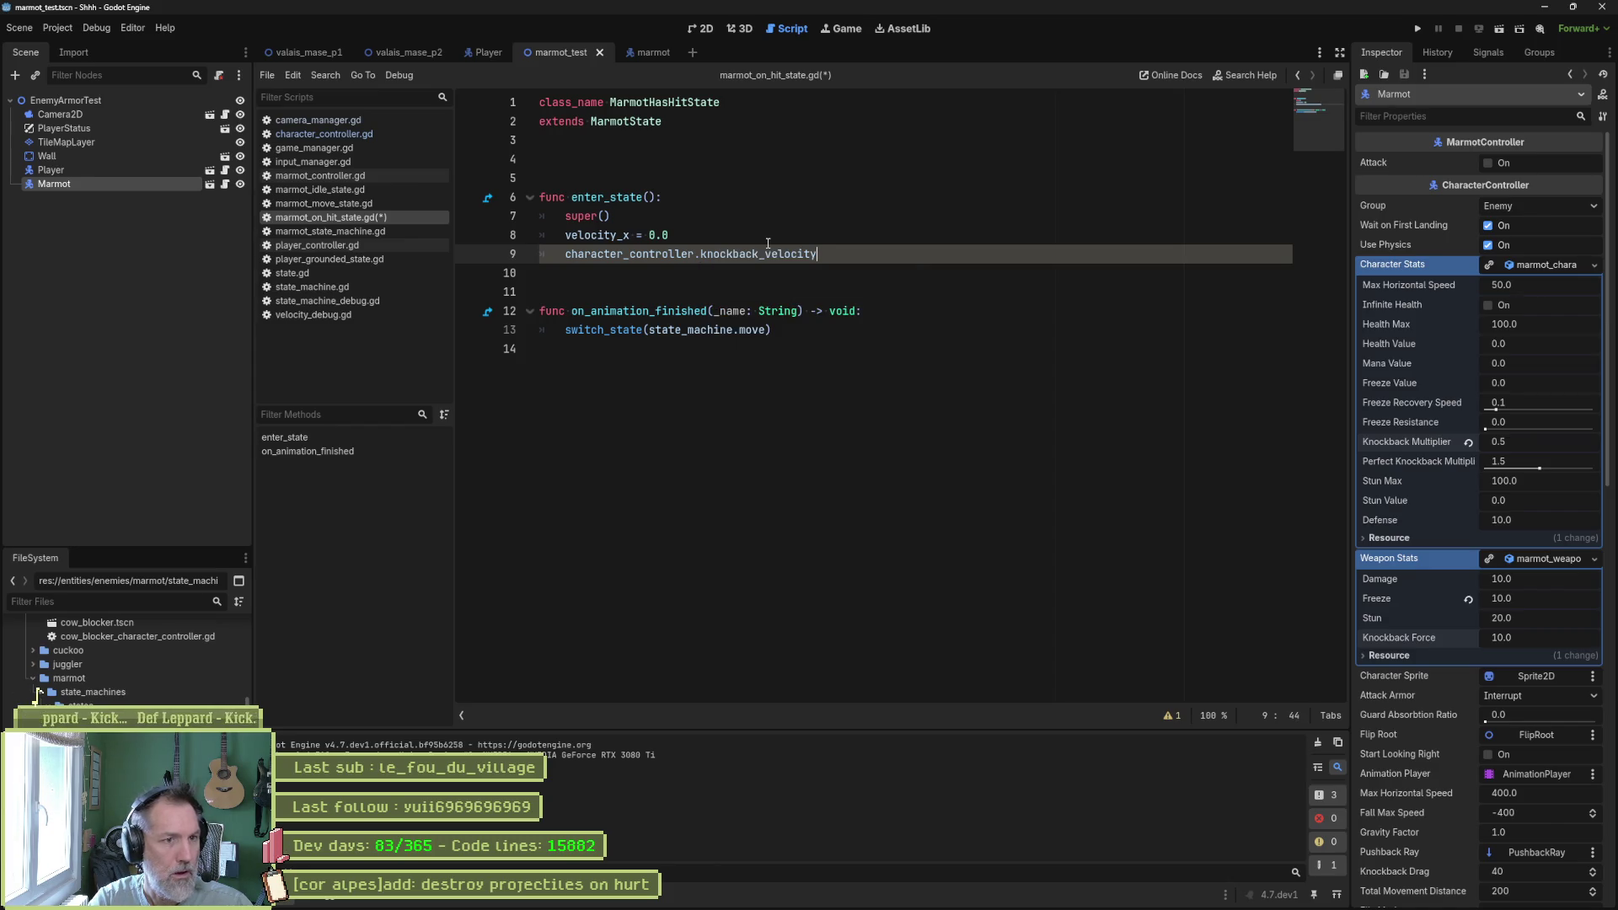
Assign it Vector2(20.0, 0.0), then run the scene once and stop it.
{"action": "type", "text": " = 20"}
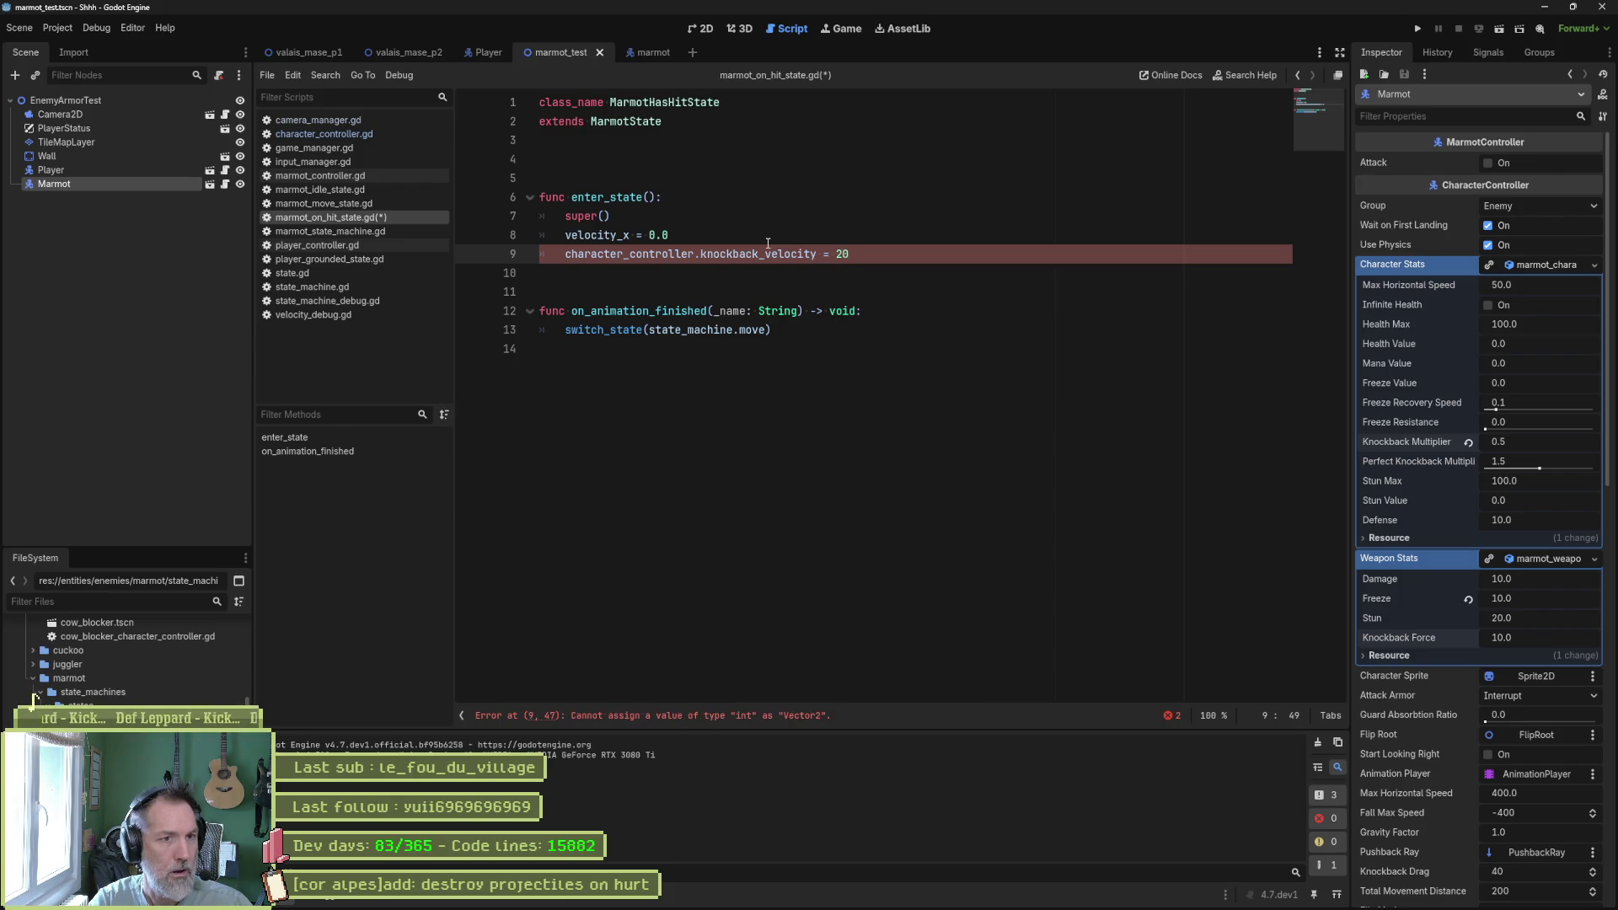
{"action": "type", "text": ".0"}
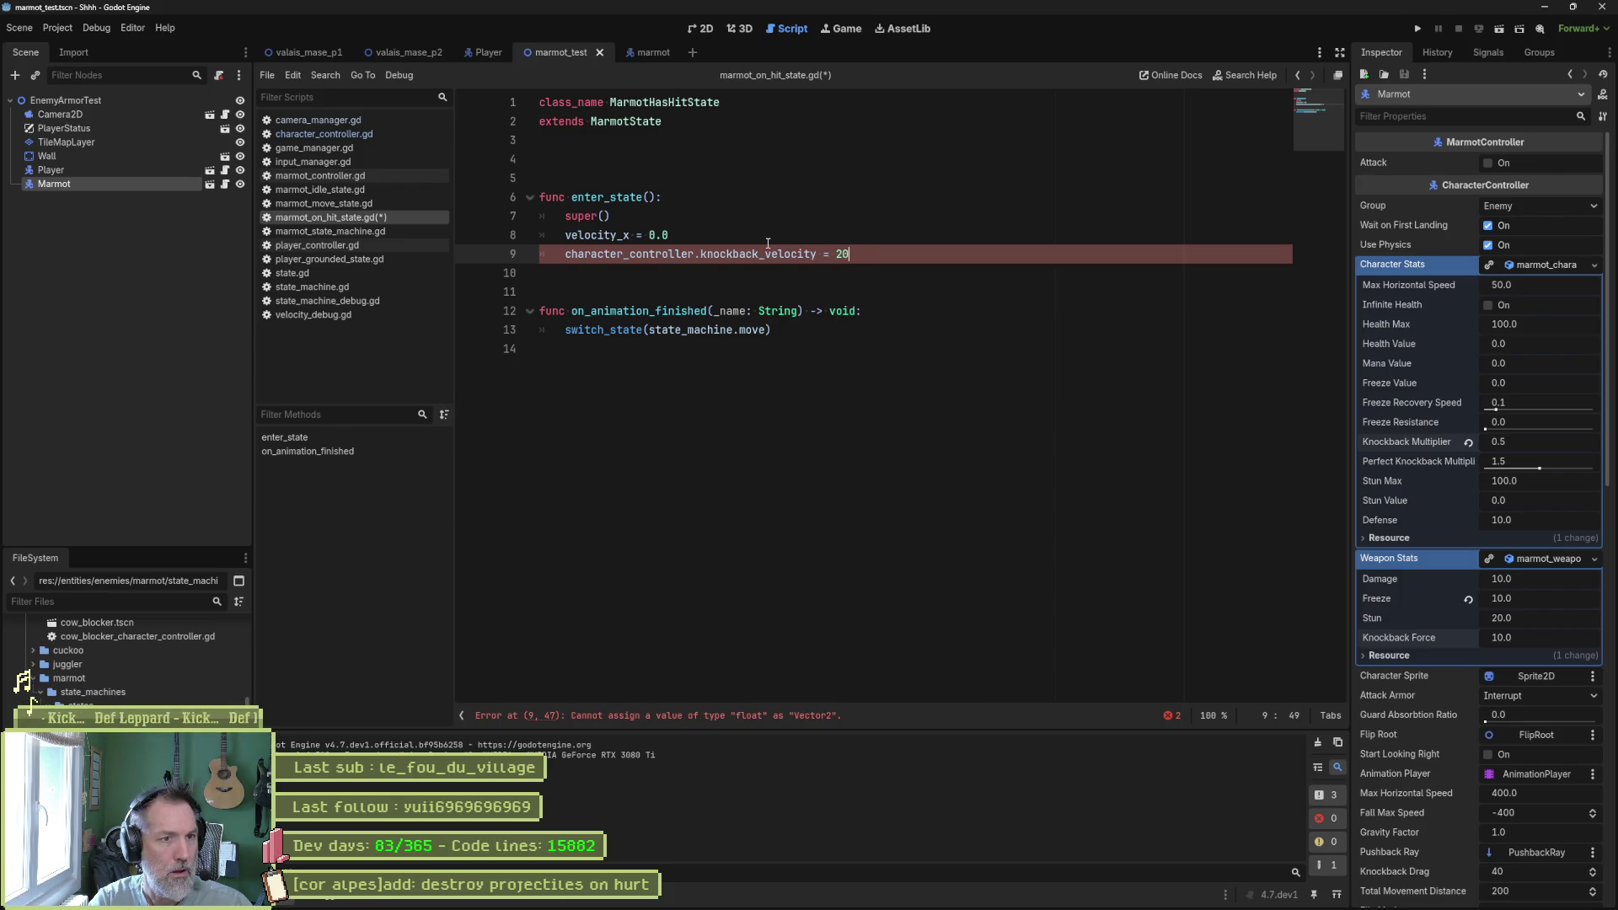
{"action": "type", "text": "vec"}
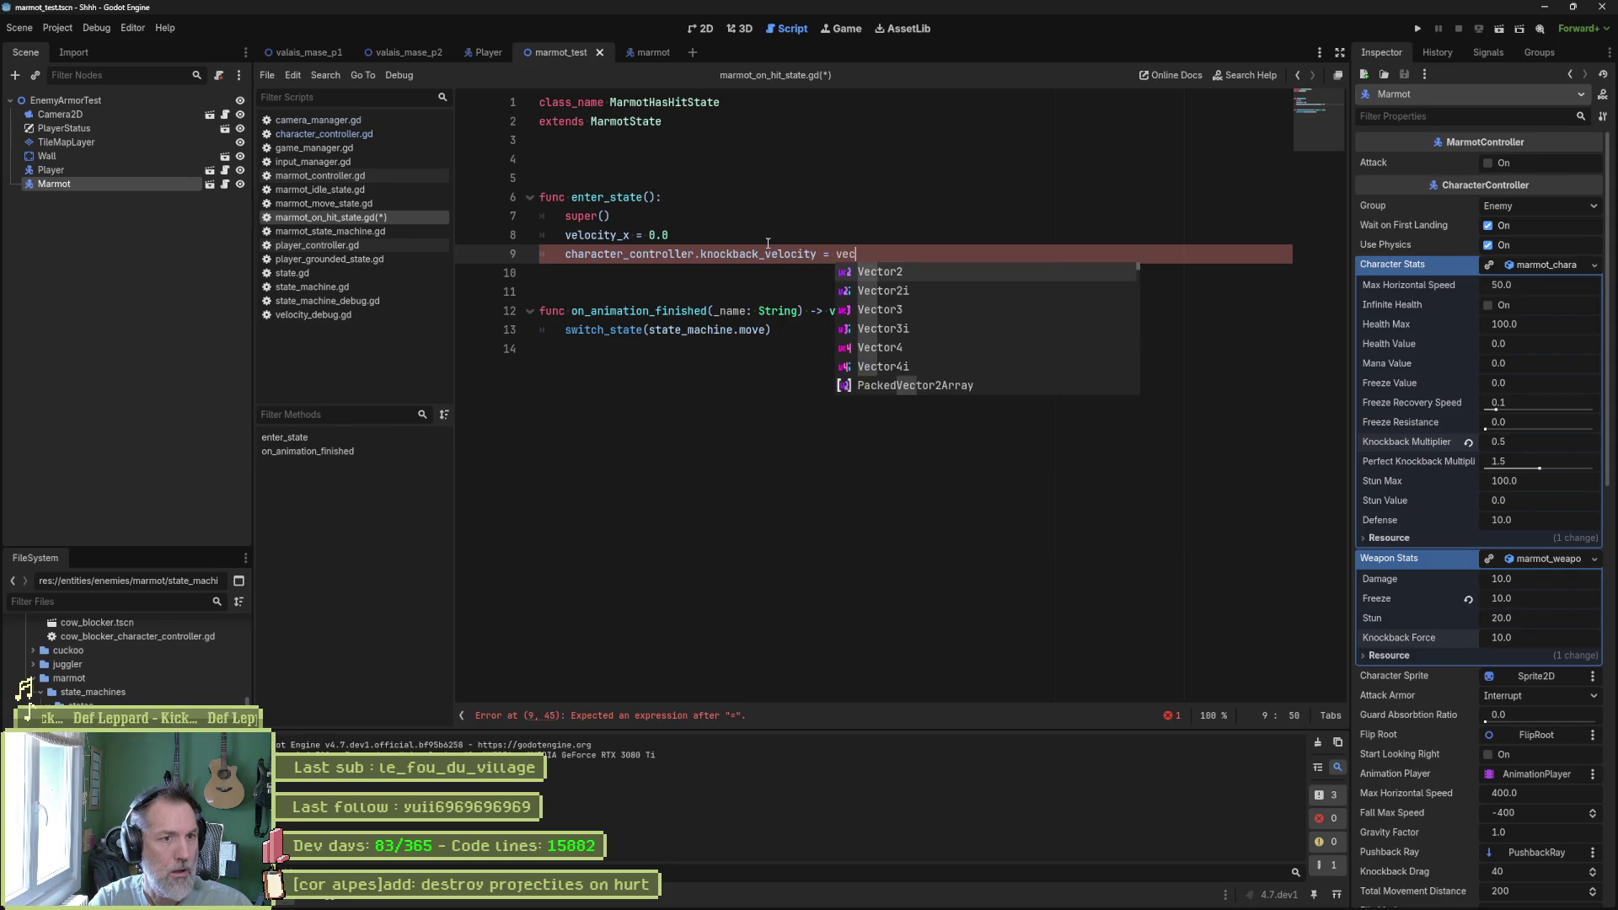
{"action": "key", "text": "Return"}
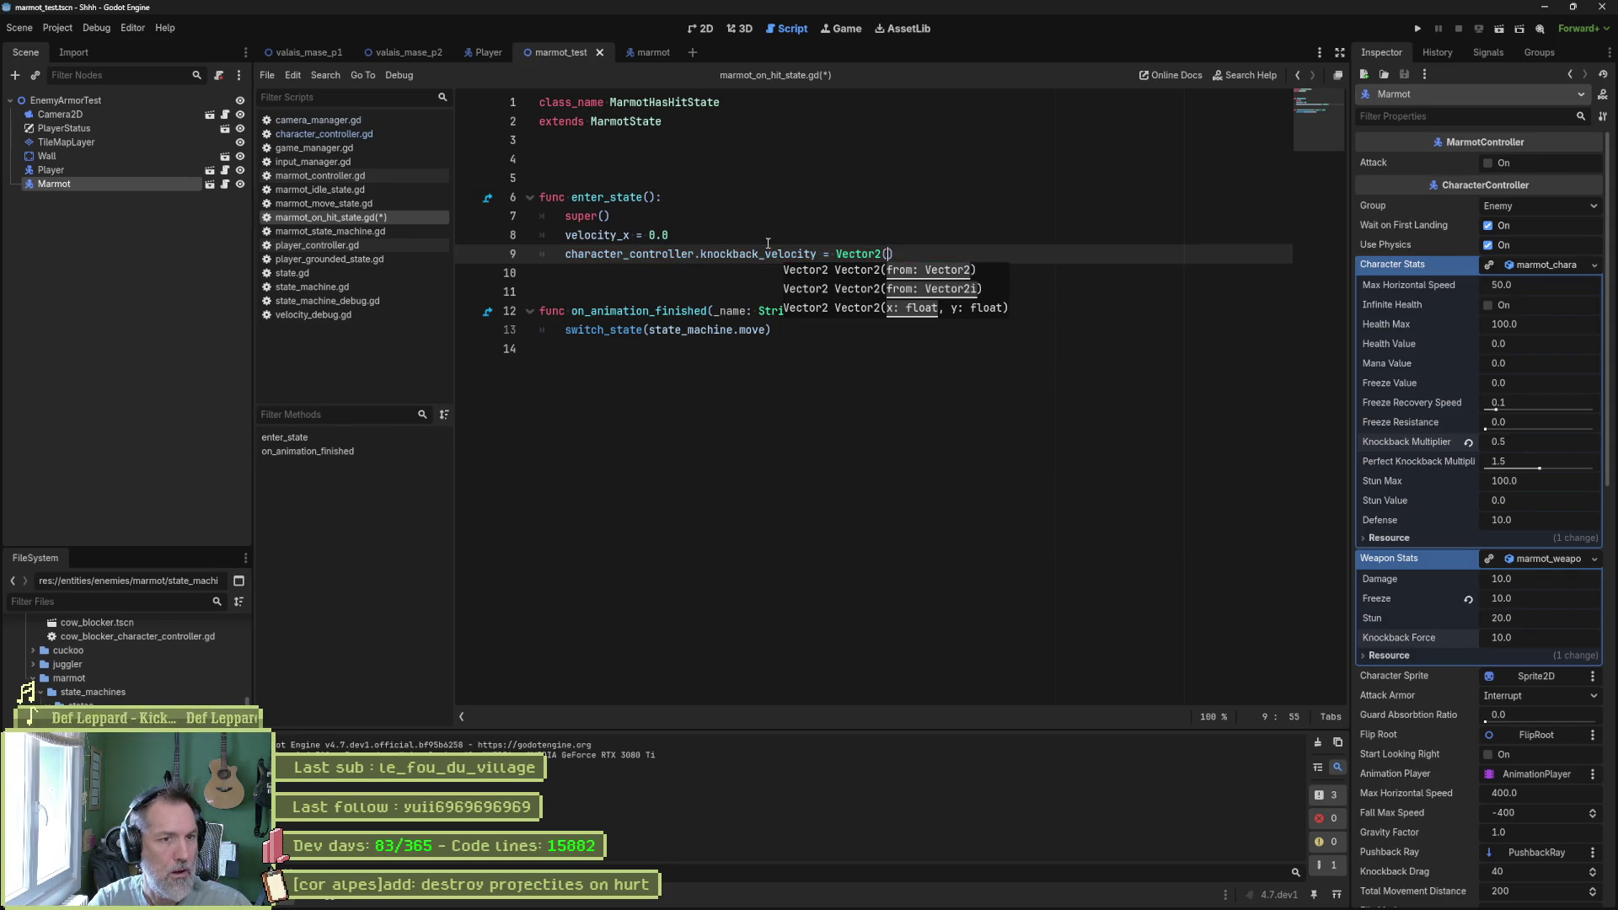
{"action": "type", "text": "20.0, 0.0"}
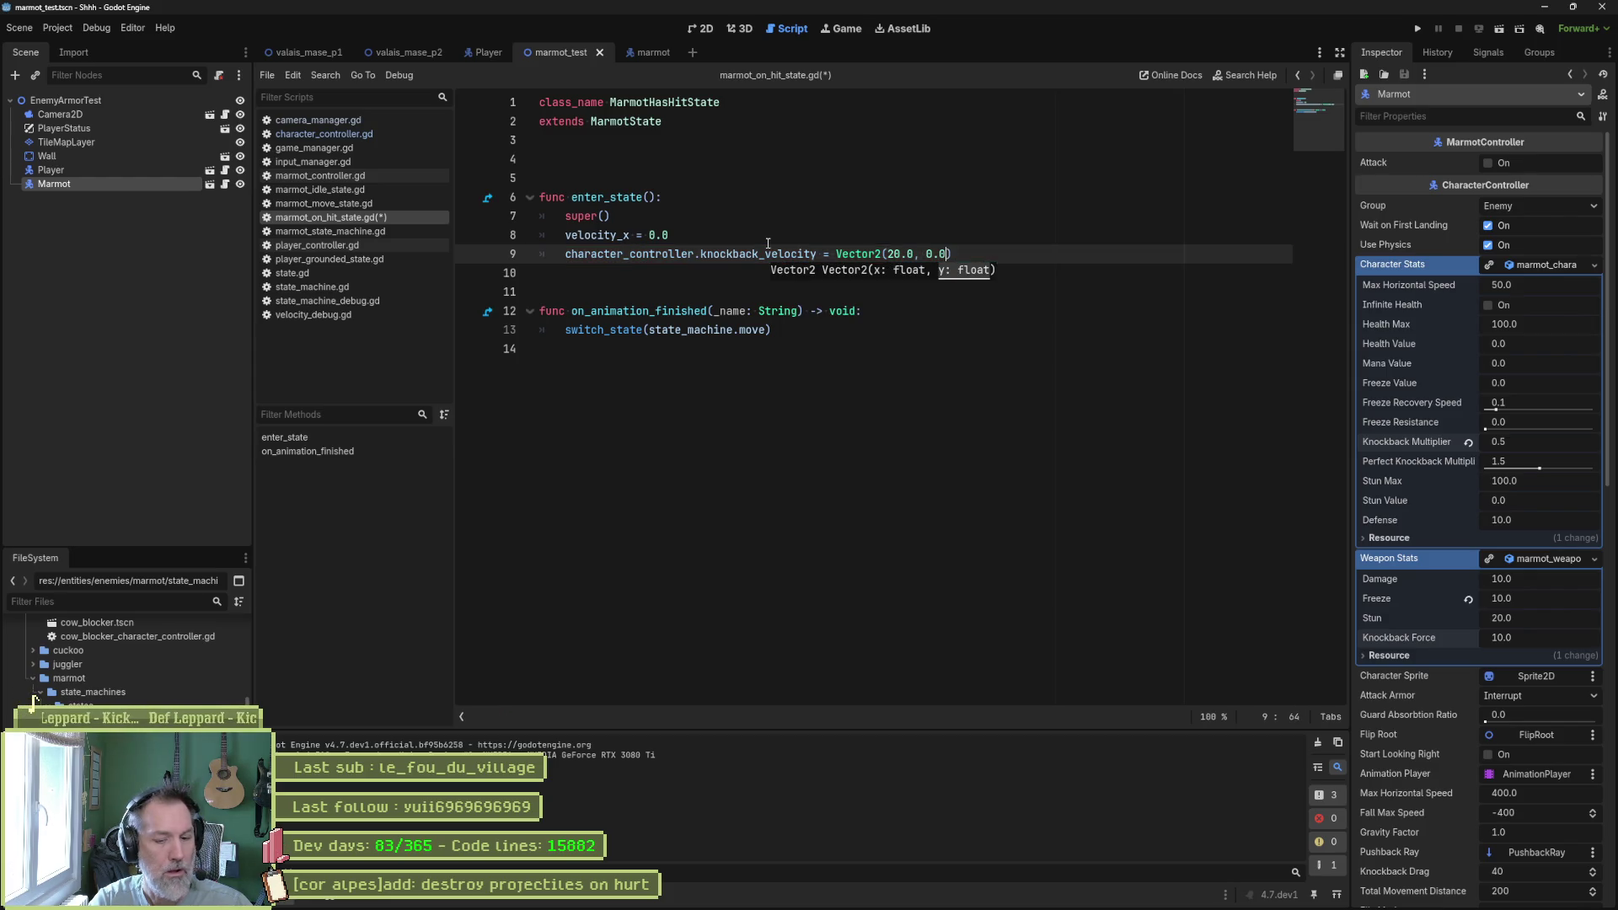
{"action": "key", "text": "F6"}
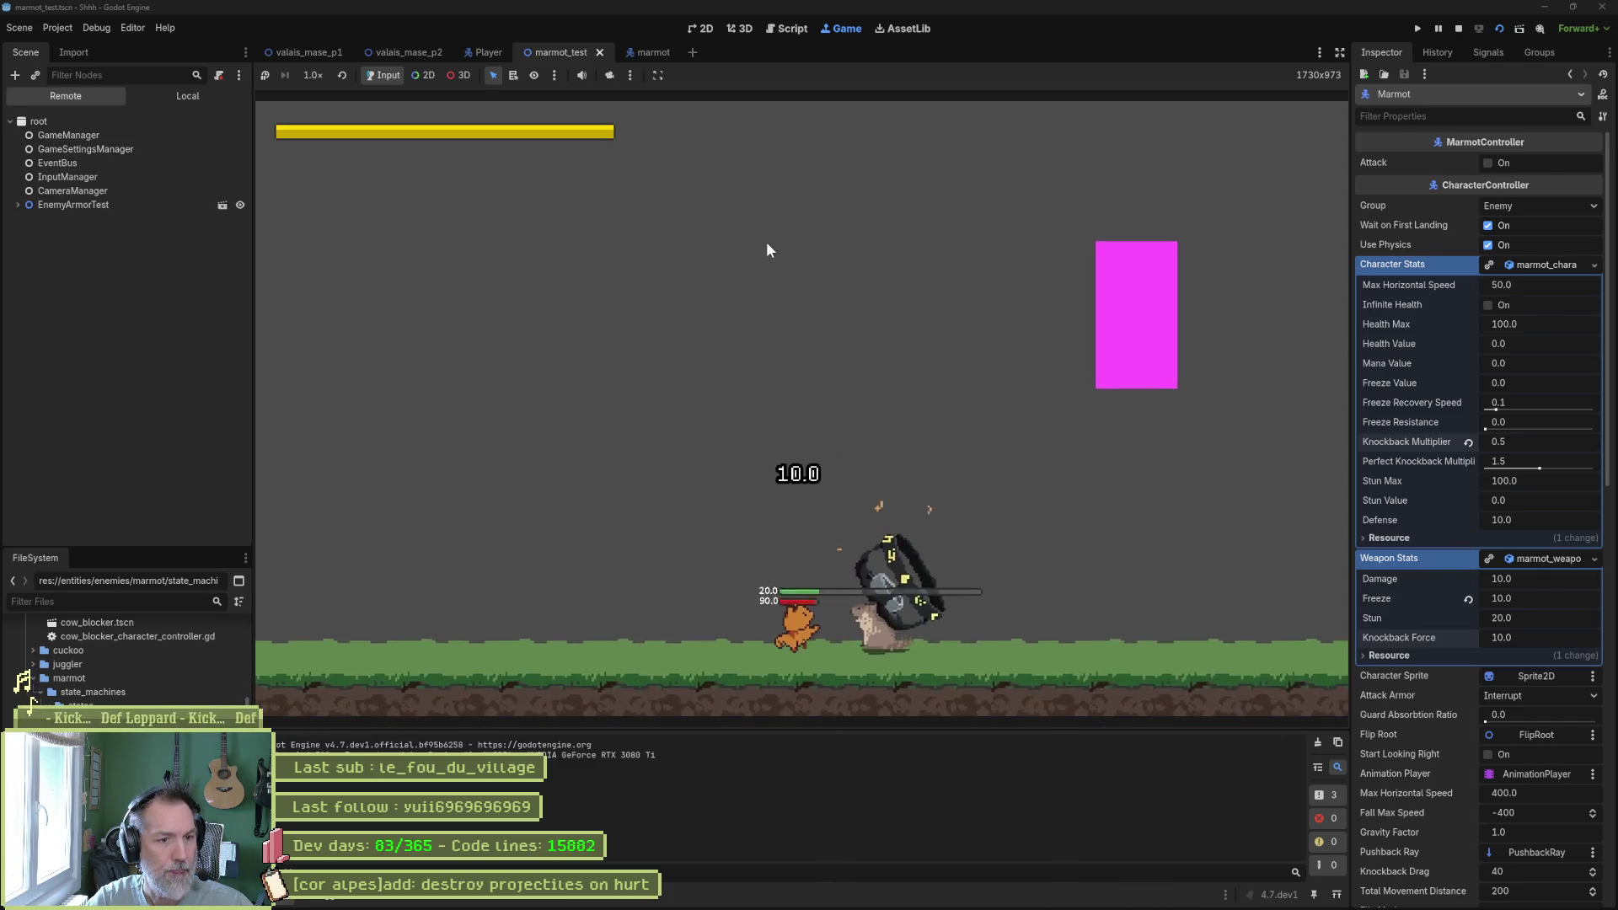
{"action": "key", "text": "F8"}
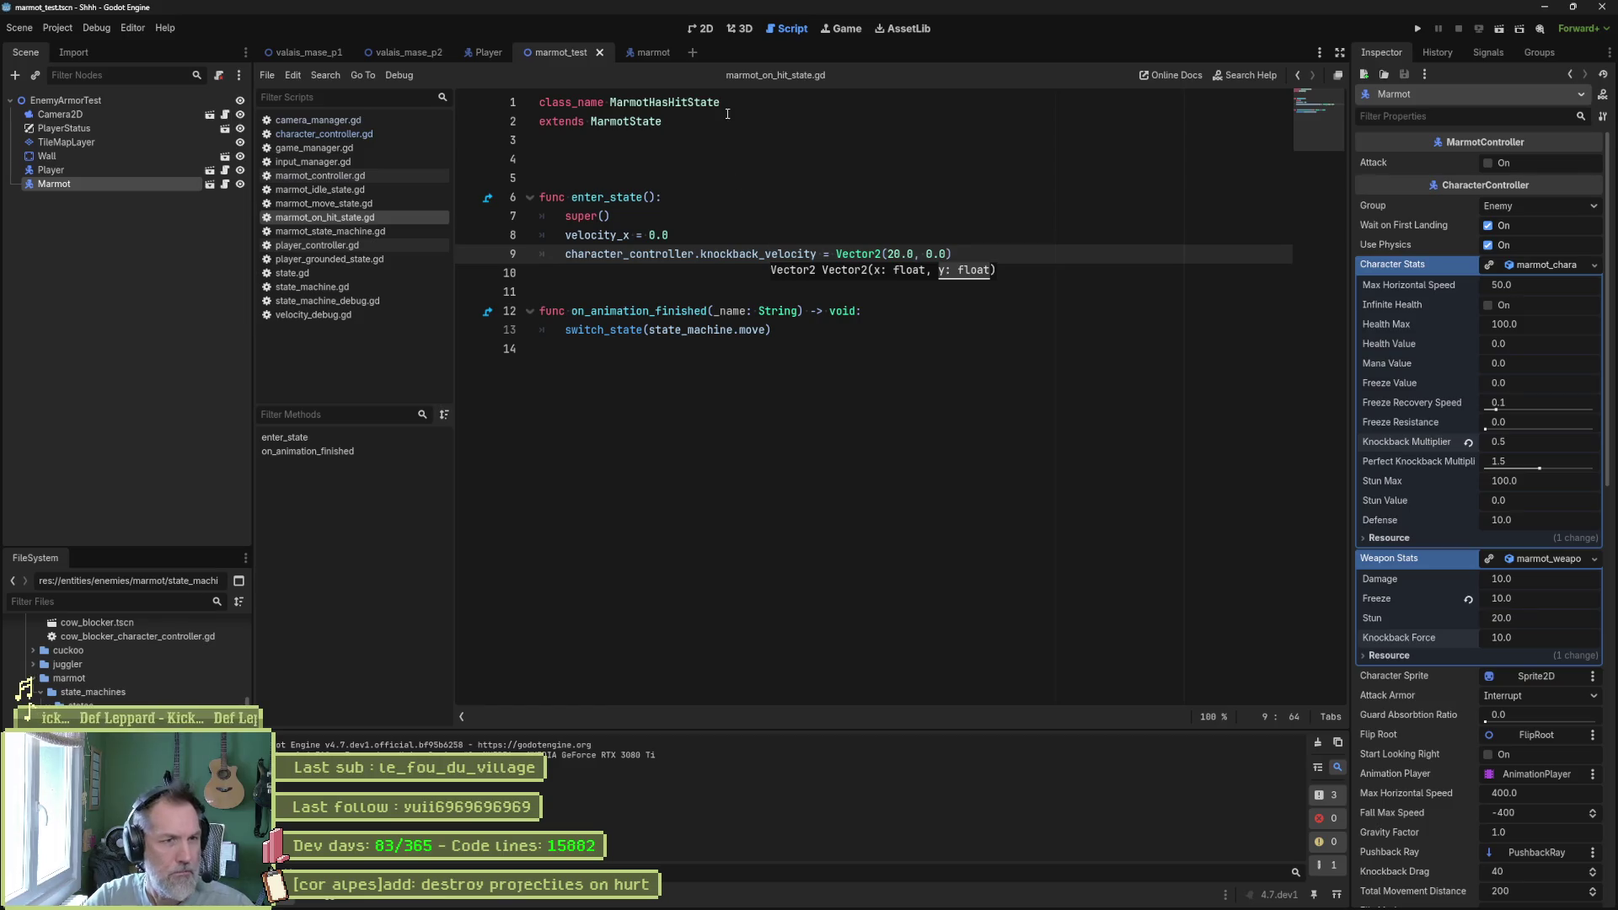
{"action": "double_click", "coordinate": [792, 254]}
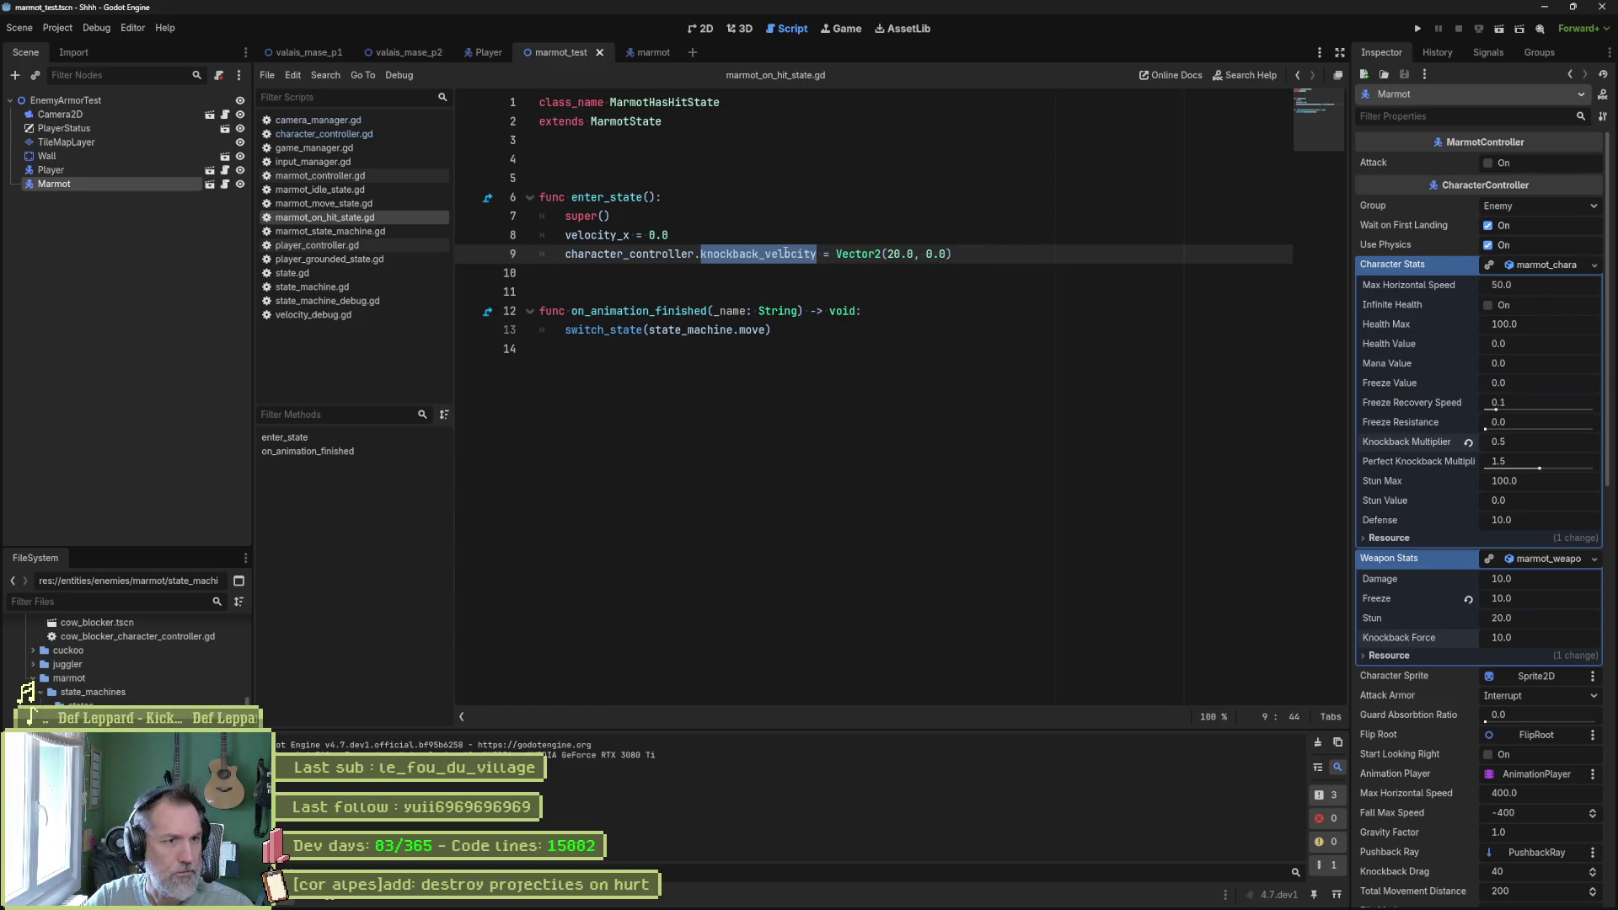
Review the knockback function in character_controller.gd.
{"action": "left_click", "coordinate": [336, 134]}
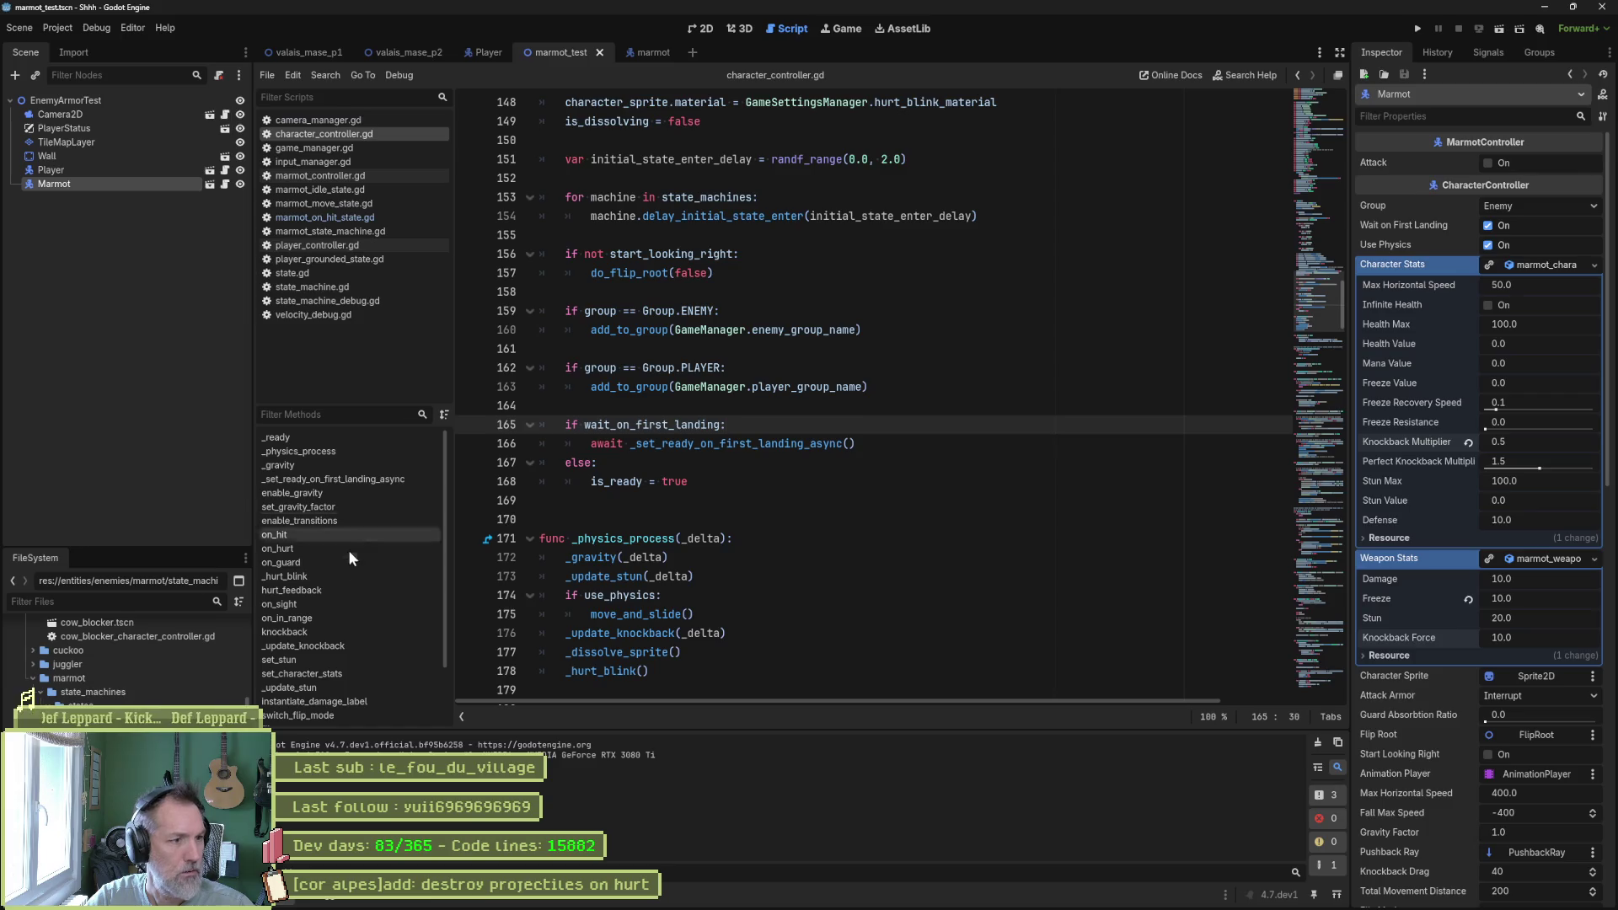
{"action": "left_click", "coordinate": [330, 635]}
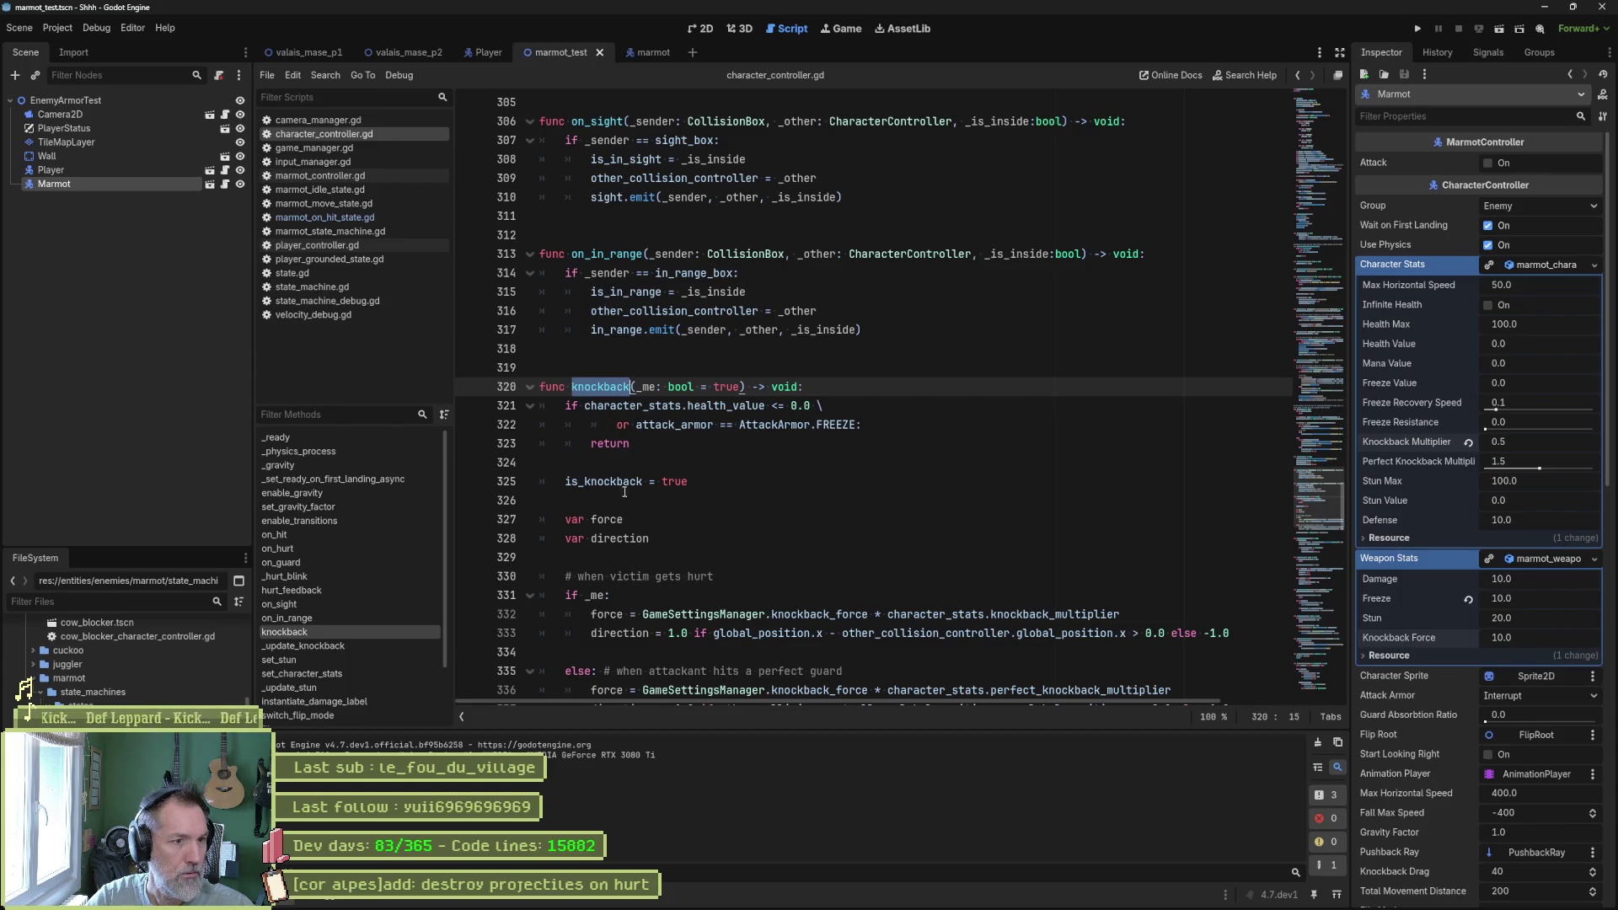
{"action": "scroll", "coordinate": [645, 536], "scroll_direction": "down", "scroll_amount": 1}
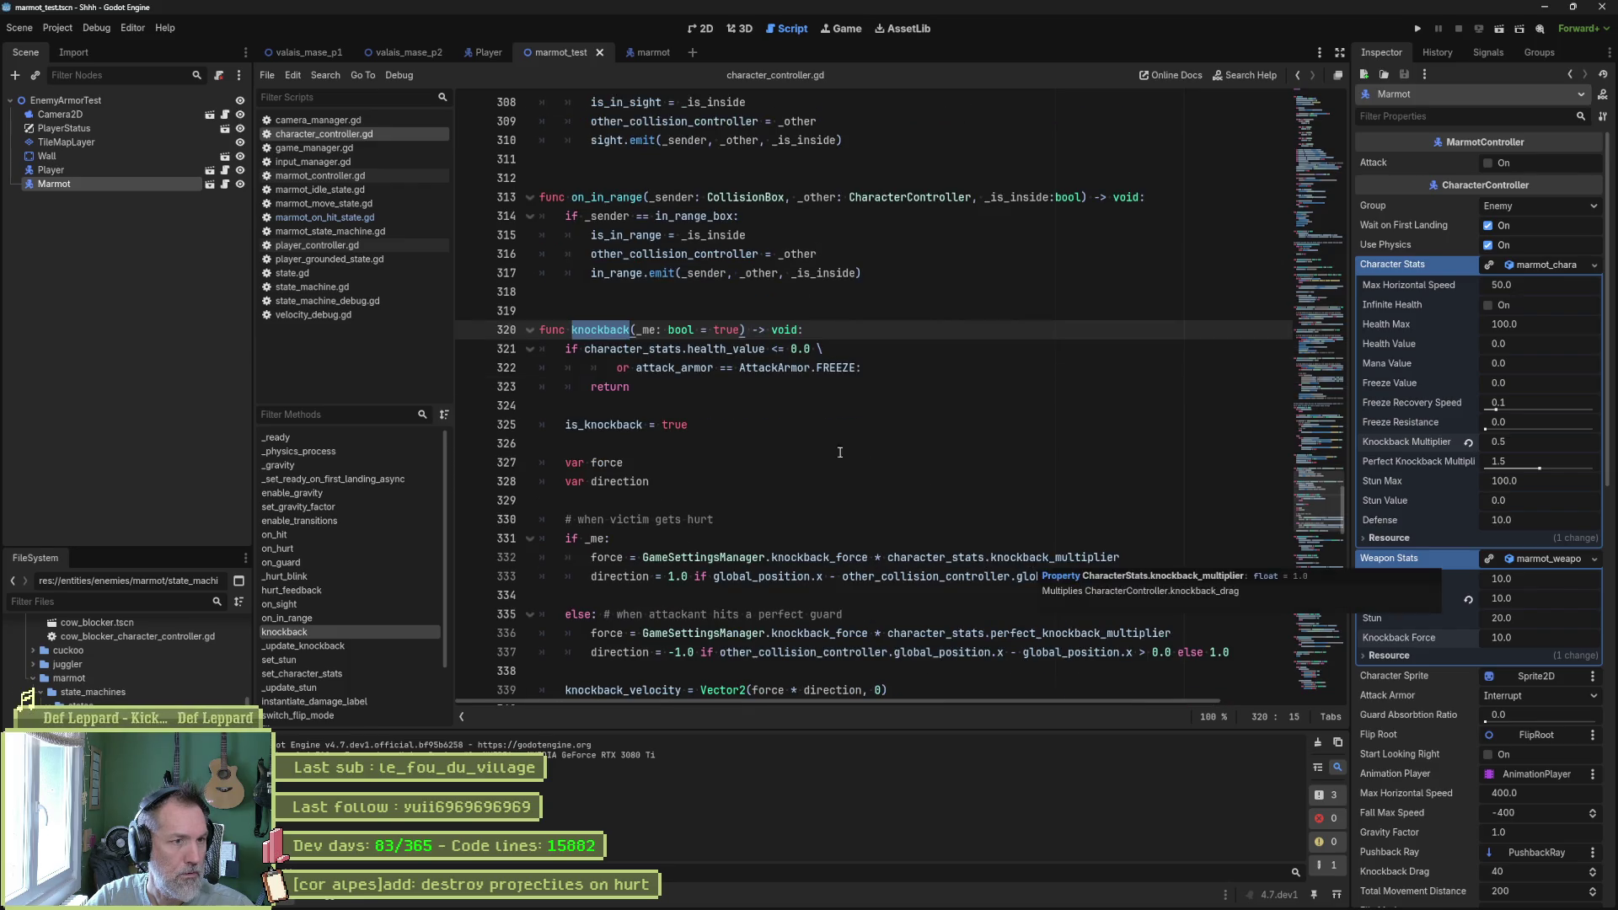
Replace line 9's velocity assignment with character_controller.knockback(true) and run the scene.
{"action": "left_click", "coordinate": [355, 219]}
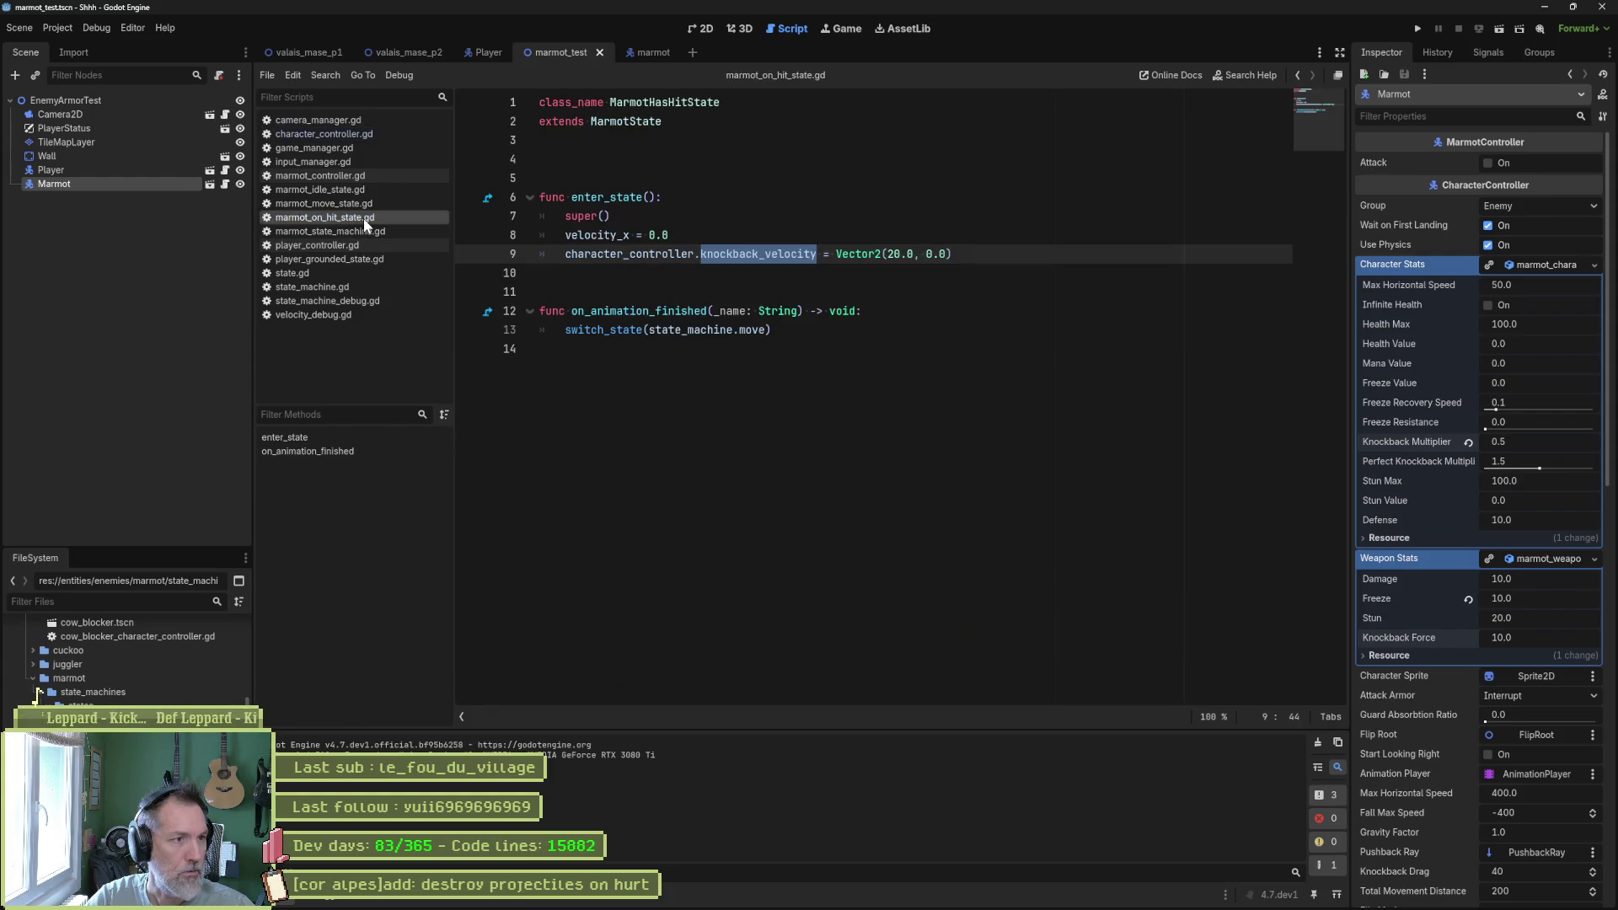
{"action": "type", "text": "knockback("}
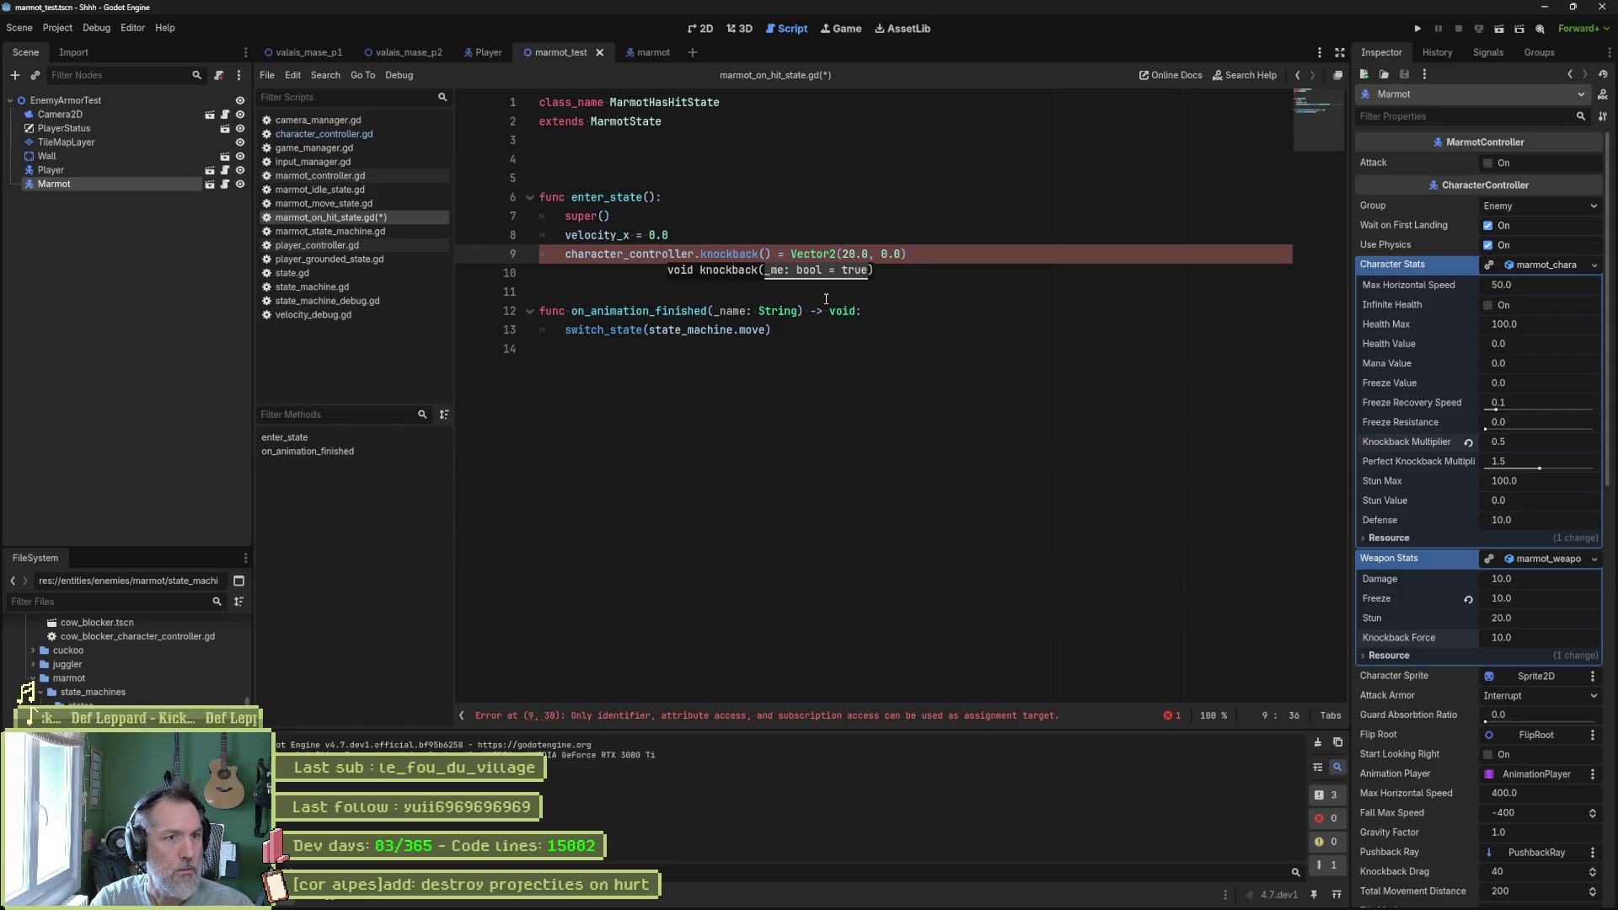
{"action": "type", "text": "e"}
{"action": "key", "text": "shift+End"}
{"action": "key", "text": "Delete"}
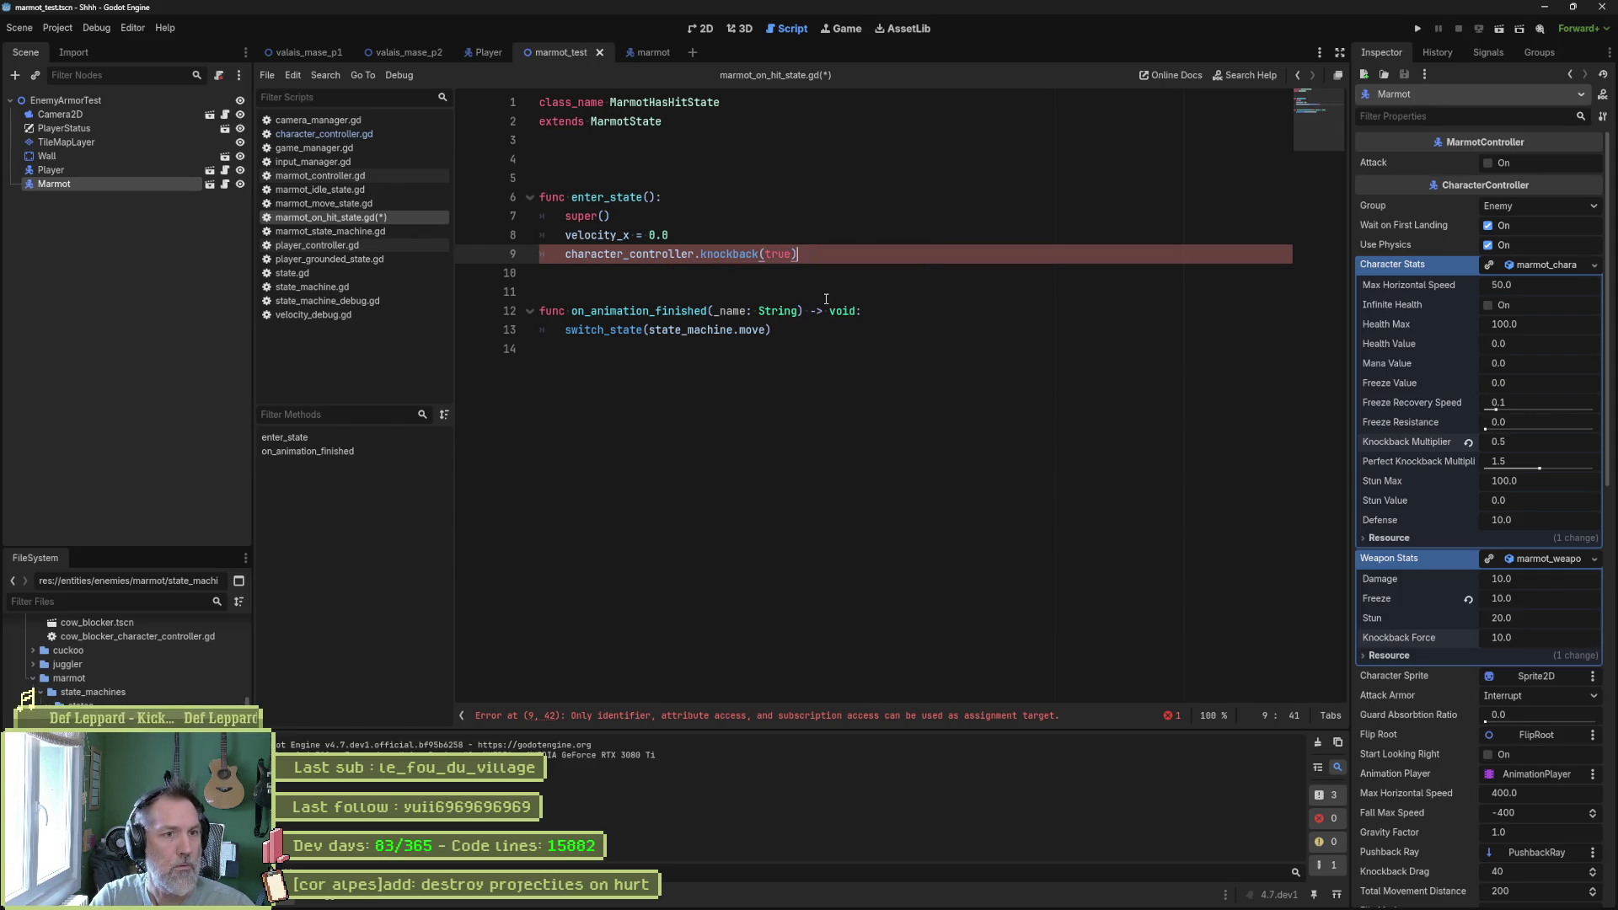
{"action": "key", "text": "F6"}
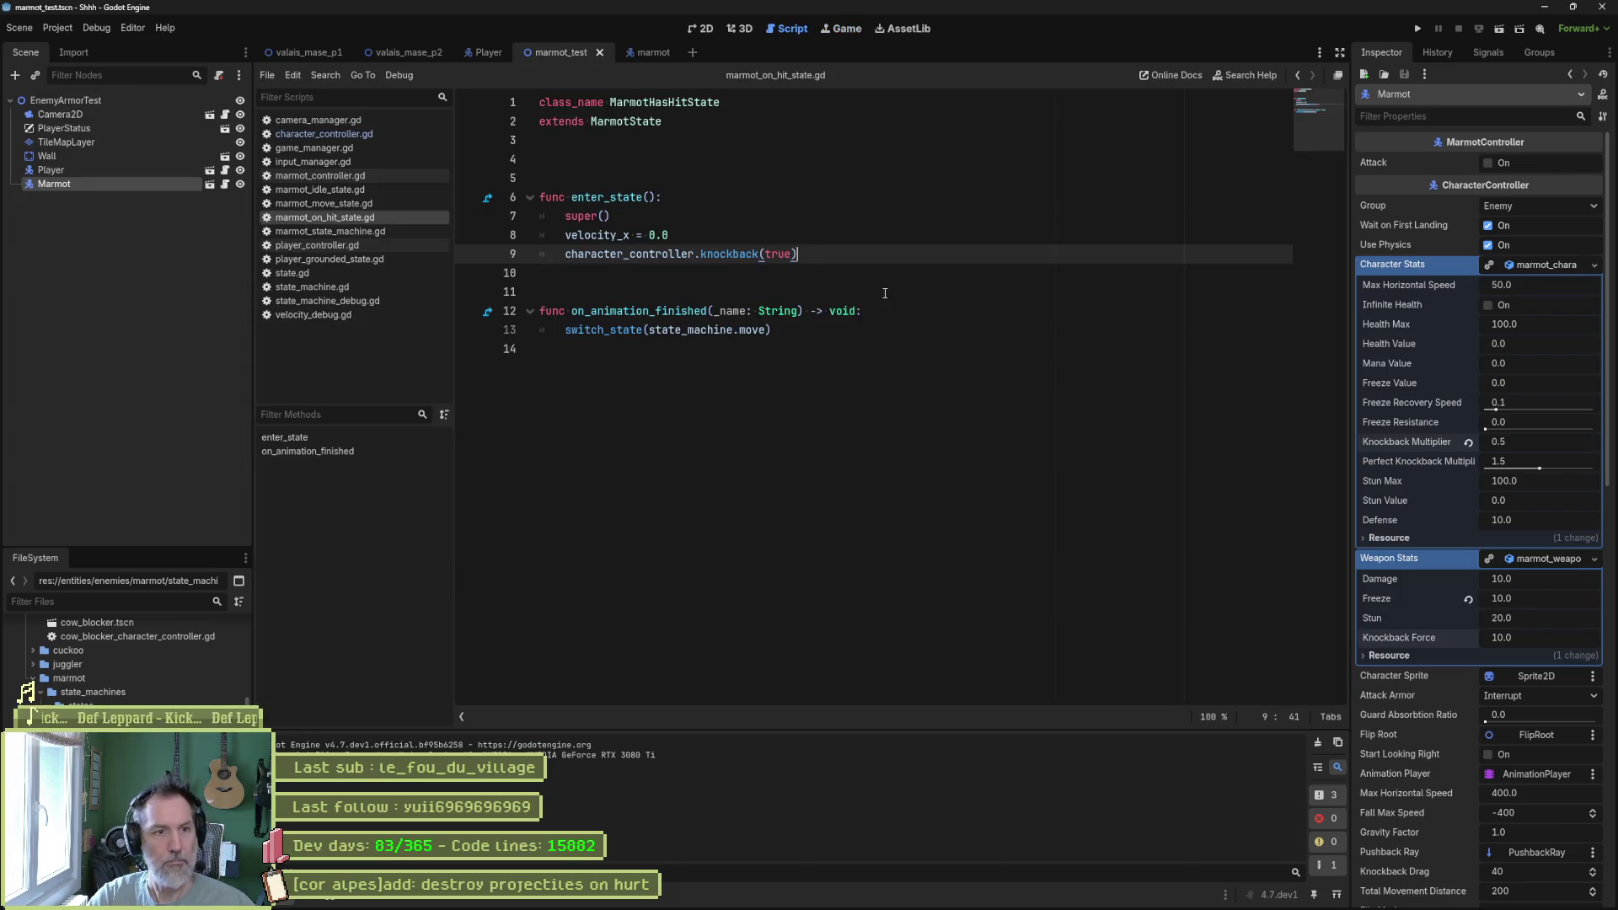
Inspect the knockback function definition's victim-hurt branch in character_controller.gd.
{"action": "left_click", "coordinate": [744, 255], "text": "ctrl"}
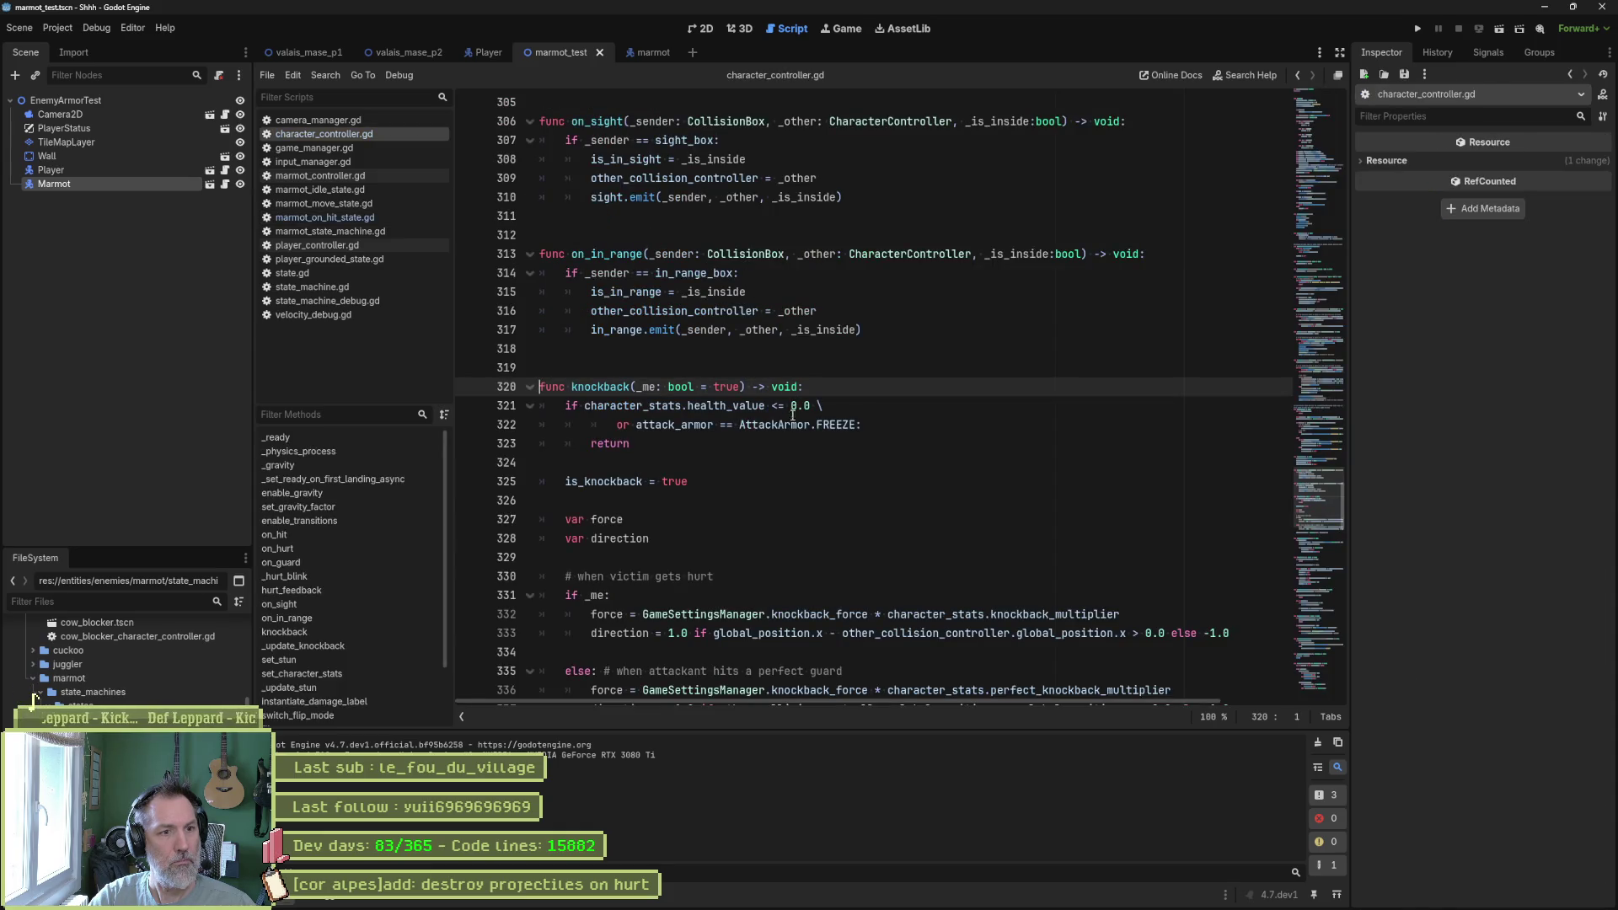
{"action": "scroll", "coordinate": [792, 415], "scroll_direction": "down", "scroll_amount": 3}
{"action": "left_click", "coordinate": [605, 426]}
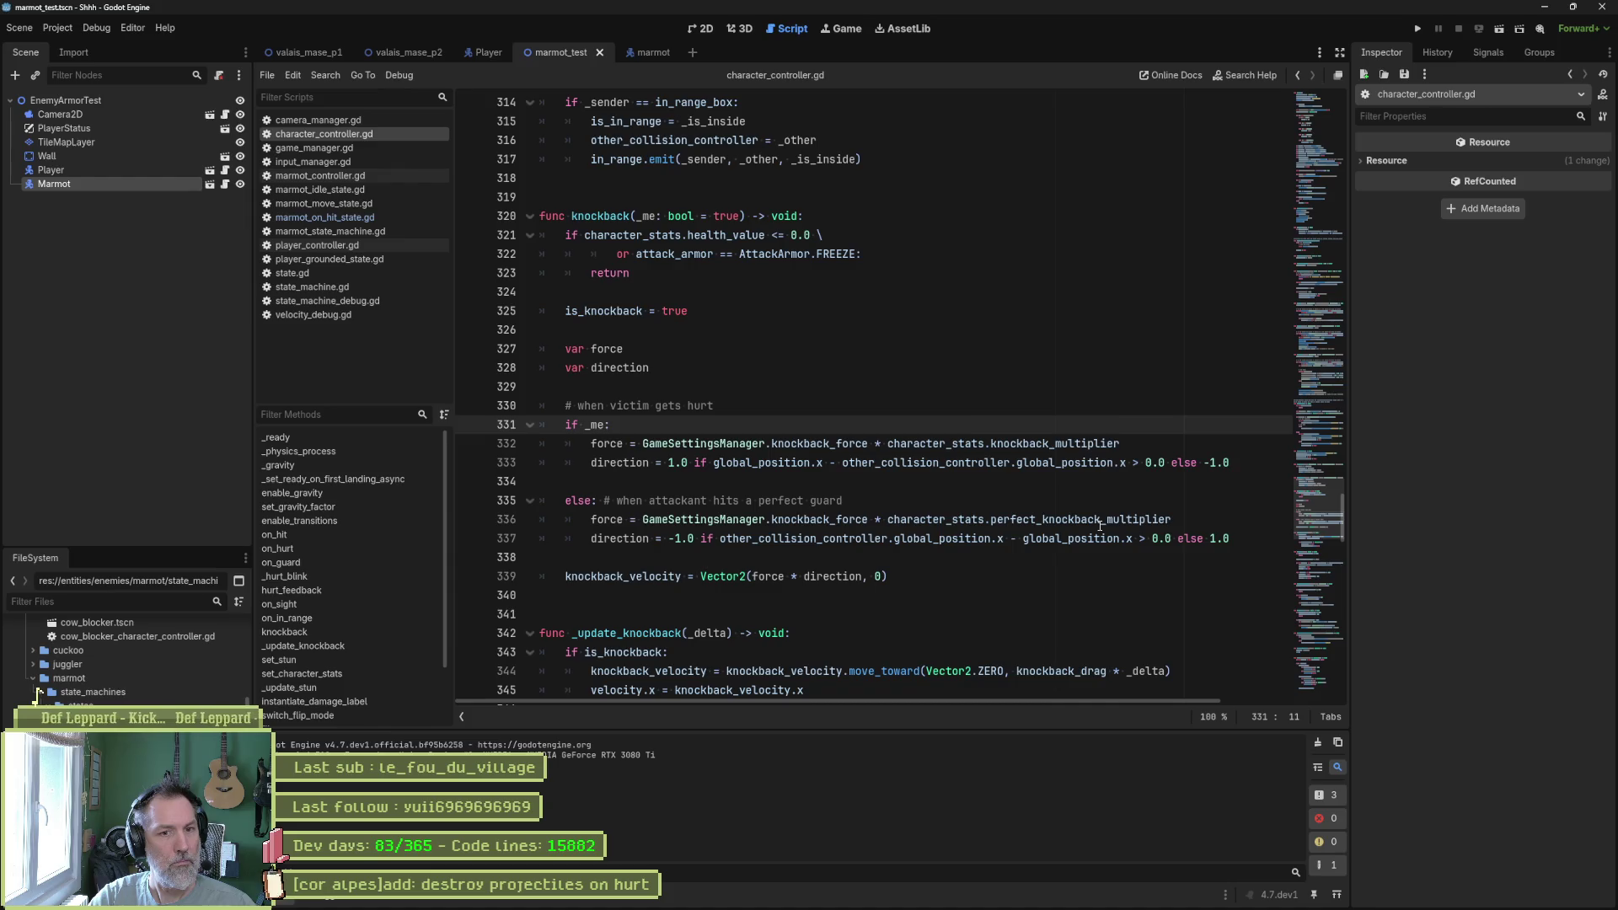
{"action": "mouse_move", "coordinate": [1099, 526]}
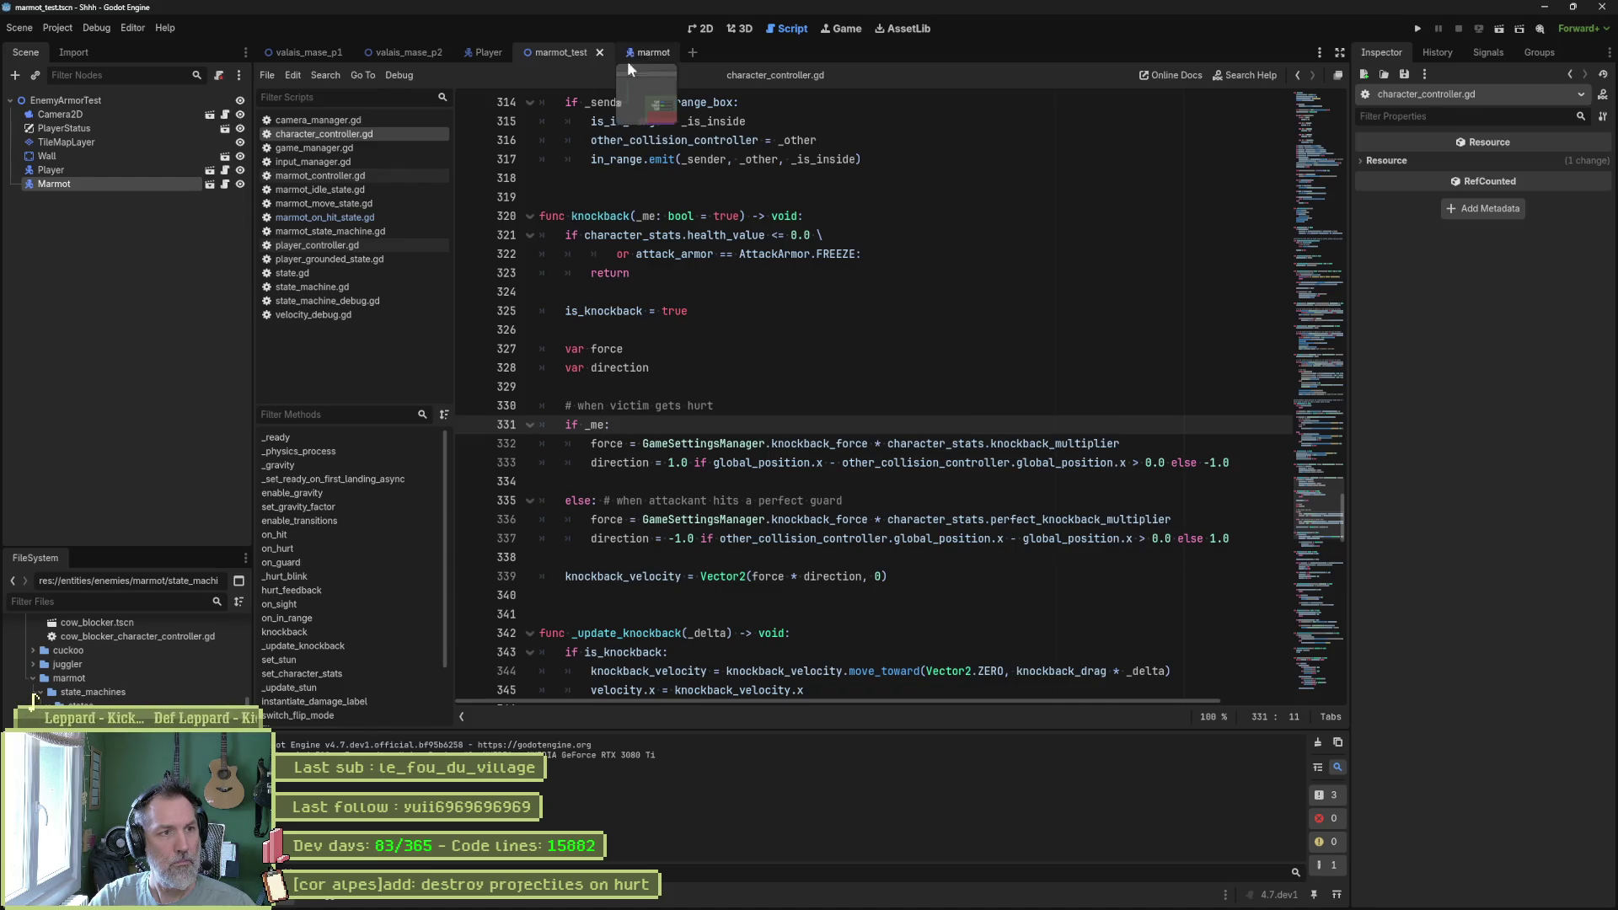
{"action": "left_click", "coordinate": [340, 216]}
{"action": "type", "text": "character_controller.knockback(false)"}
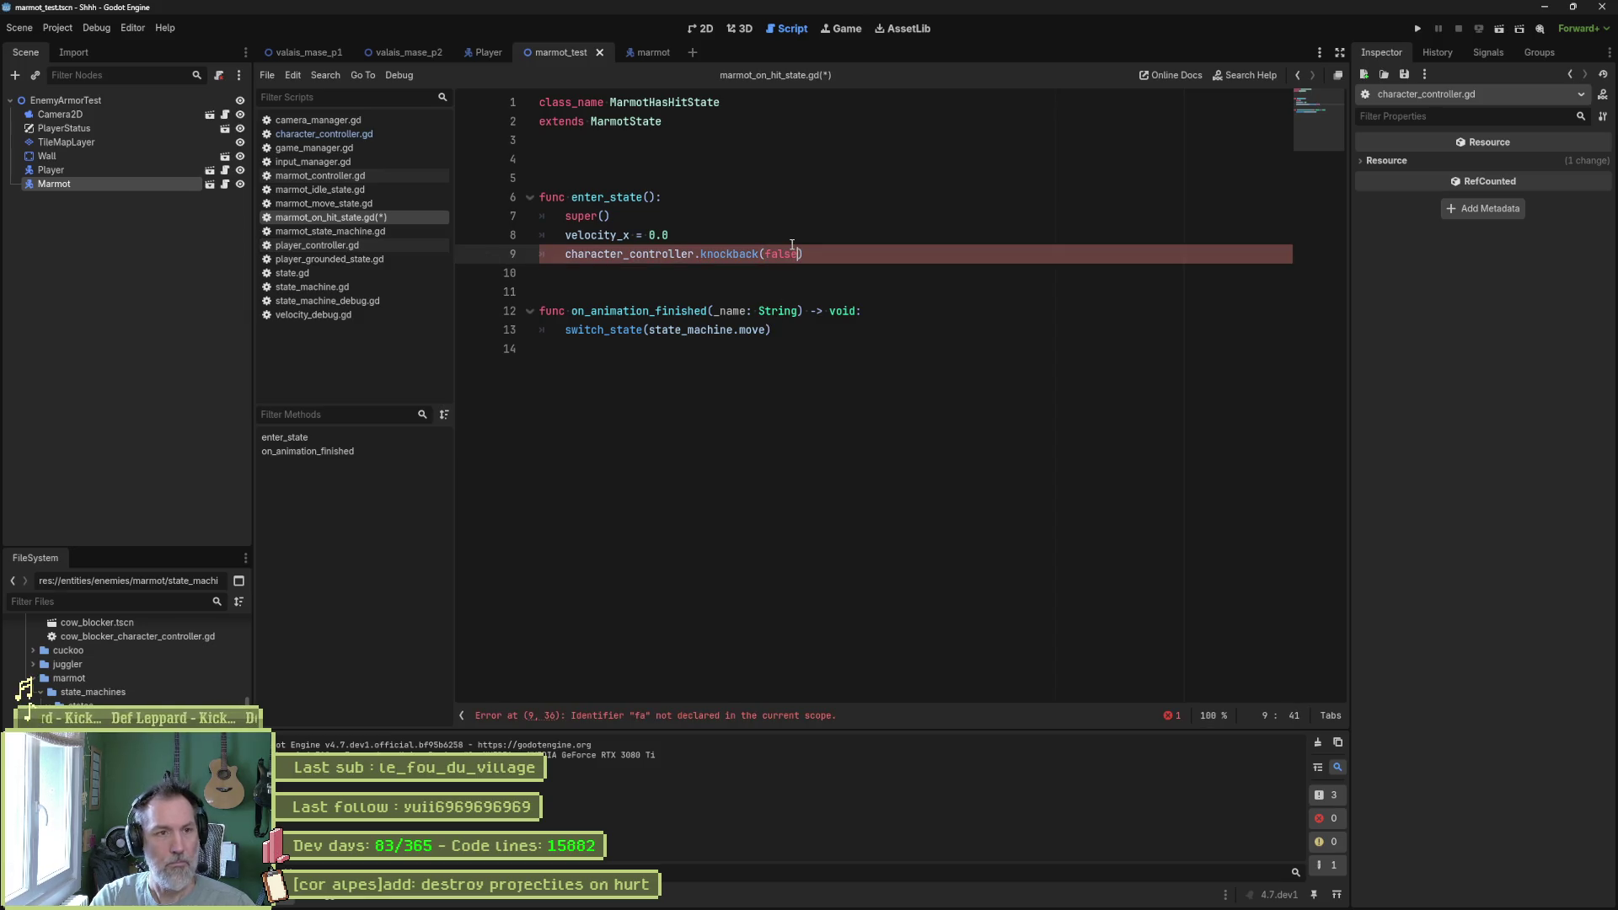
Run the scene once, then delete the false argument so the call reads knockback().
{"action": "key", "text": "F6"}
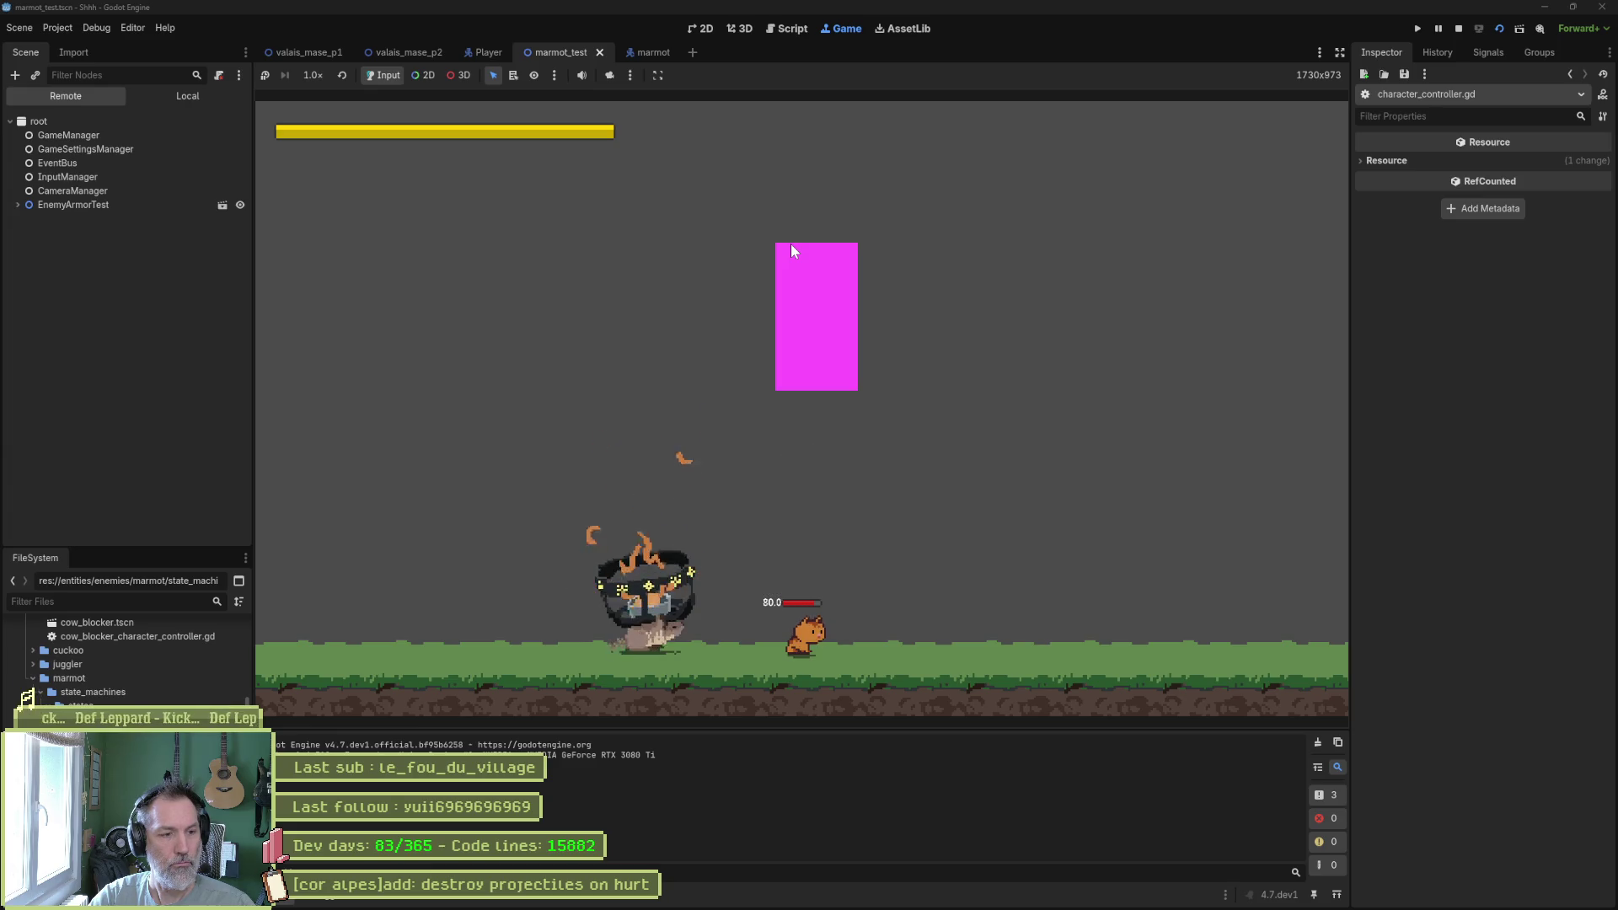
{"action": "key", "text": "F8"}
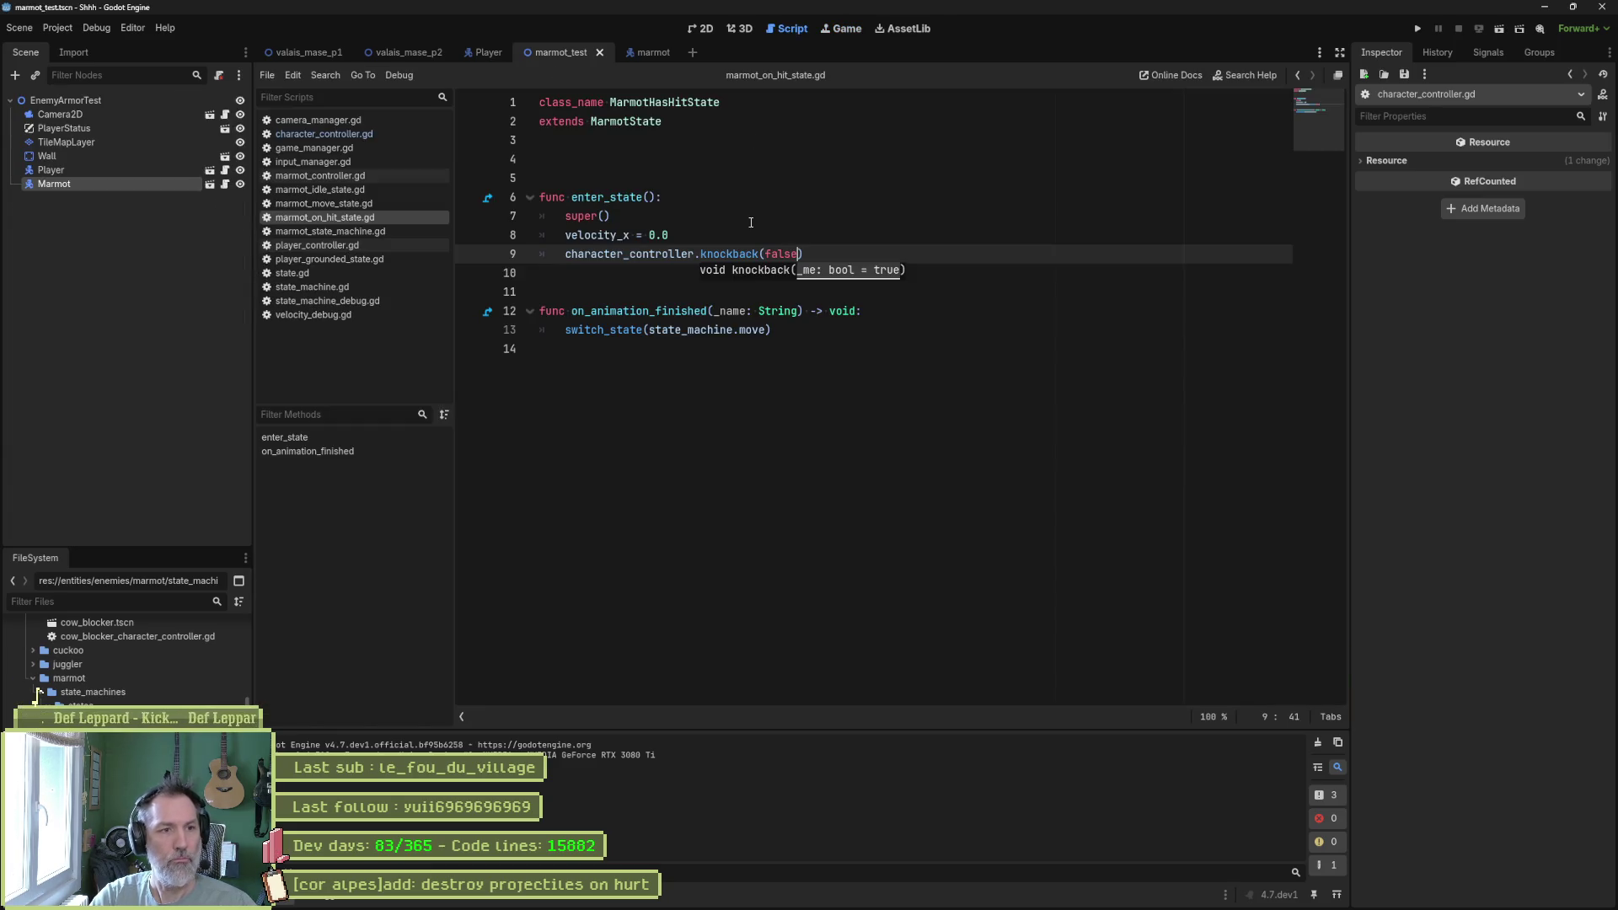
{"action": "left_click", "coordinate": [775, 253]}
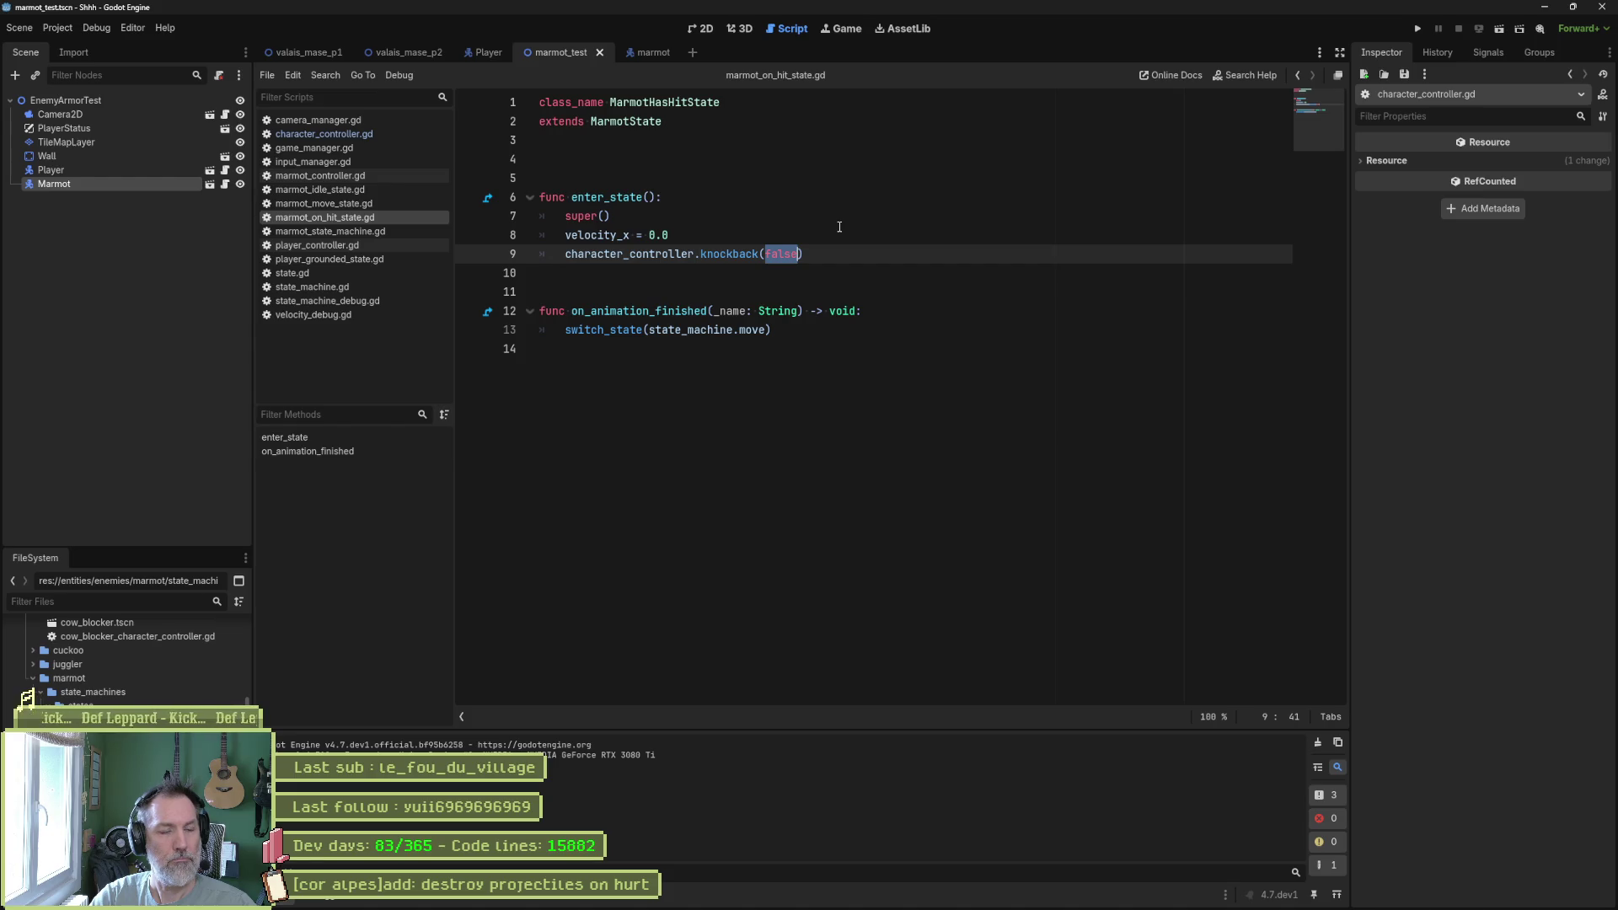
{"action": "key", "text": "BackSpace"}
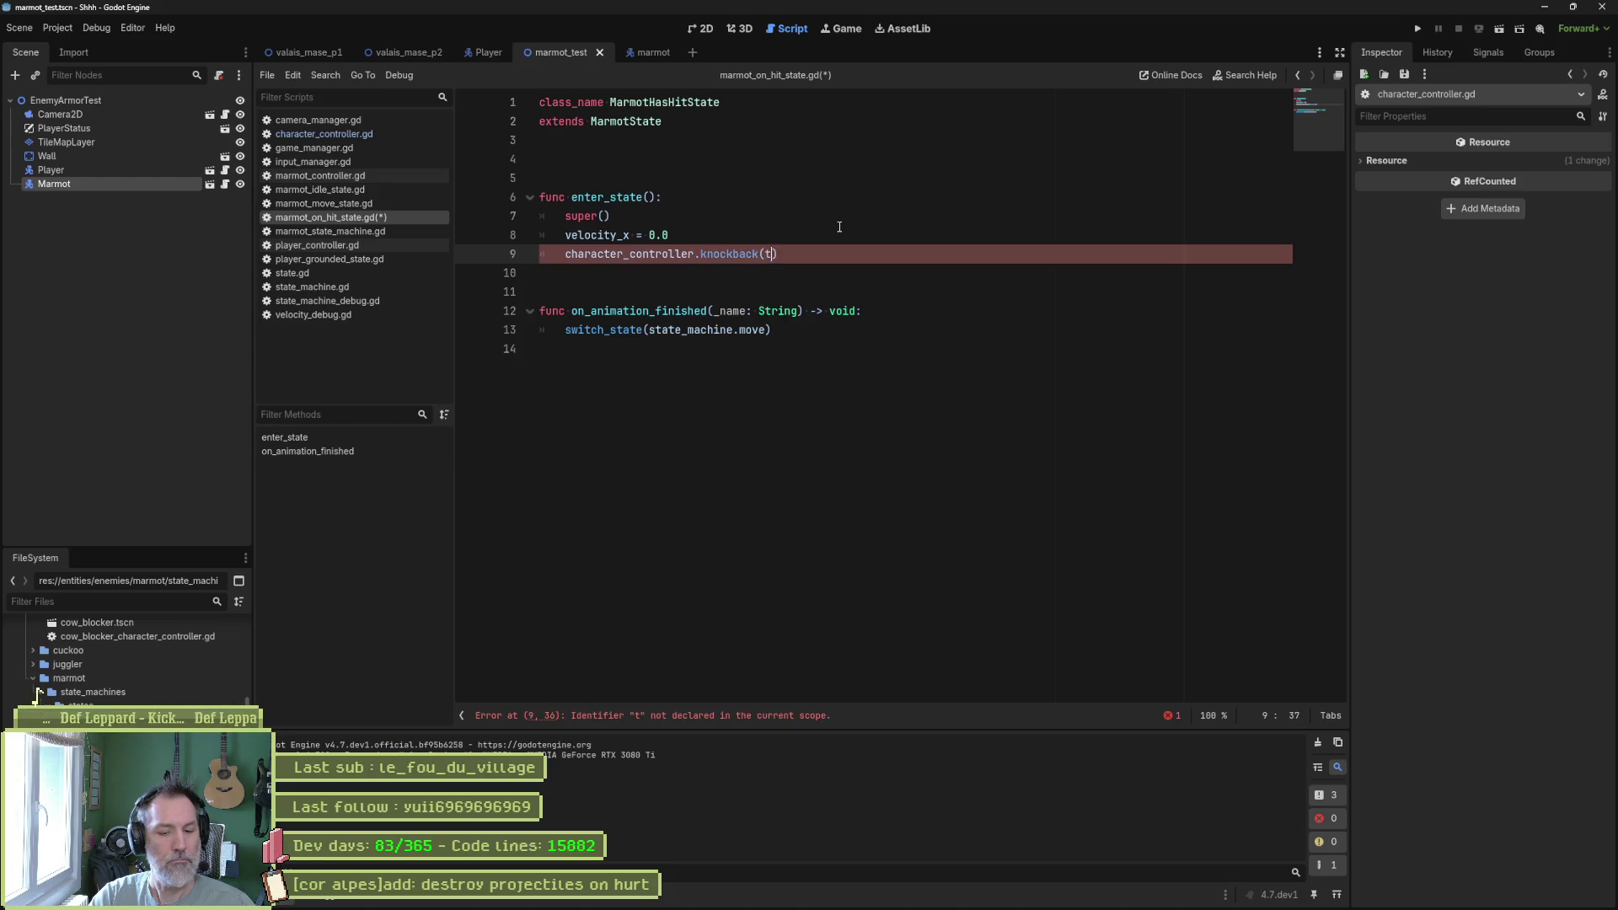
{"action": "key", "text": "Escape"}
Save the hit-state script and playtest the marmot scene until the marmot dies.
{"action": "key", "text": "ctrl+s"}
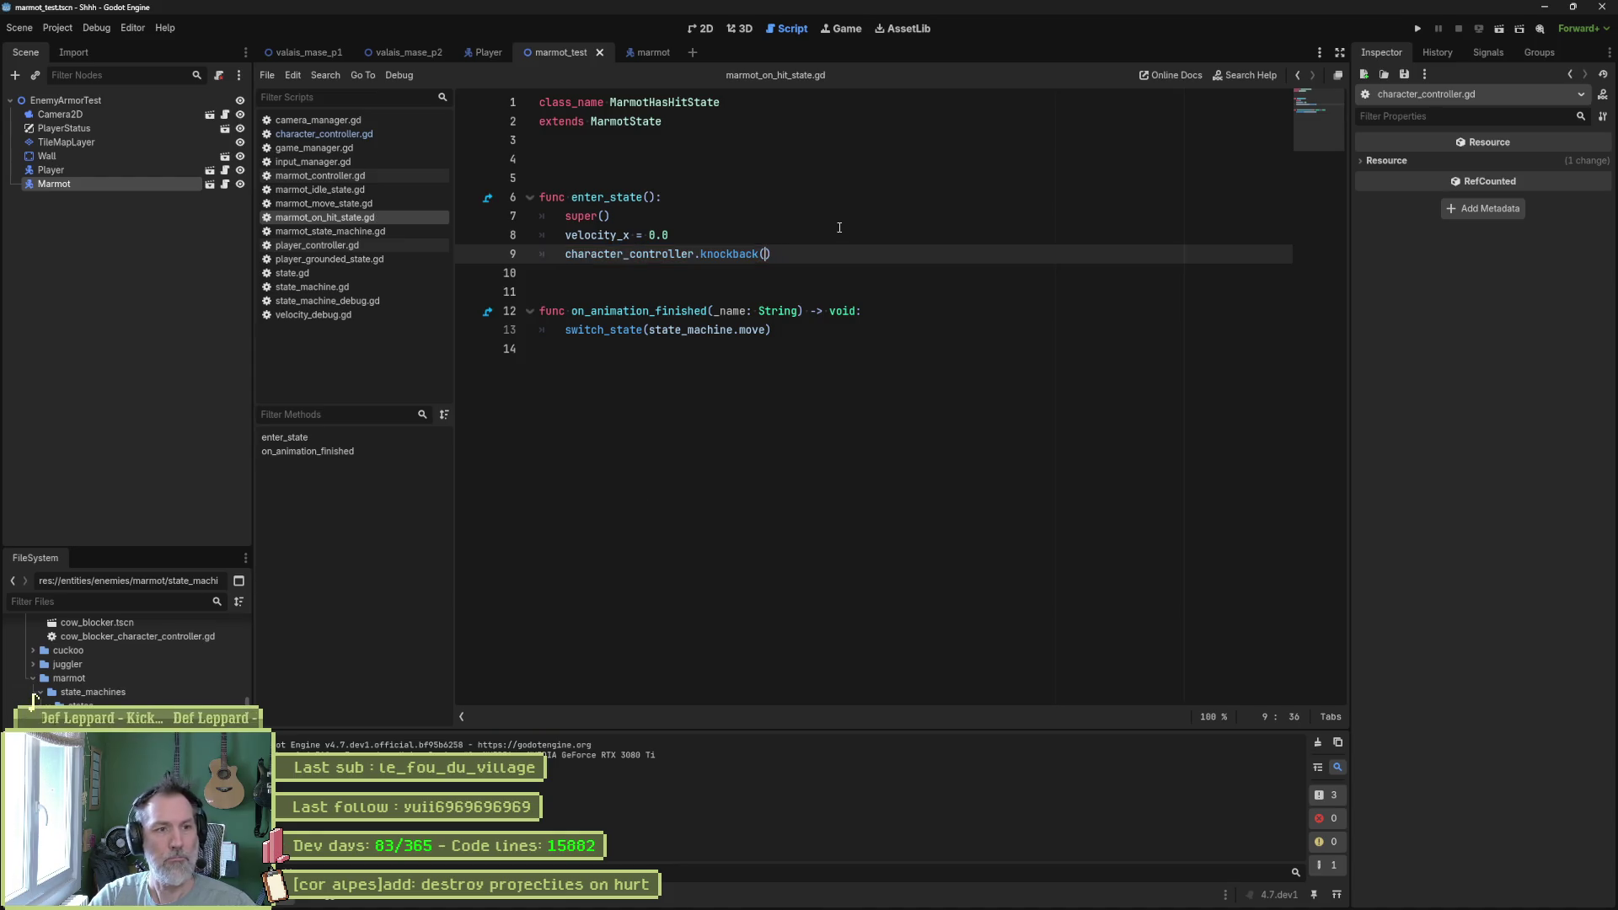
{"action": "key", "text": "F6"}
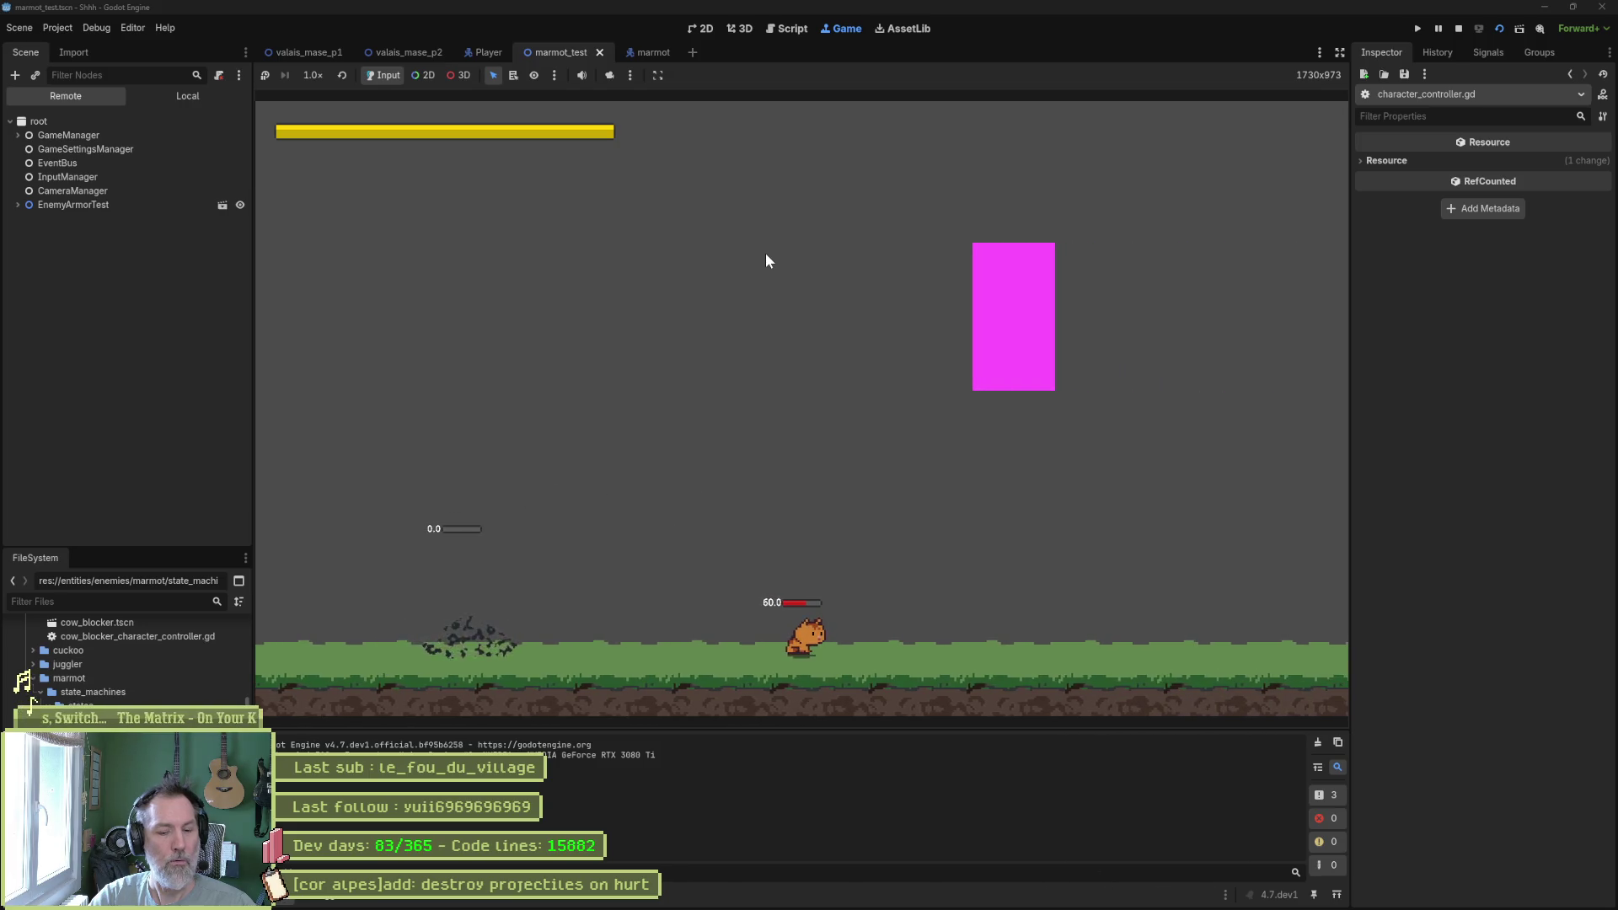
{"action": "key", "text": "F8"}
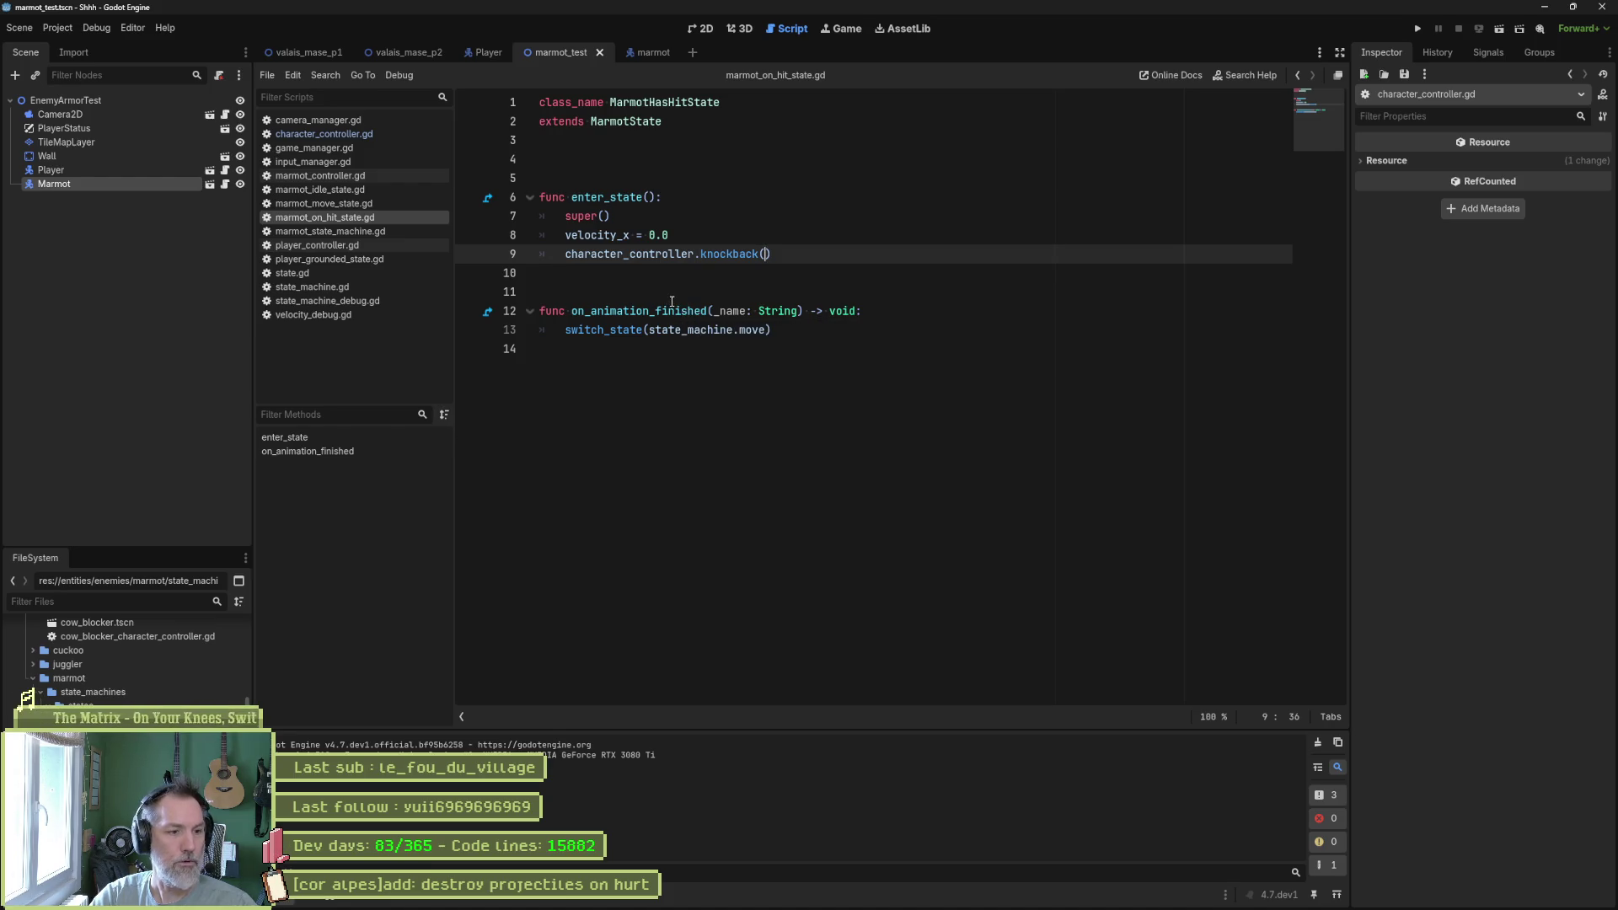
Save and play-test the valais_mase_p2 level in 2D, then switch to the Player scene.
{"action": "left_click", "coordinate": [426, 55]}
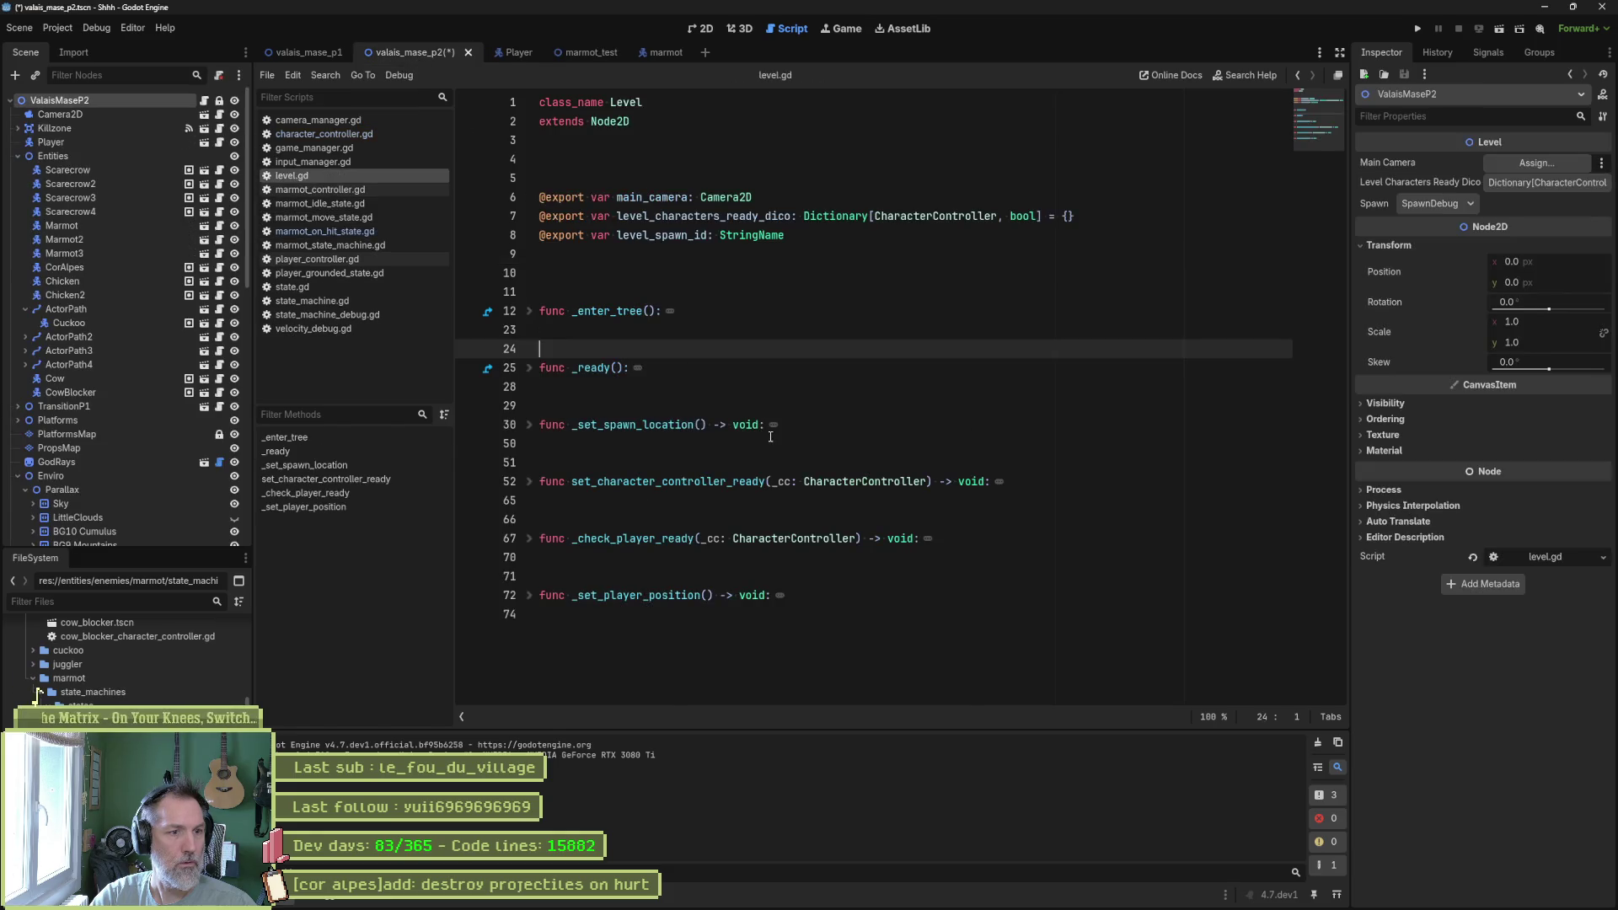
{"action": "left_click", "coordinate": [700, 29]}
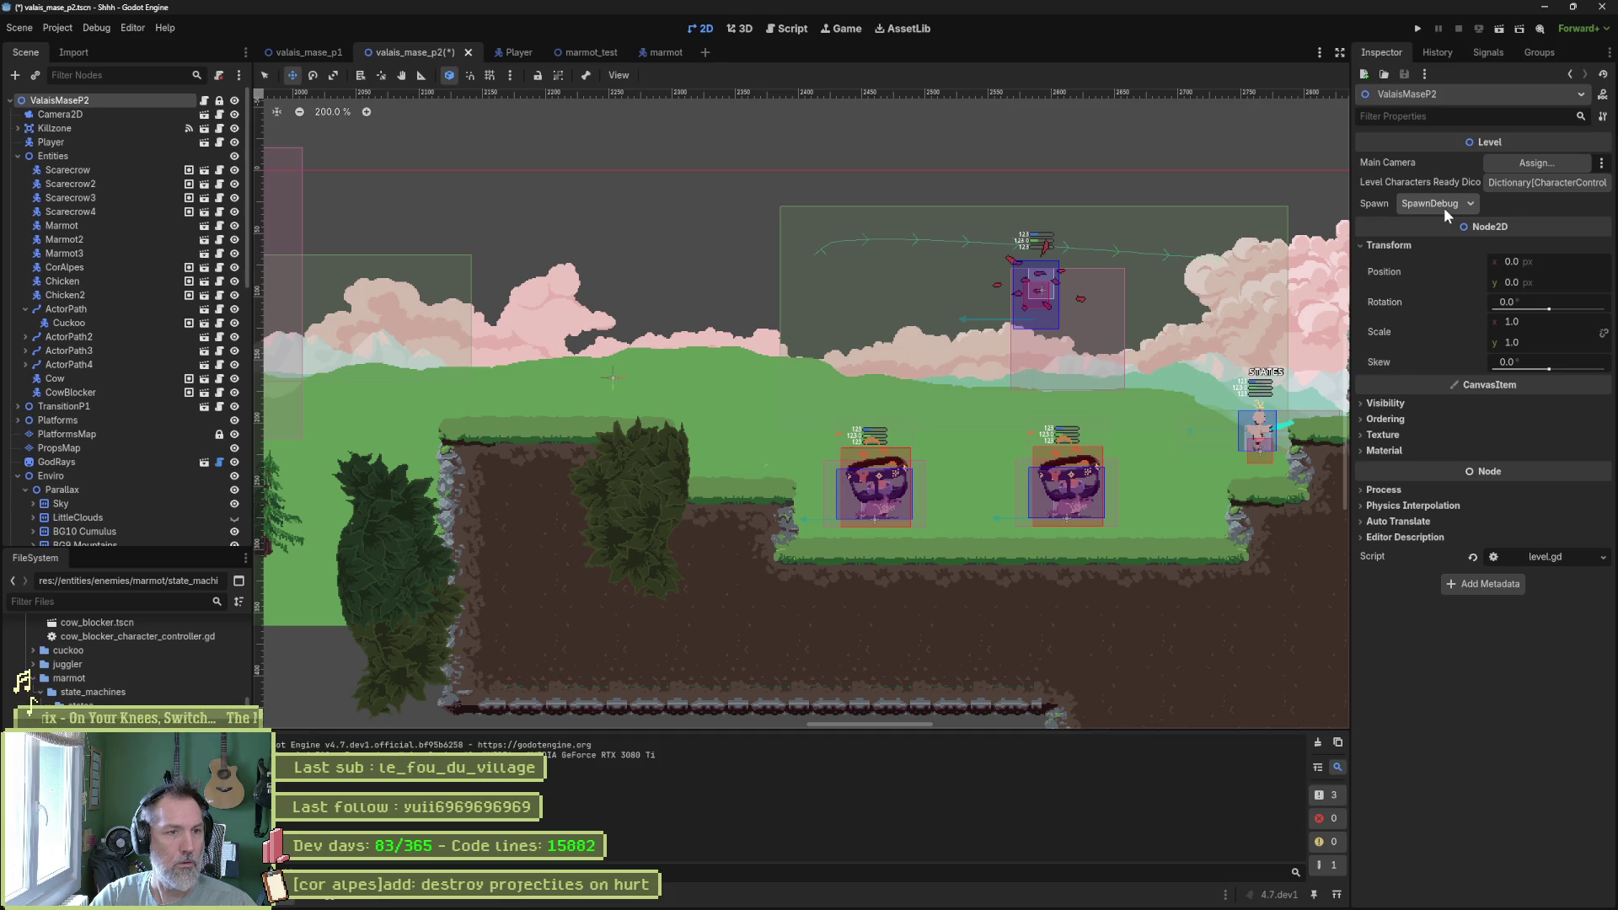
{"action": "key", "text": "F6"}
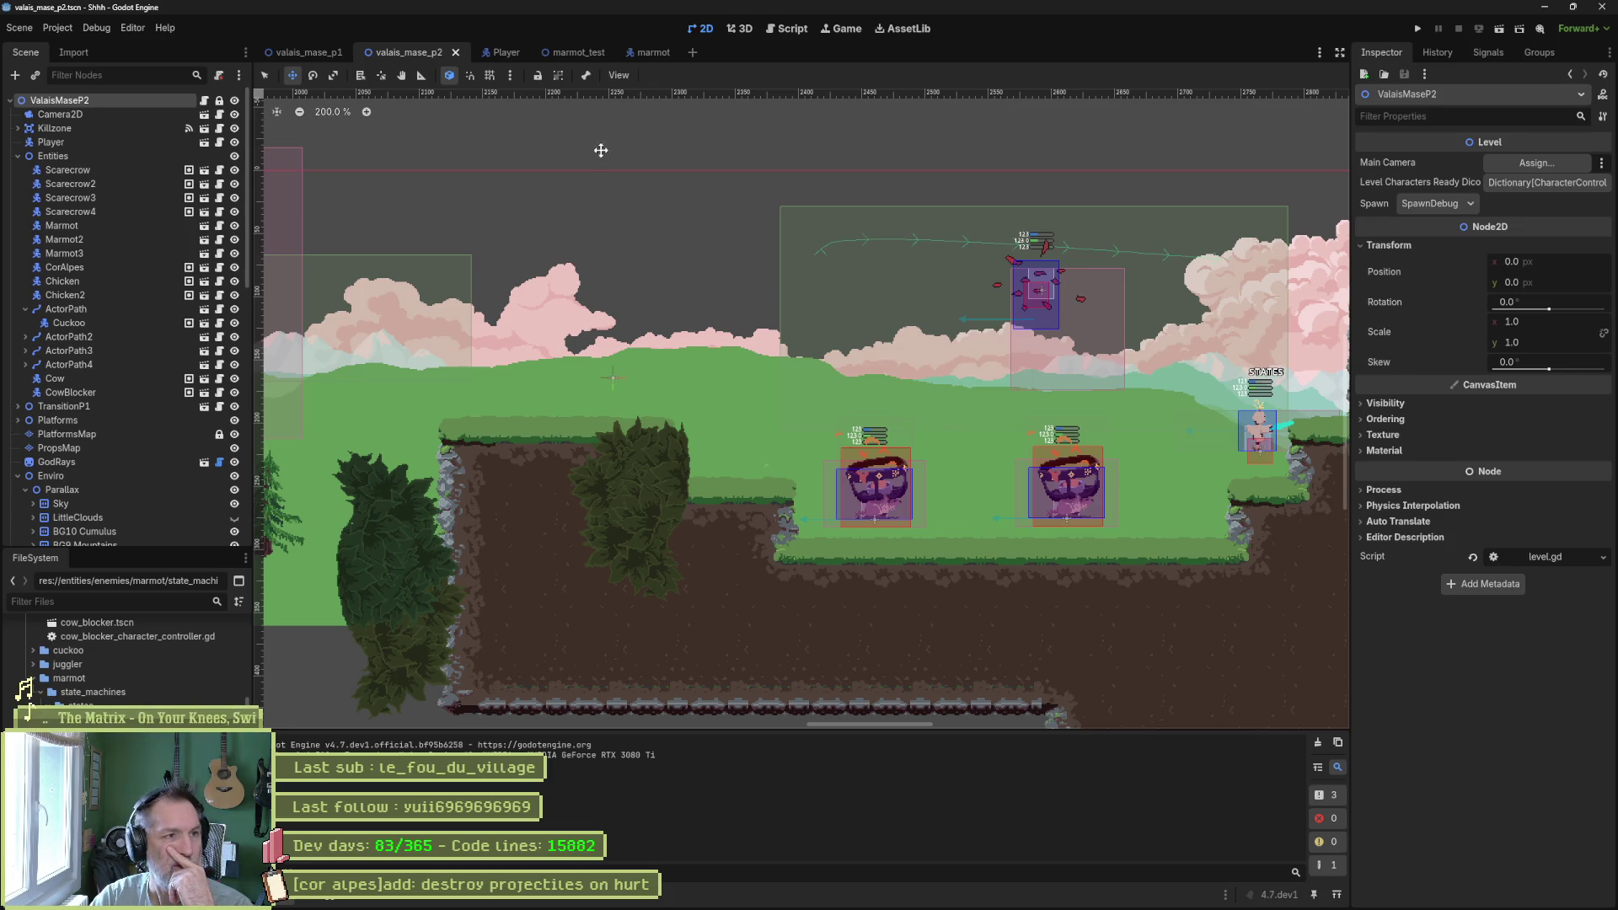
{"action": "left_click", "coordinate": [507, 59]}
{"action": "type", "text": "pl"}
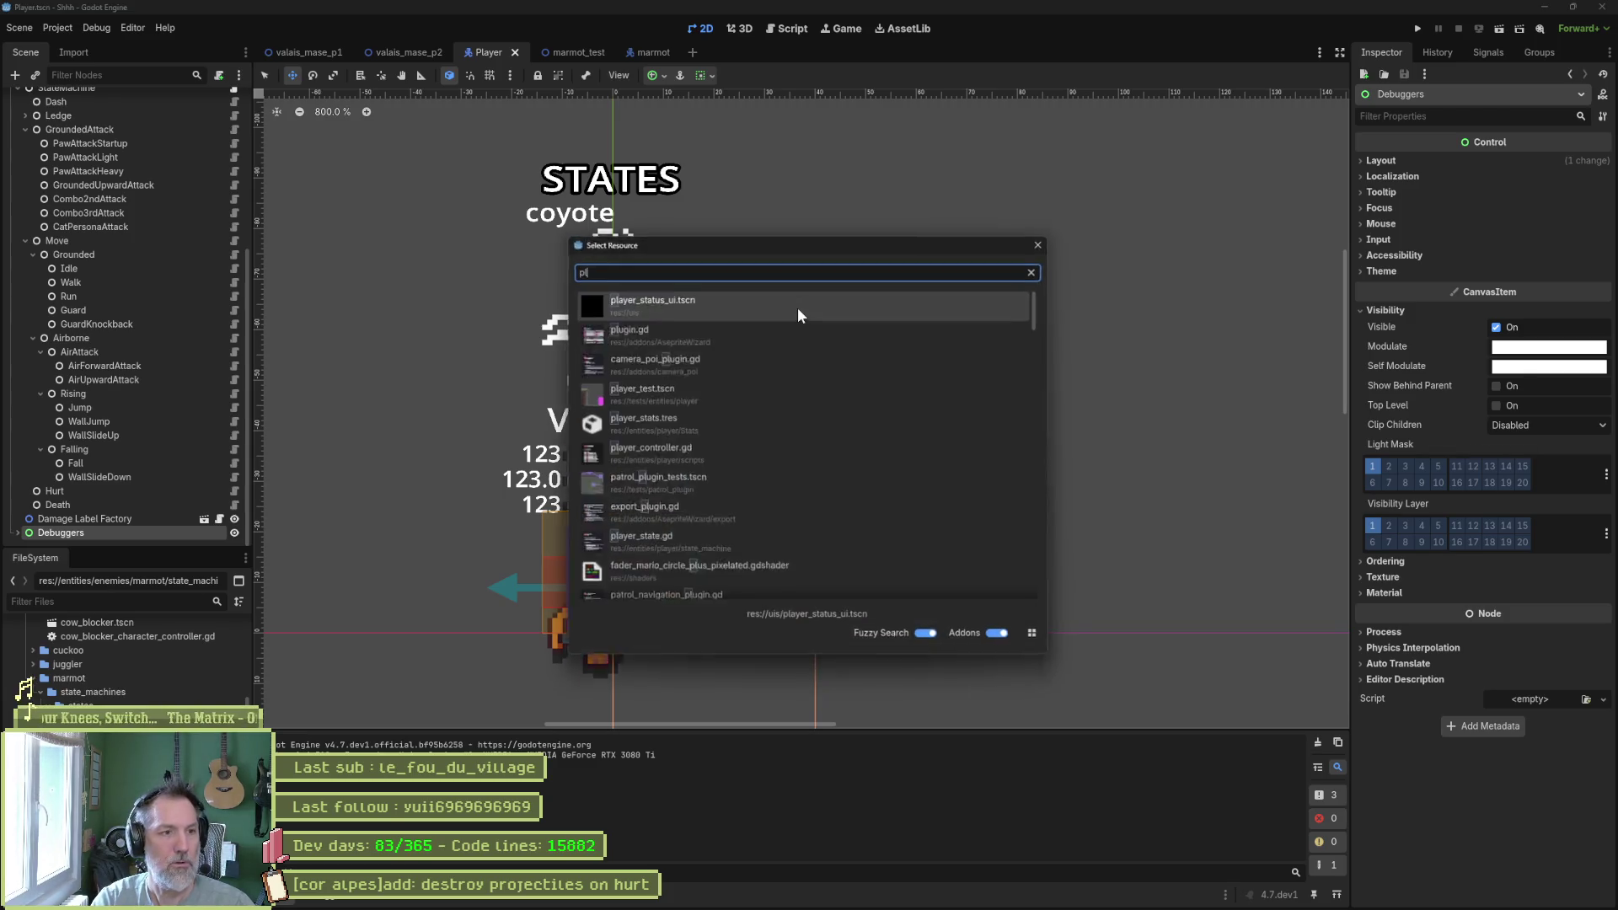
With player_controller.gd open, set the Player root's Knockback Multiplier from 0.5 to 1.0.
{"action": "key", "text": "shift+alt+o"}
{"action": "type", "text": "player"}
{"action": "type", "text": "_con"}
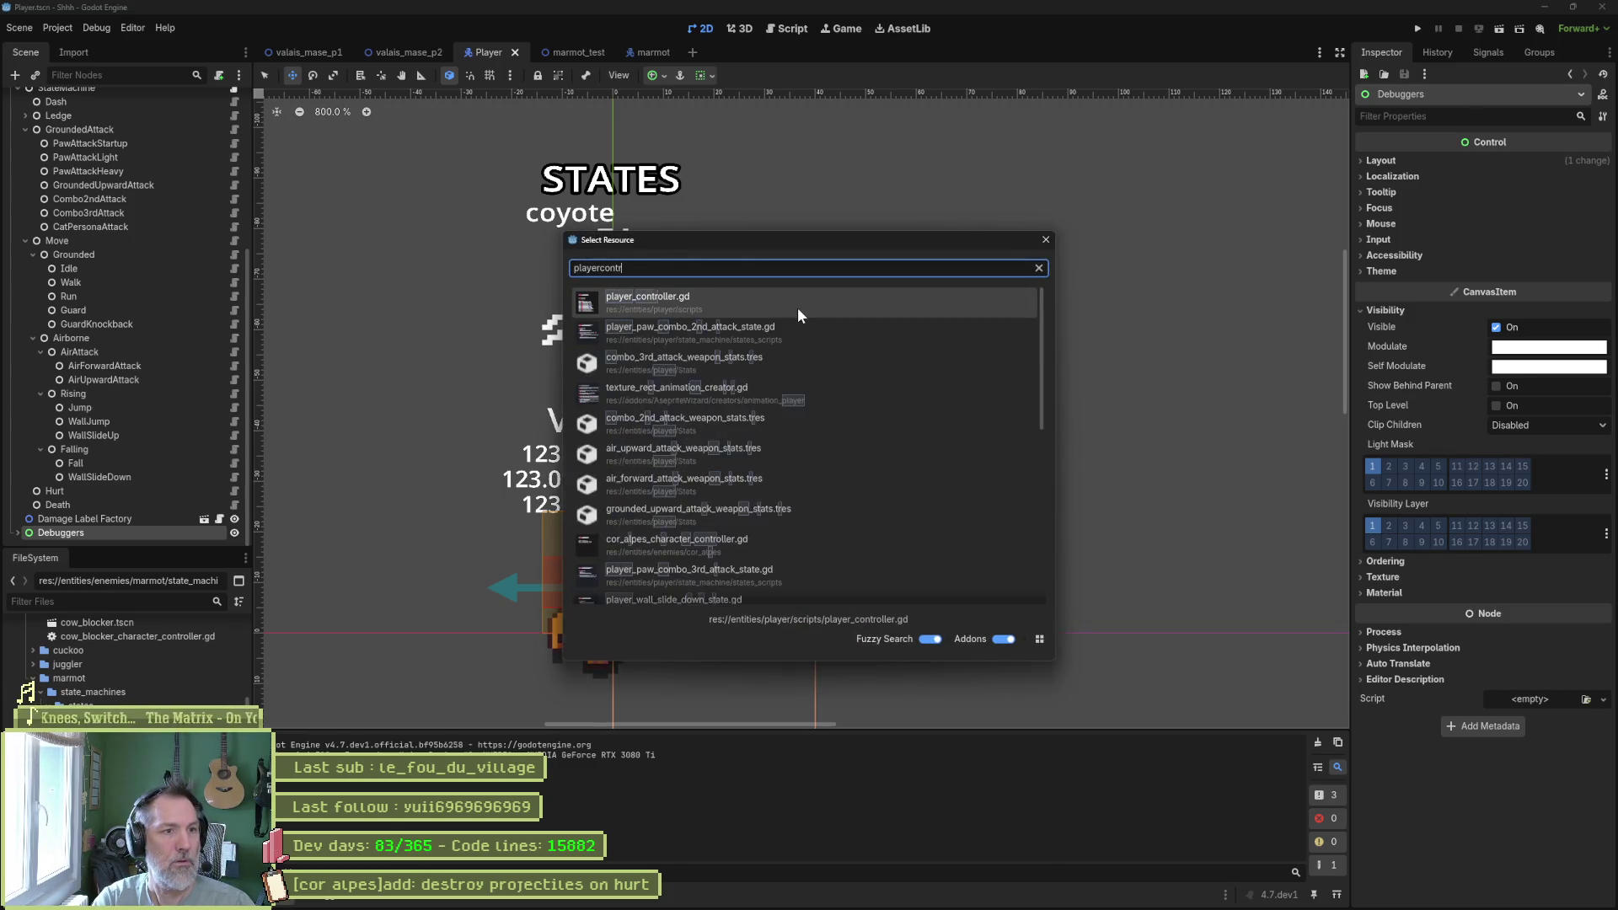
{"action": "key", "text": "Return"}
{"action": "key", "text": "alt+f"}
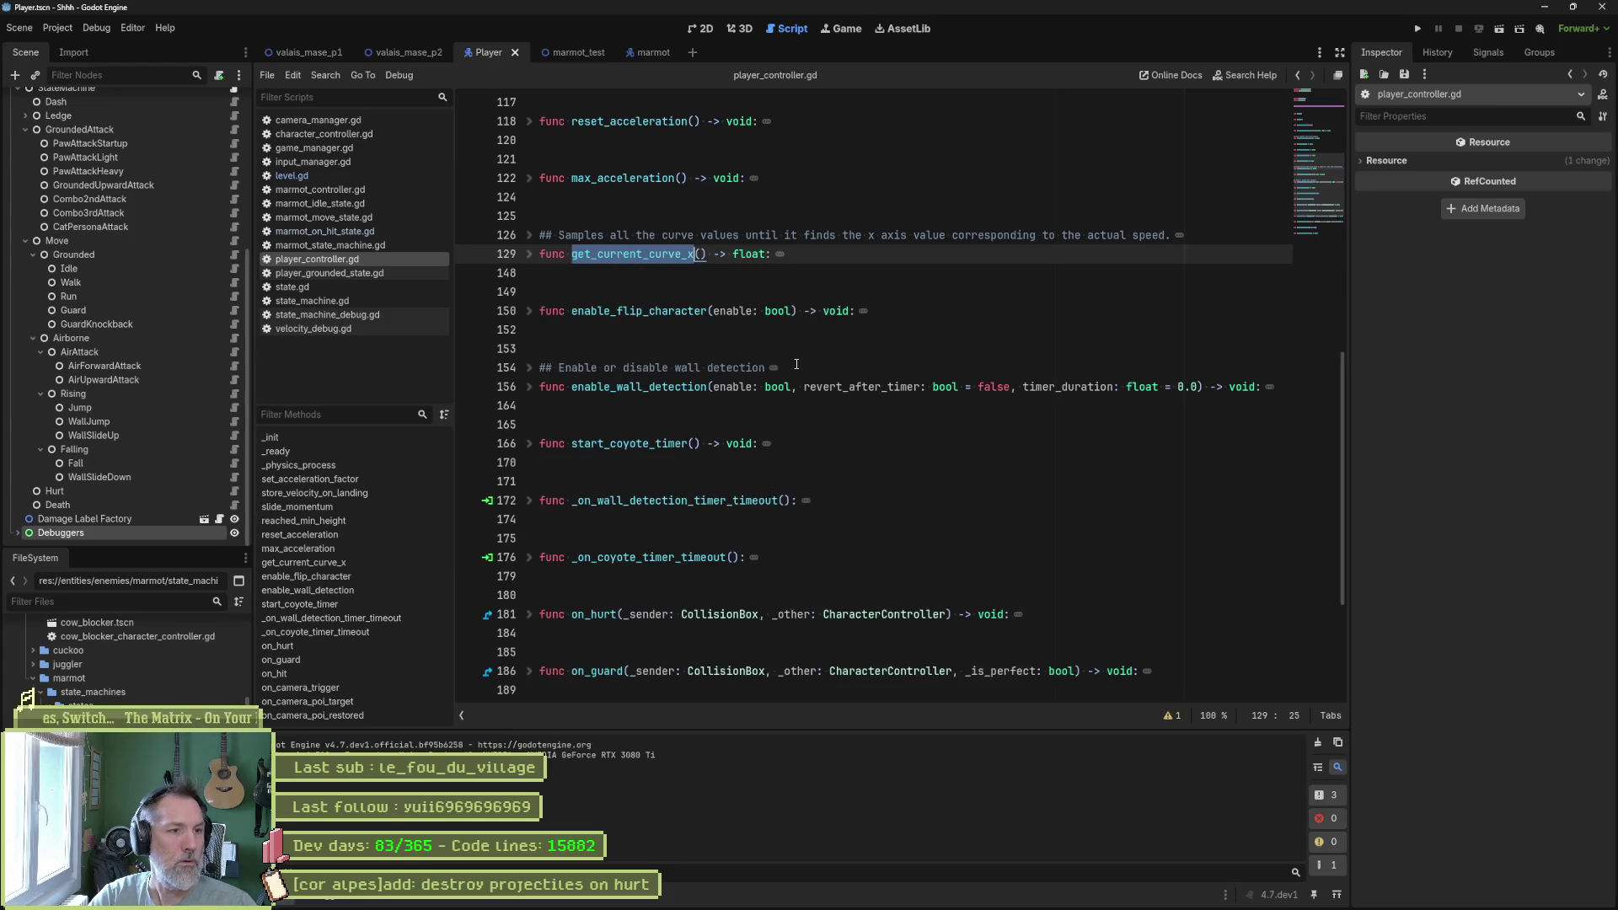
{"action": "left_click_drag", "start_coordinate": [1308, 165], "coordinate": [1306, 96]}
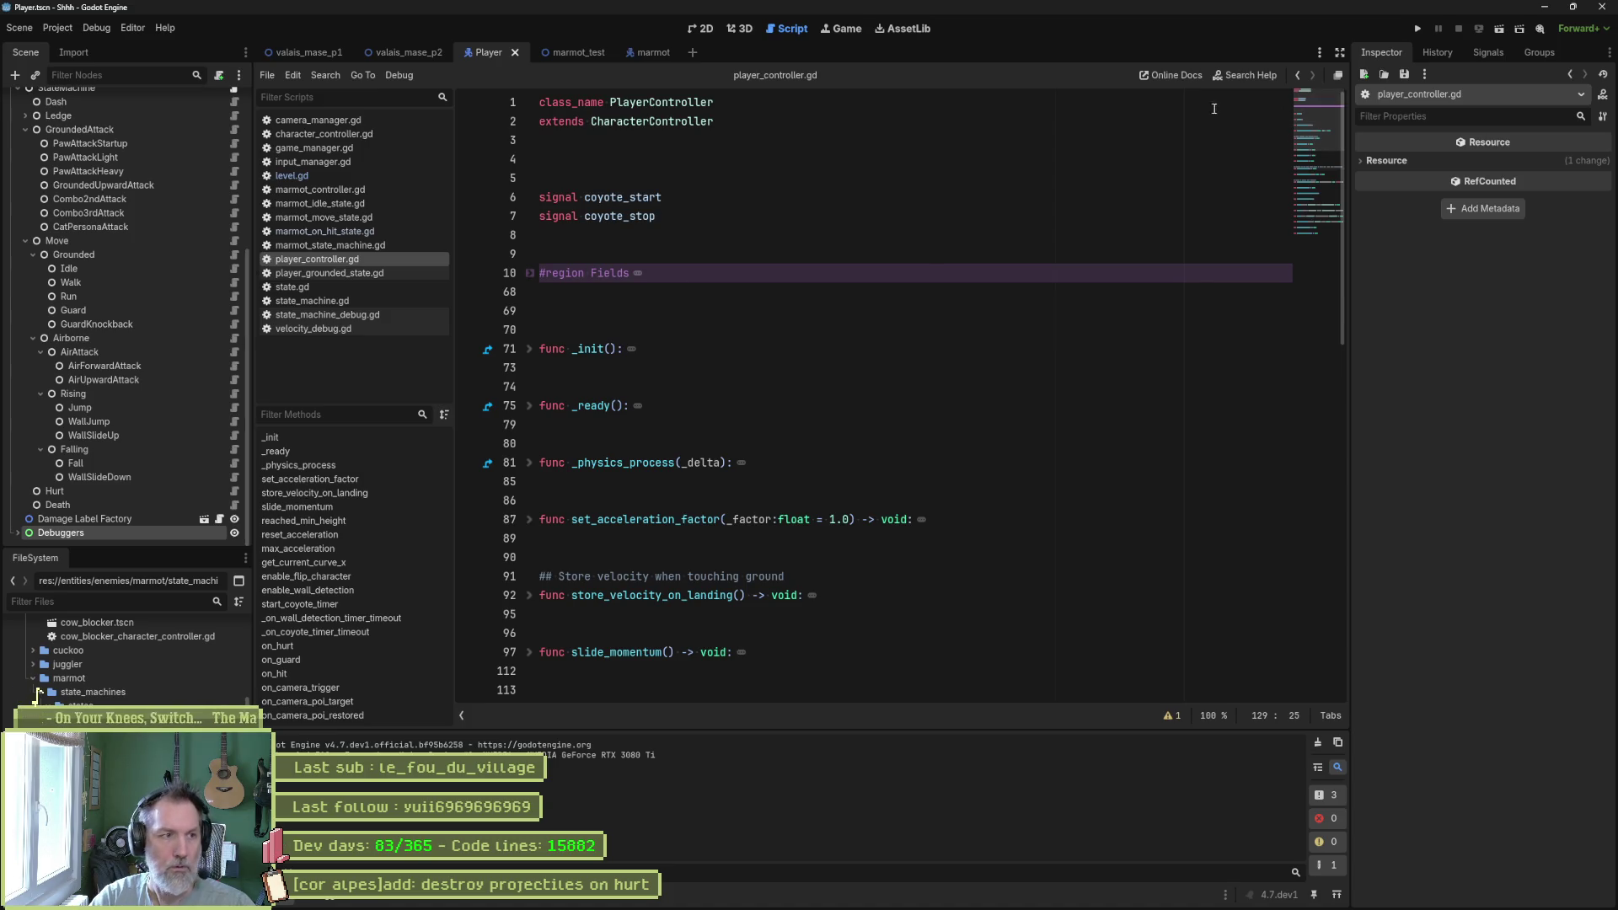
{"action": "scroll", "coordinate": [134, 146], "scroll_direction": "up", "scroll_amount": 5}
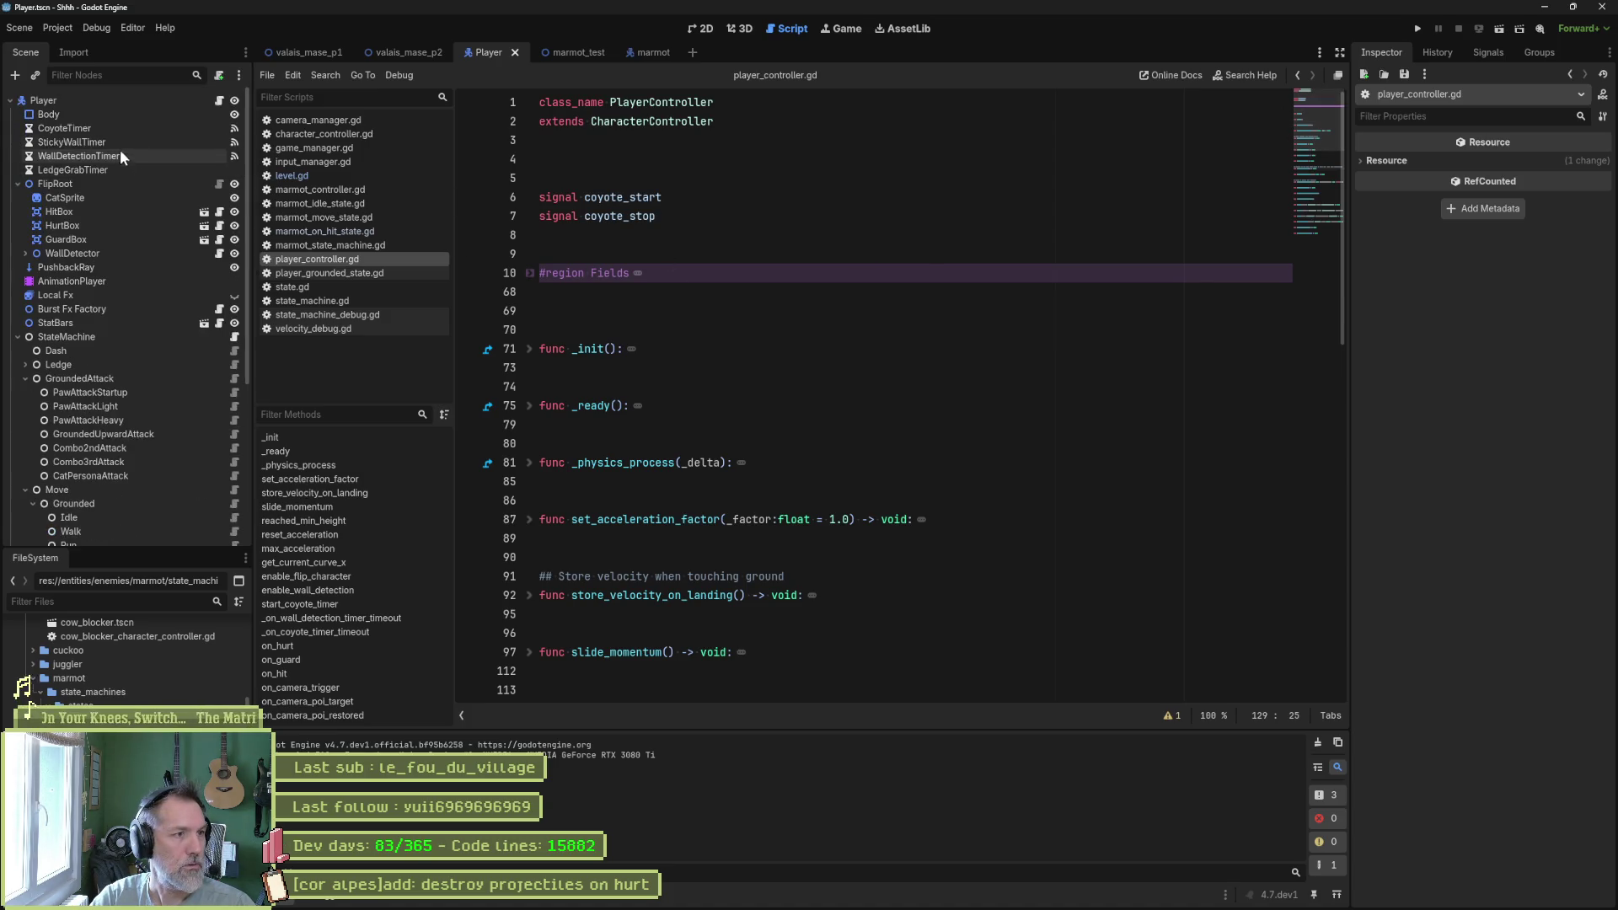
{"action": "left_click", "coordinate": [98, 100]}
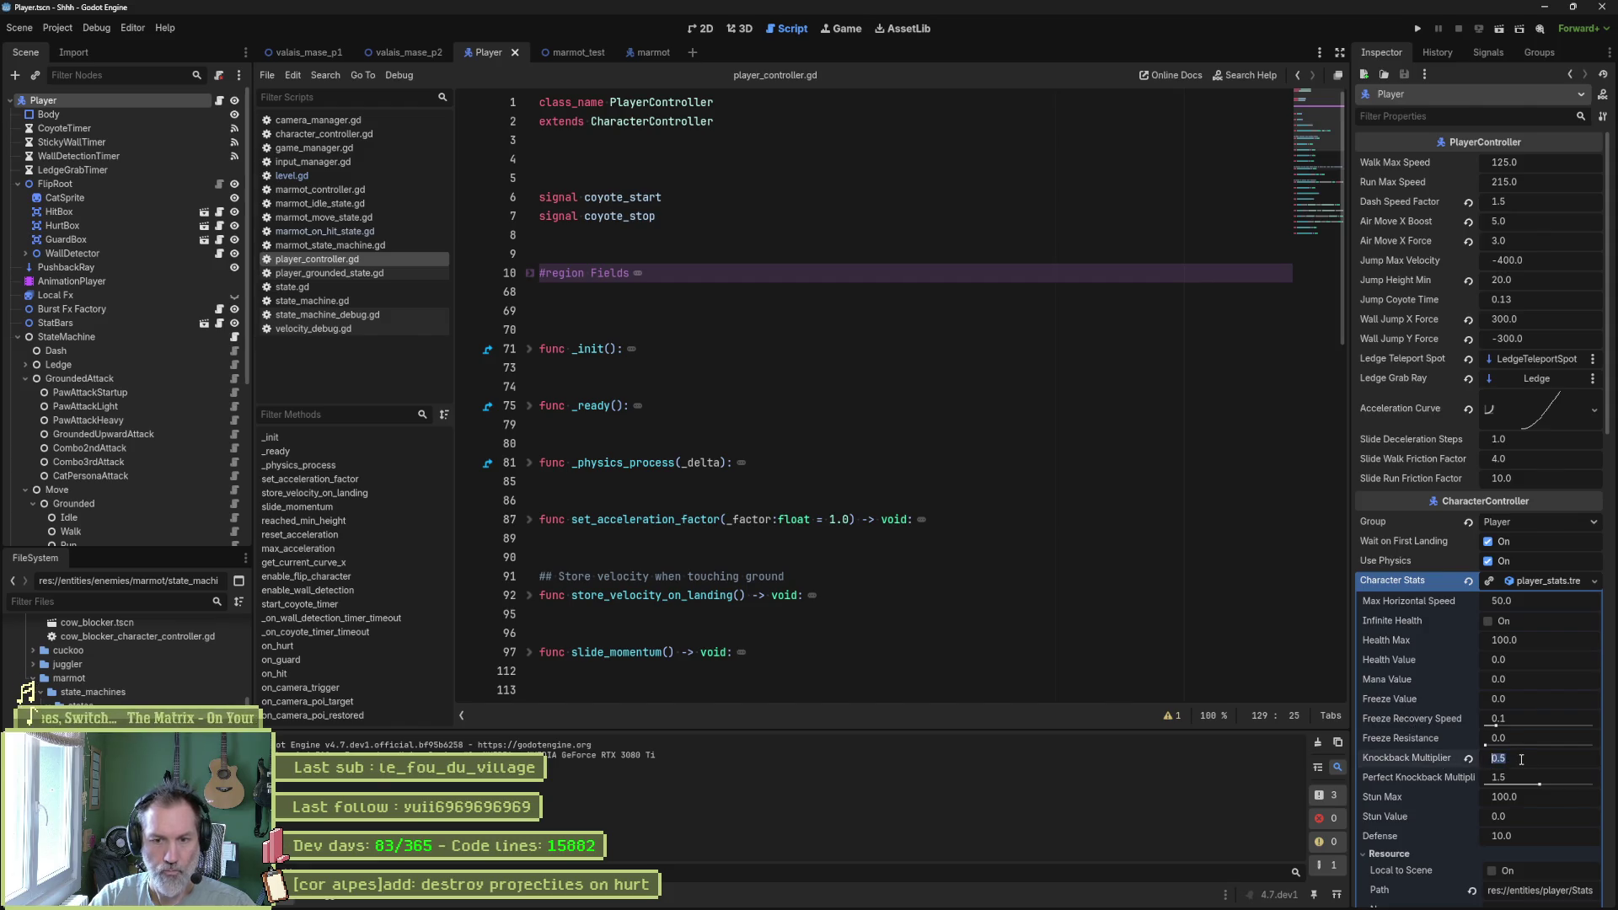
{"action": "type", "text": "1"}
{"action": "key", "text": "Return"}
{"action": "left_click", "coordinate": [1102, 561]}
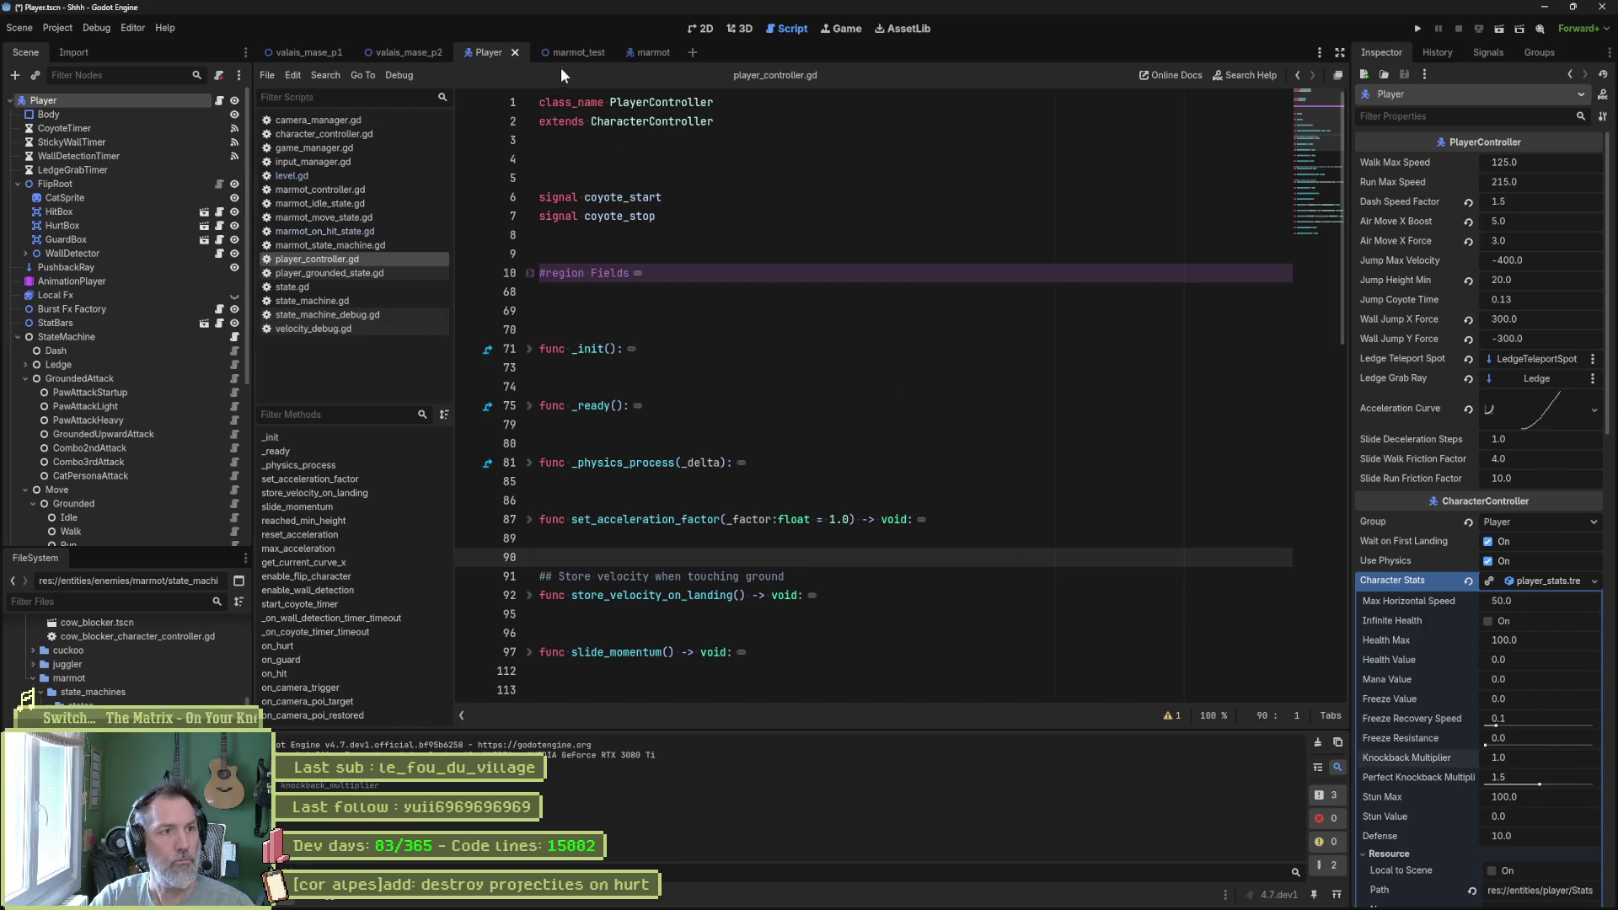
Run the marmot_test scene to try the new knockback, then stop it.
{"action": "left_click", "coordinate": [560, 56]}
{"action": "key", "text": "F5"}
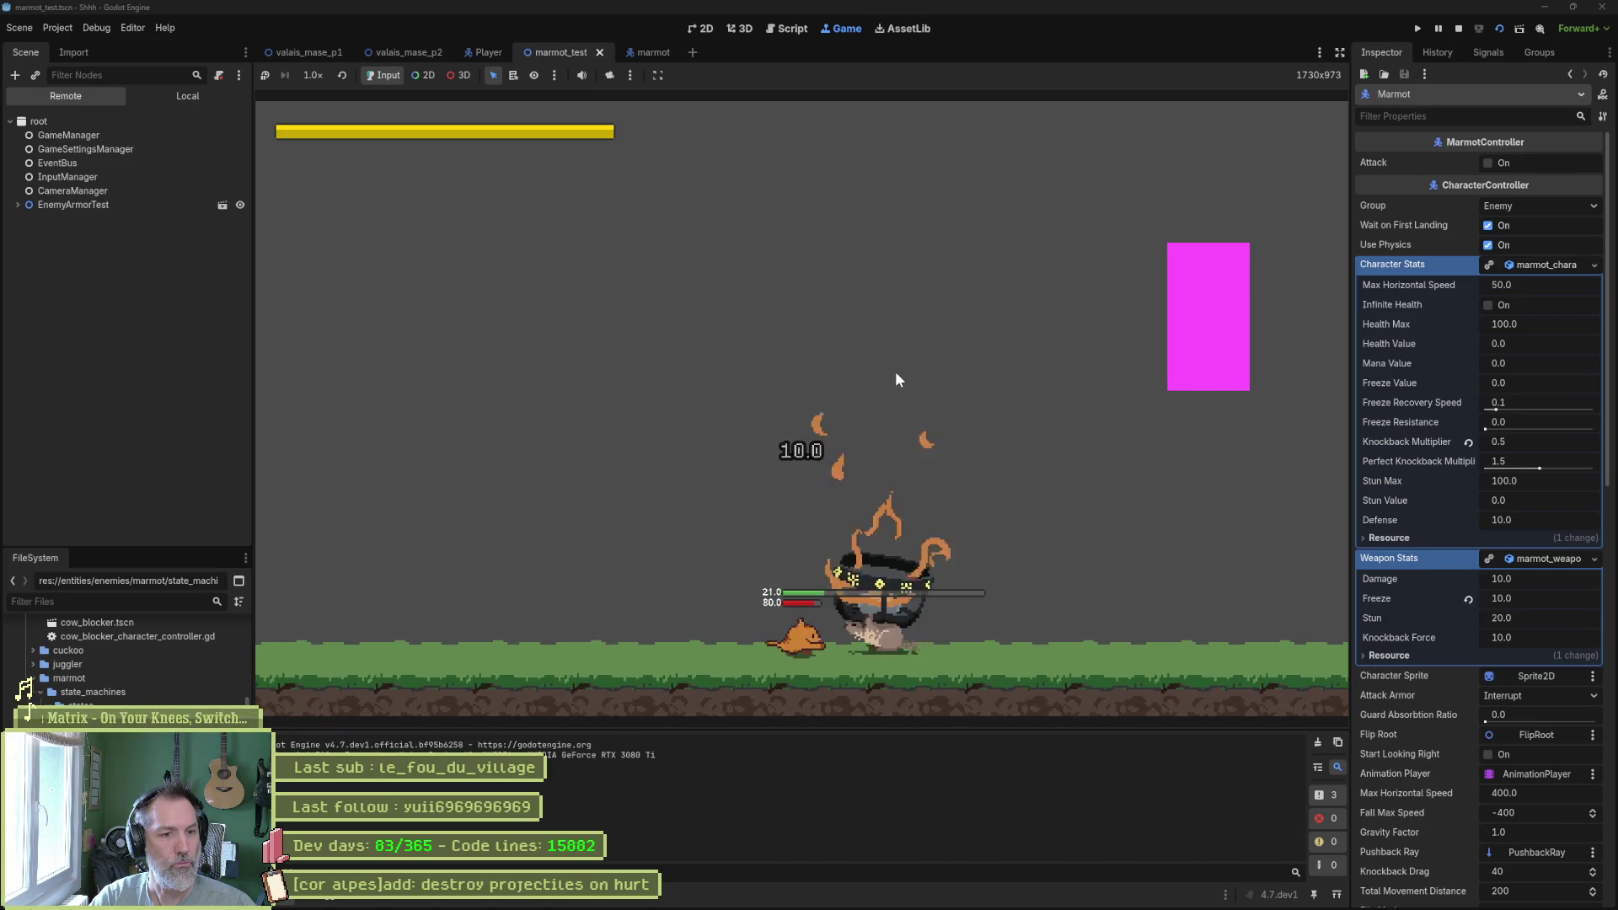
{"action": "key", "text": "F8"}
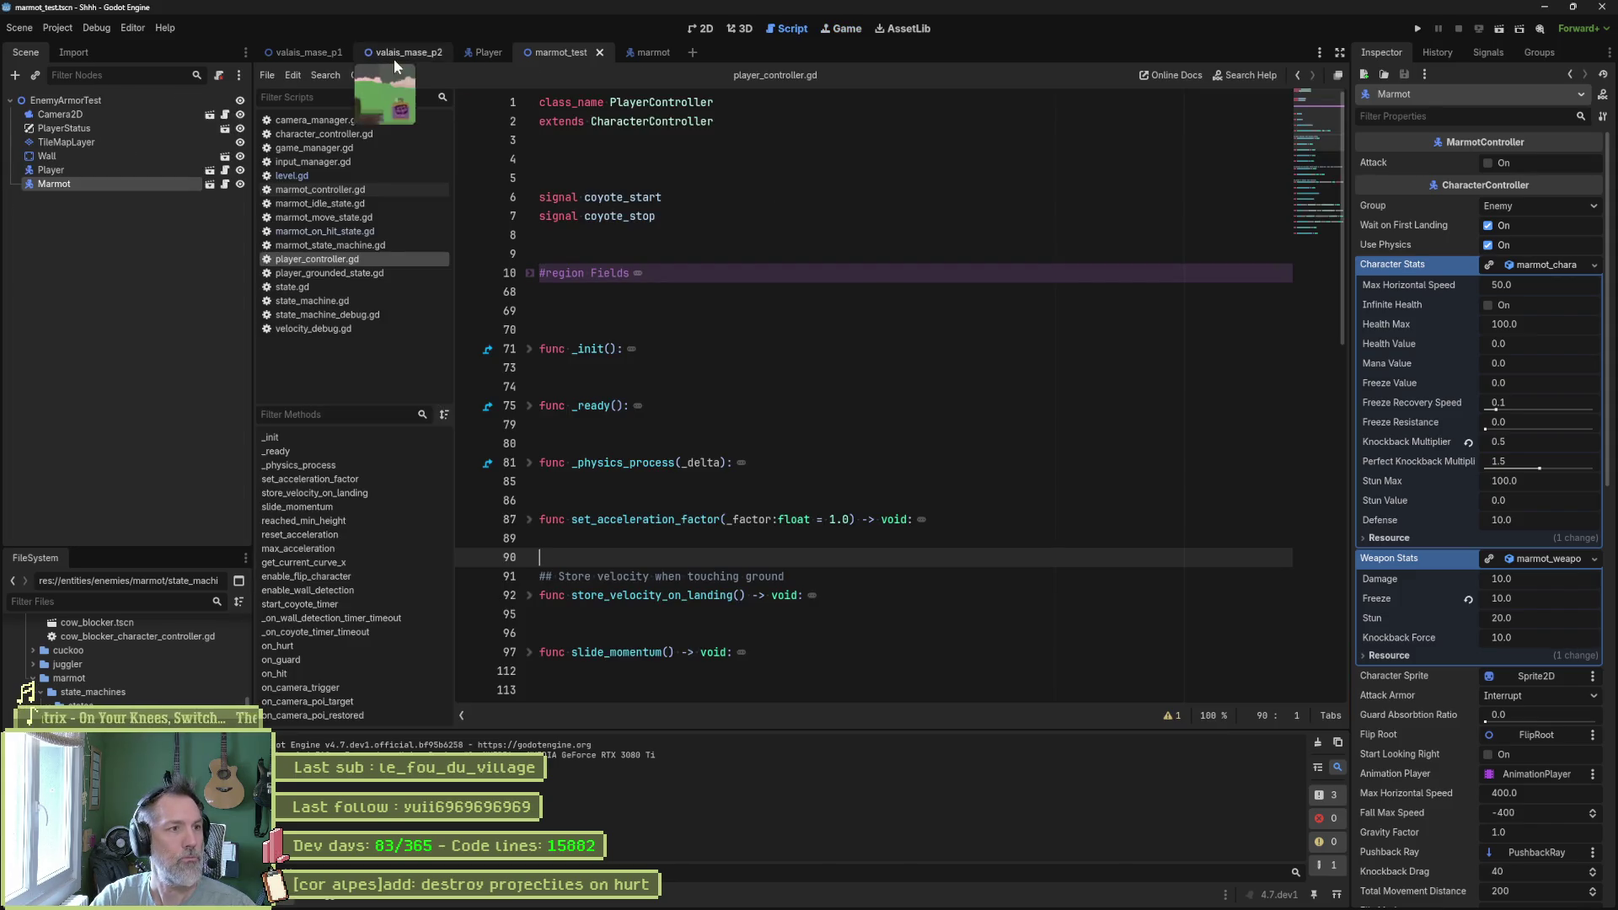
Playtest the knockback in the valais_mase_p2 level, then stop and bring up the marmot sprite in Aseprite.
{"action": "left_click", "coordinate": [393, 59]}
{"action": "key", "text": "F6"}
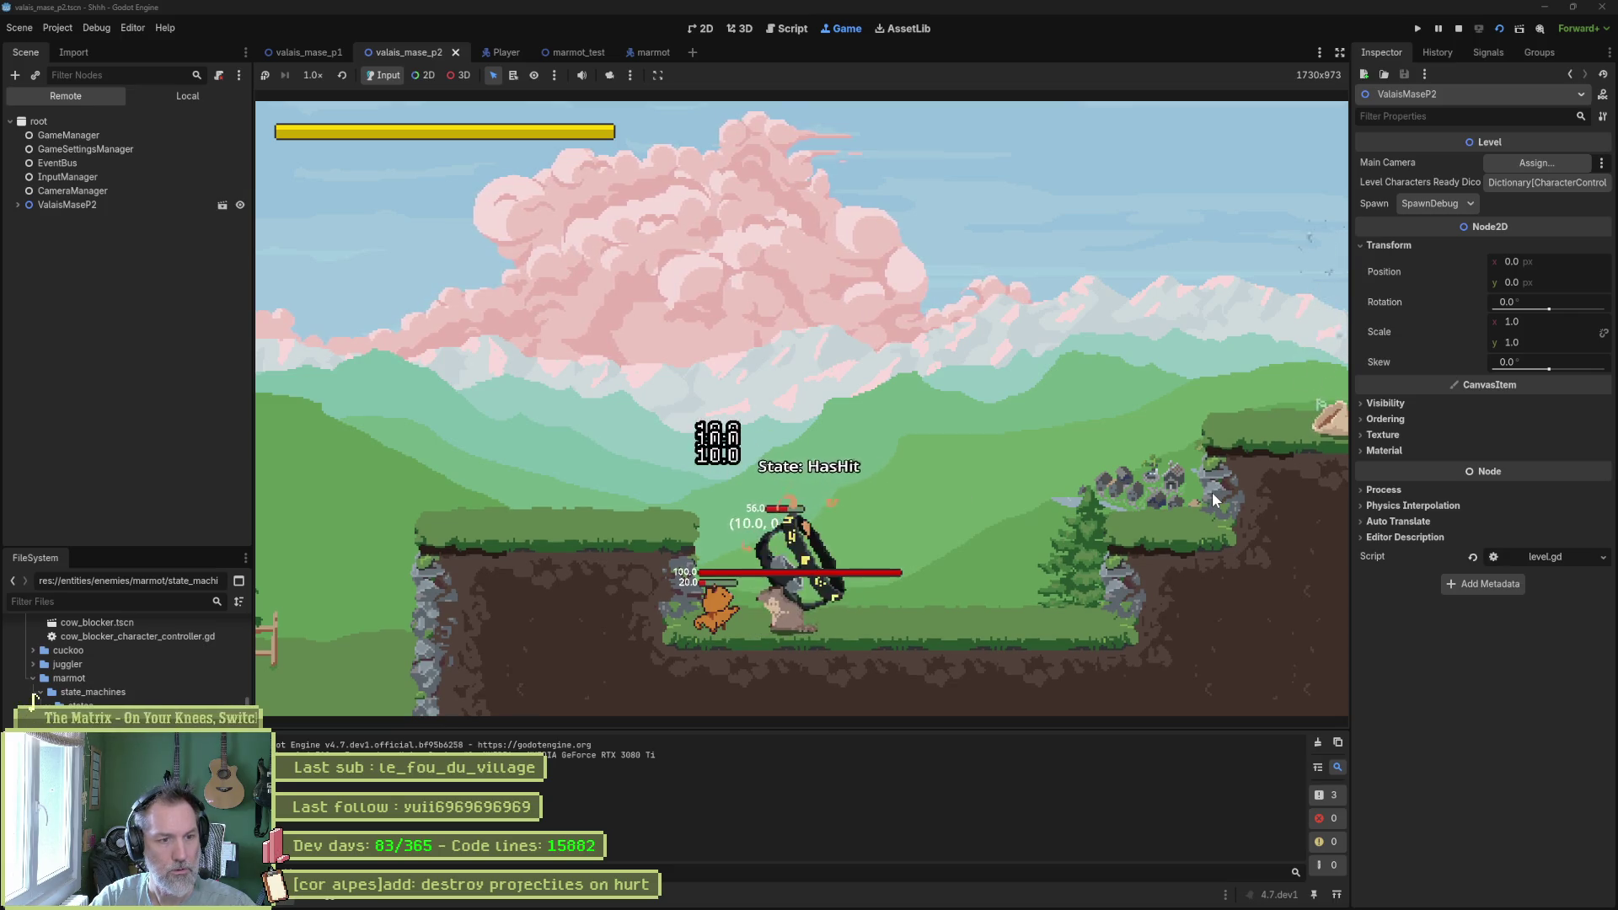
{"action": "key", "text": "F8"}
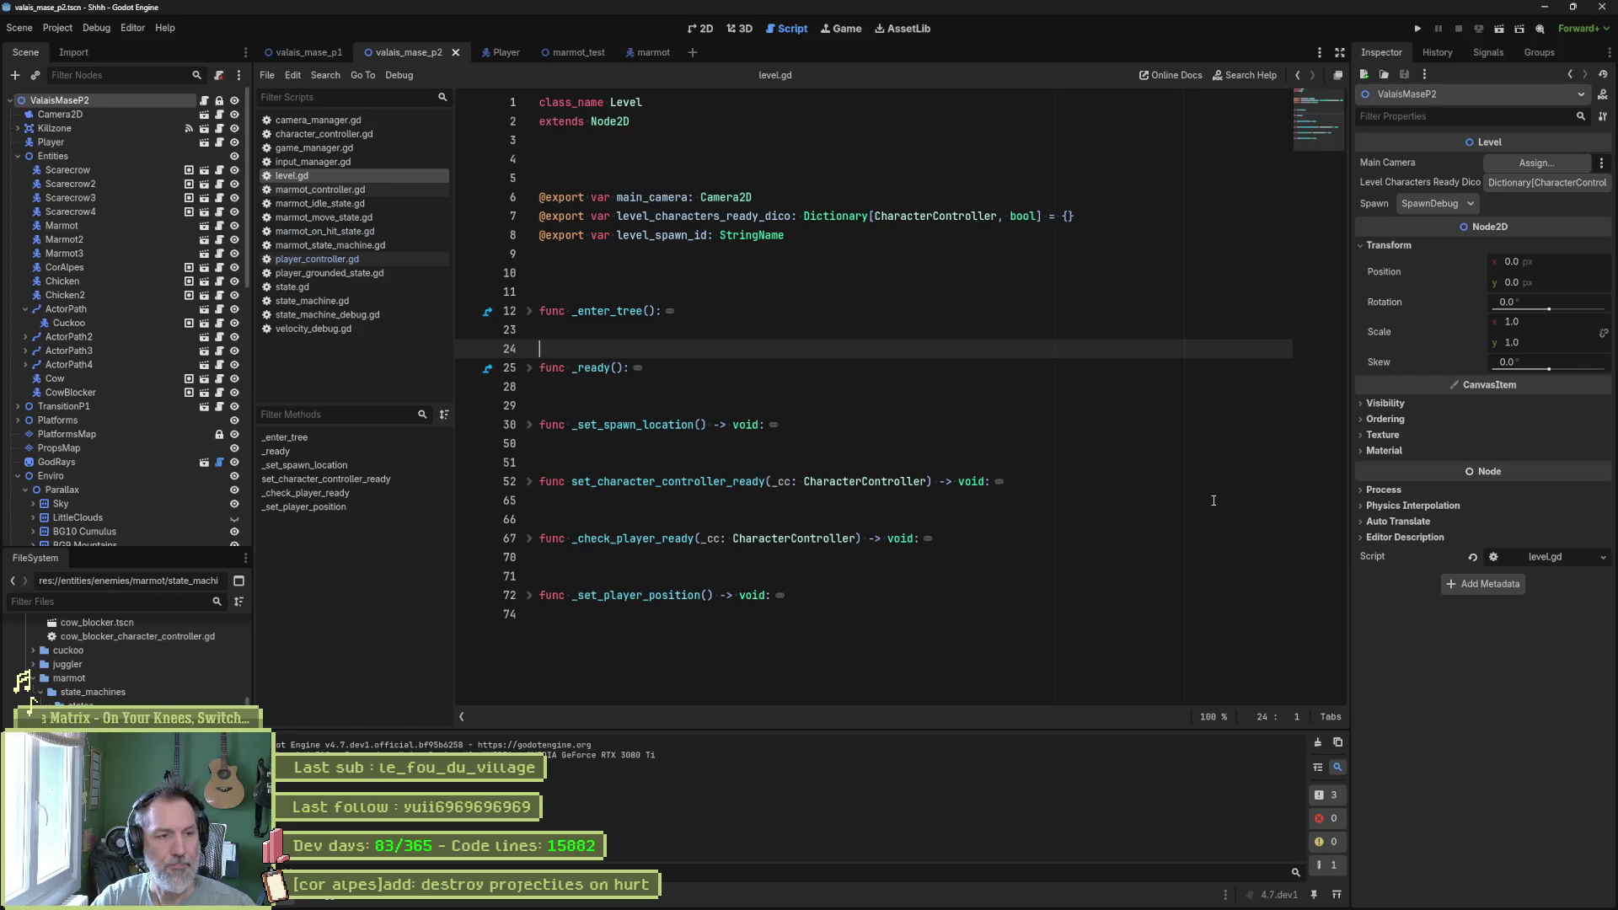
{"action": "left_click", "coordinate": [892, 896]}
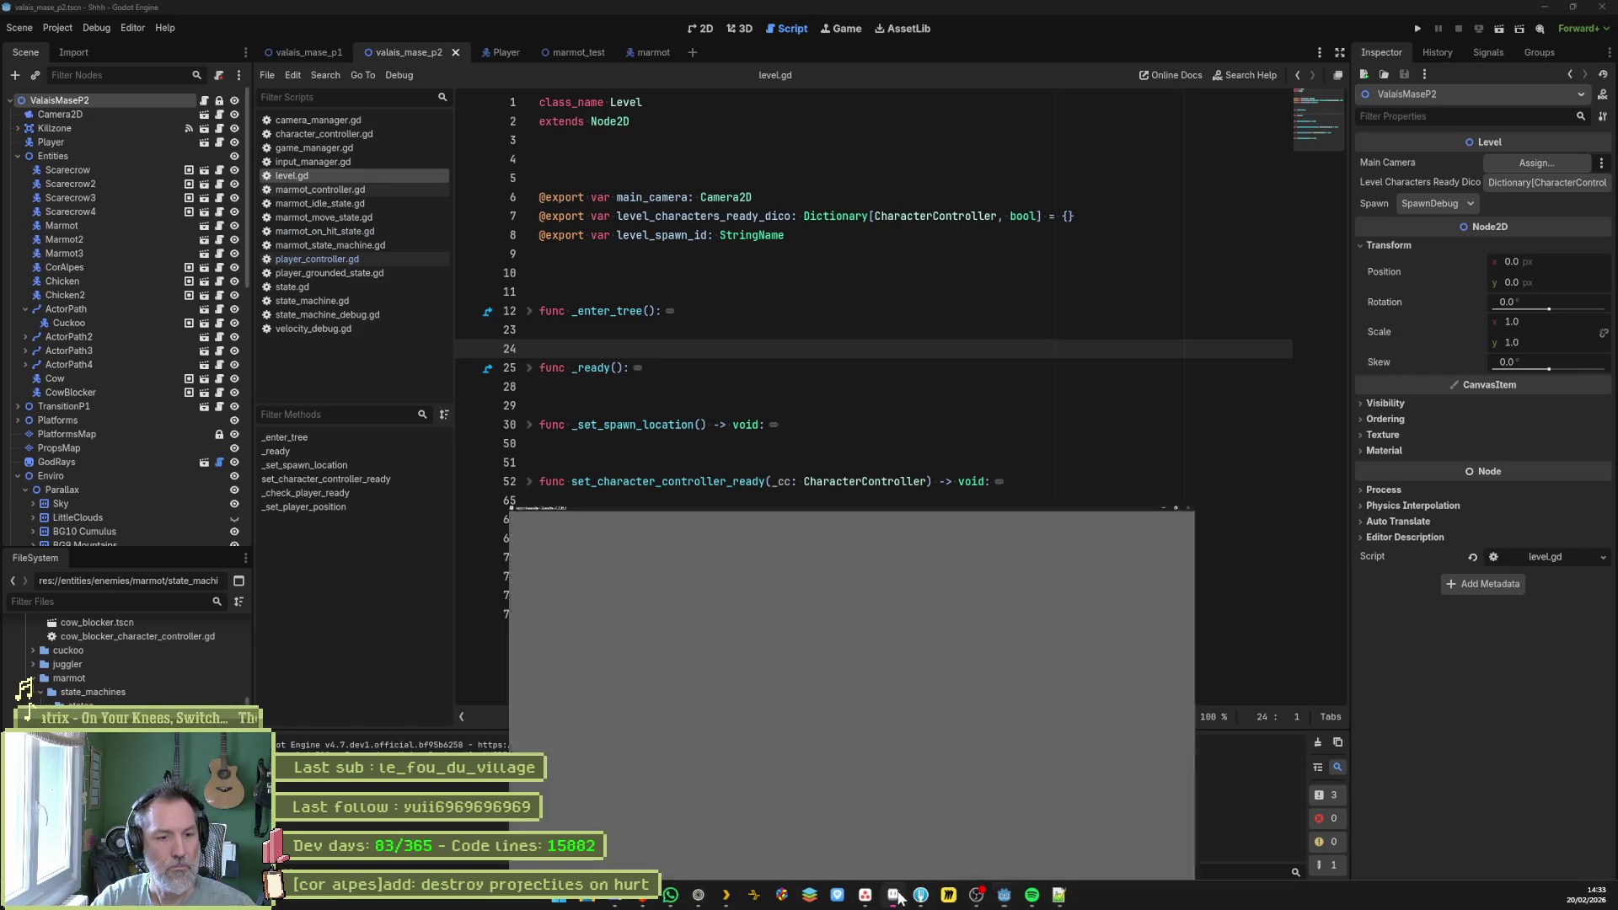
Insert new frames after frame 54 in the marmot's has_hit animation, then return to Godot's marmot scene.
{"action": "left_click", "coordinate": [1074, 762]}
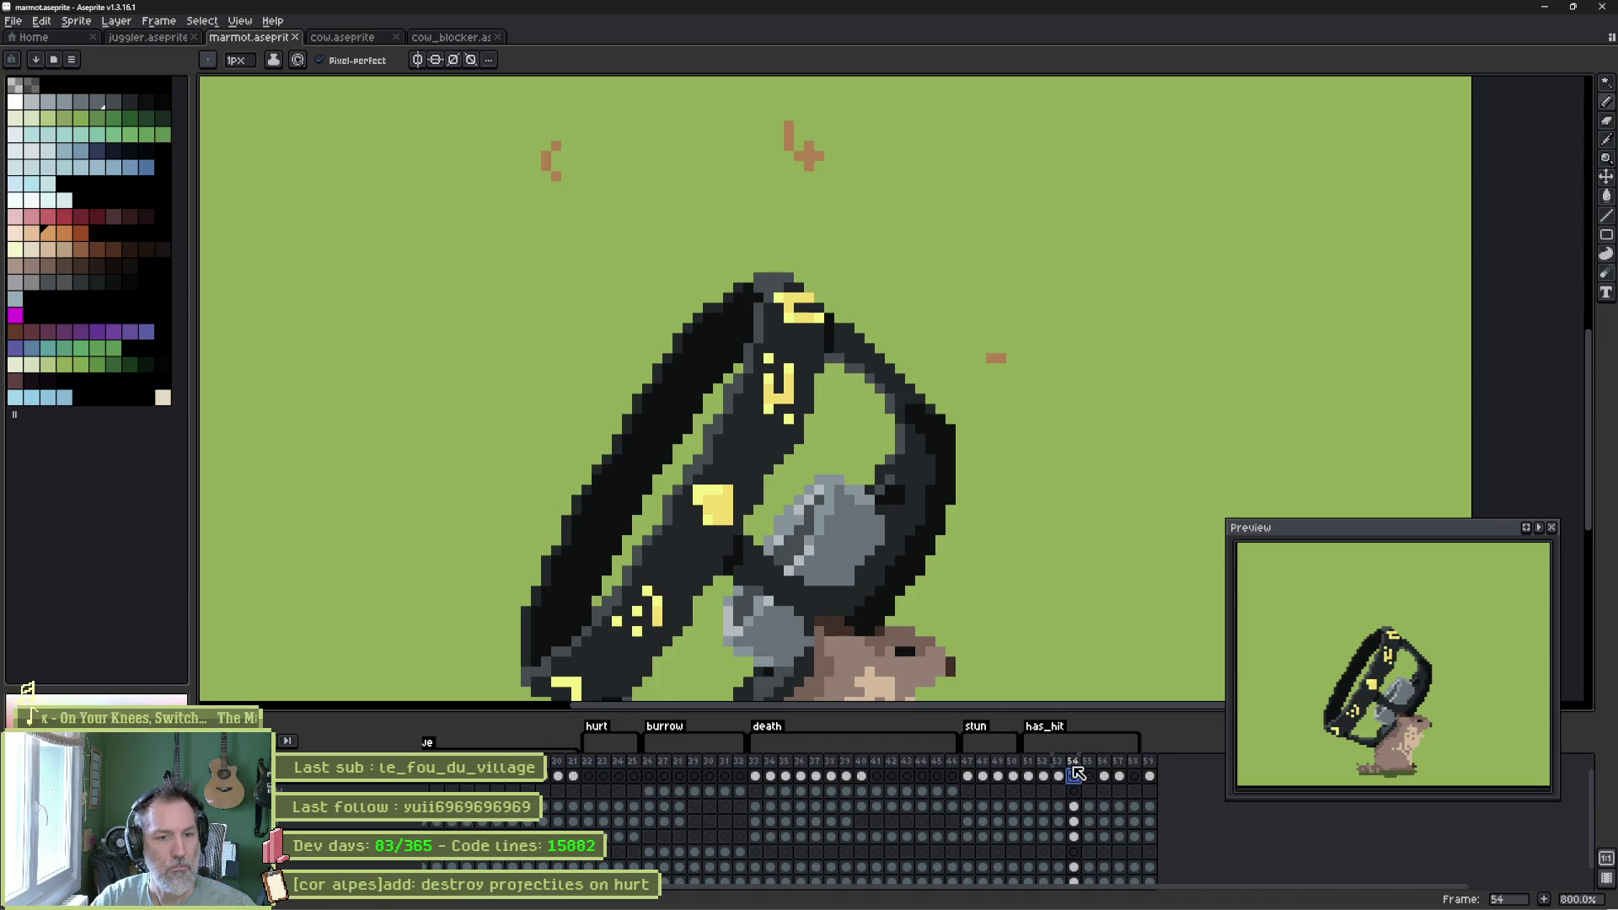
{"action": "key", "text": "alt+n"}
{"action": "key", "text": "alt+n"}
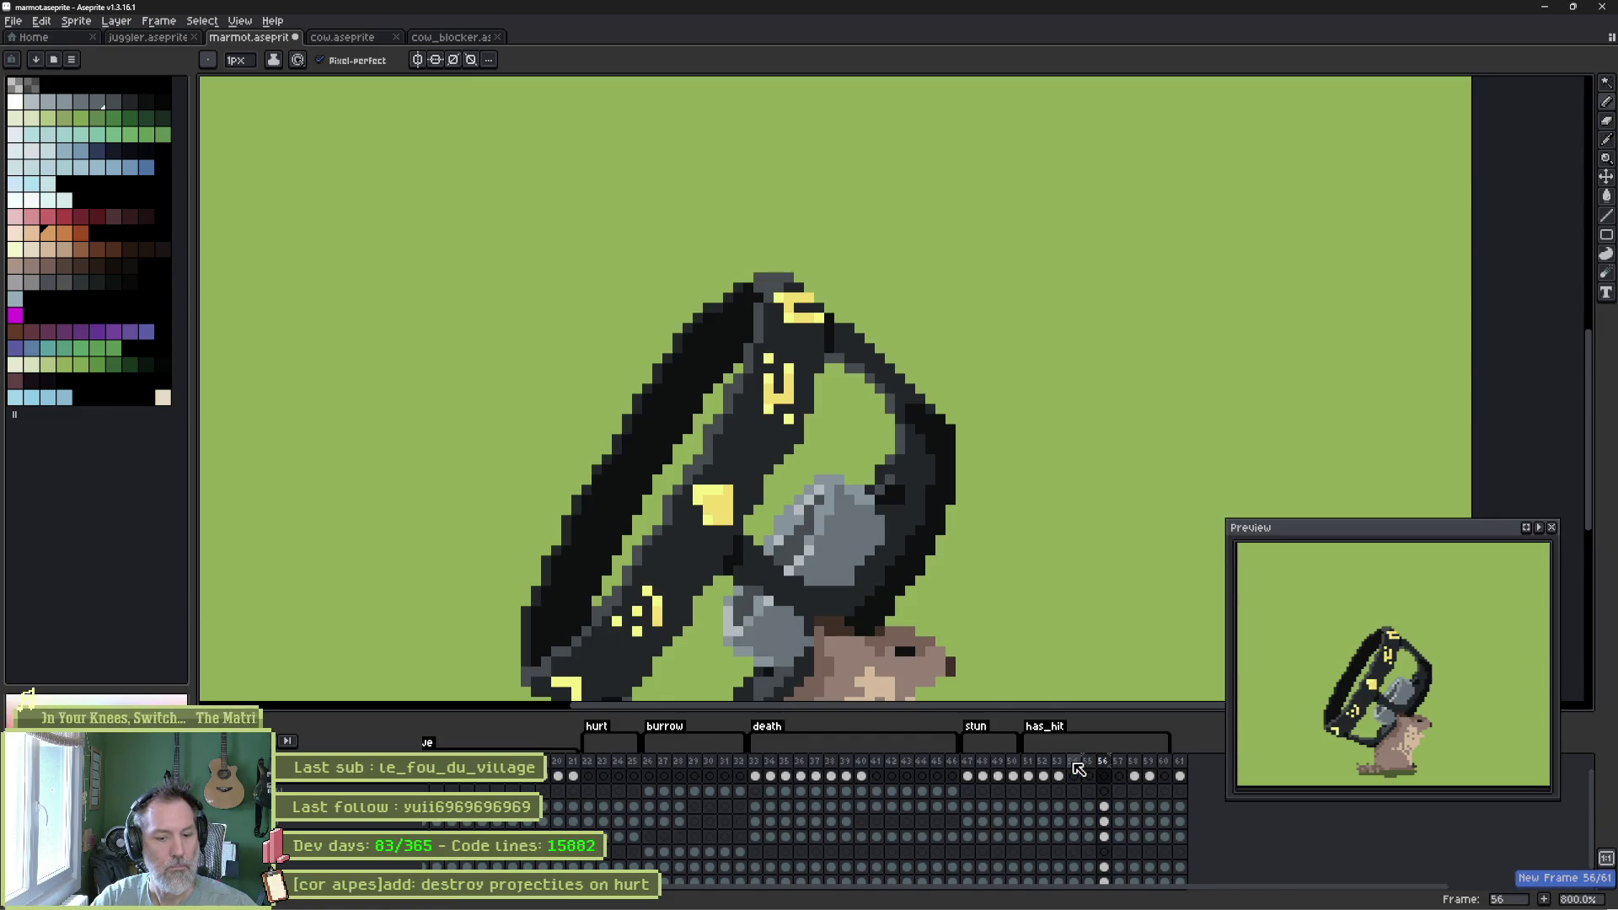
{"action": "key", "text": "alt+Tab"}
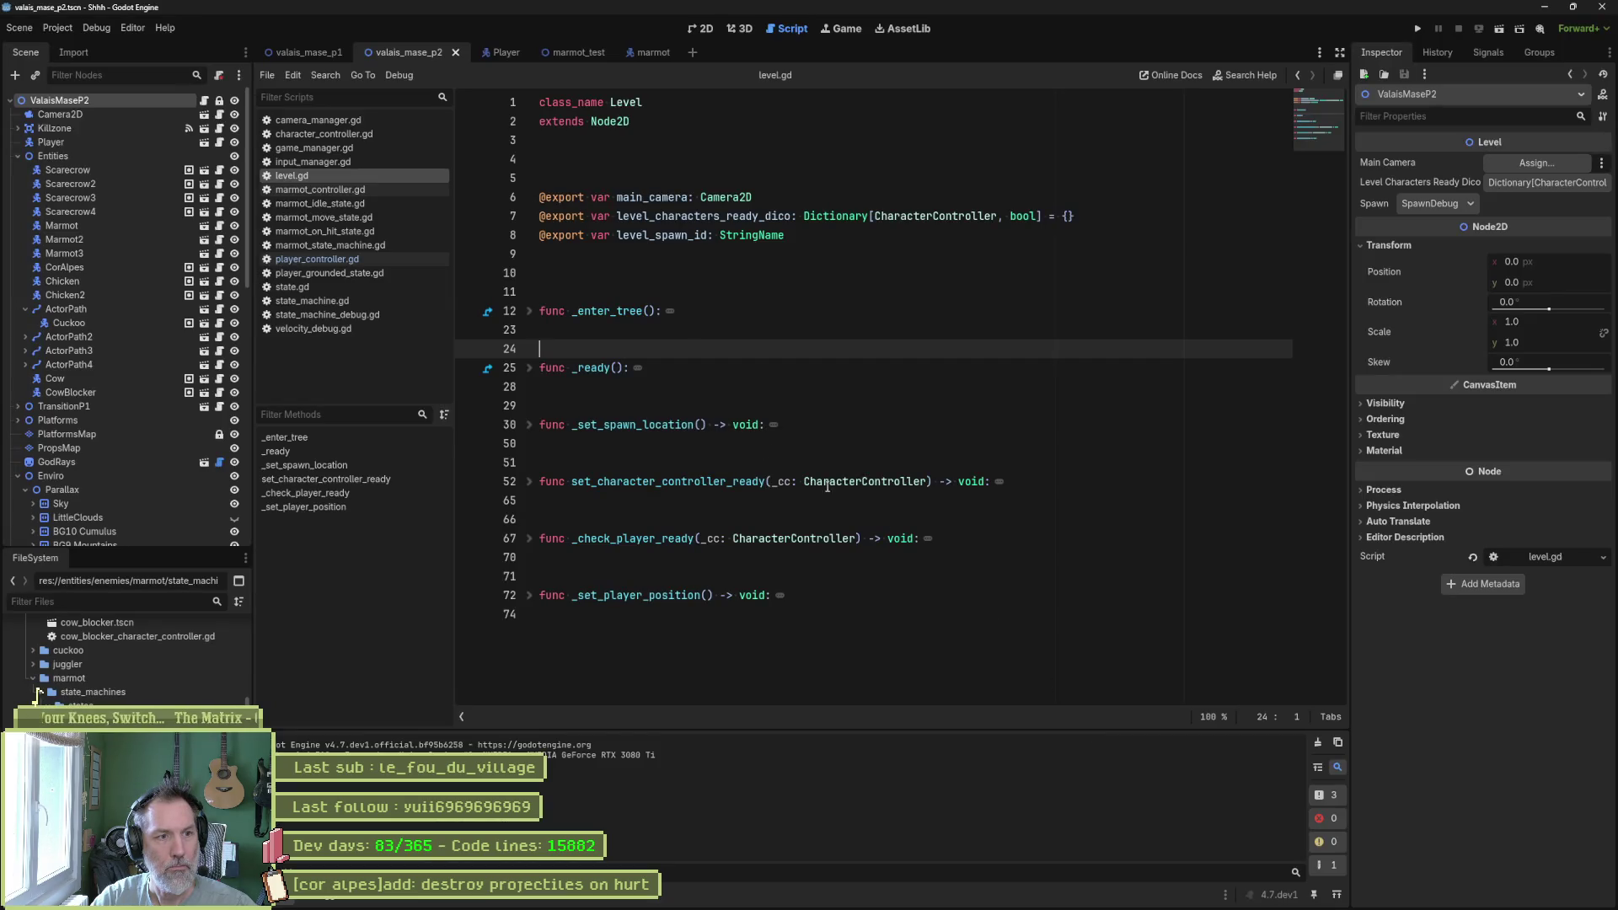
{"action": "left_click", "coordinate": [642, 51]}
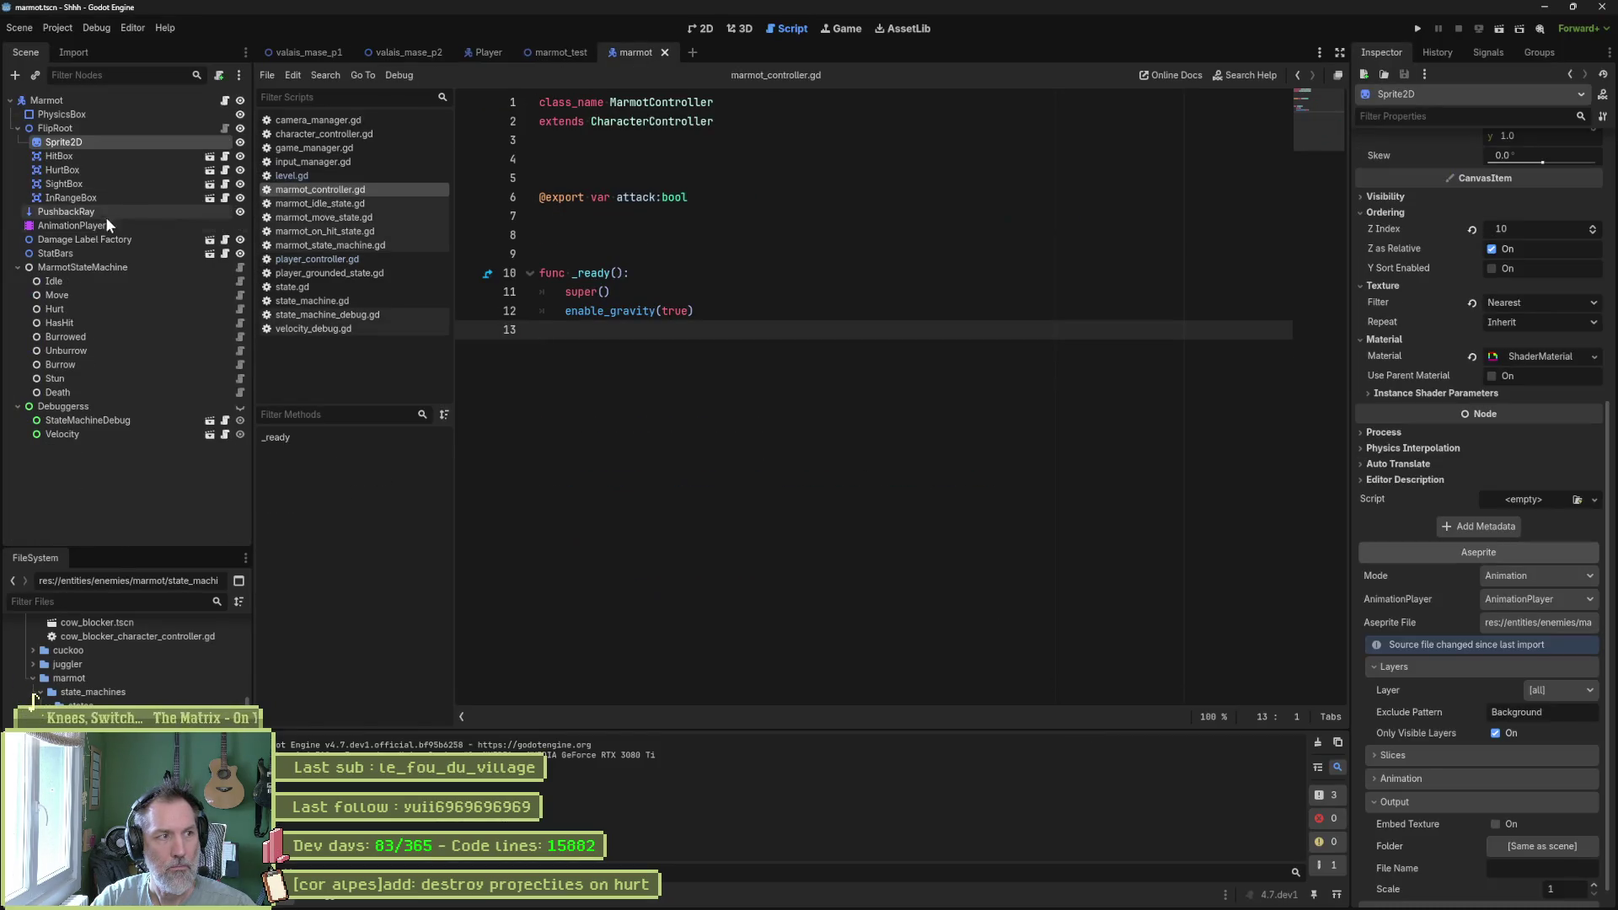
Reimport the updated marmot sprite, then run valais_mase_p2, attack the marmot, and stop the game.
{"action": "scroll", "coordinate": [1500, 742], "scroll_direction": "down", "scroll_amount": 2}
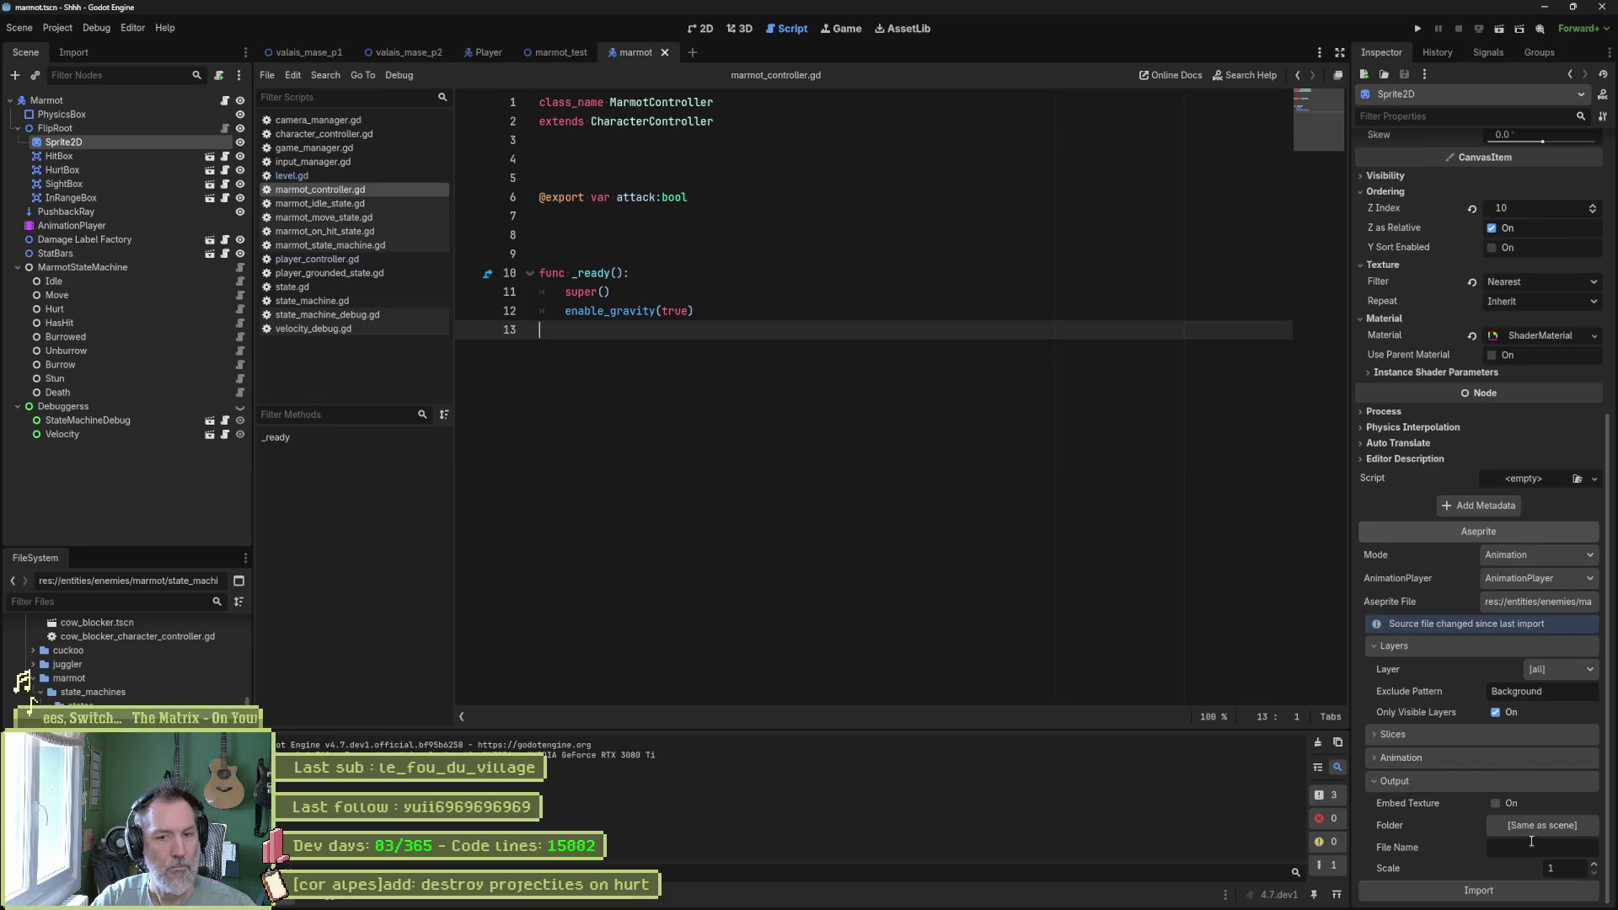
{"action": "left_click", "coordinate": [1528, 893]}
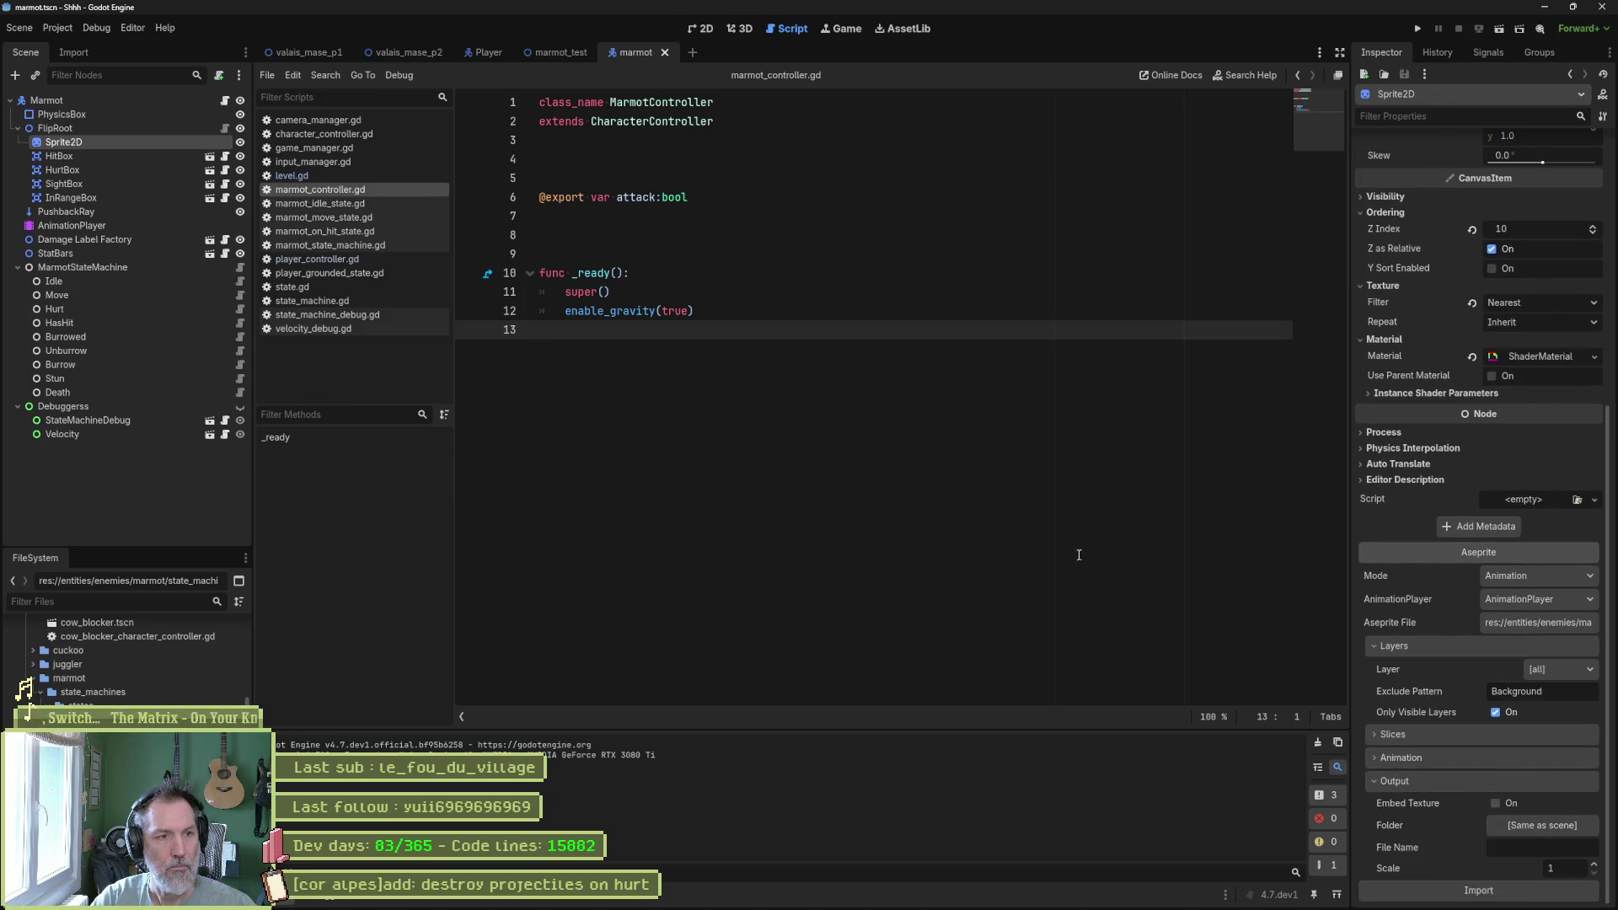
{"action": "left_click", "coordinate": [411, 55]}
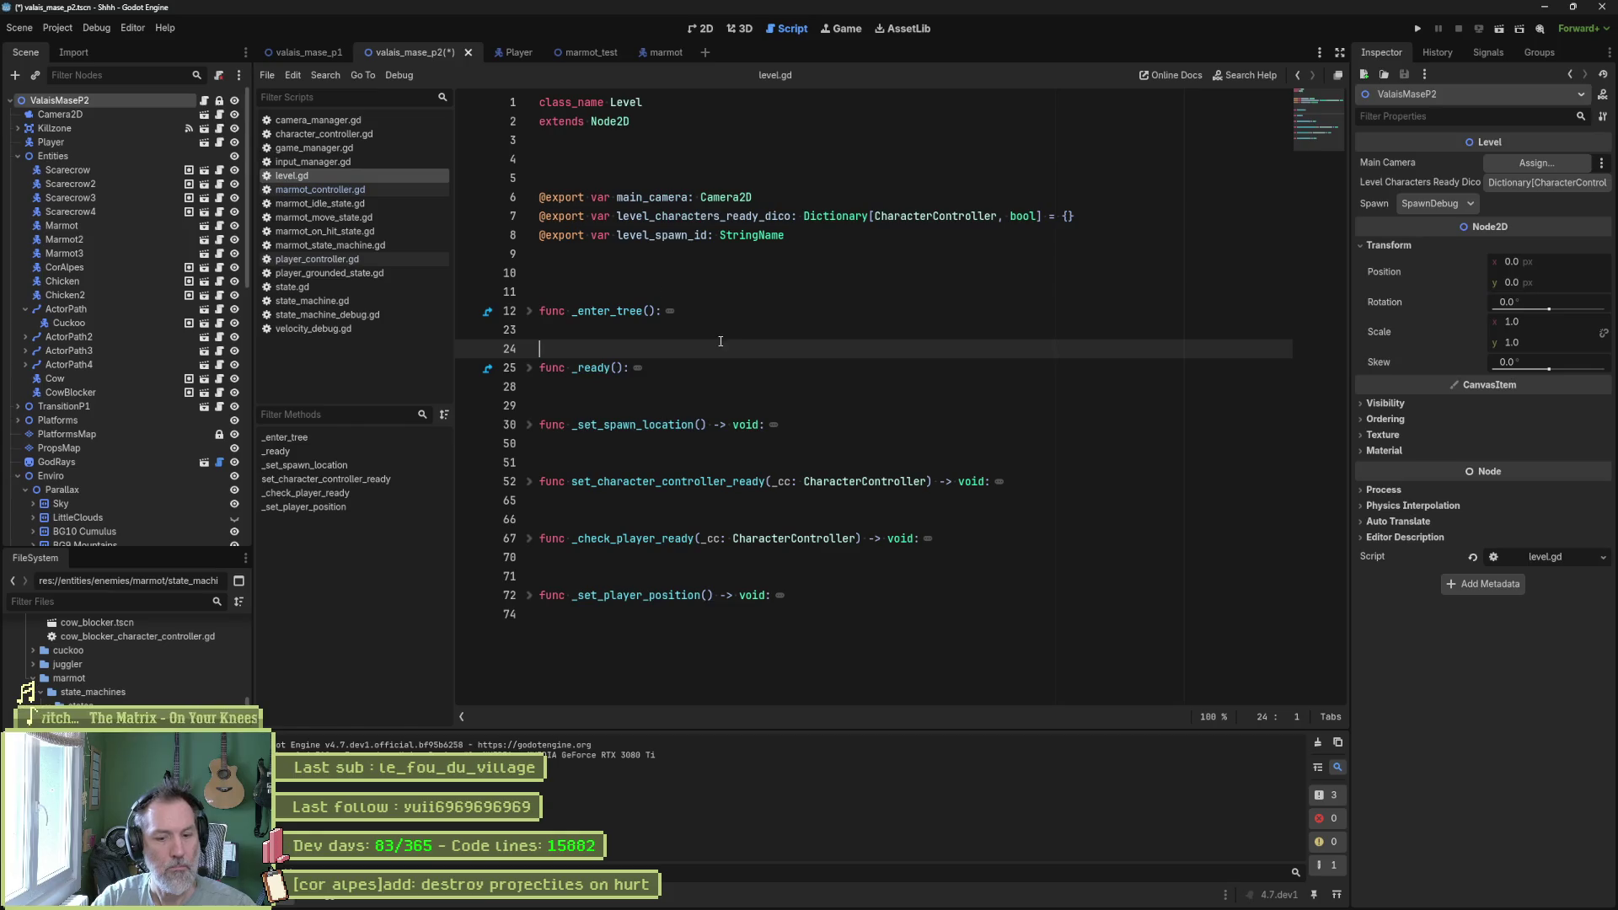
{"action": "key", "text": "F6"}
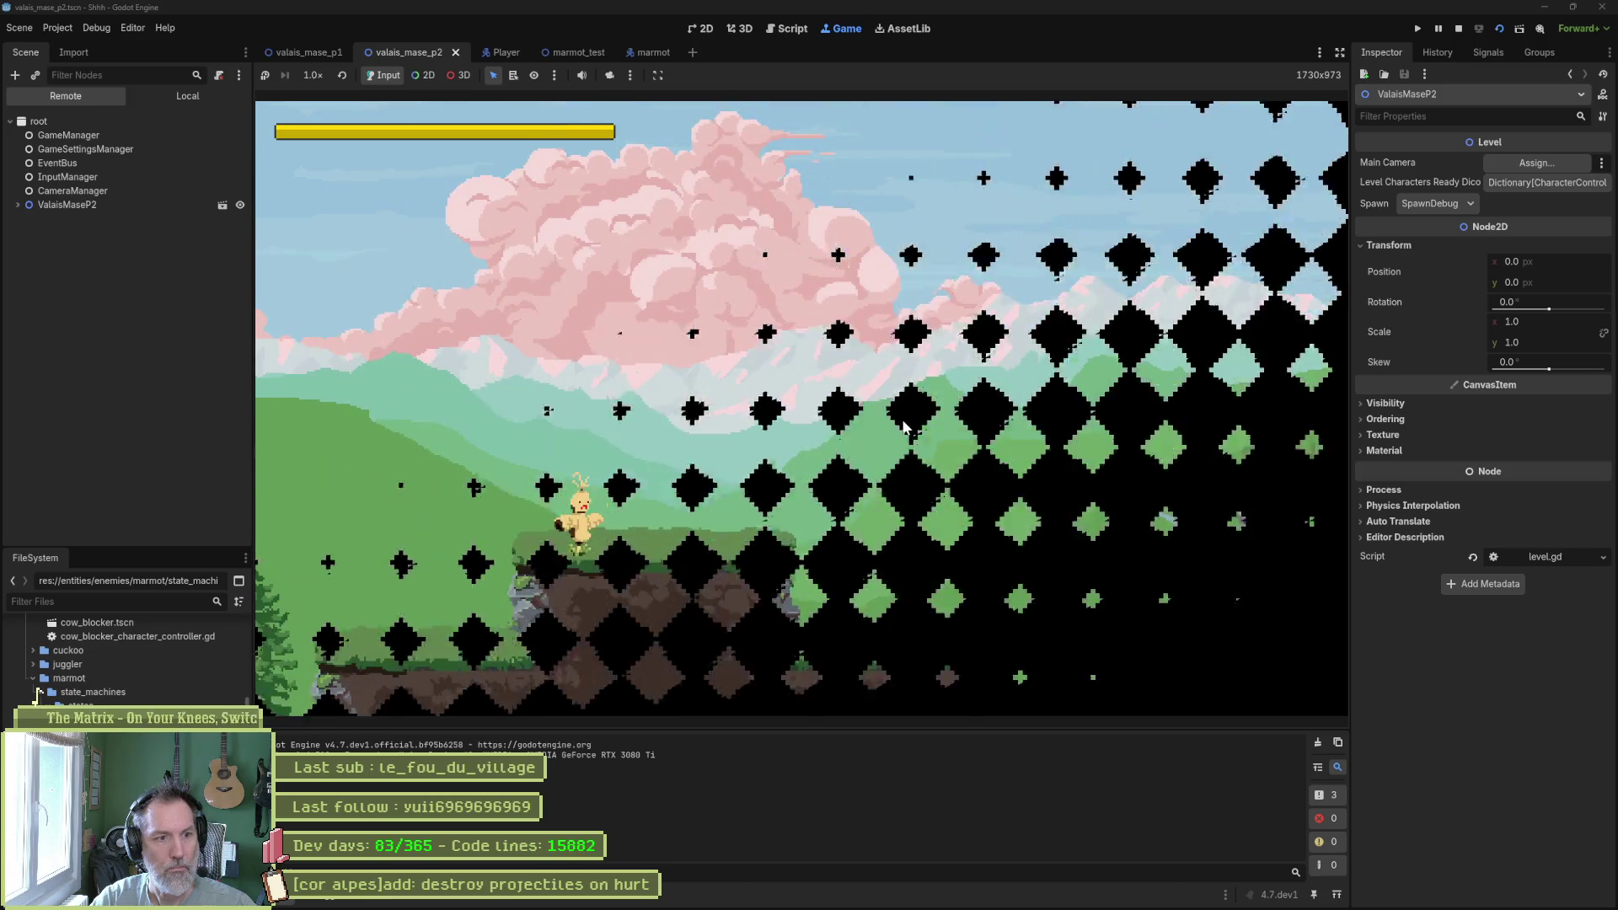
{"action": "key", "text": "Right"}
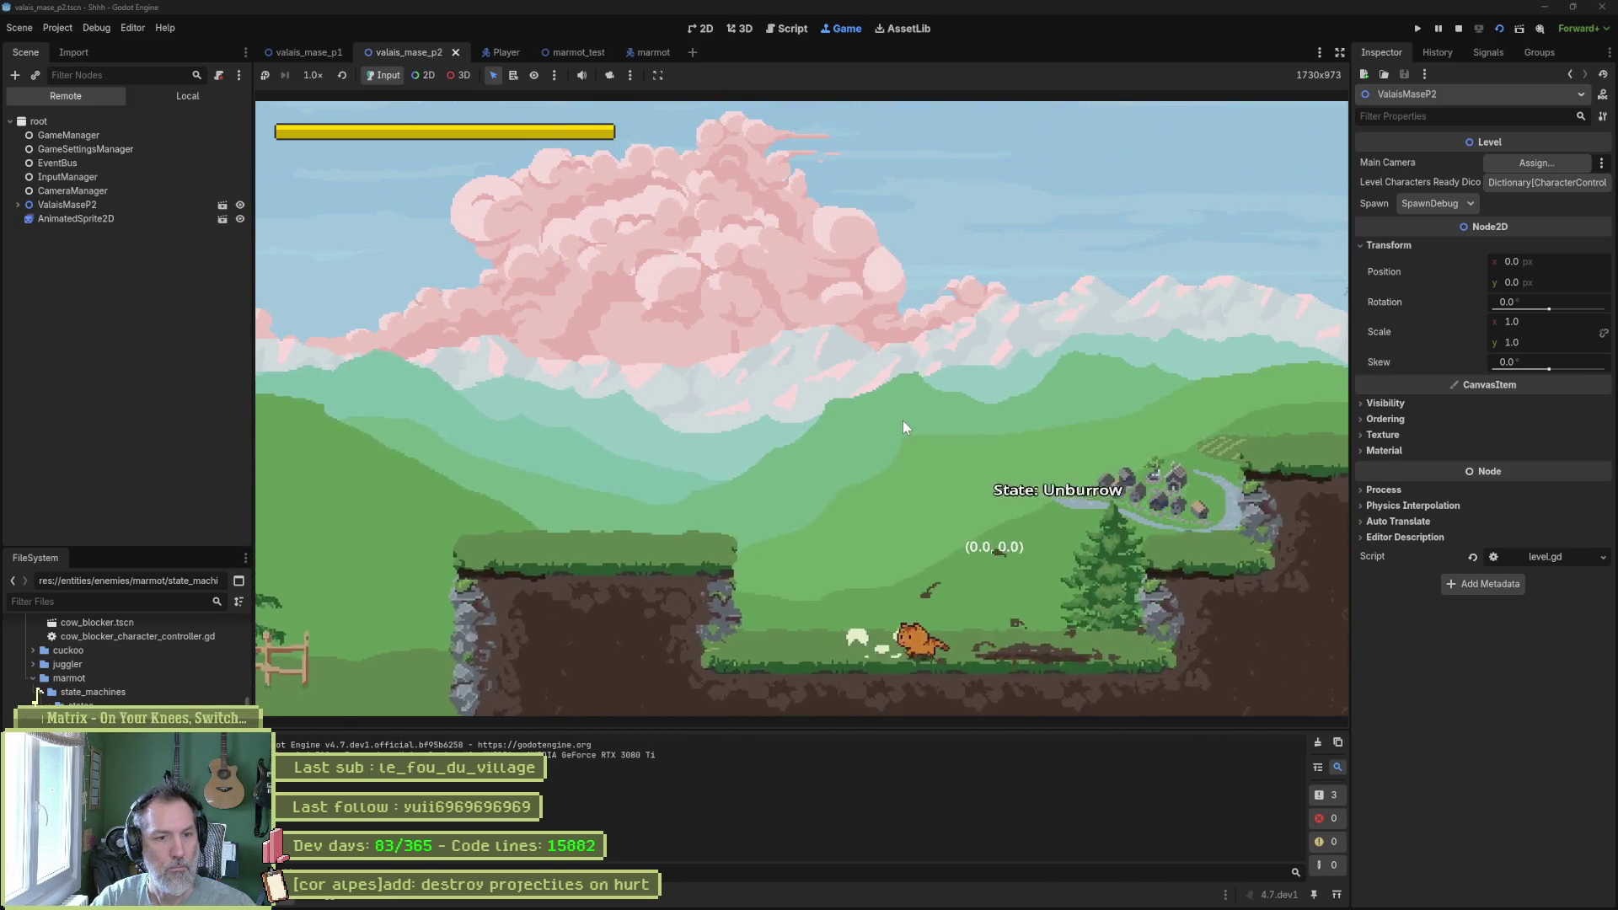
{"action": "key", "text": "Left"}
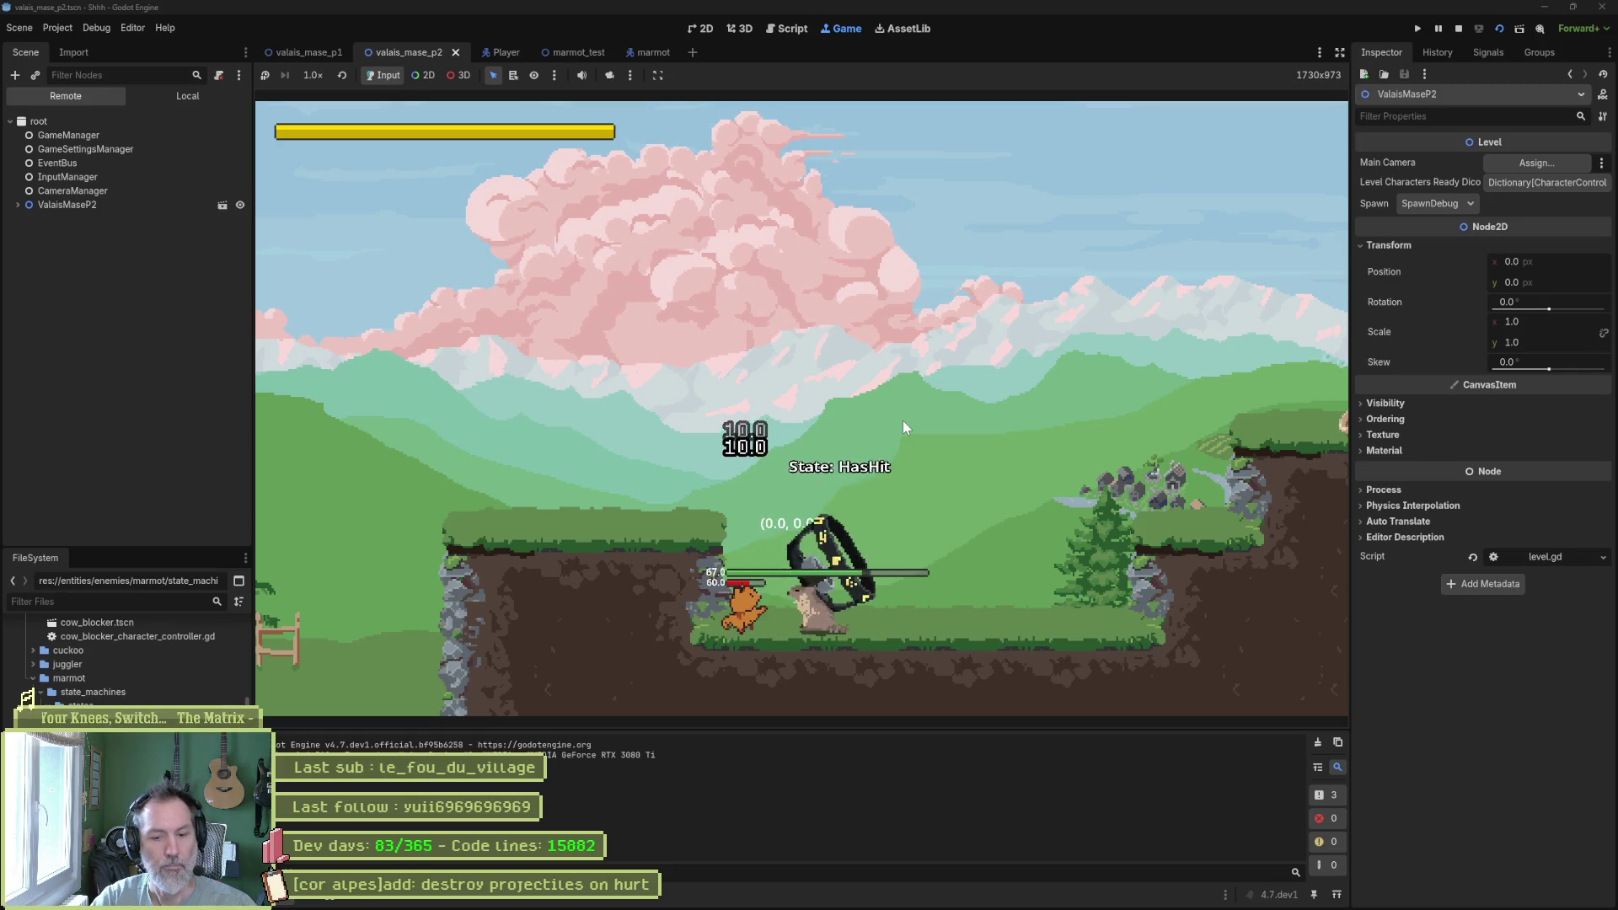
{"action": "key", "text": "F8"}
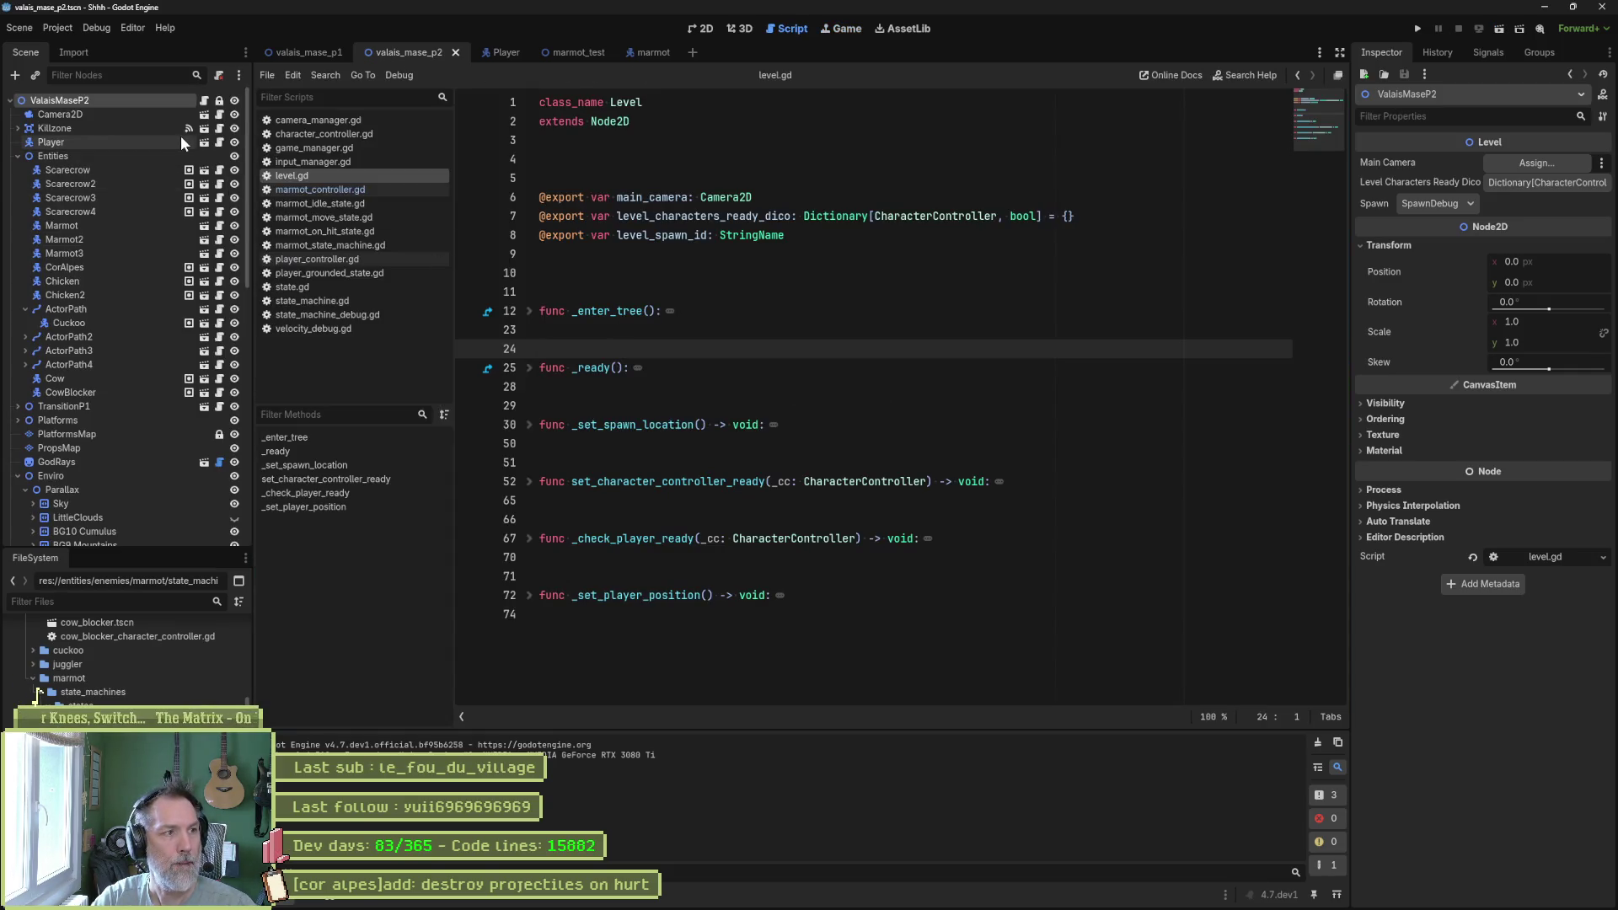
Change the Player's Character Stats Knockback Multiplier from 1.0 to 0.7, then run valais_mase_p2.
{"action": "left_click", "coordinate": [497, 52]}
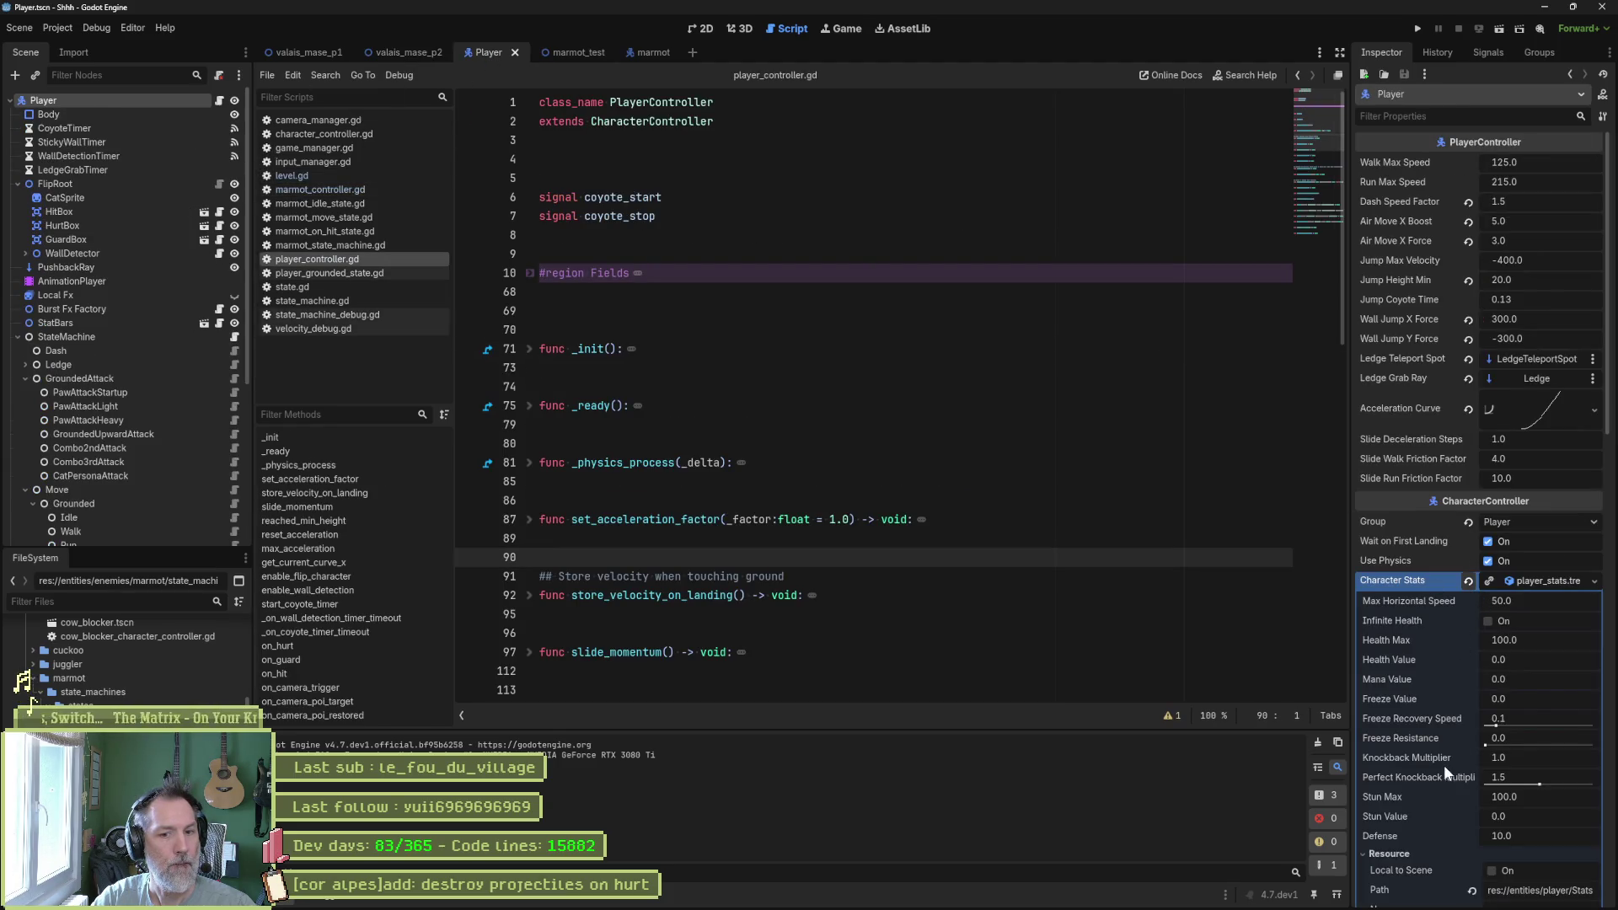
{"action": "left_click", "coordinate": [1511, 758]}
{"action": "type", "text": "0.7"}
{"action": "key", "text": "Return"}
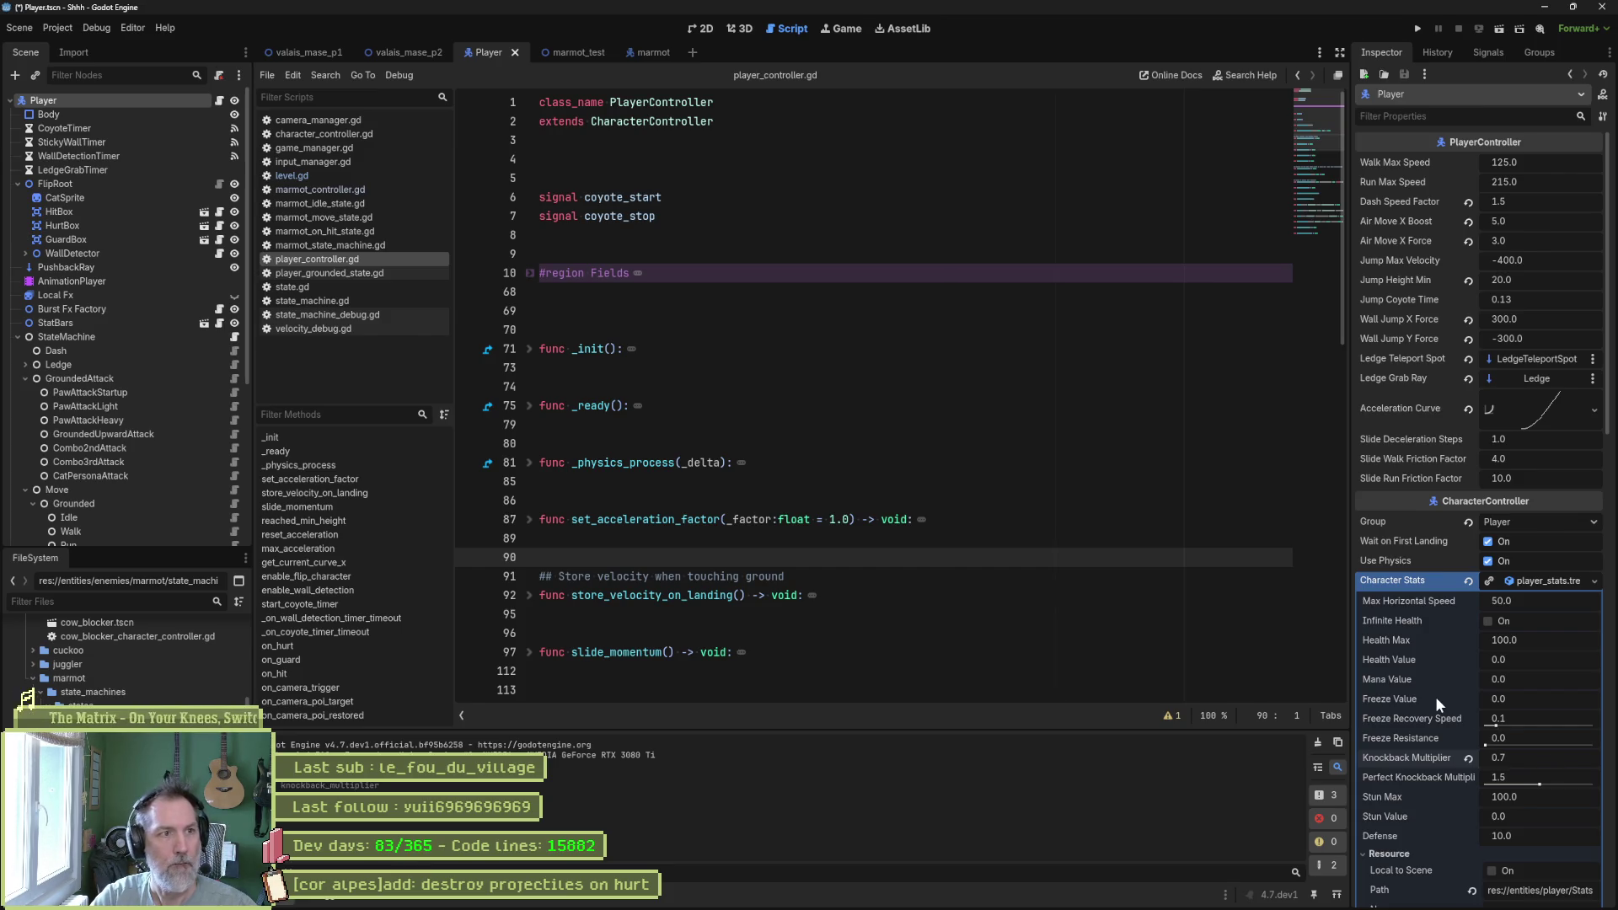
{"action": "left_click", "coordinate": [406, 51]}
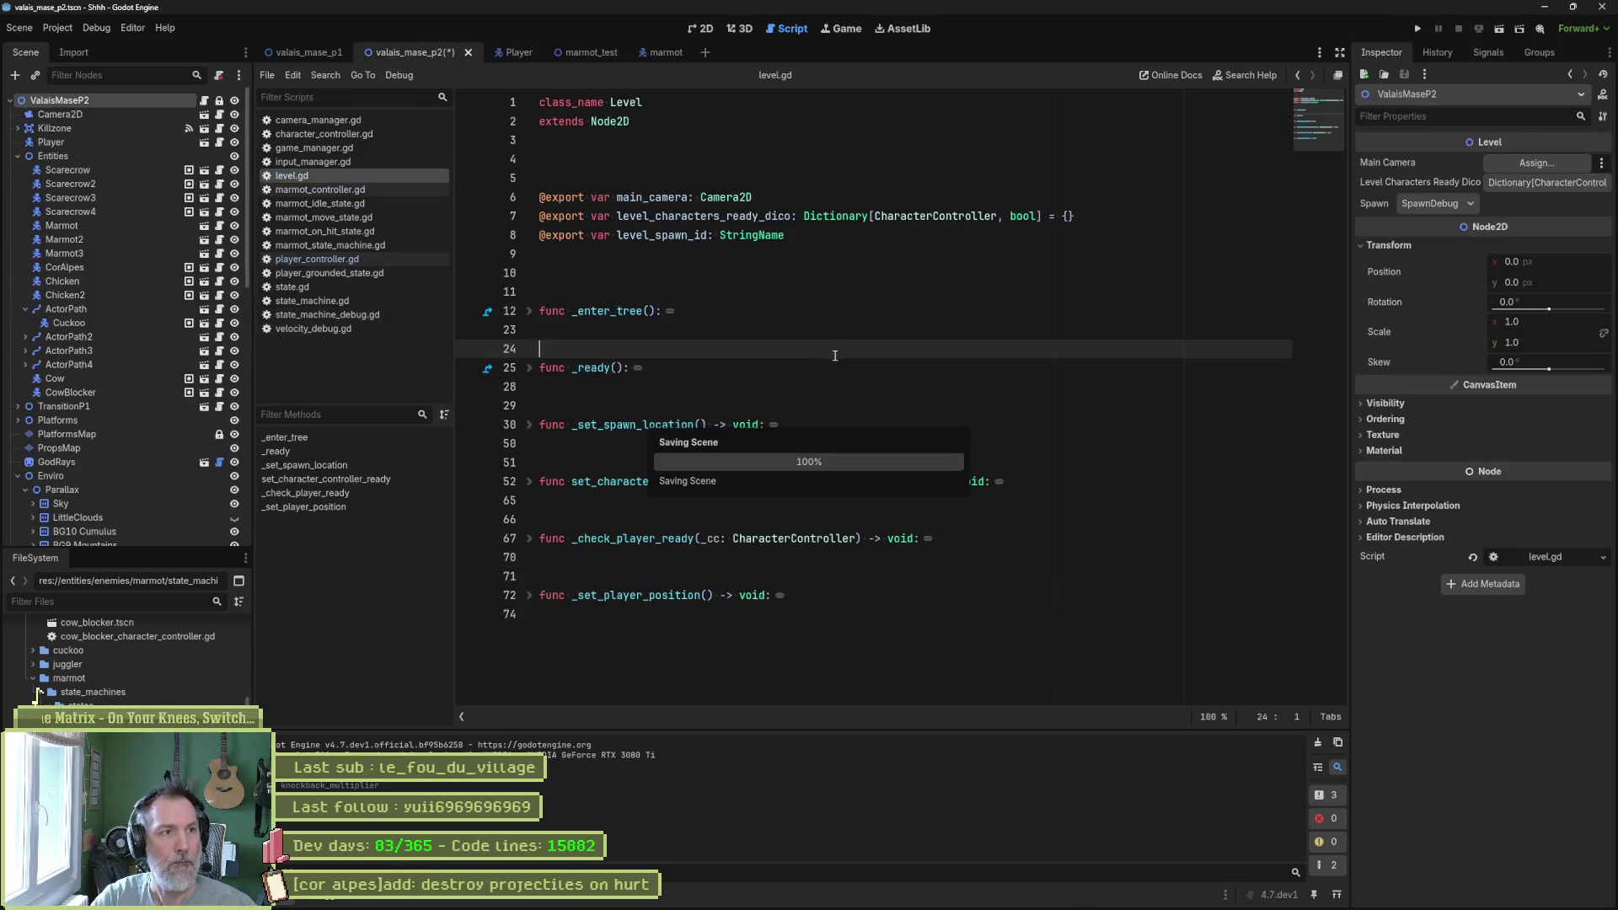
{"action": "key", "text": "F6"}
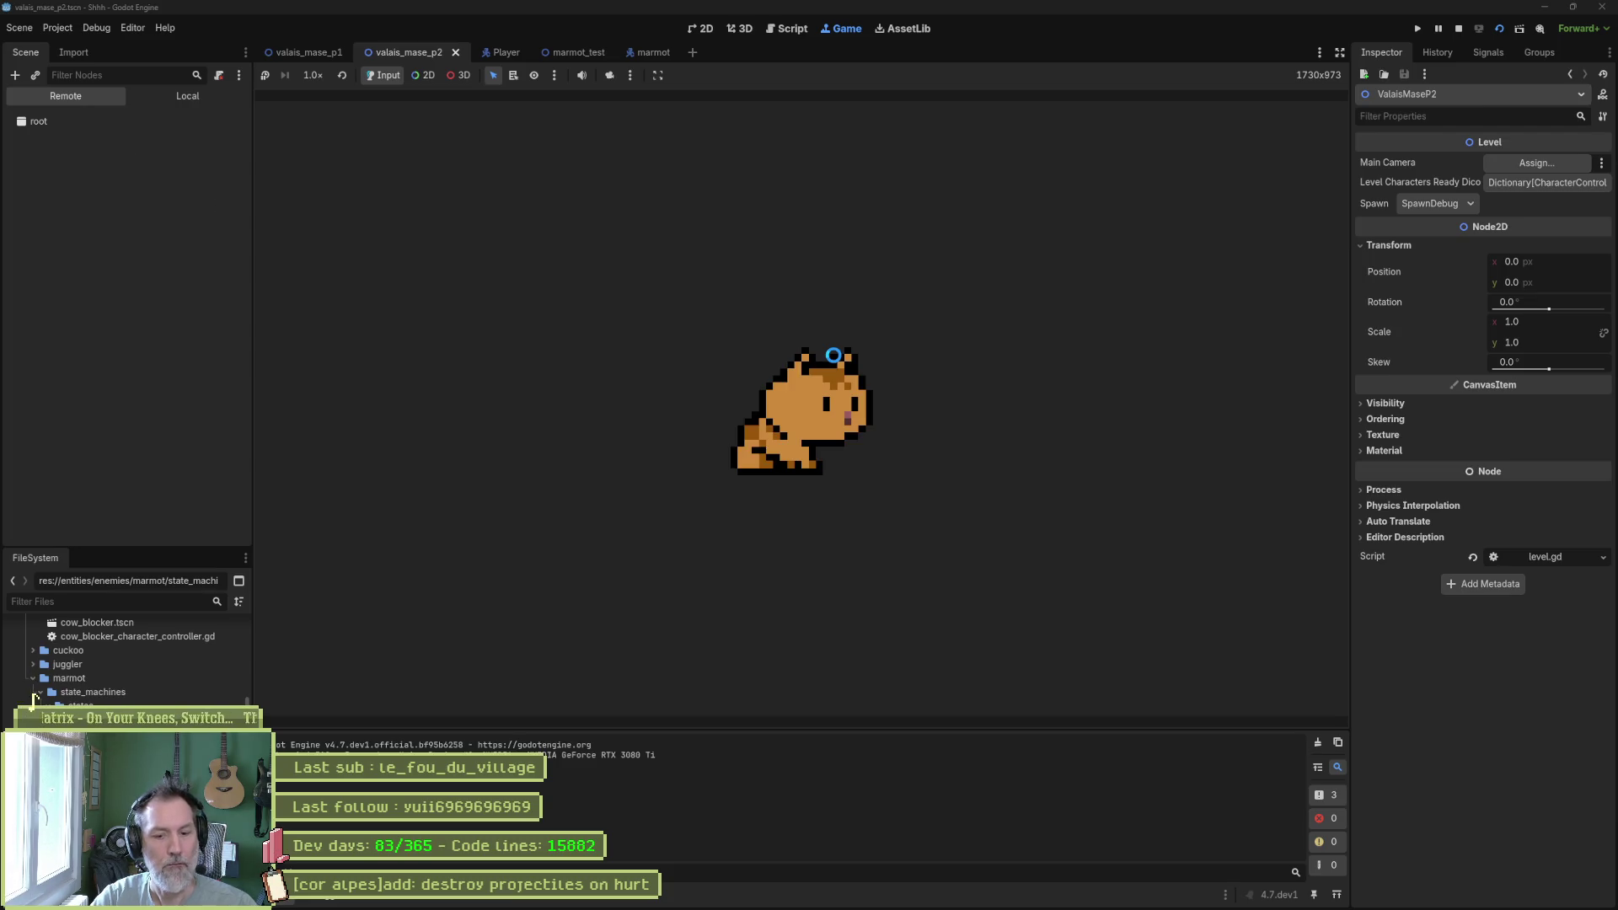
Stop the game and reposition the SpawnDebug2 marker in the 2D level view.
{"action": "key", "text": "F8"}
{"action": "left_click", "coordinate": [701, 29]}
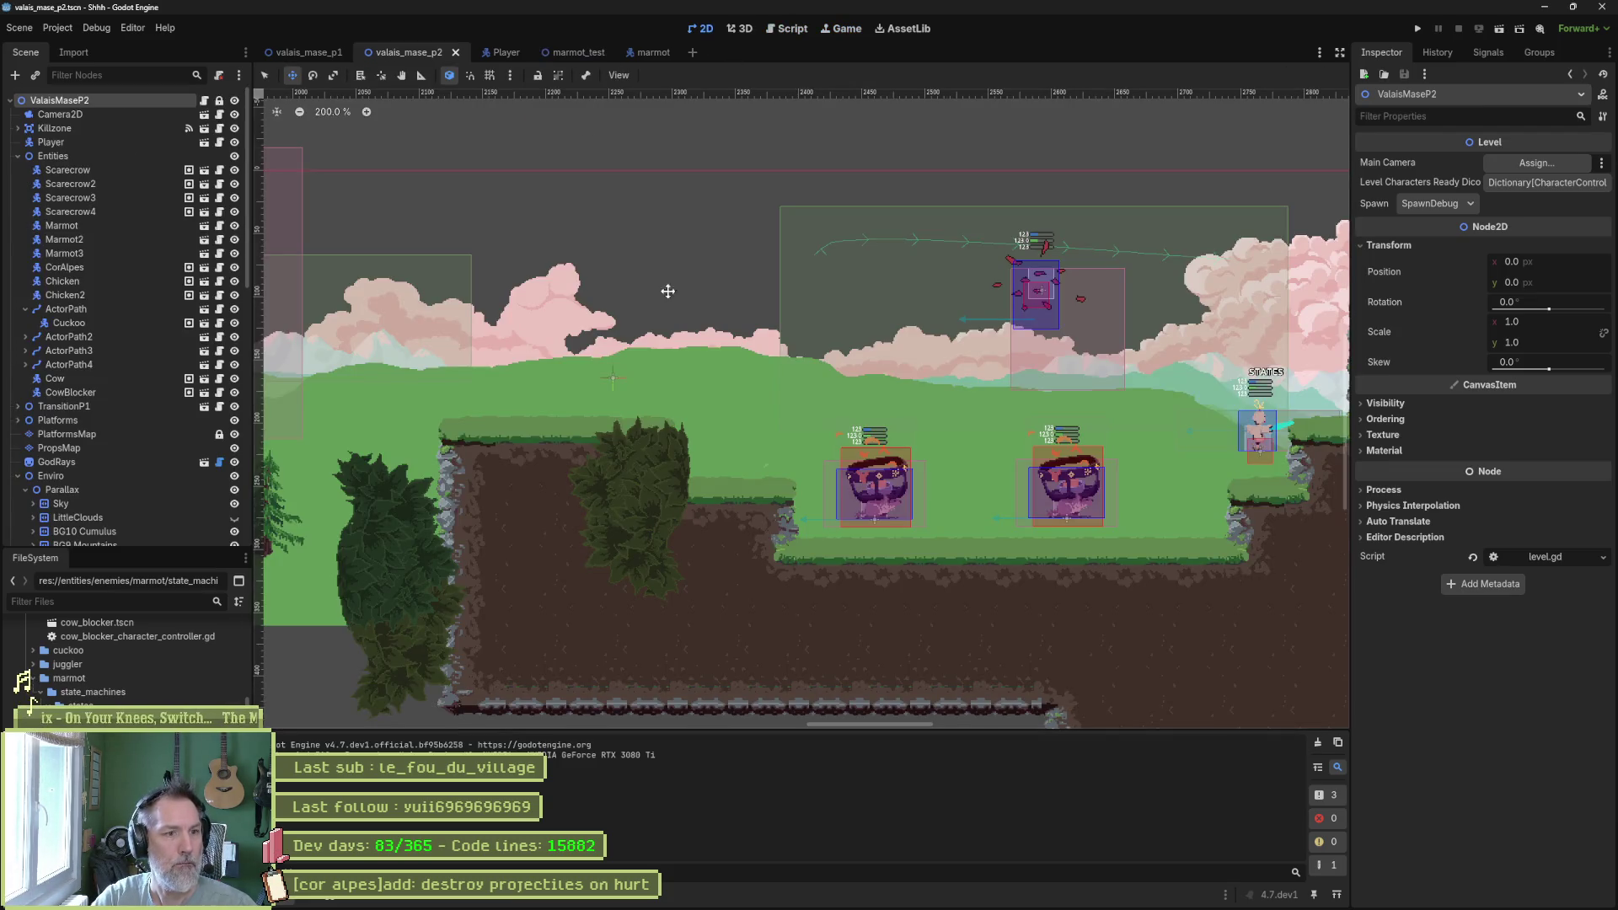
{"action": "left_click", "coordinate": [614, 381]}
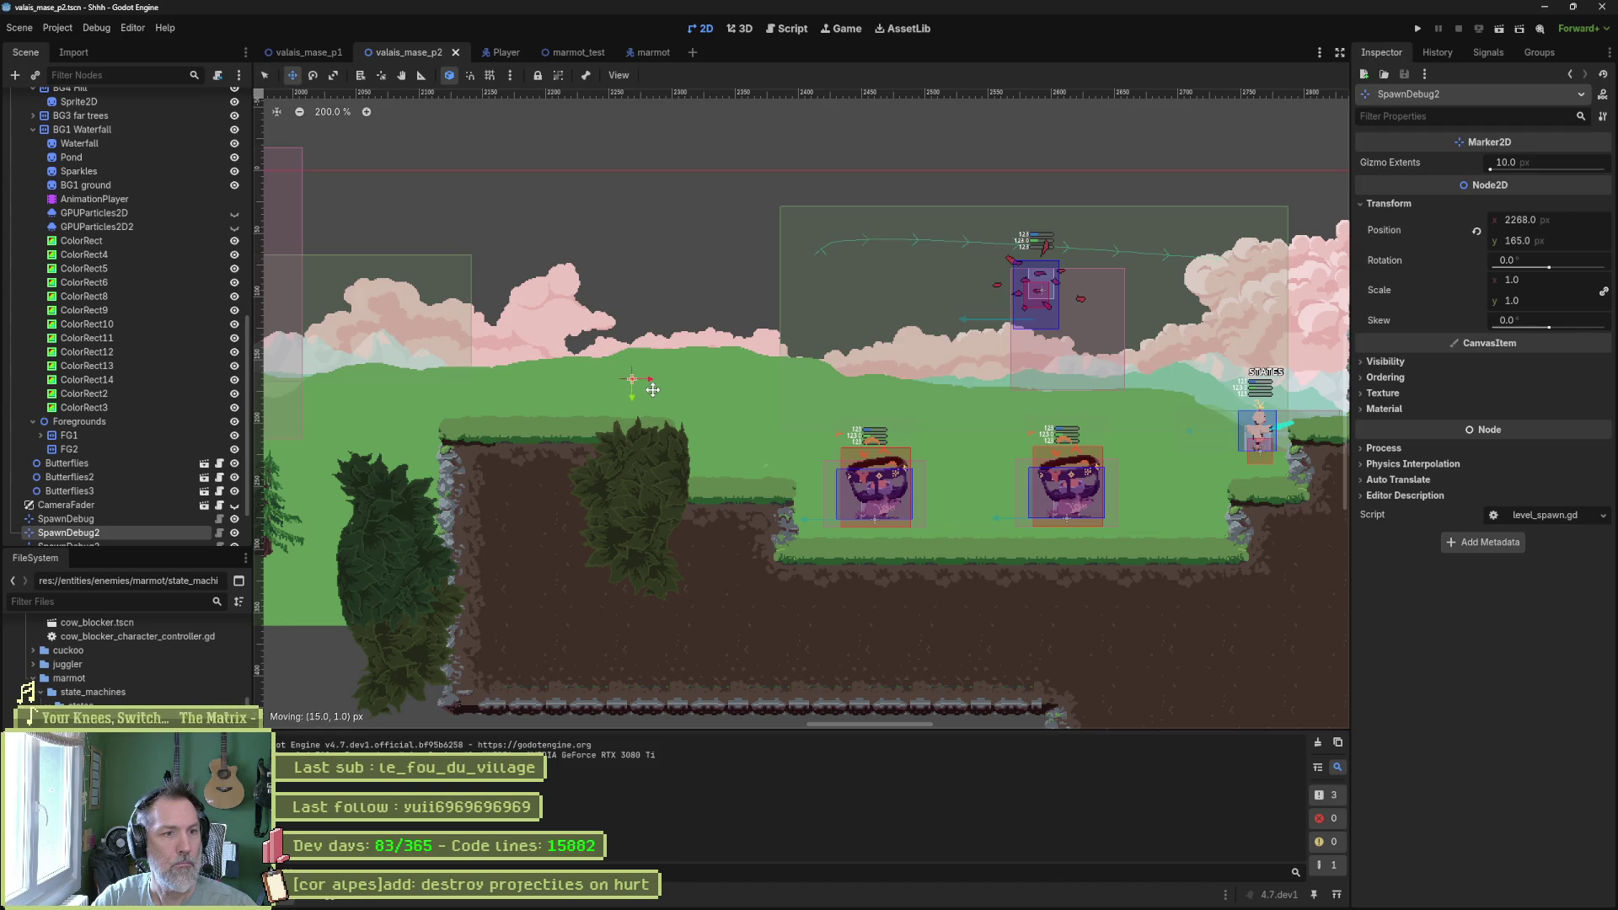
{"action": "left_click_drag", "start_coordinate": [653, 389], "coordinate": [653, 389]}
{"action": "scroll", "coordinate": [653, 389], "scroll_direction": "down", "scroll_amount": 6}
{"action": "scroll", "coordinate": [850, 390], "scroll_direction": "up", "scroll_amount": 6}
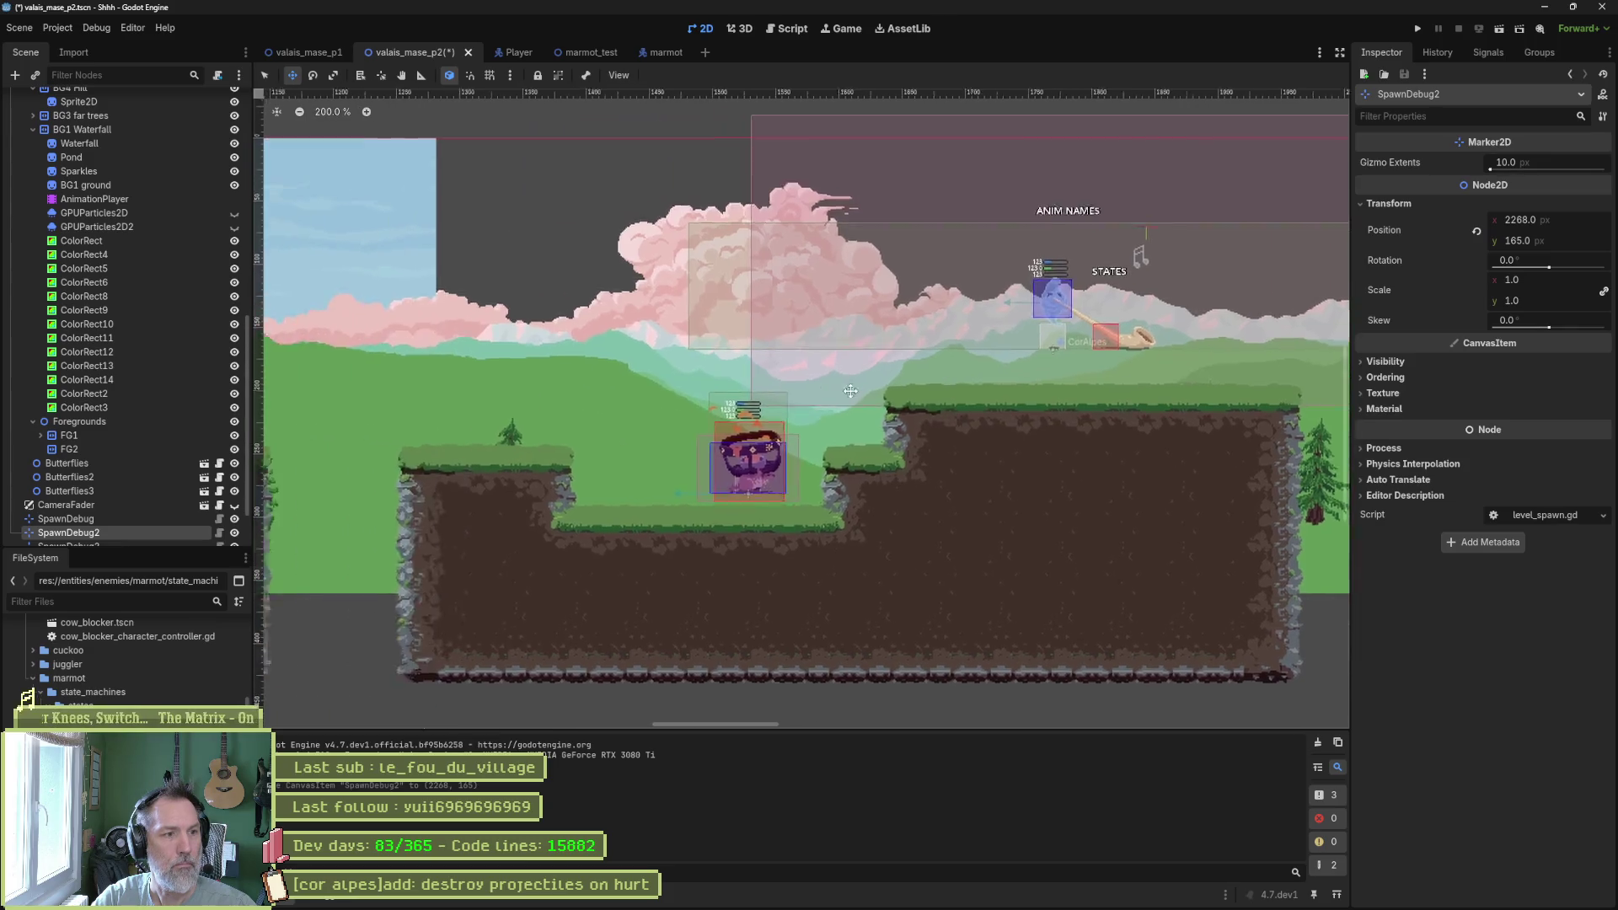
{"action": "scroll", "coordinate": [850, 390], "scroll_direction": "left", "scroll_amount": 5}
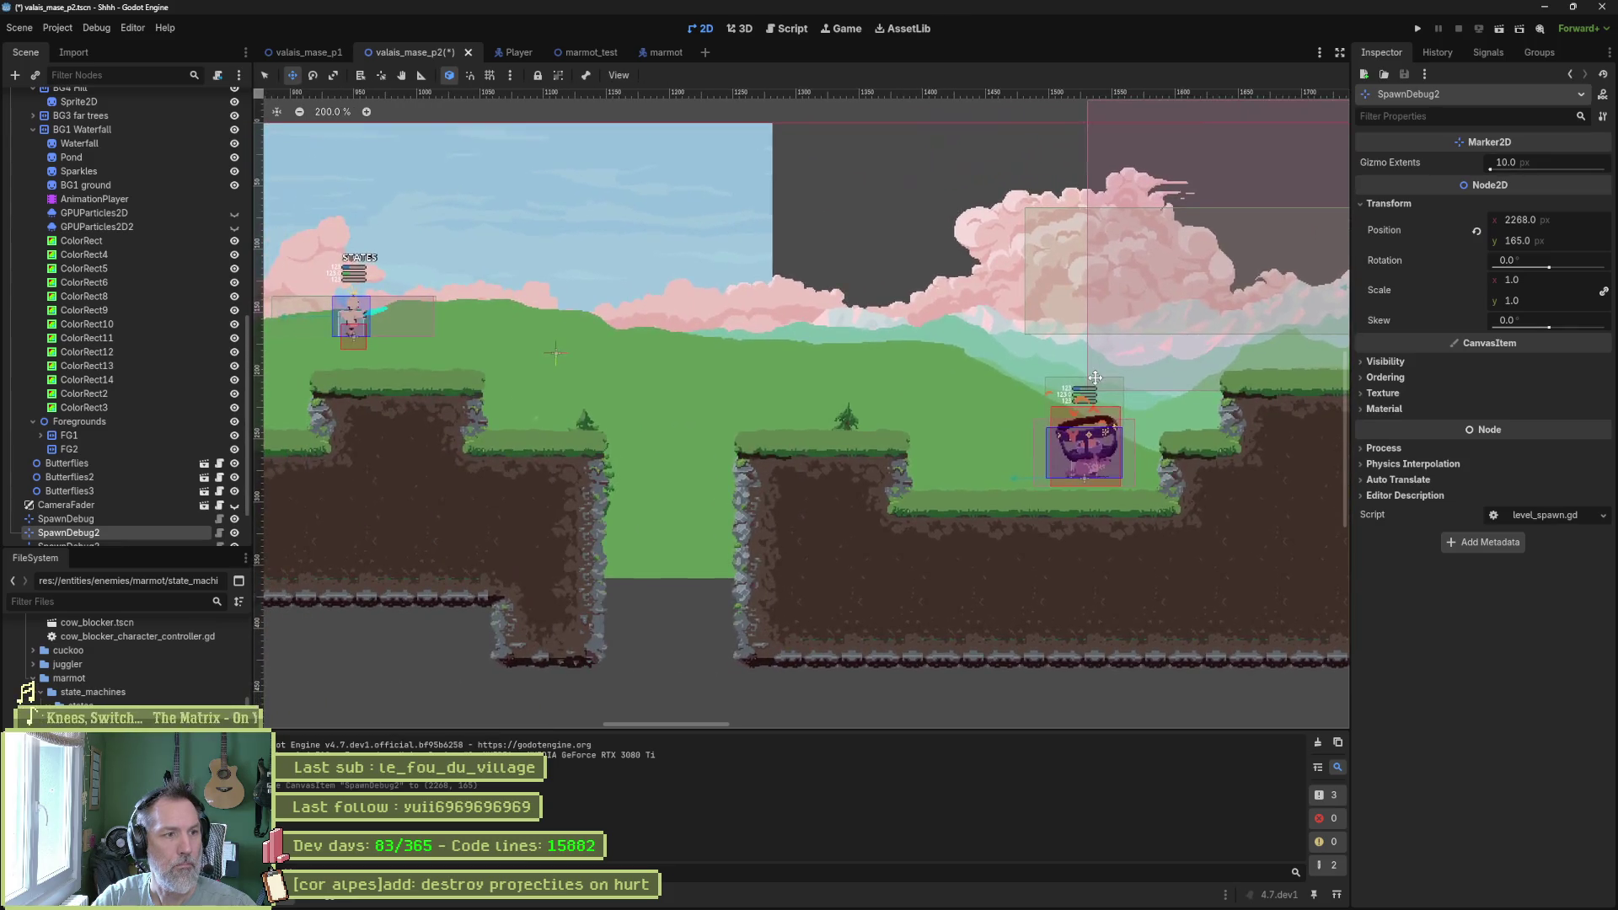
Move SpawnDebug onto the platform near the marmot (about x 1335, y 207) and run the level.
{"action": "key", "text": "q"}
{"action": "left_click", "coordinate": [549, 357]}
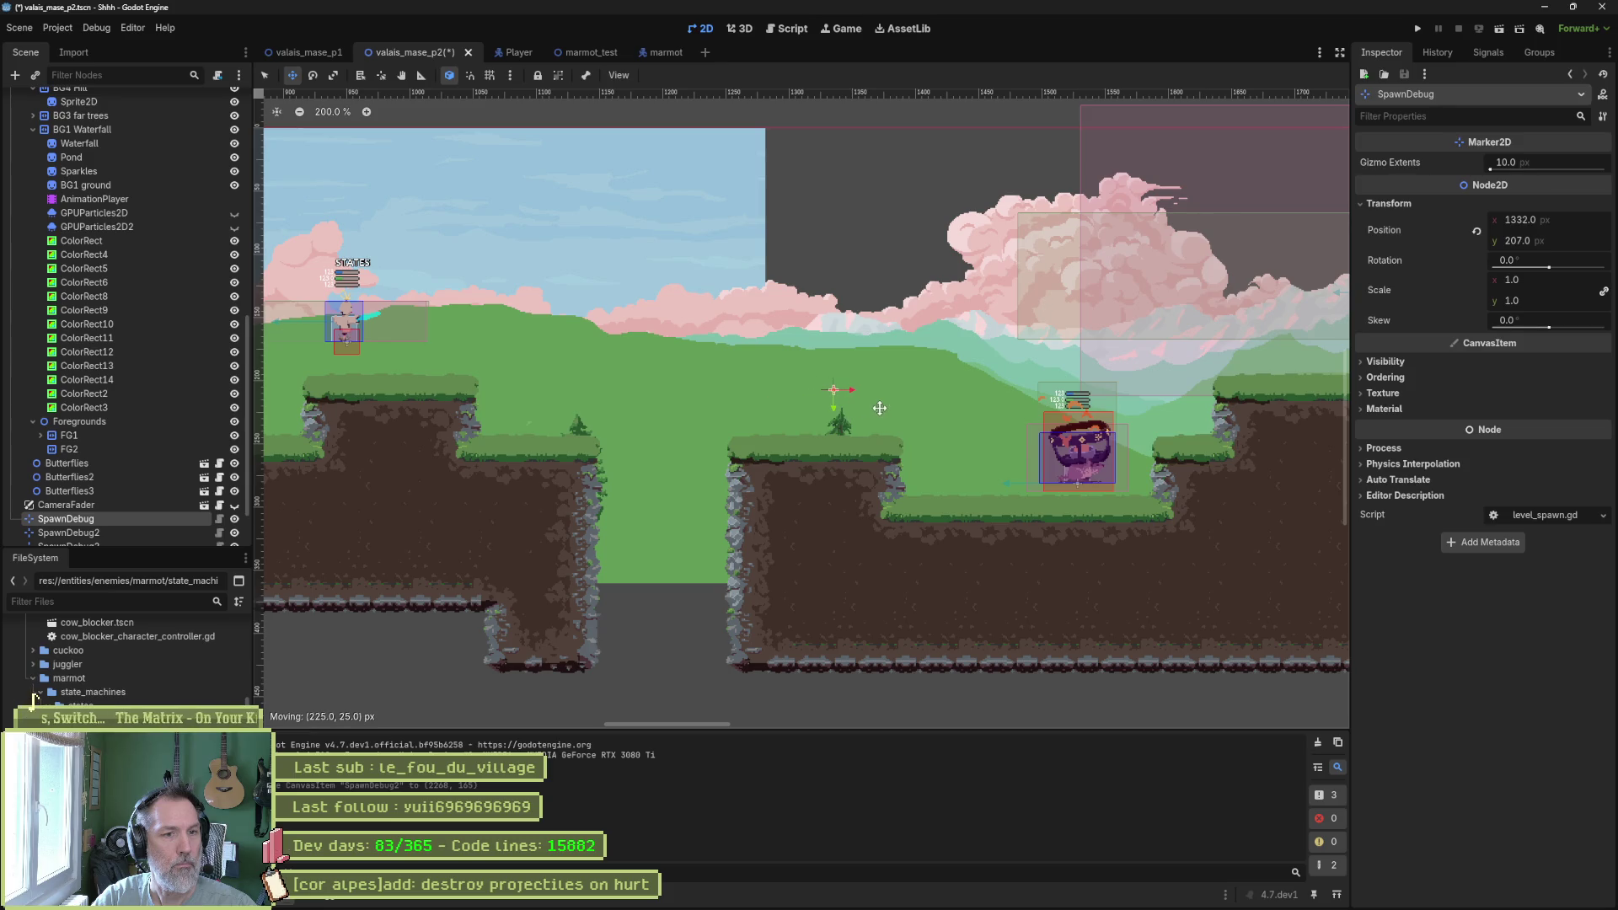
{"action": "left_click_drag", "start_coordinate": [879, 408], "coordinate": [884, 407]}
{"action": "key", "text": "F6"}
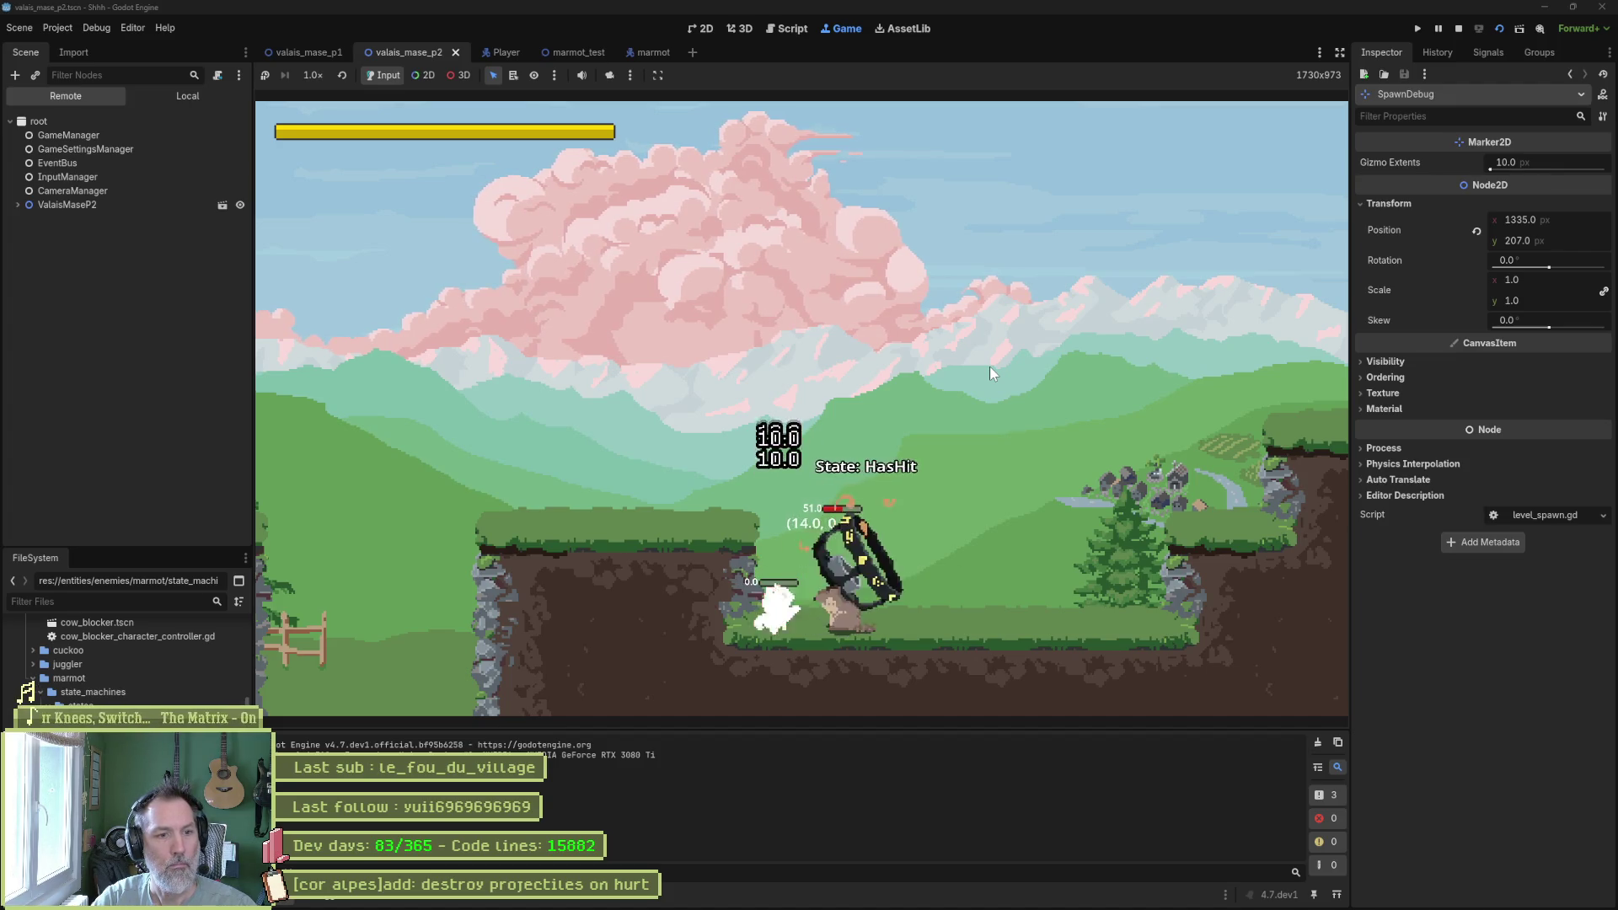
Replay valais_mase_p2 with SpawnDebug at 1446, 238 beside the marmot, then stop the game.
{"action": "key", "text": "F8"}
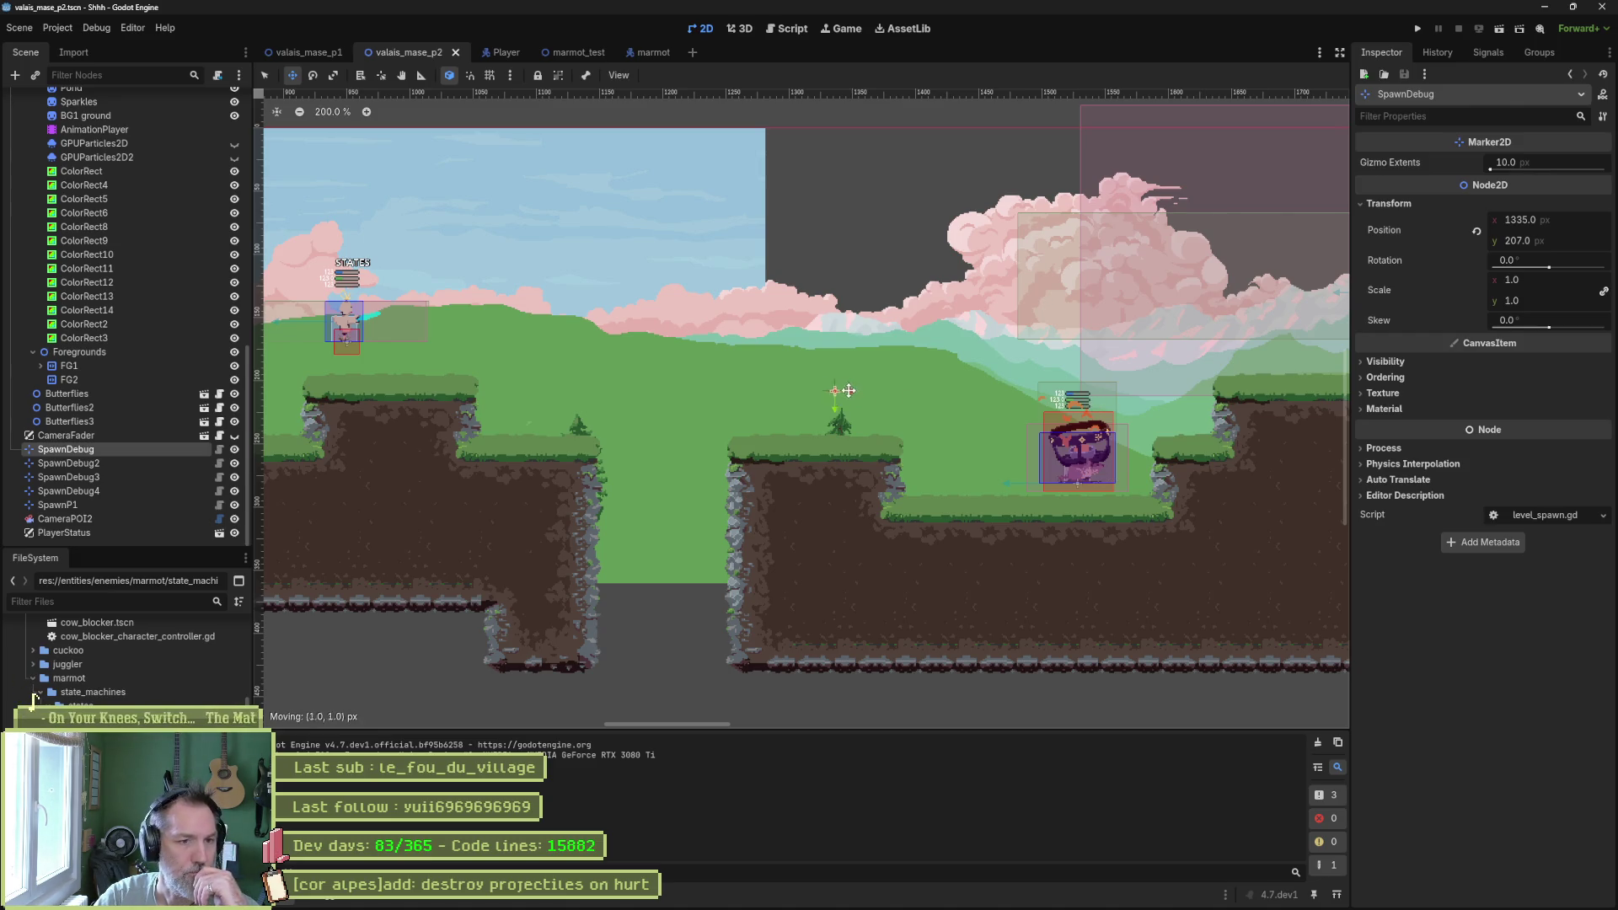
{"action": "key", "text": "F6"}
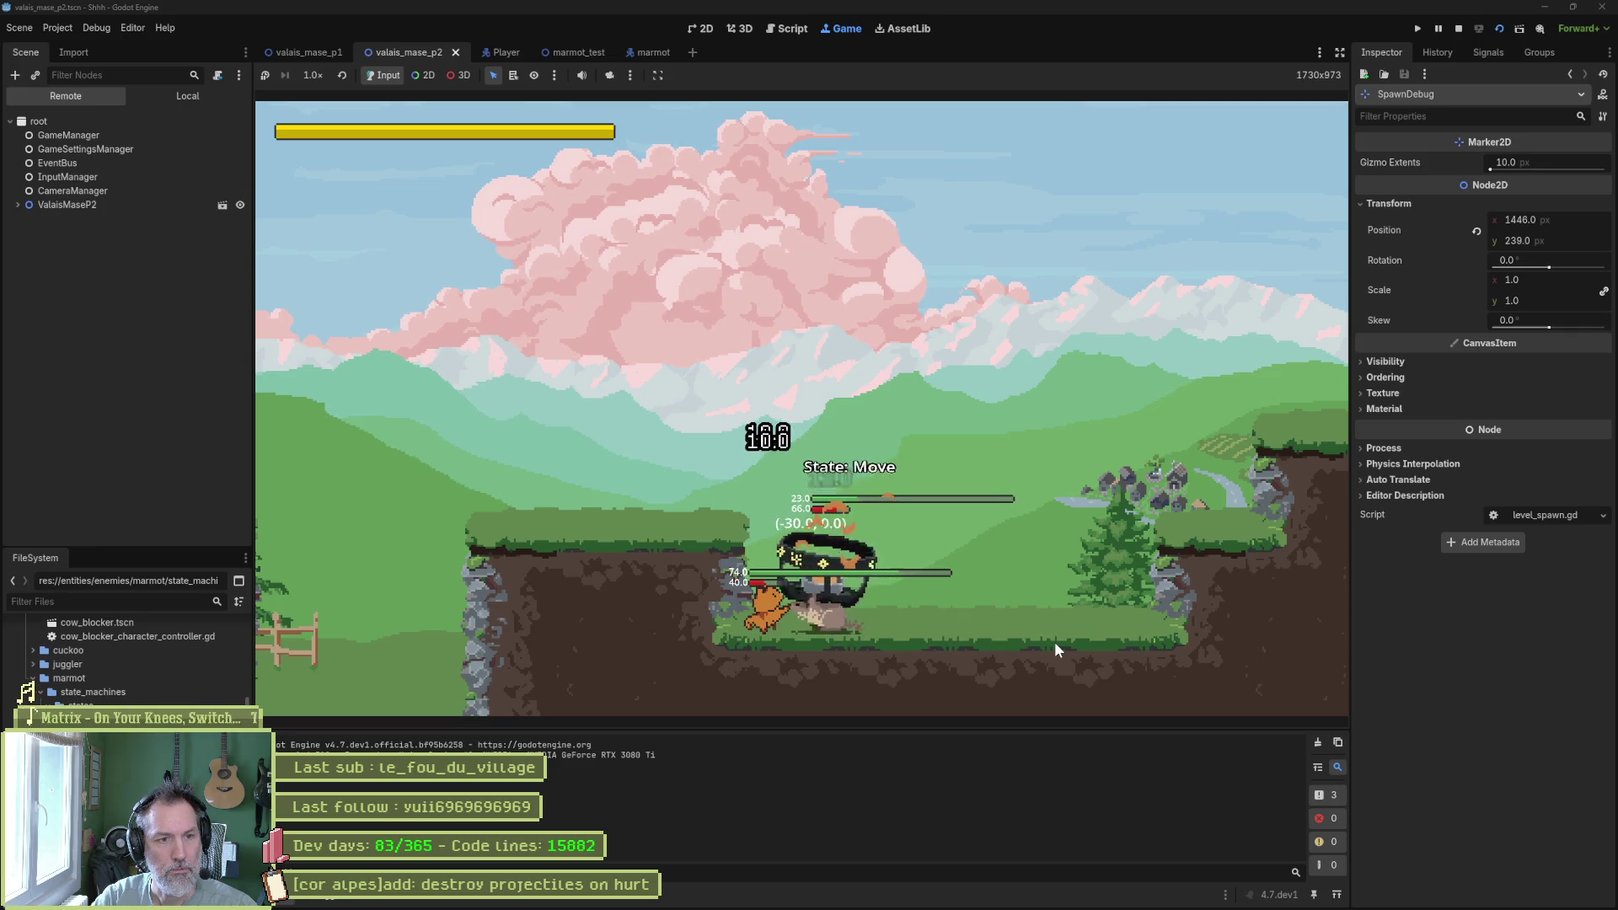
{"action": "key", "text": "F8"}
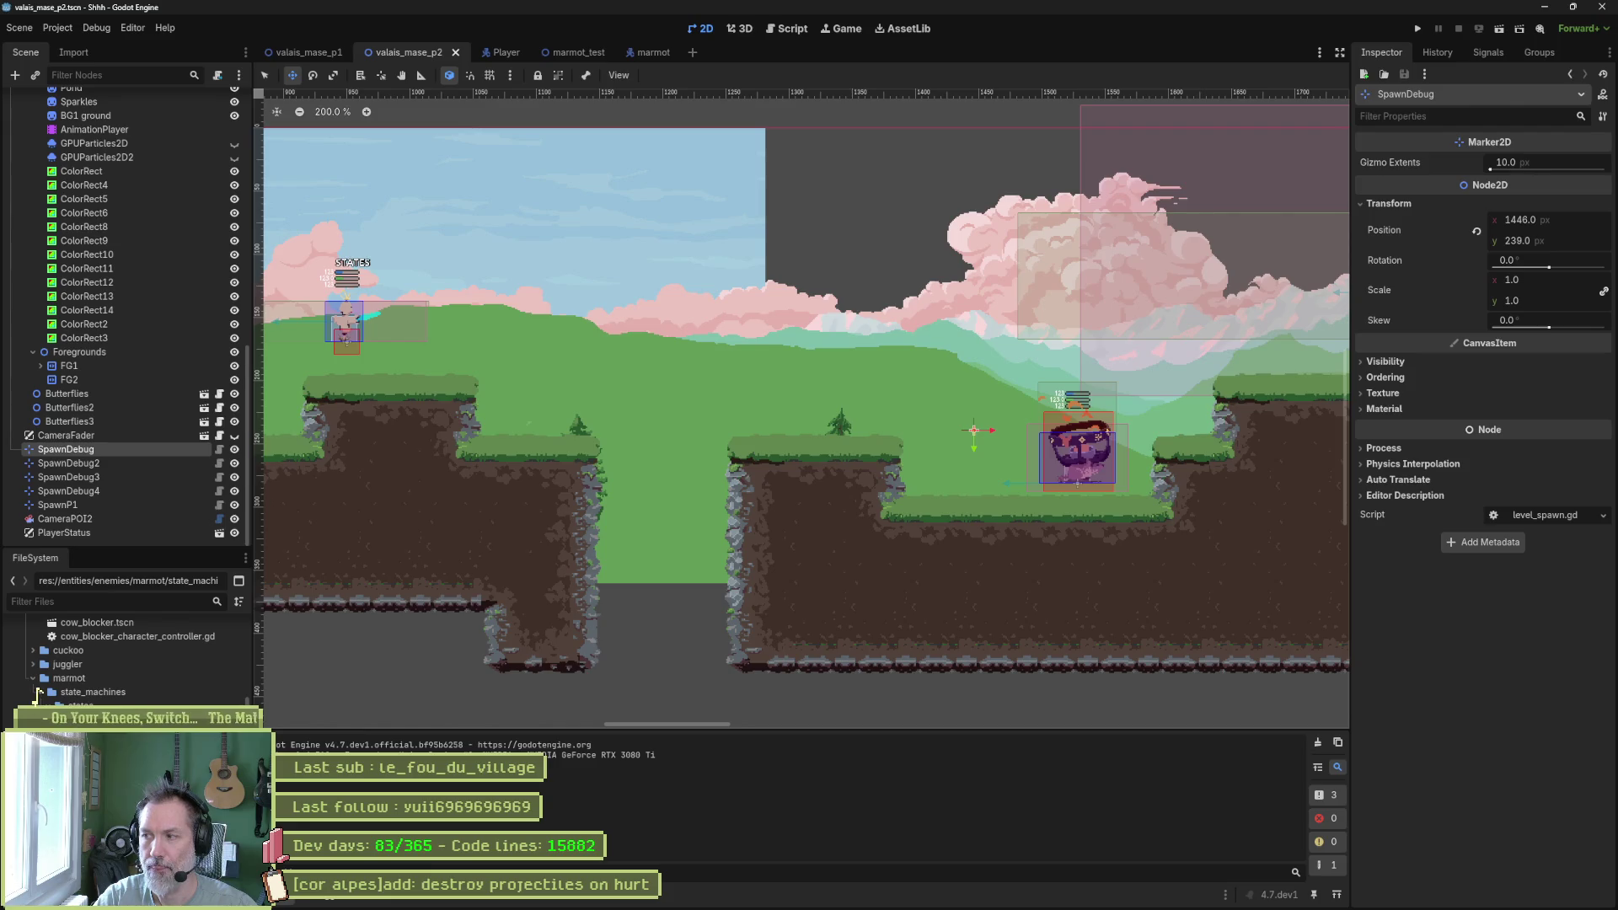
{"action": "mouse_move", "coordinate": [661, 891]}
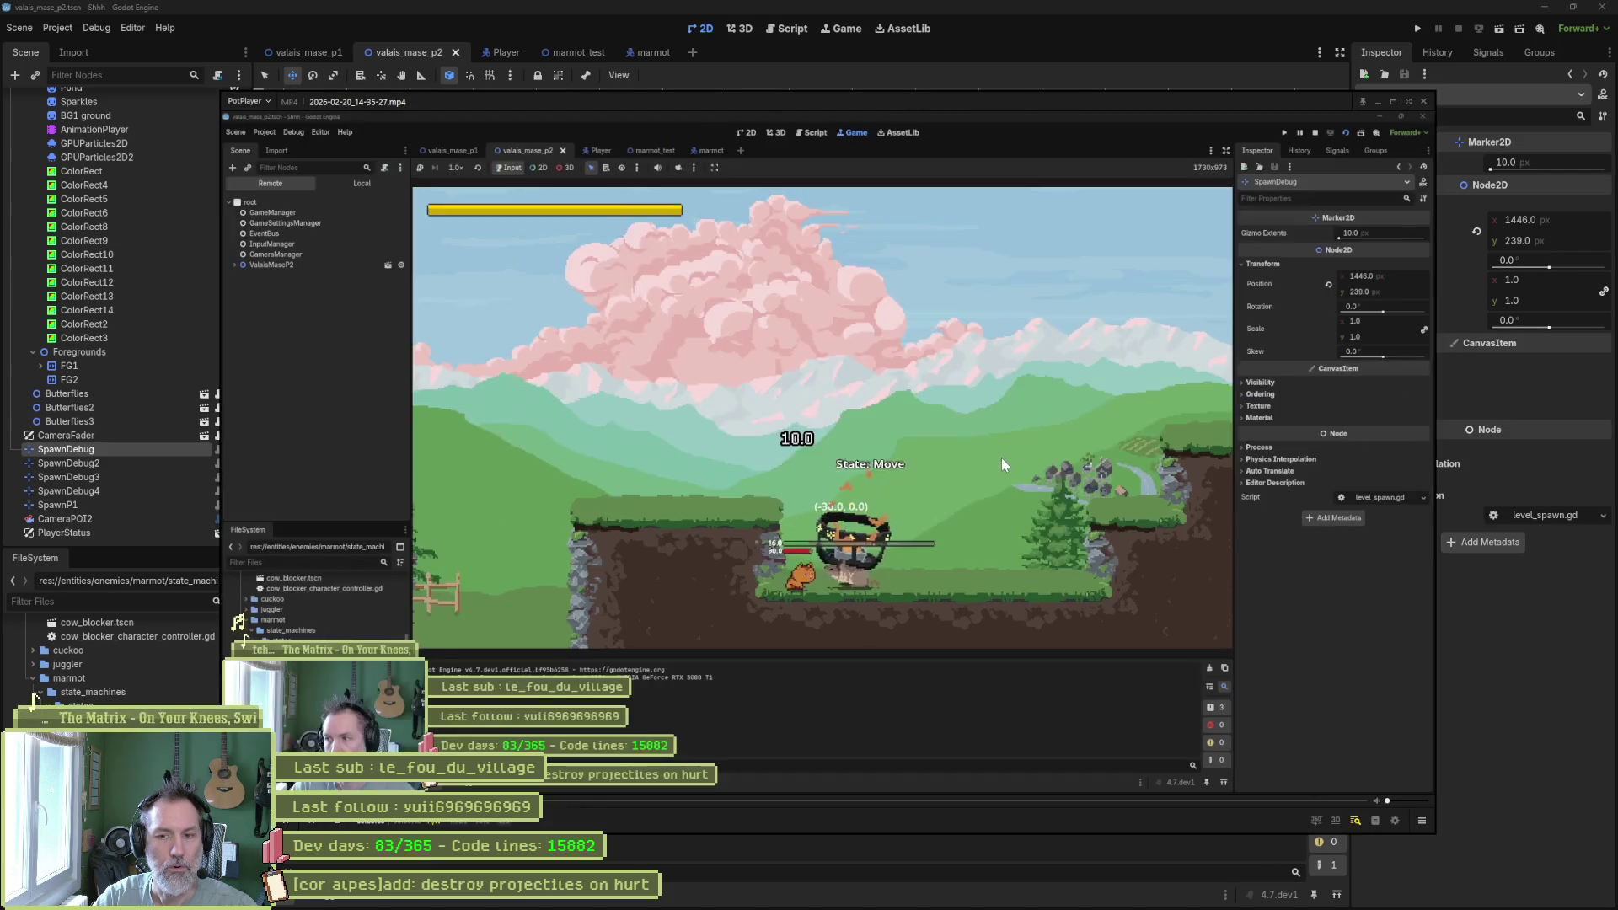
Pause the recorded marmot knockback playtest clip and switch to the Asana task board.
{"action": "left_click", "coordinate": [1011, 592]}
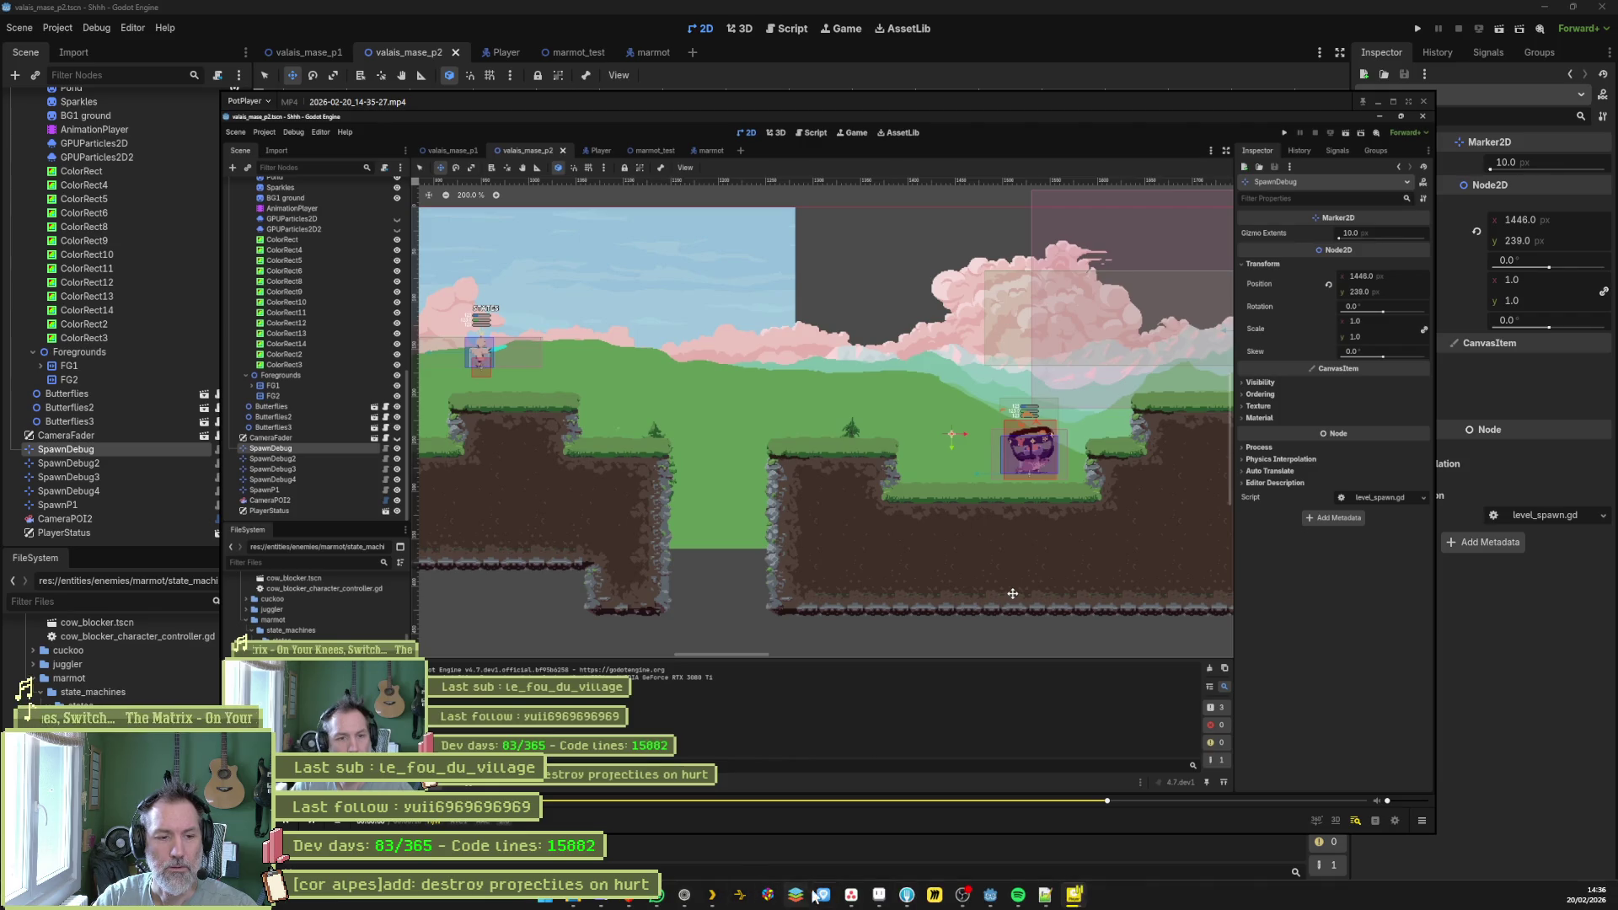
{"action": "left_click", "coordinate": [850, 898]}
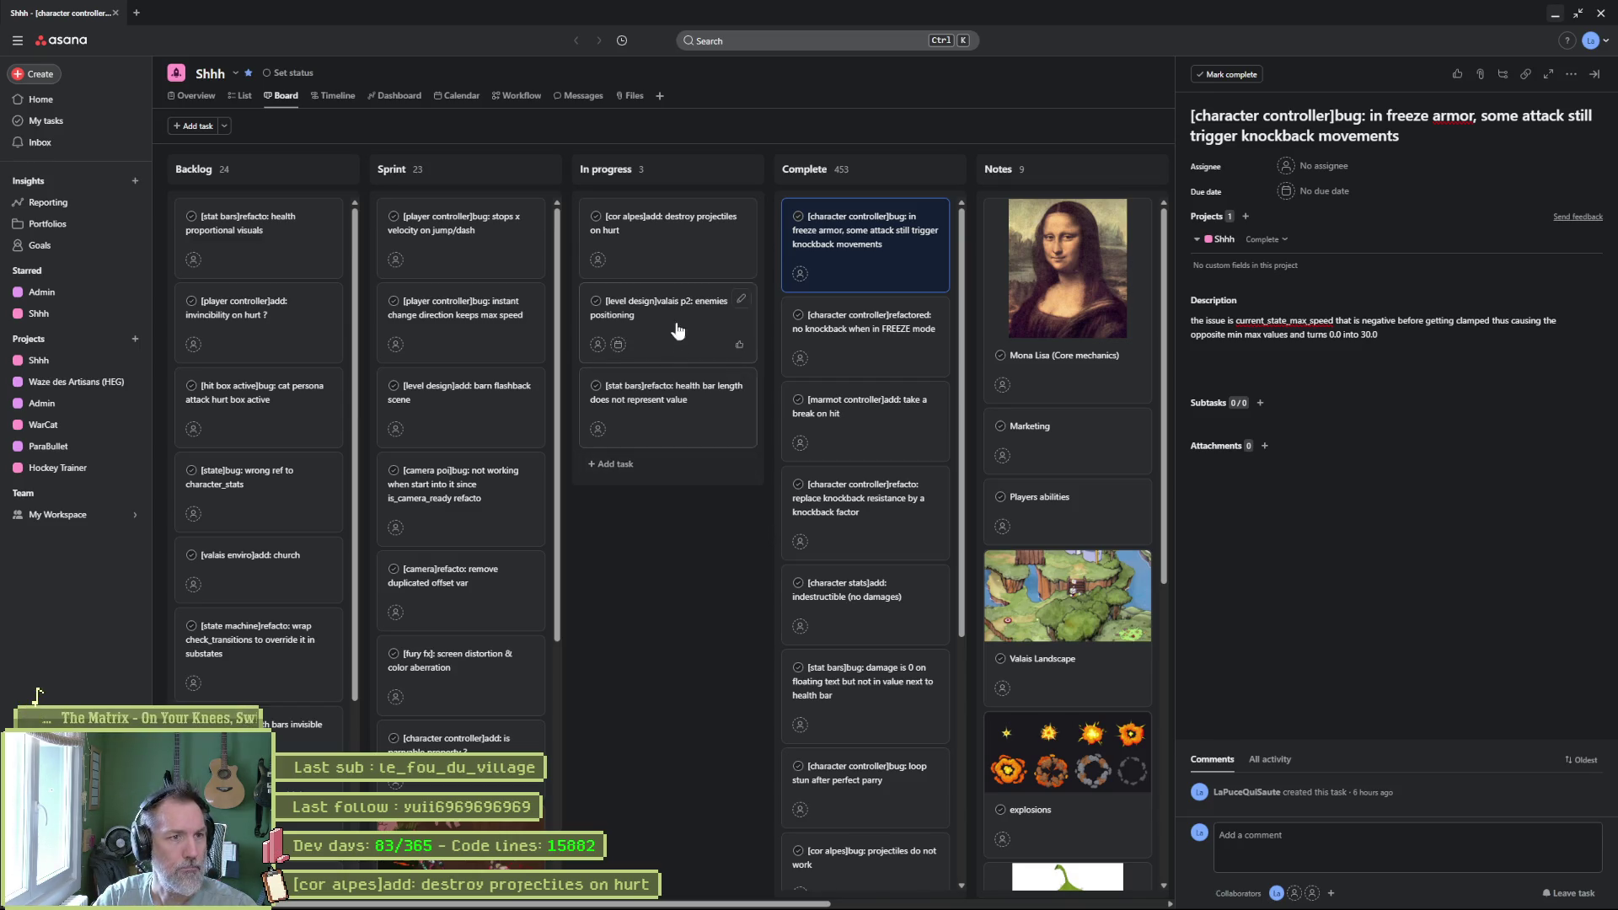
Add a new In progress task and start naming it '[marmot co'.
{"action": "left_click", "coordinate": [615, 463]}
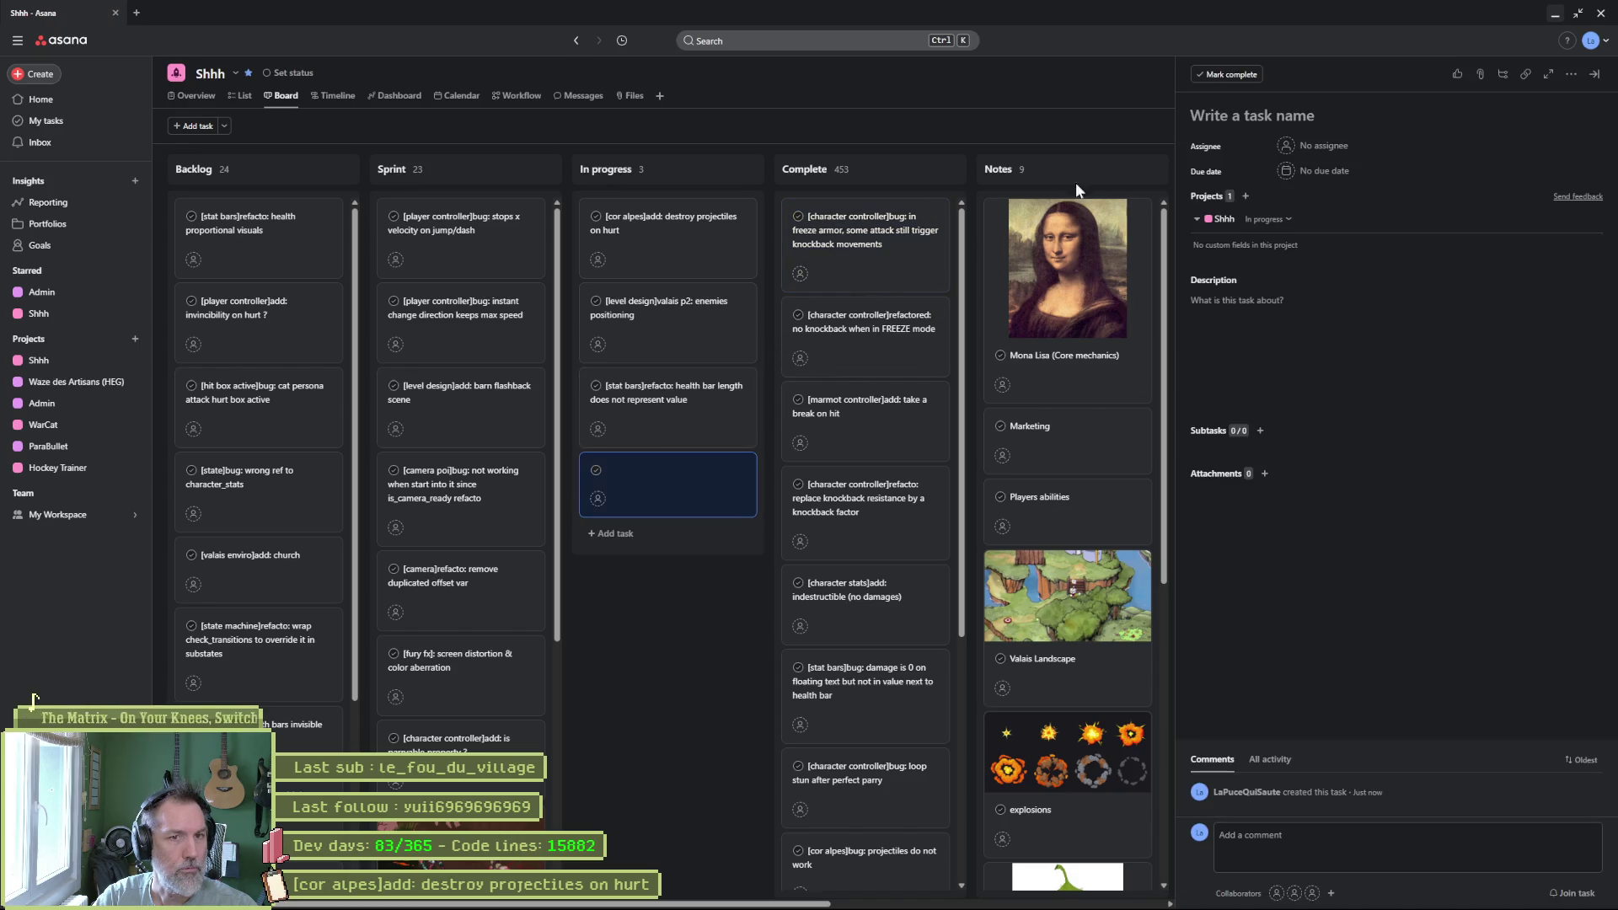
{"action": "type", "text": "[marmot co"}
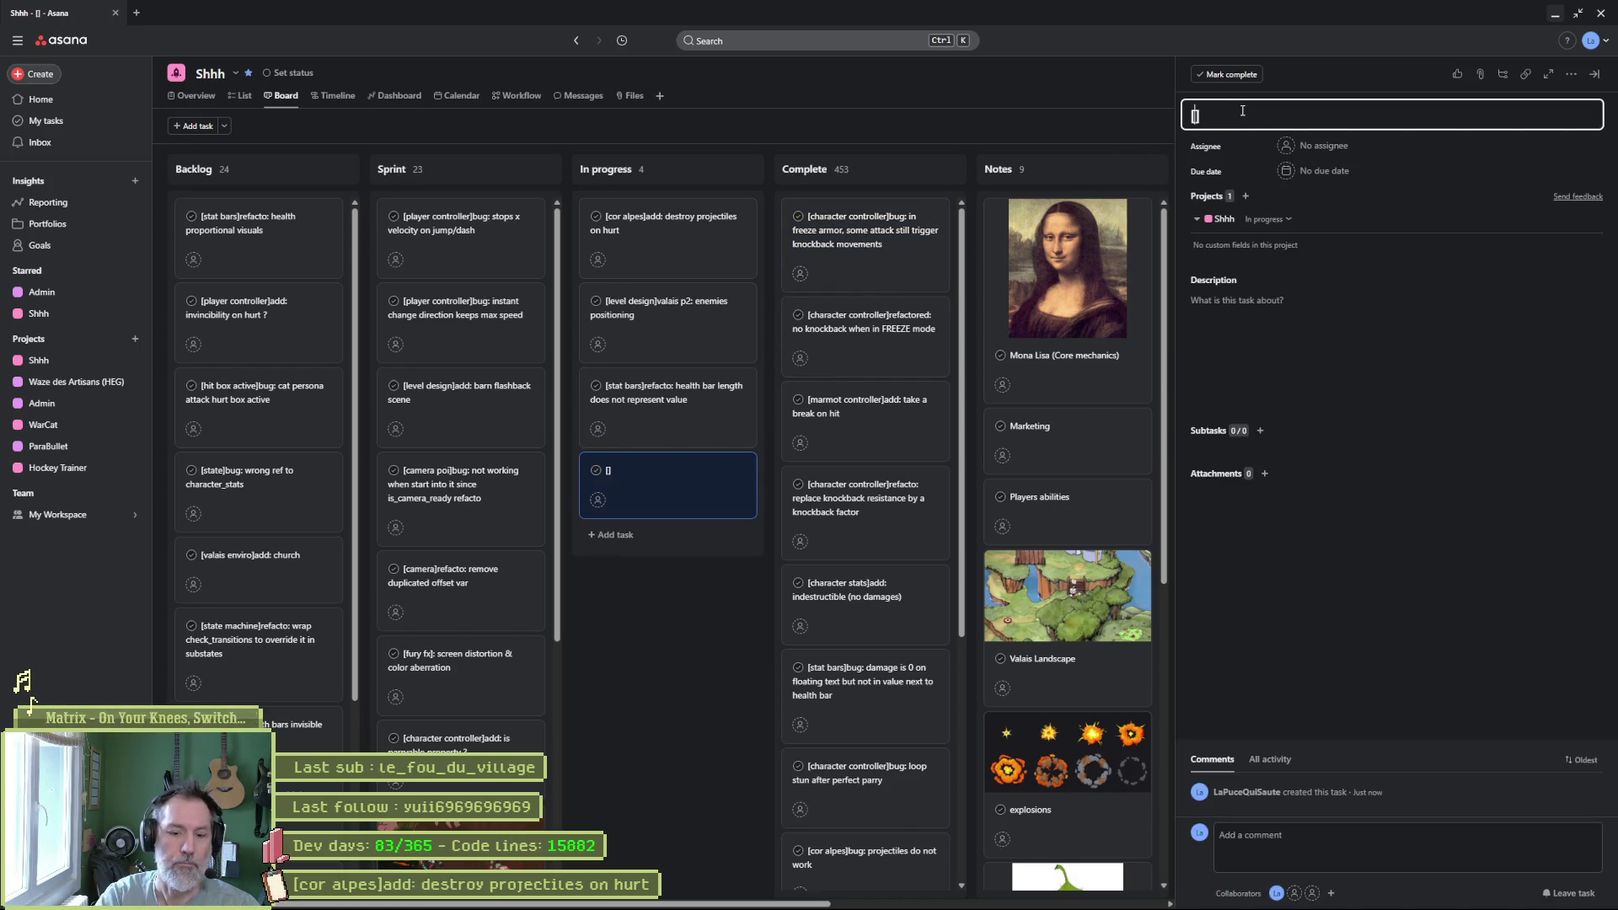